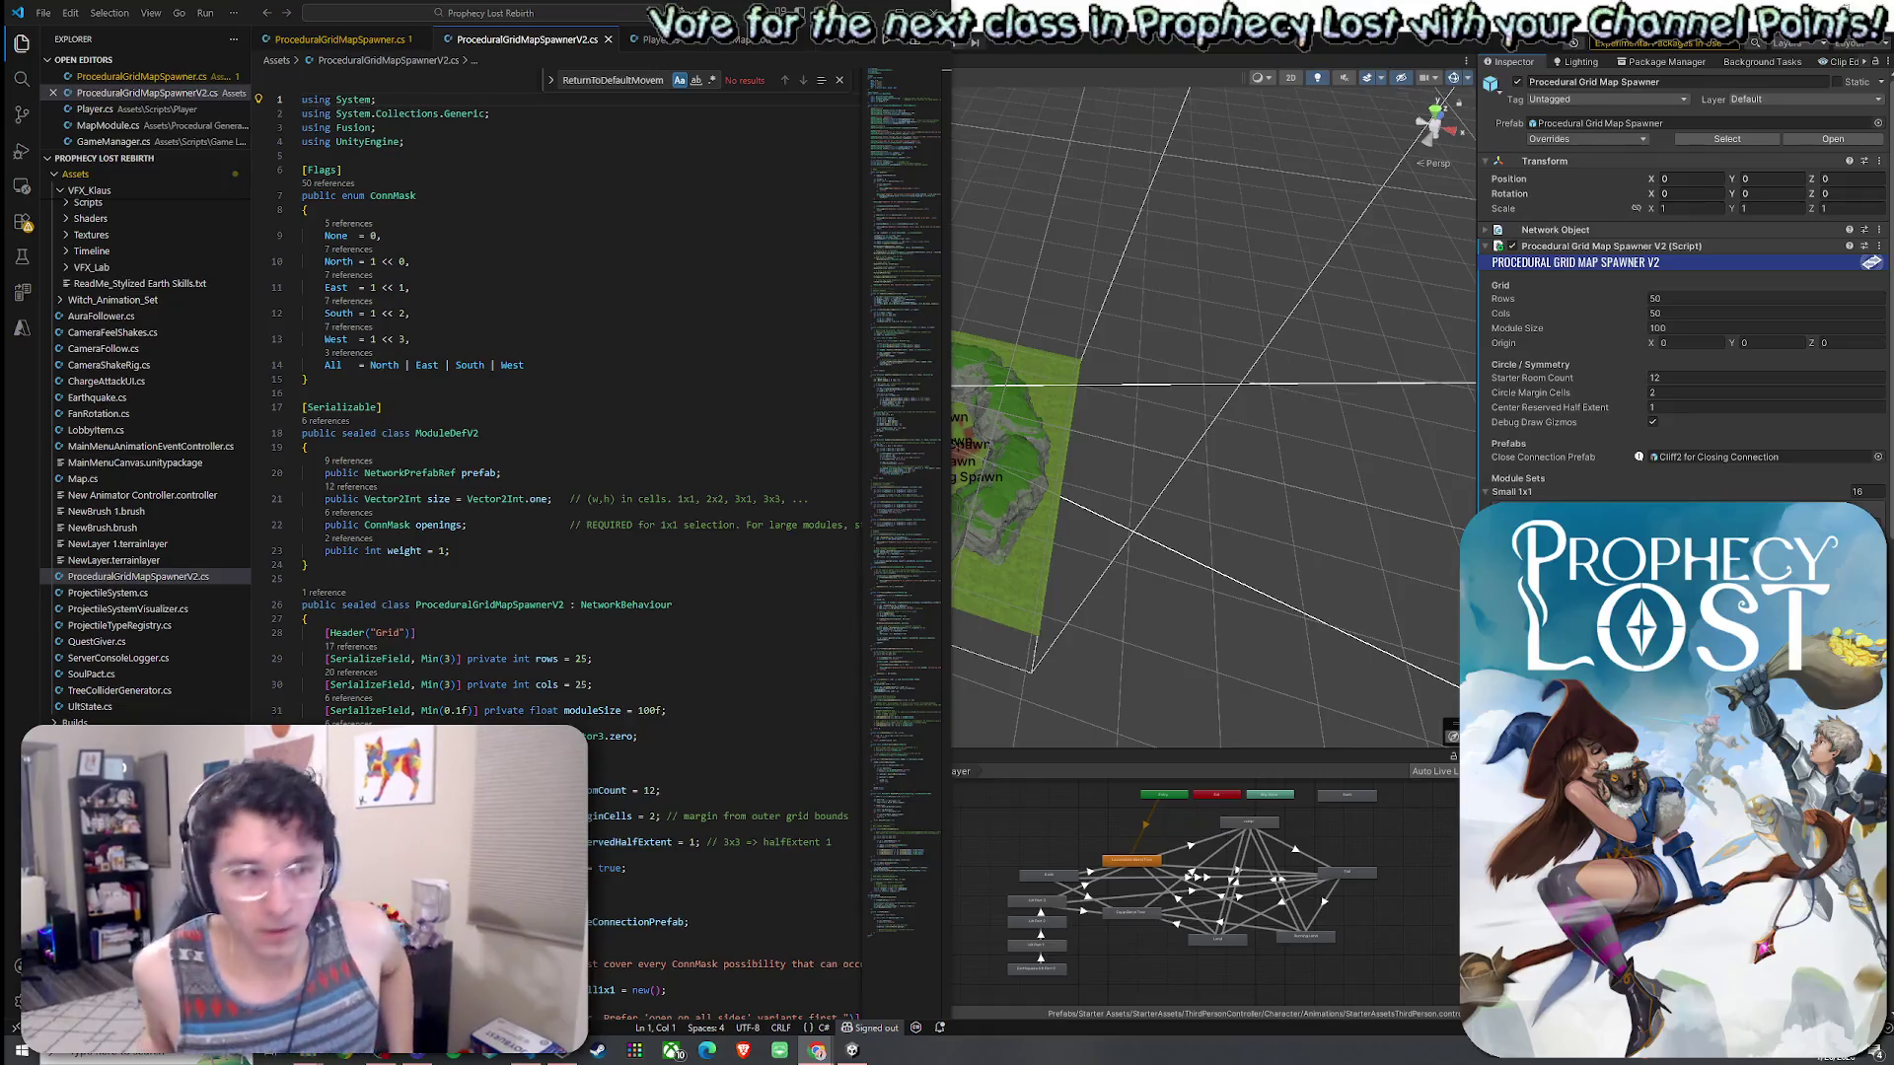
- Open ProceduralGridMapSpawnerV2.cs in the code editor from the spawner component's Edit Script option
{"action": "key", "text": "alt+Tab"}
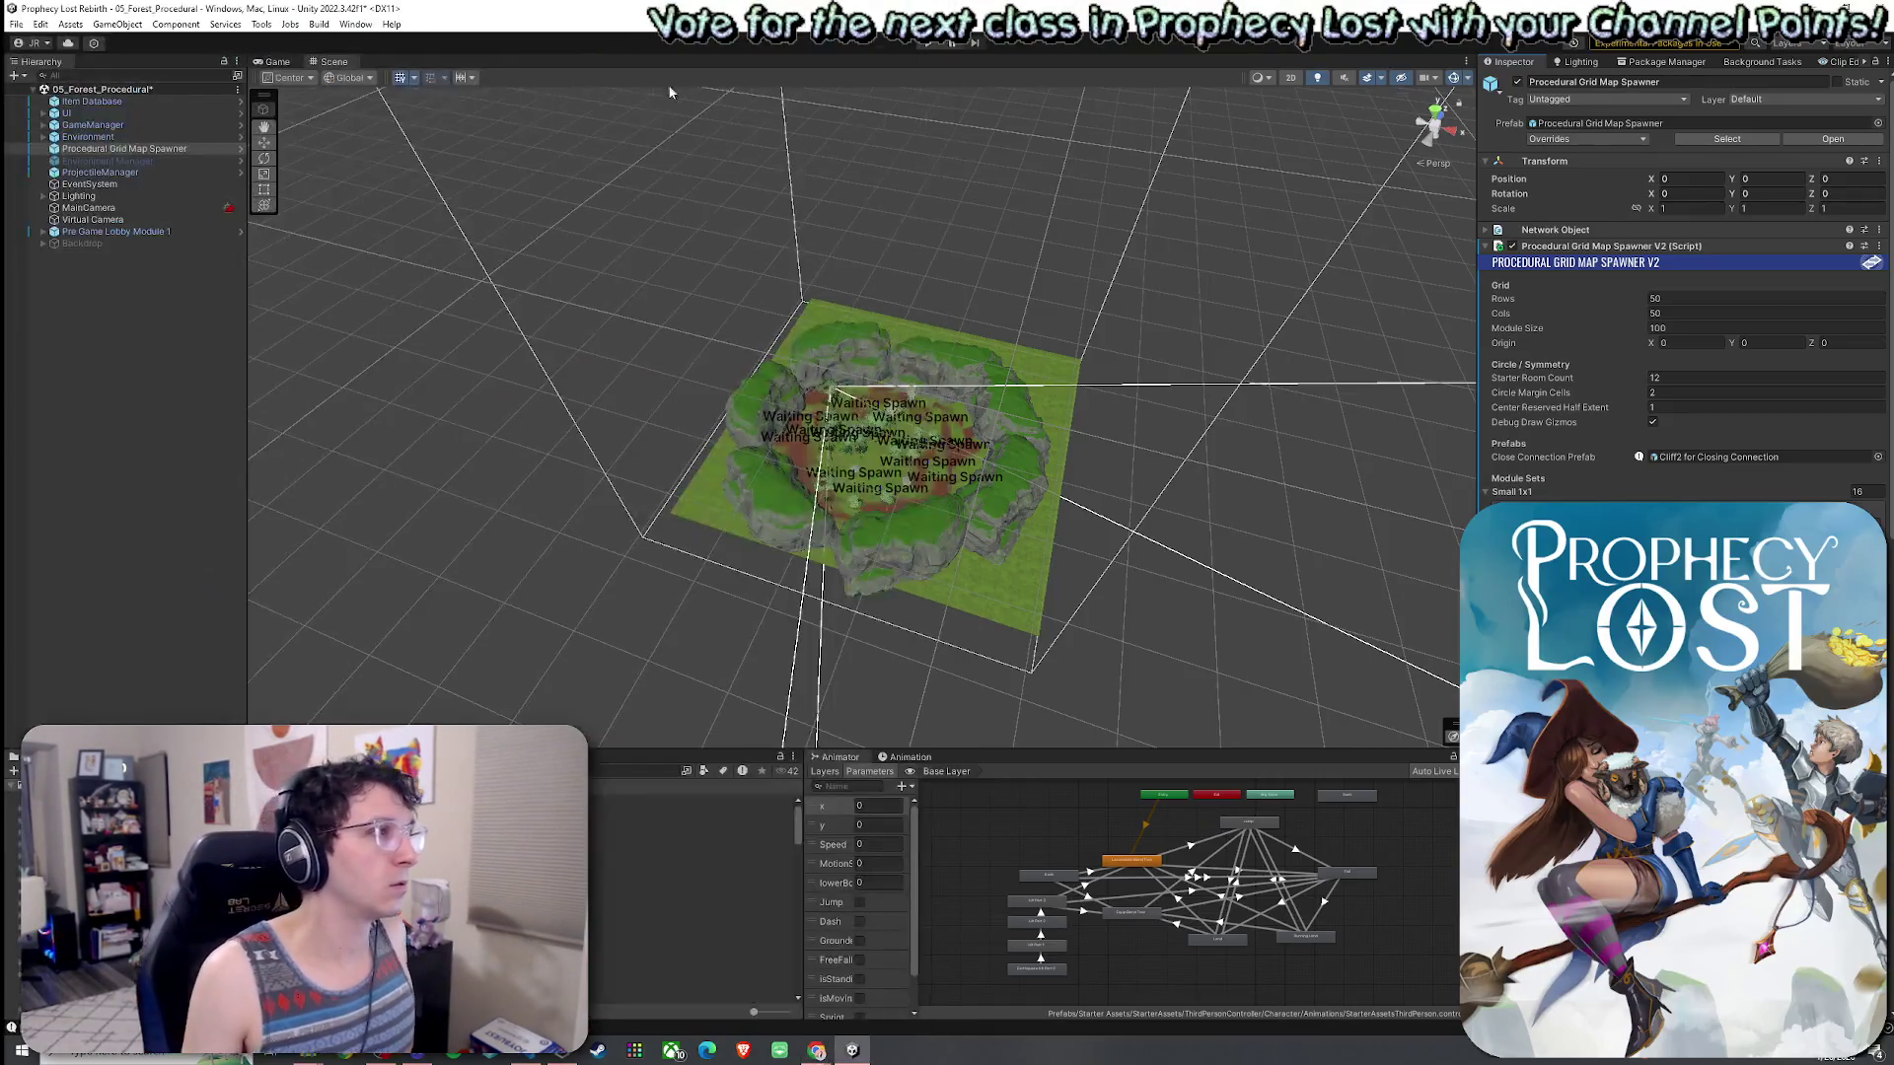
{"action": "left_click", "coordinate": [17, 25]}
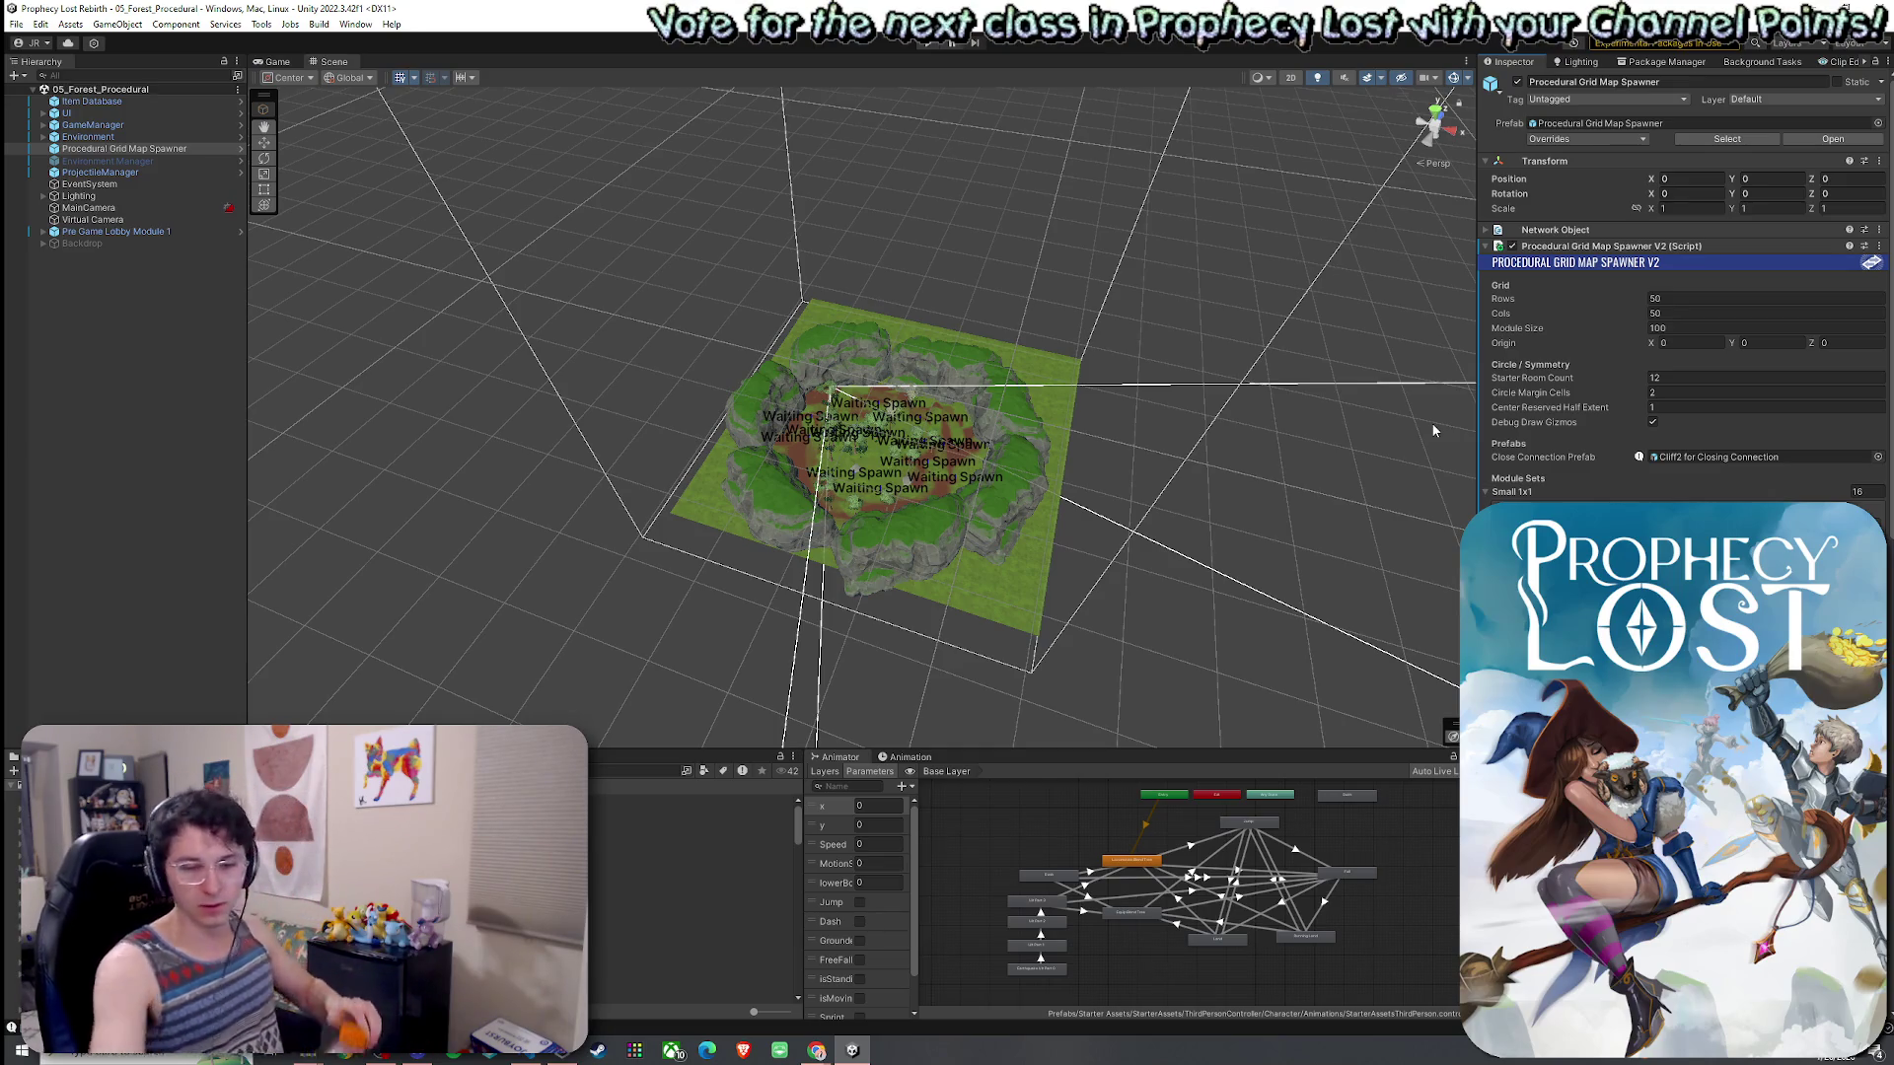
{"action": "left_click", "coordinate": [16, 23]}
{"action": "left_click", "coordinate": [179, 63]}
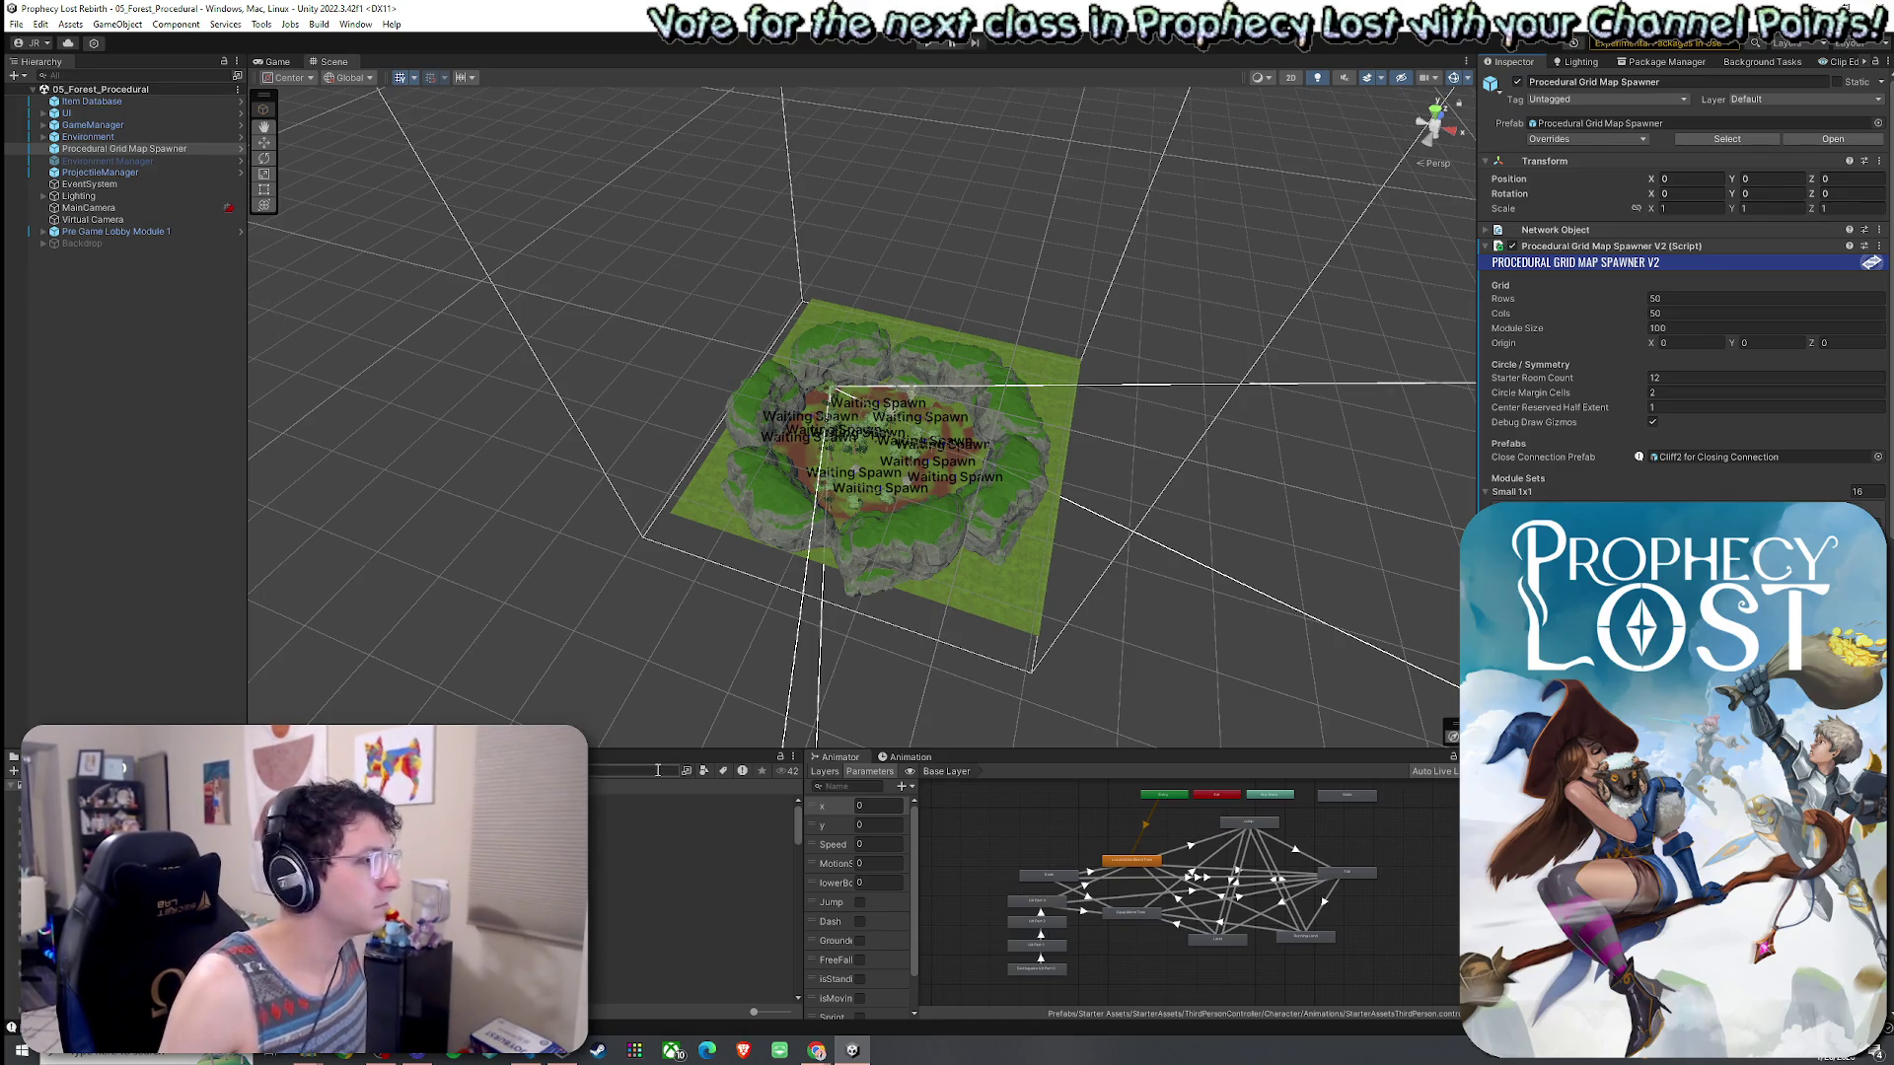
{"action": "right_click", "coordinate": [1667, 247]}
{"action": "left_click", "coordinate": [1707, 430]}
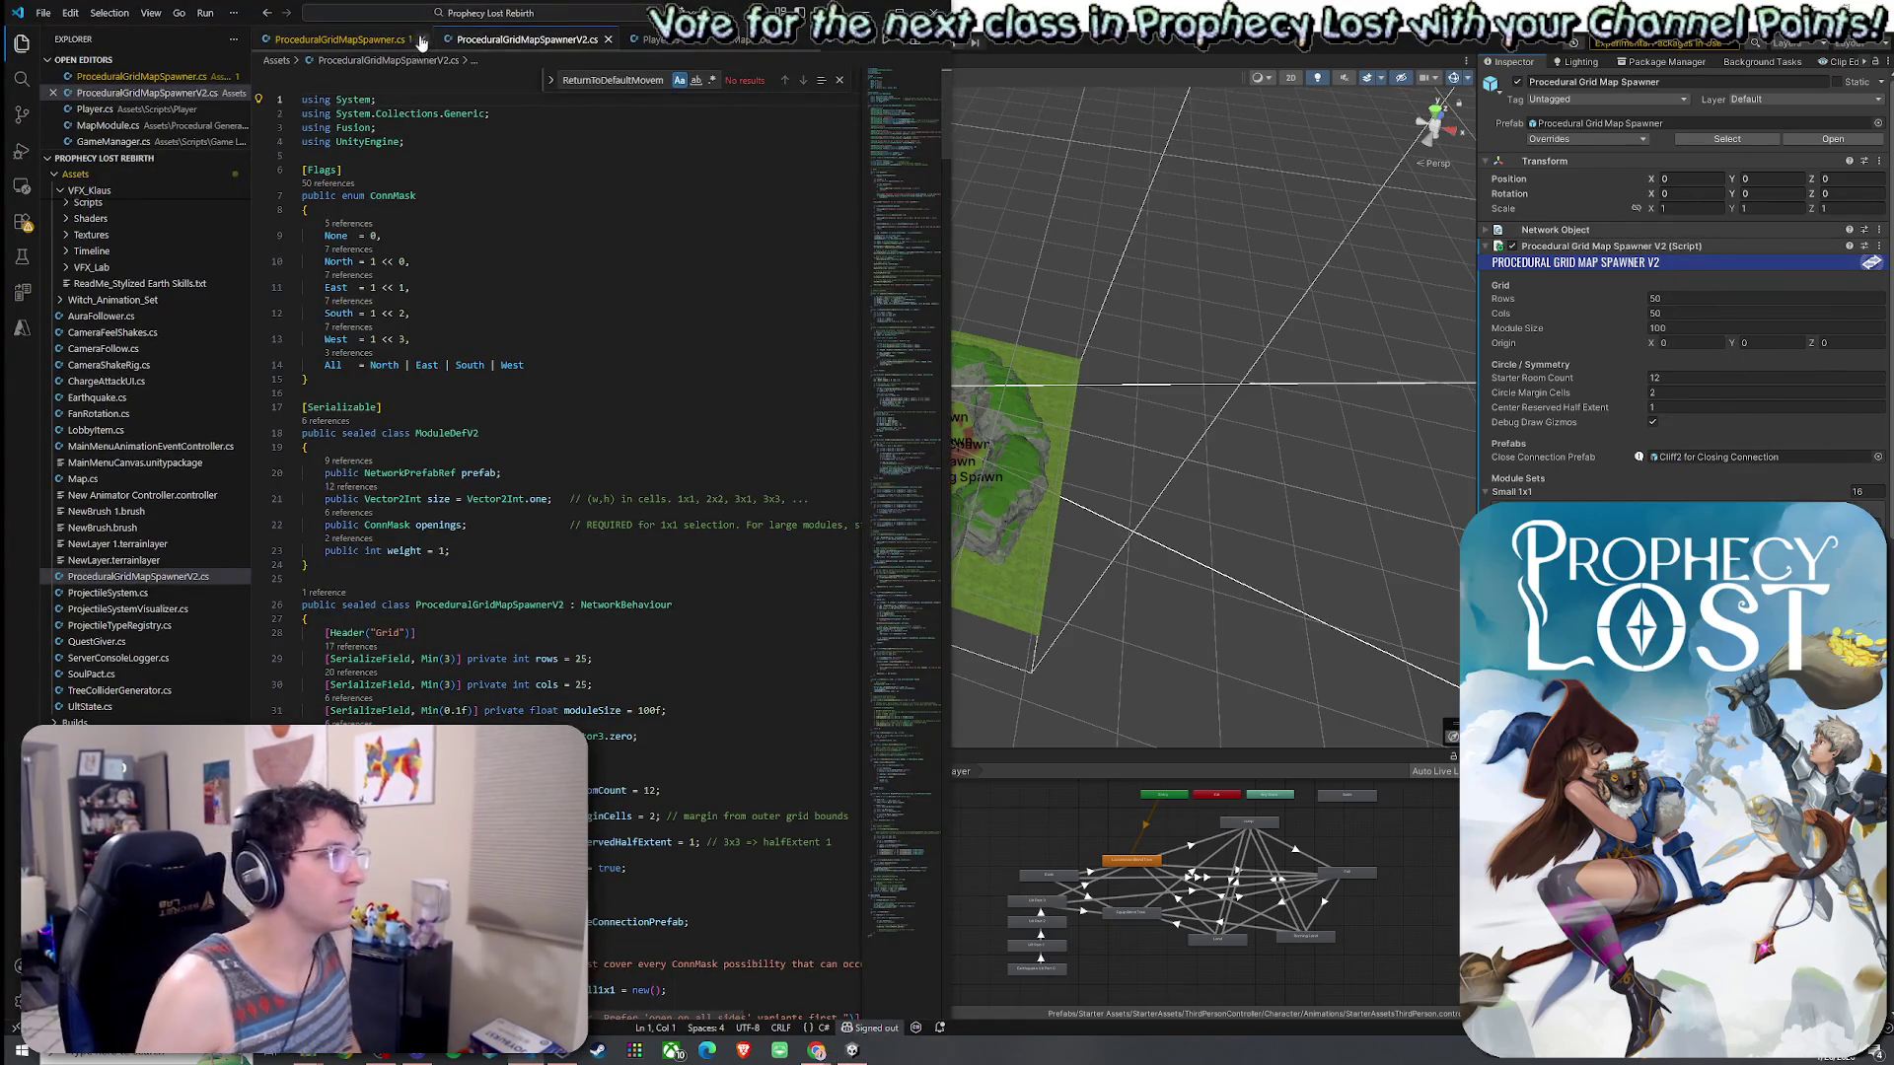
- Close the ProceduralGridMapSpawner, Player, MapModule and GameManager tabs in VS Code
{"action": "left_click", "coordinate": [419, 40]}
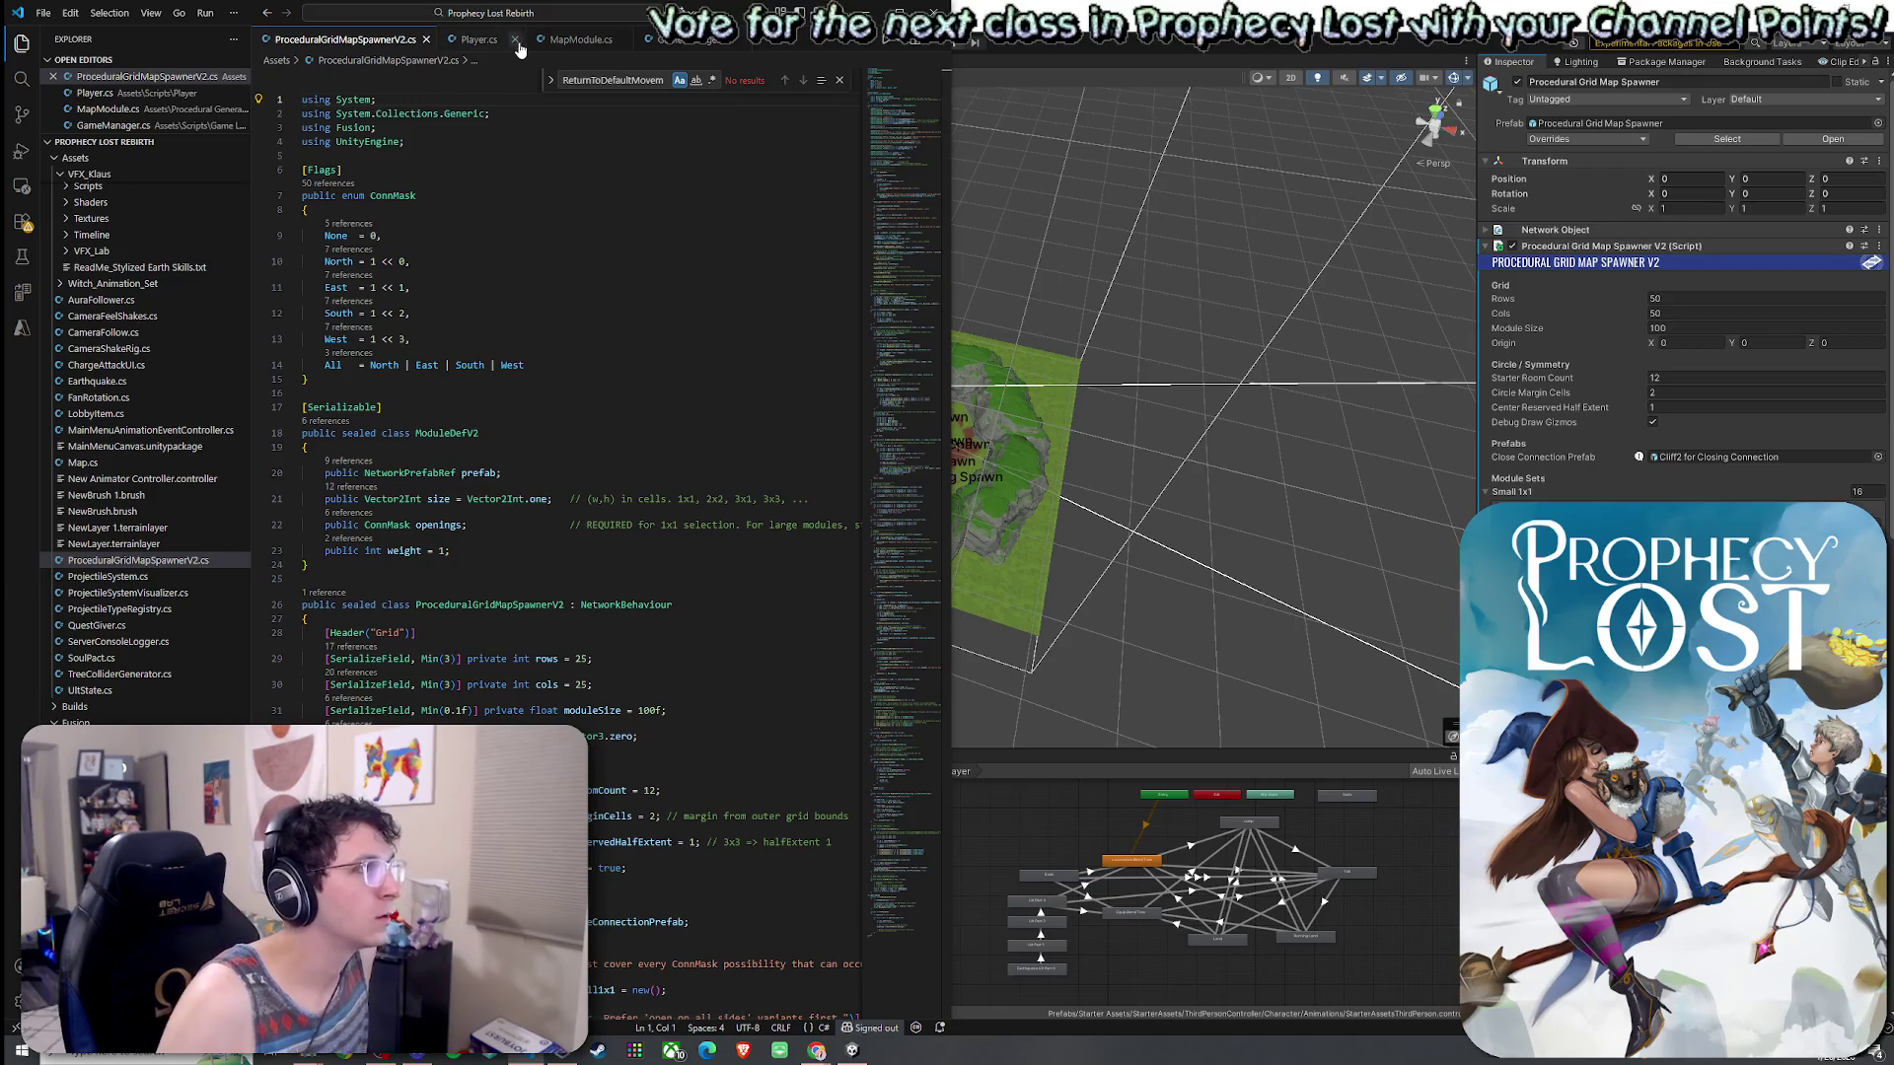
{"action": "left_click", "coordinate": [512, 39]}
{"action": "left_click", "coordinate": [531, 40]}
{"action": "left_click", "coordinate": [544, 39]}
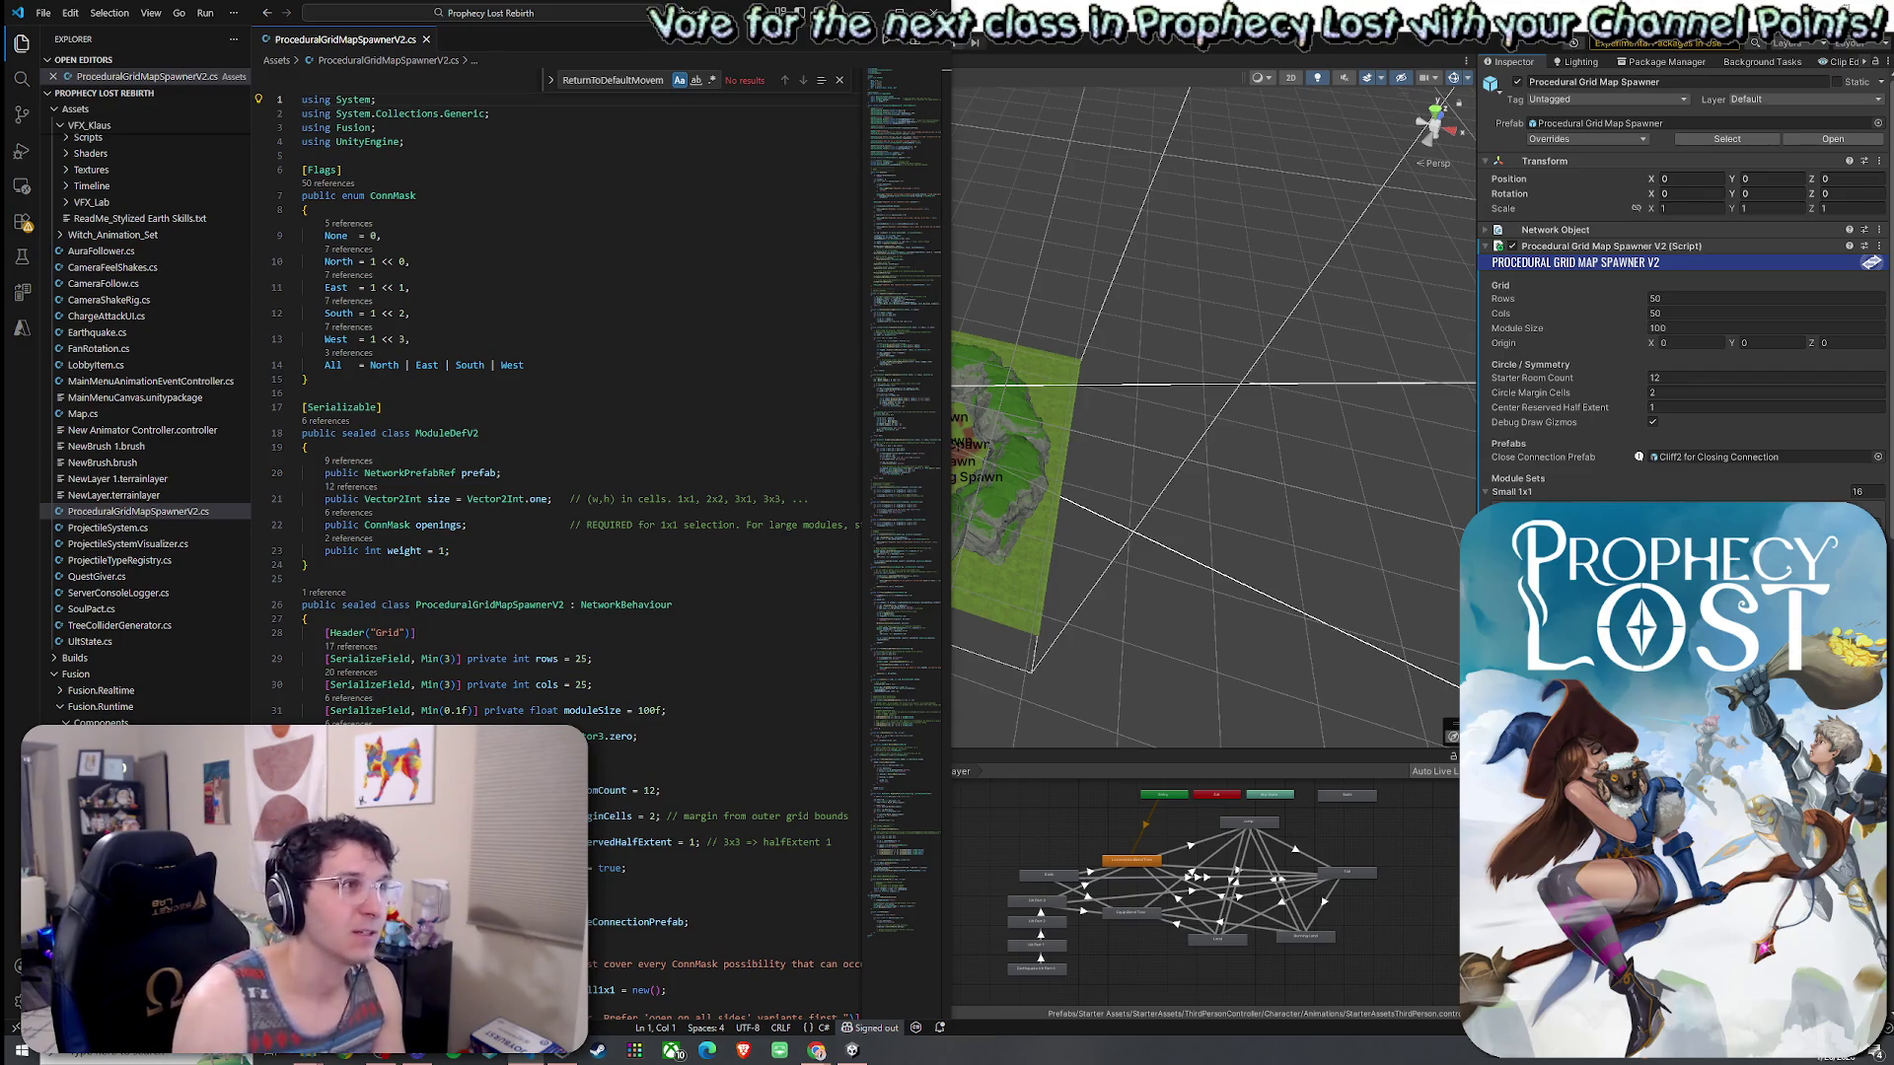
- Return to Unity and save the current scene with File > Save
{"action": "key", "text": "alt+Tab"}
{"action": "left_click", "coordinate": [16, 23]}
{"action": "left_click", "coordinate": [50, 94]}
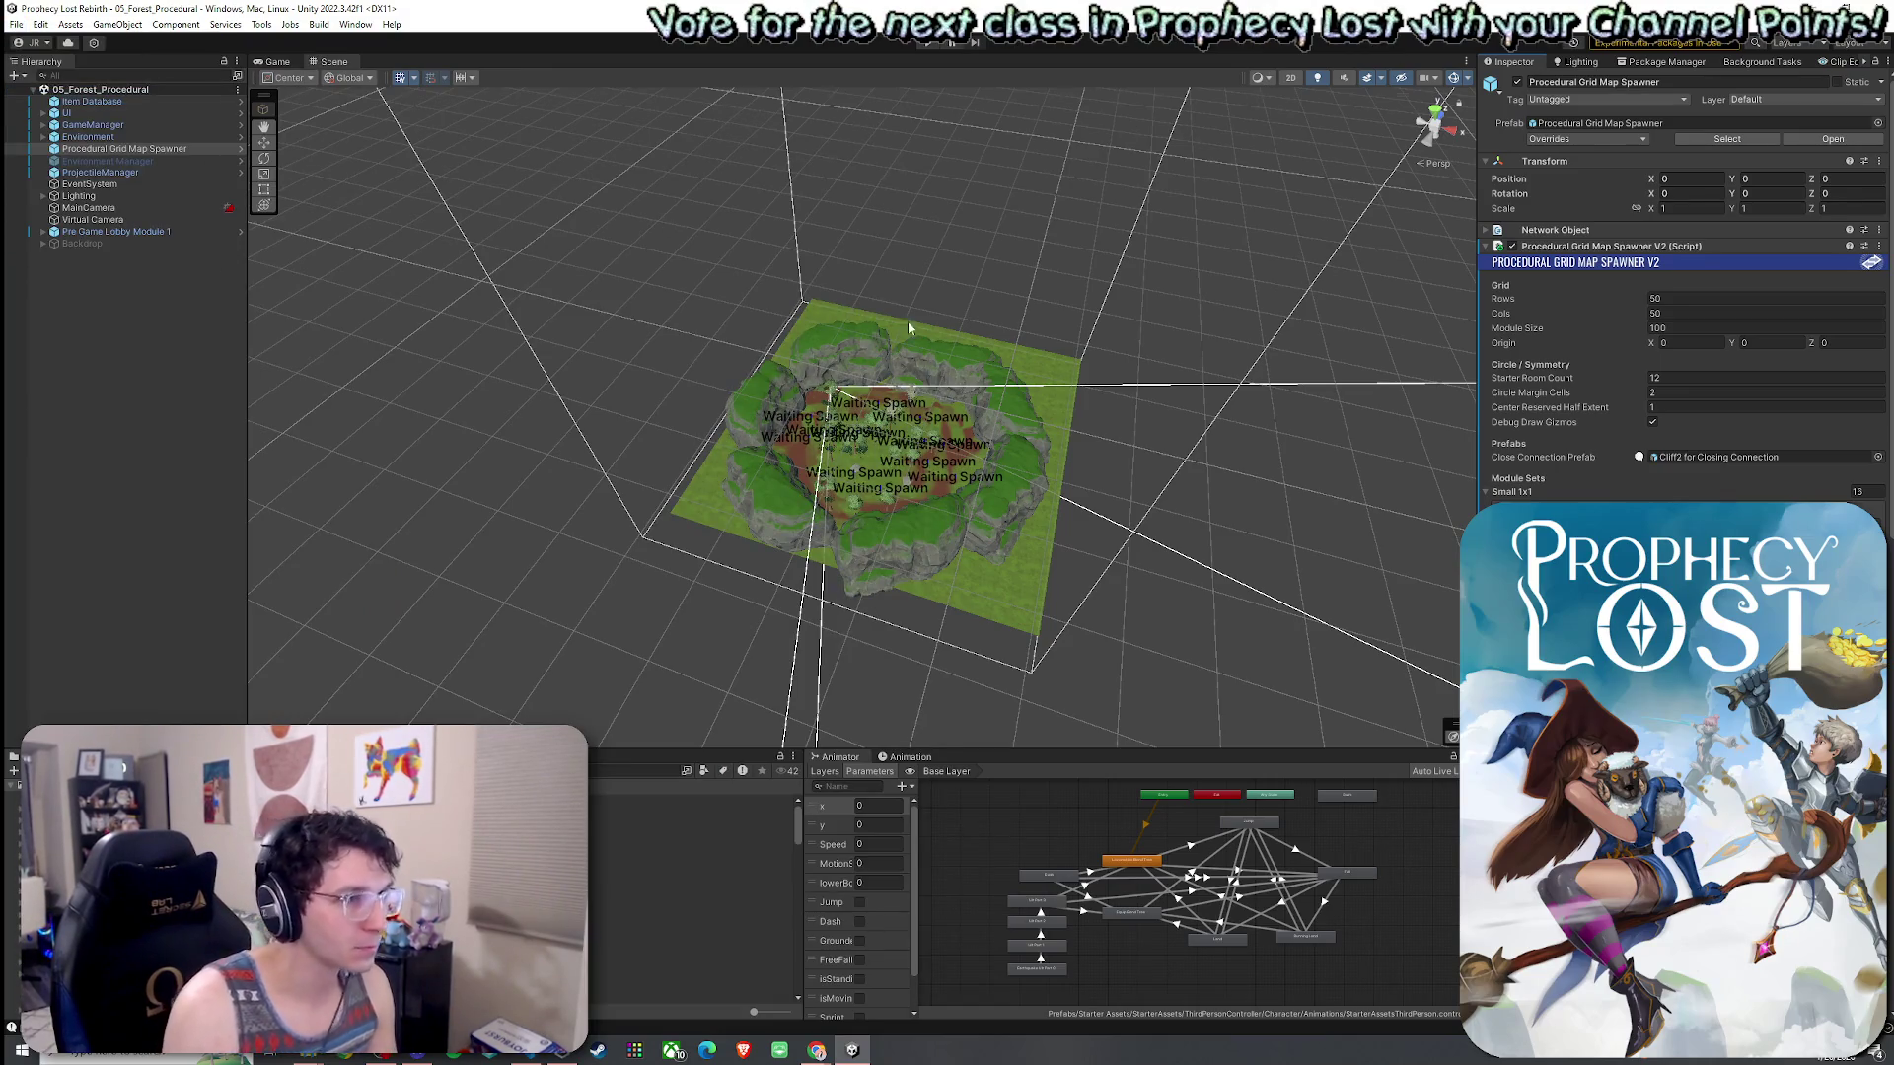
- Play a match from START GAME, exit Play mode, then switch to the Celestial Crash itch.io page
{"action": "left_click", "coordinate": [931, 43]}
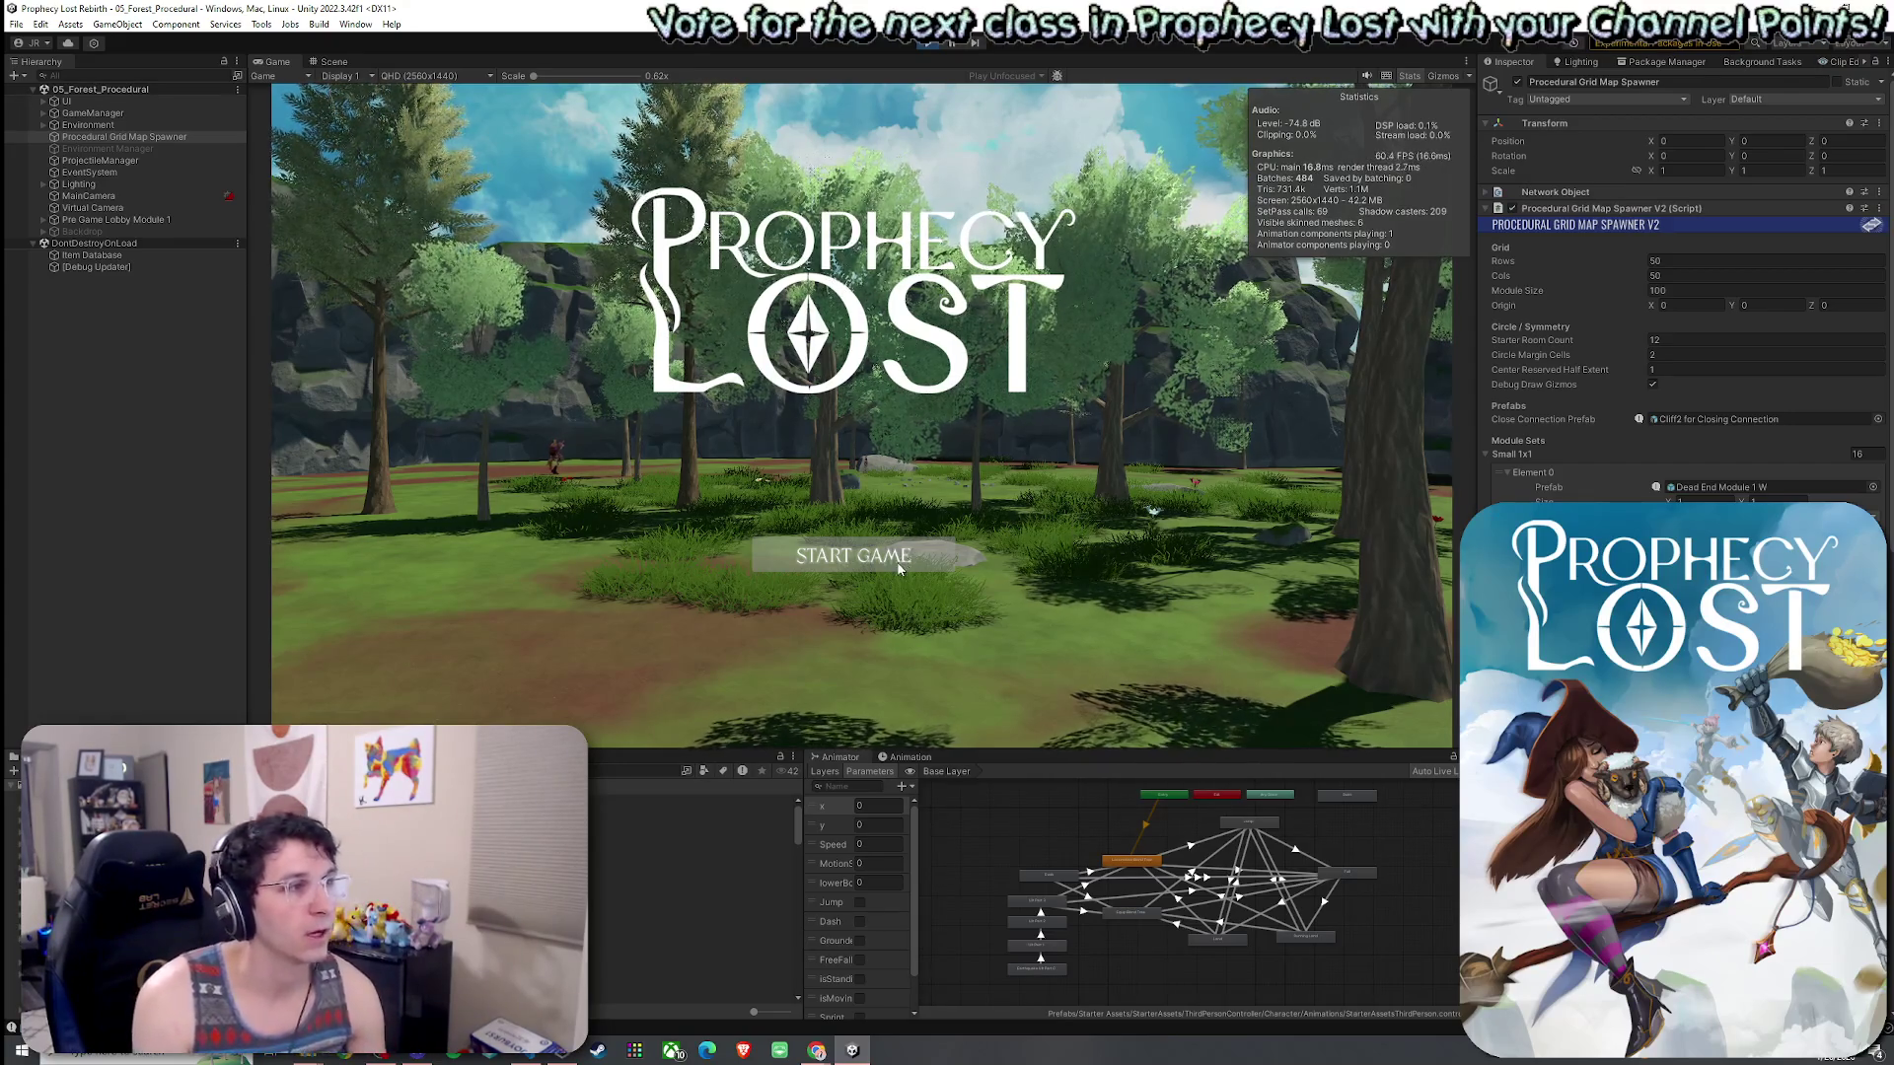
{"action": "left_click", "coordinate": [927, 556]}
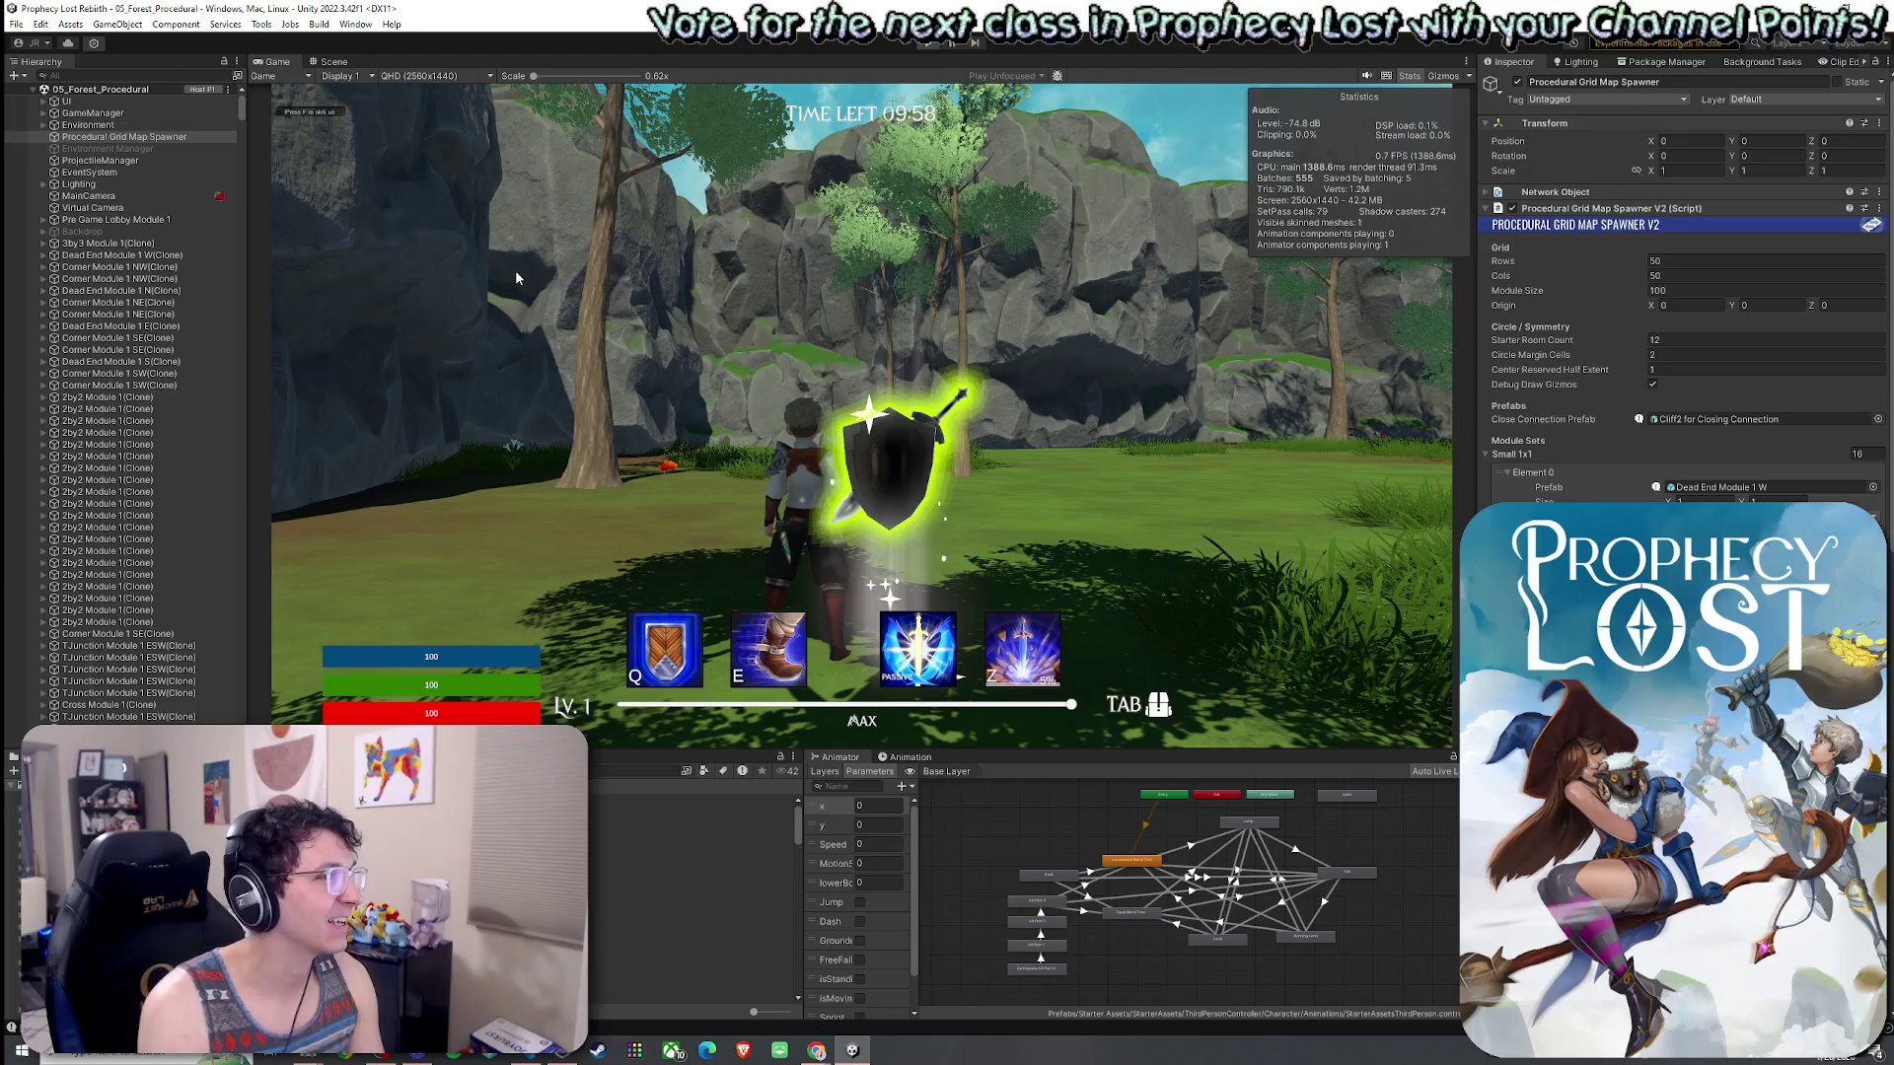
{"action": "key", "text": "ctrl+p"}
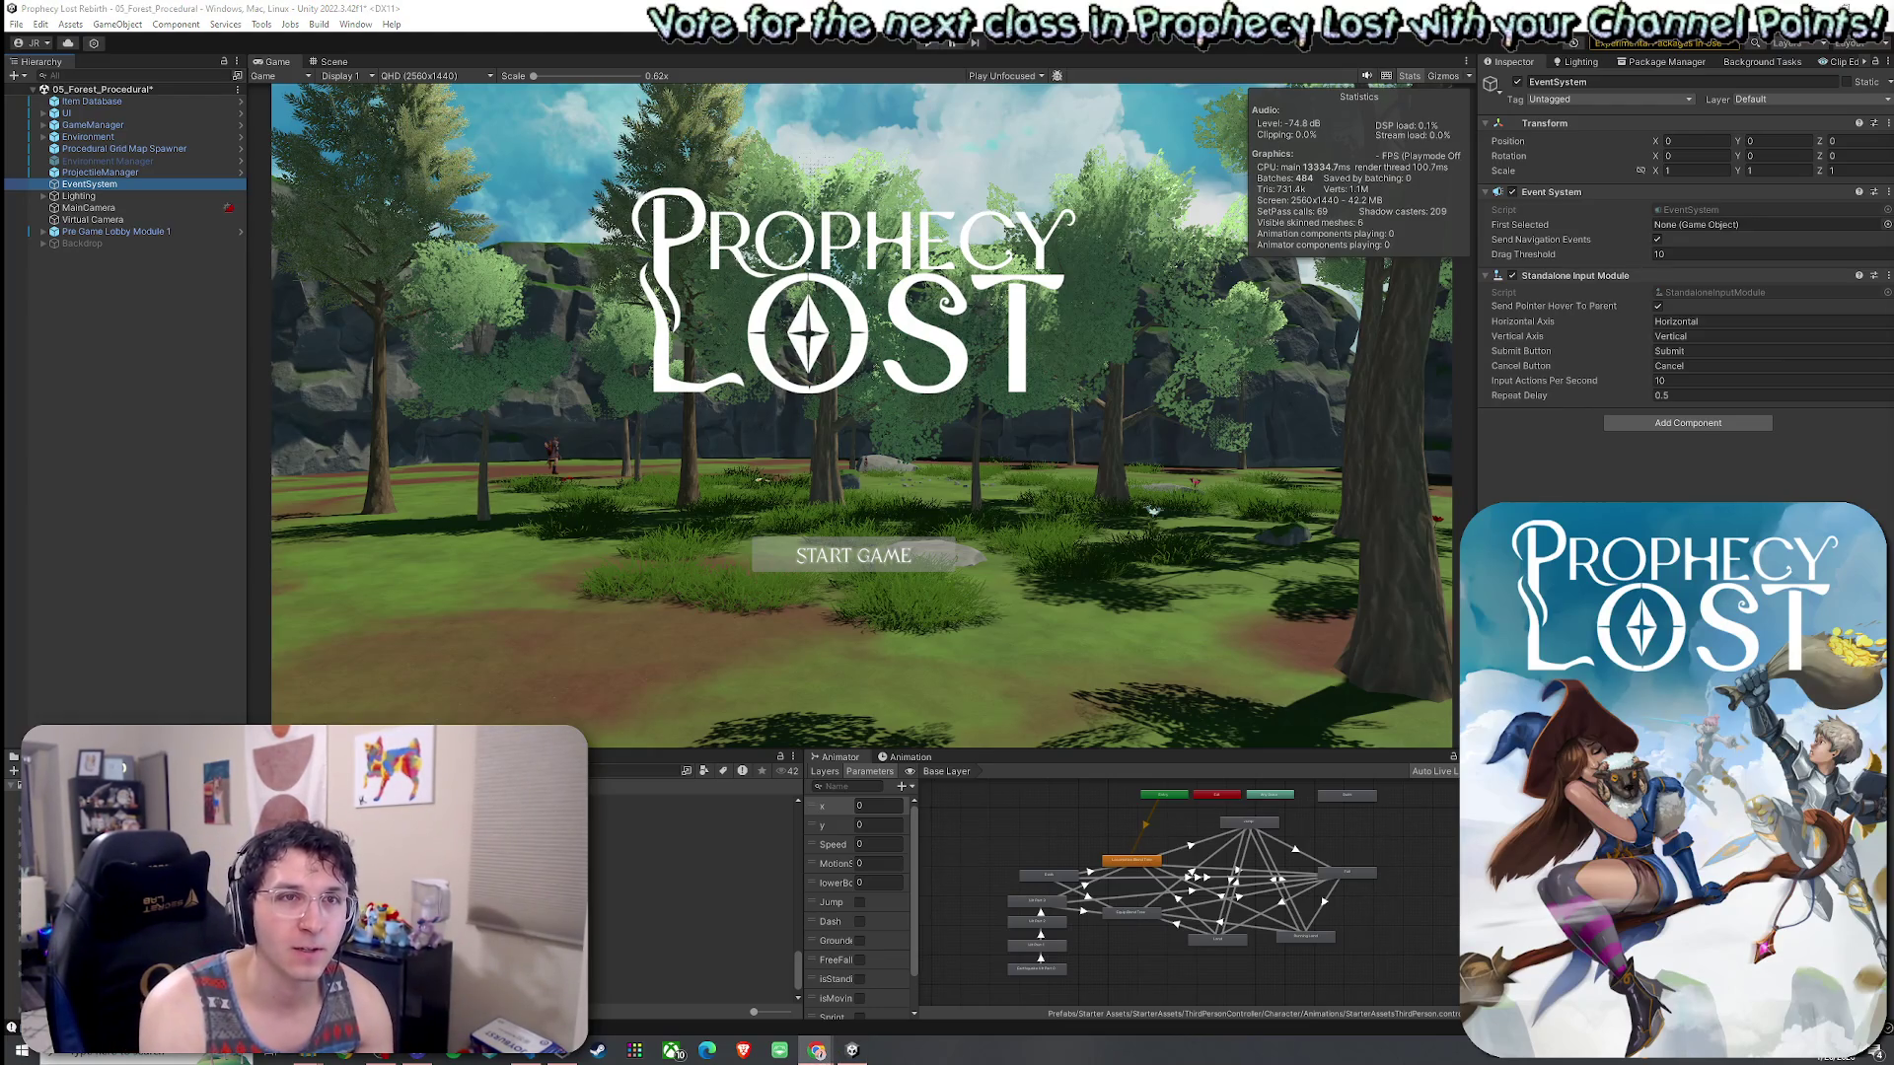
{"action": "key", "text": "alt+Tab"}
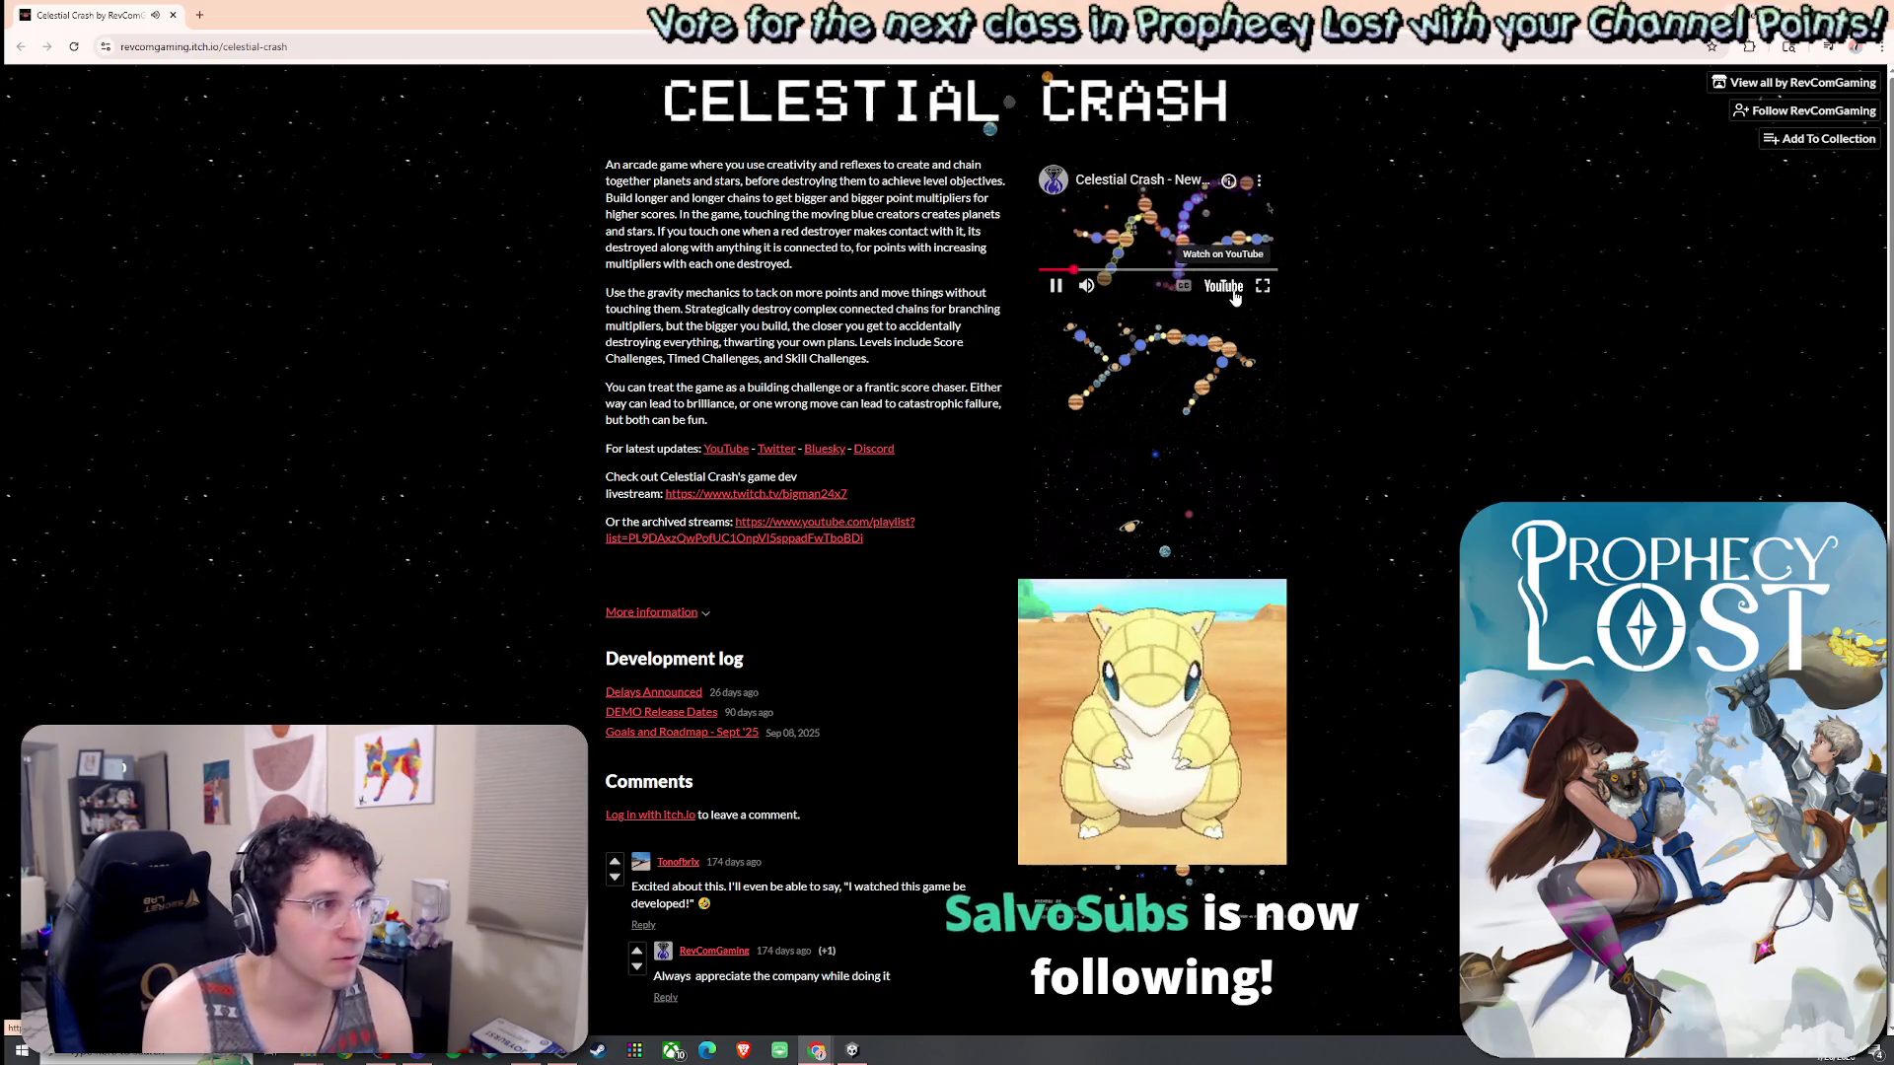
- Watch the Celestial Crash trailer on YouTube, pausing once, then close Chrome
{"action": "left_click", "coordinate": [1237, 297]}
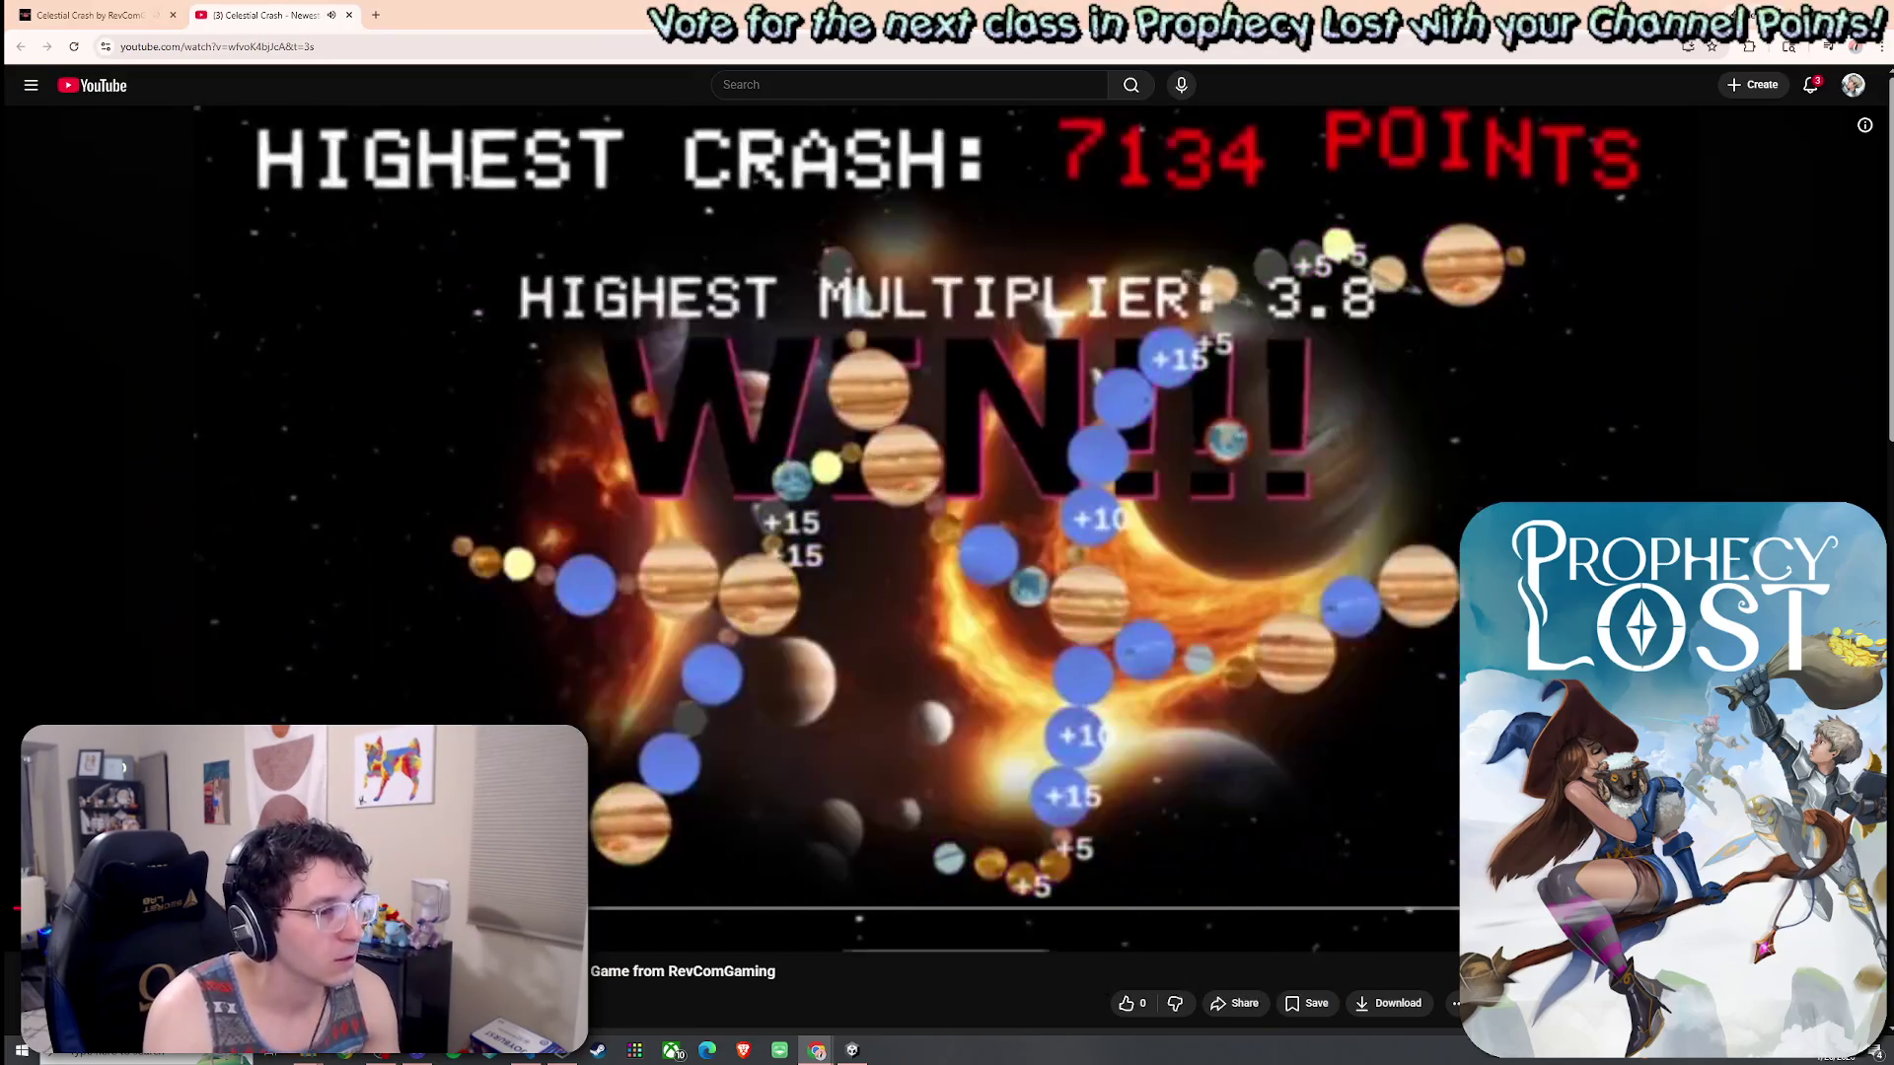
{"action": "left_click", "coordinate": [1044, 533]}
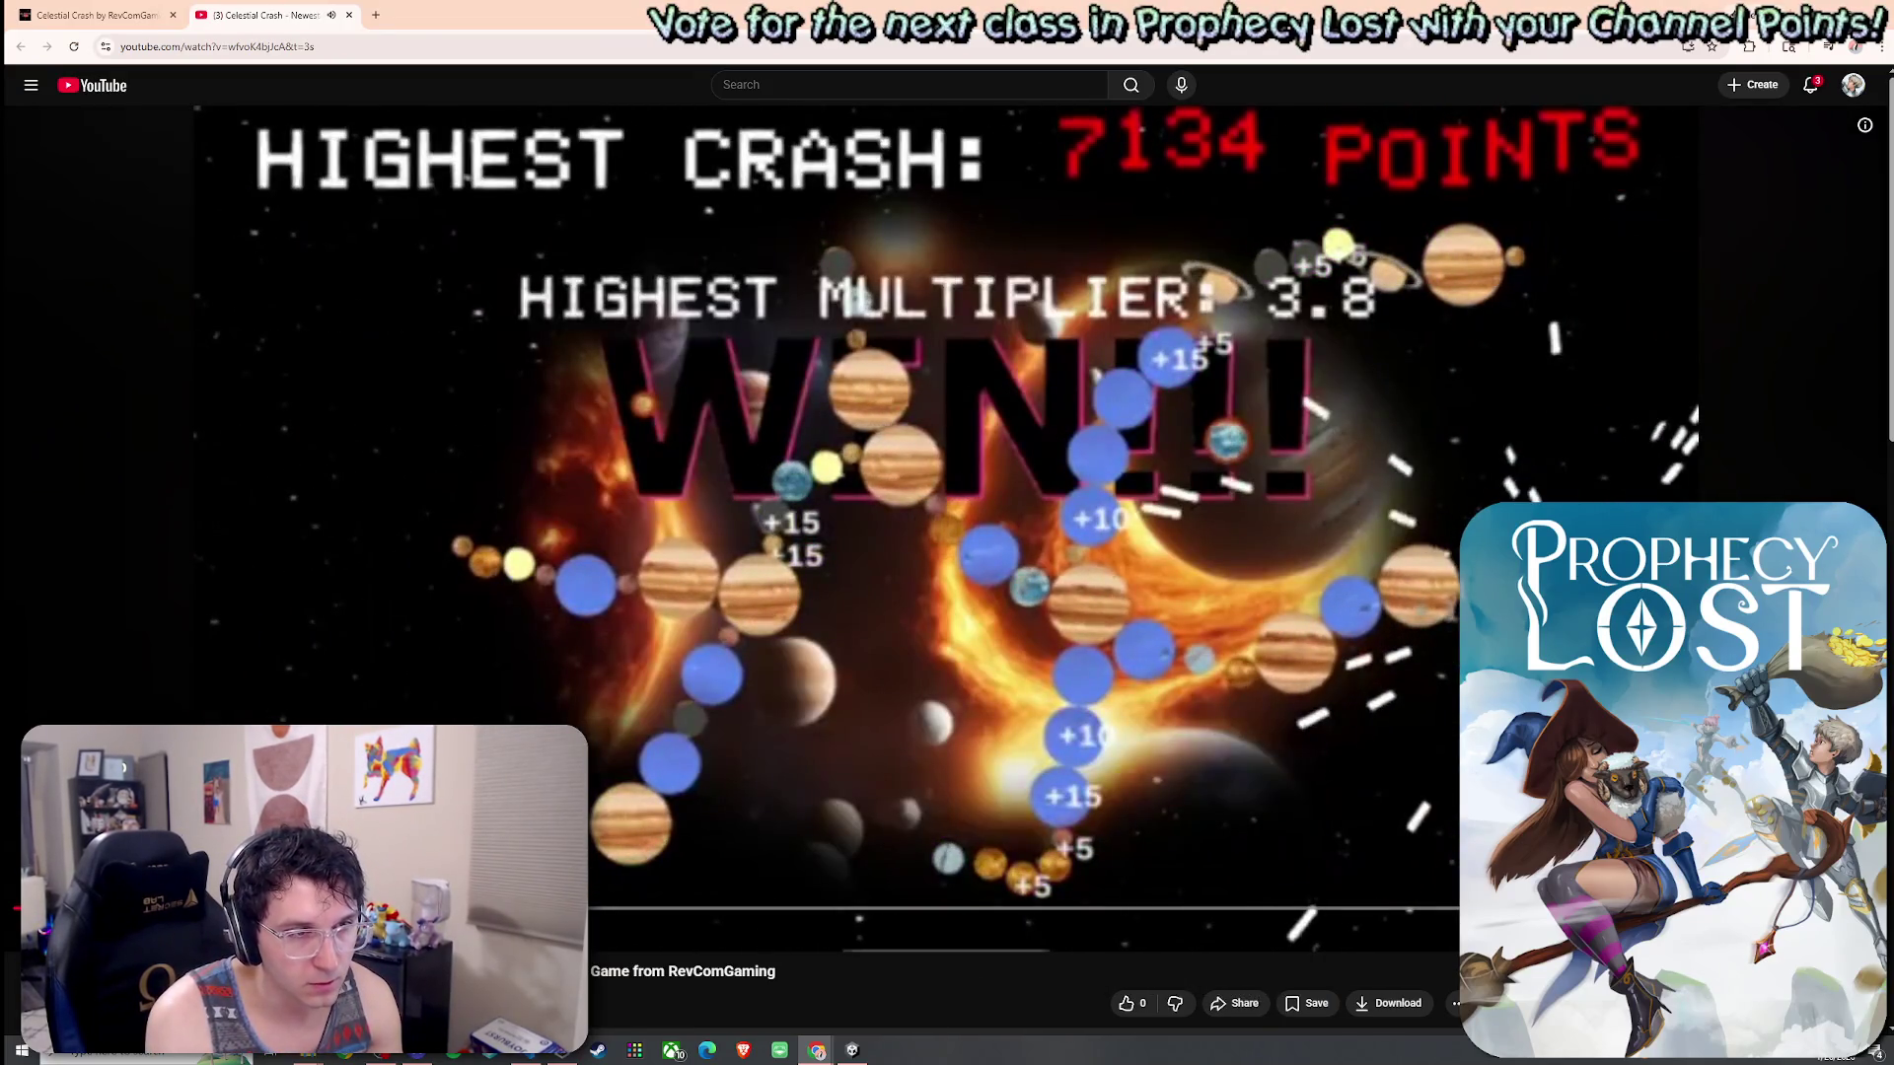
{"action": "key", "text": "space"}
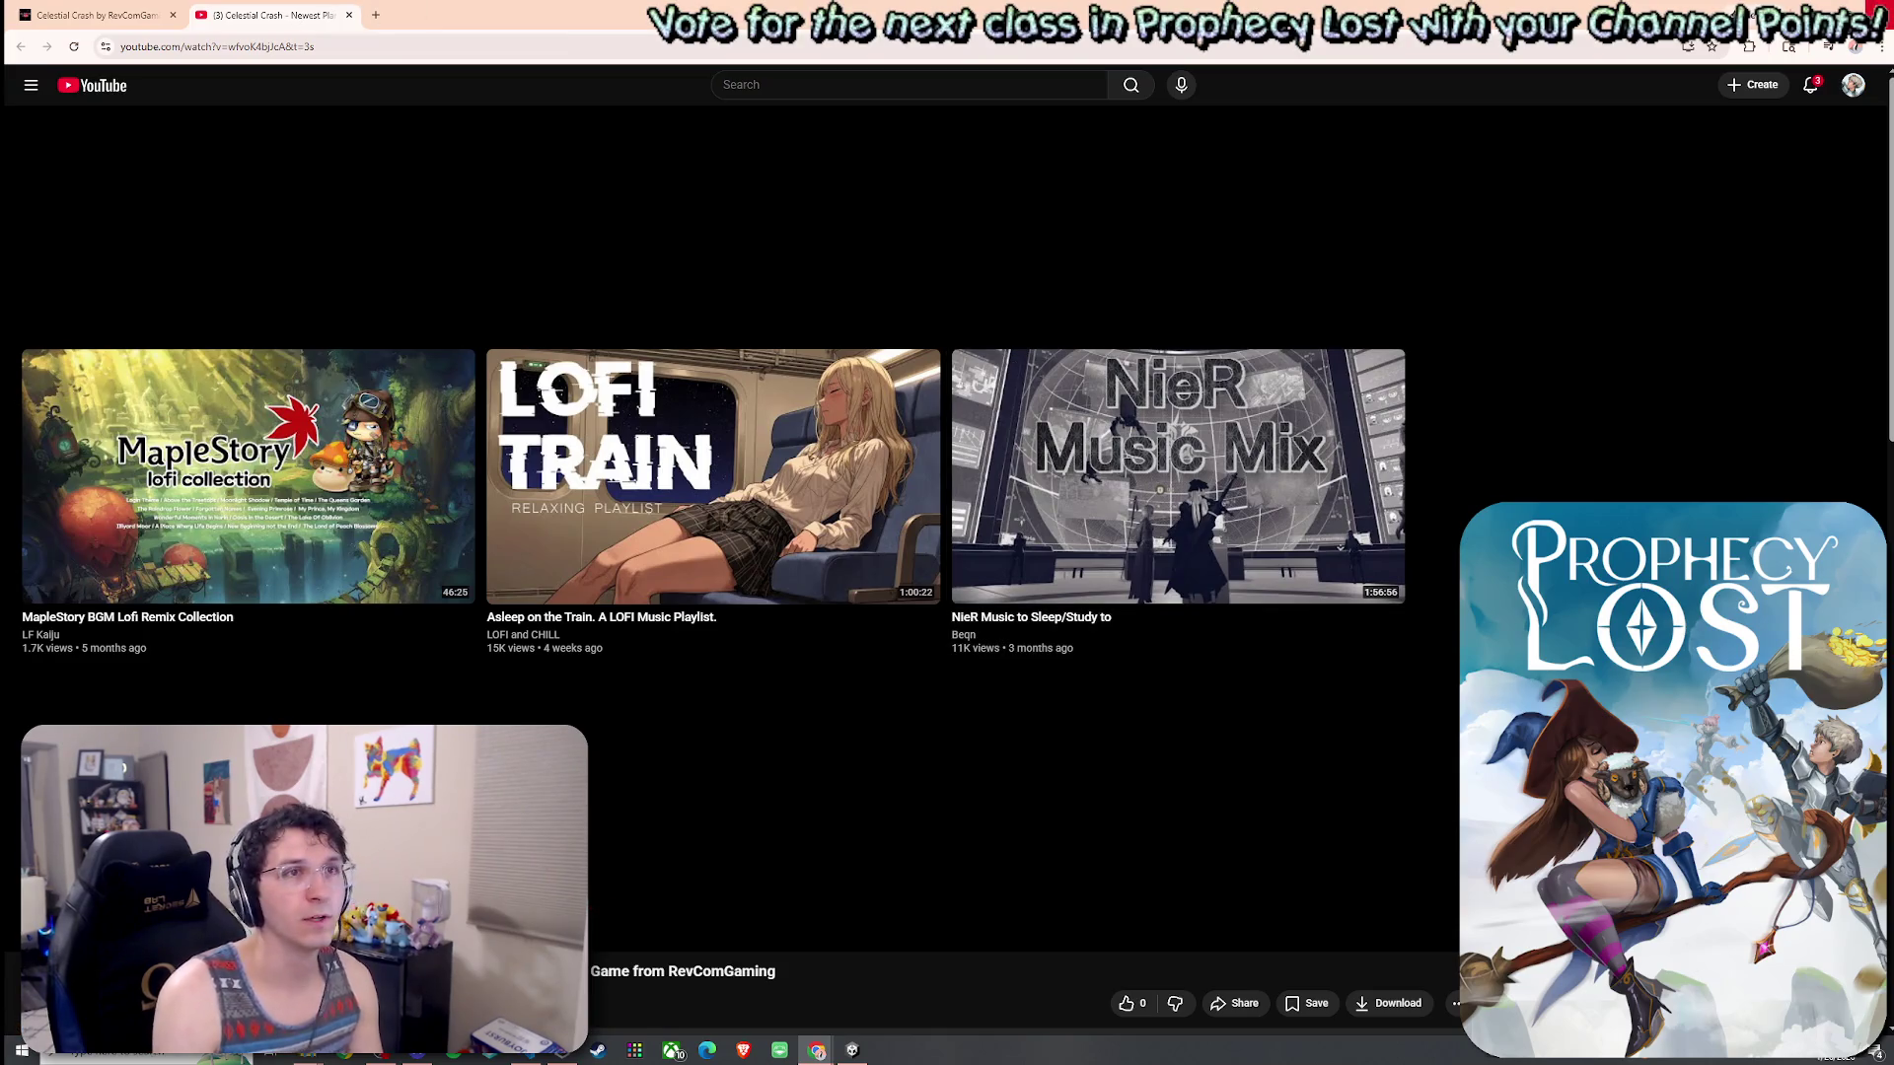
{"action": "left_click", "coordinate": [1874, 12]}
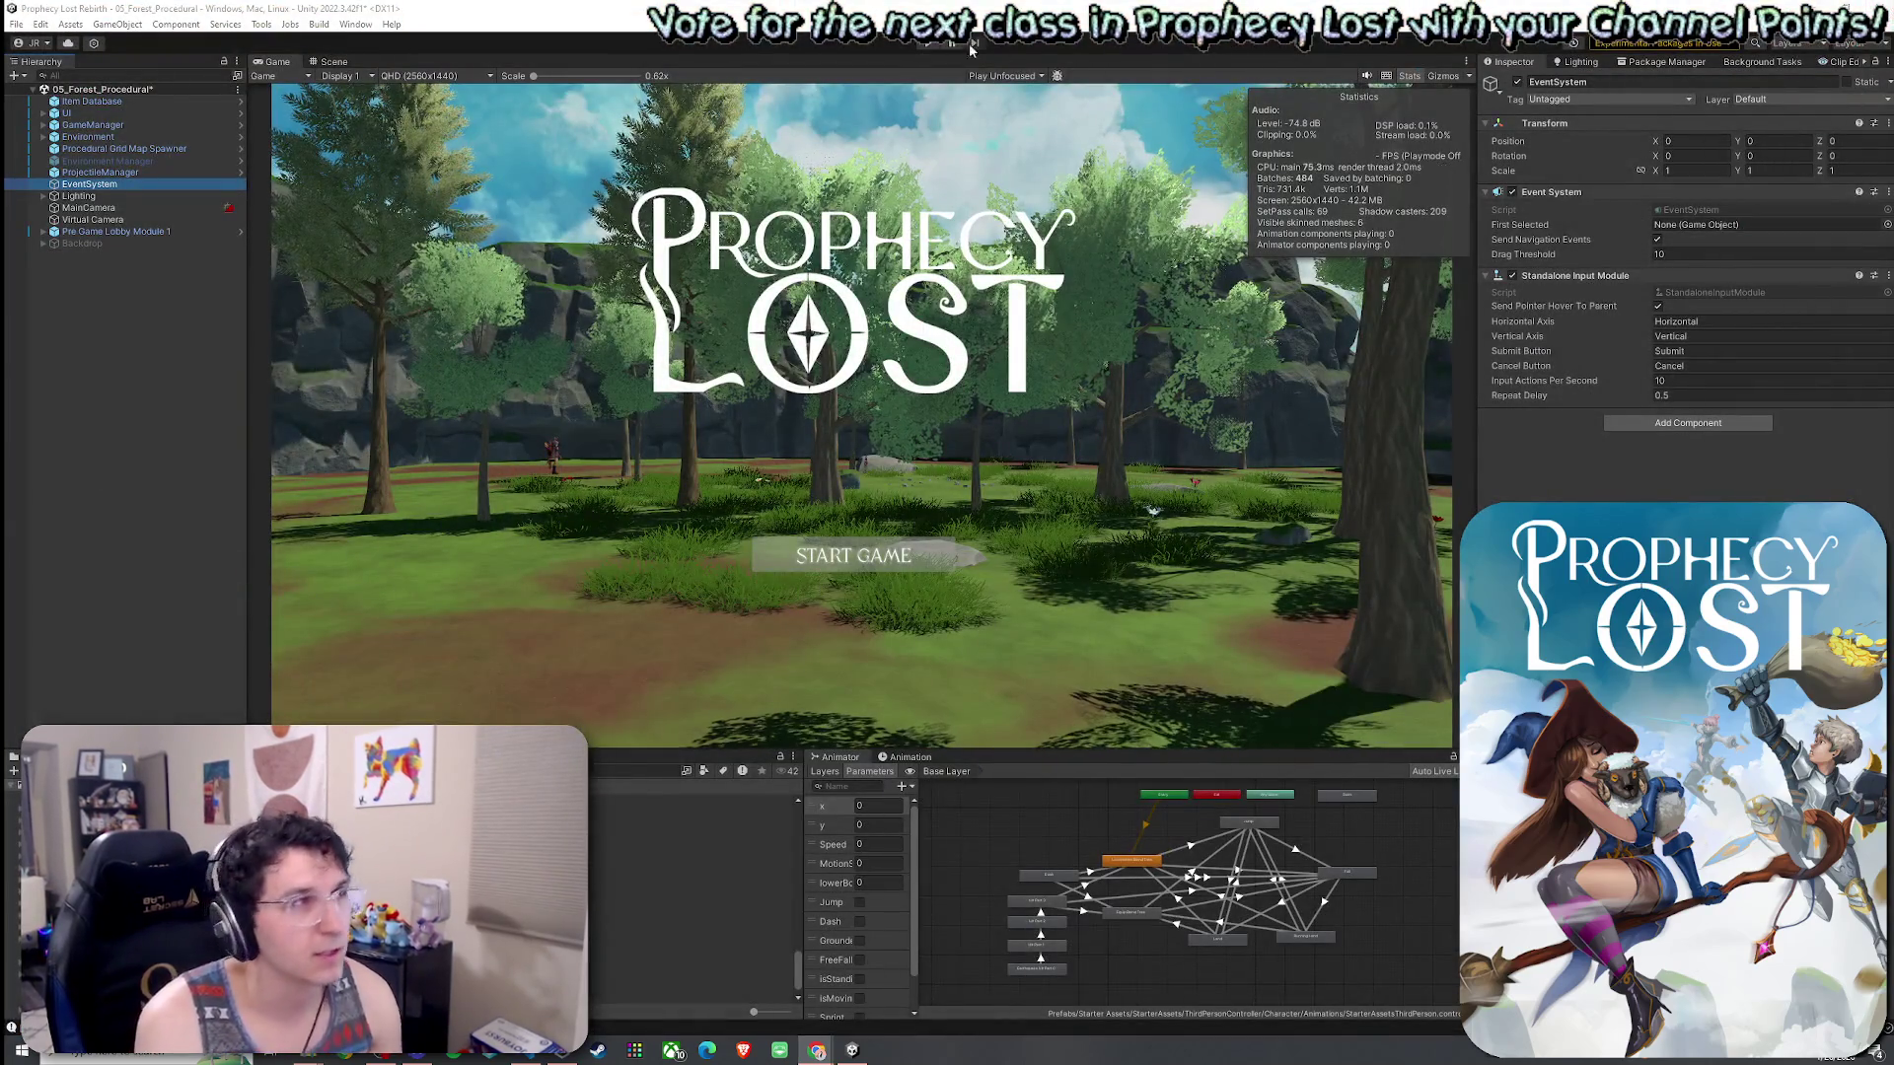
- Save the 05_Forest_Procedural scene and select Procedural Grid Map Spawner in the Hierarchy
{"action": "left_click", "coordinate": [40, 23]}
{"action": "mouse_move", "coordinate": [17, 23]}
{"action": "left_click", "coordinate": [49, 96]}
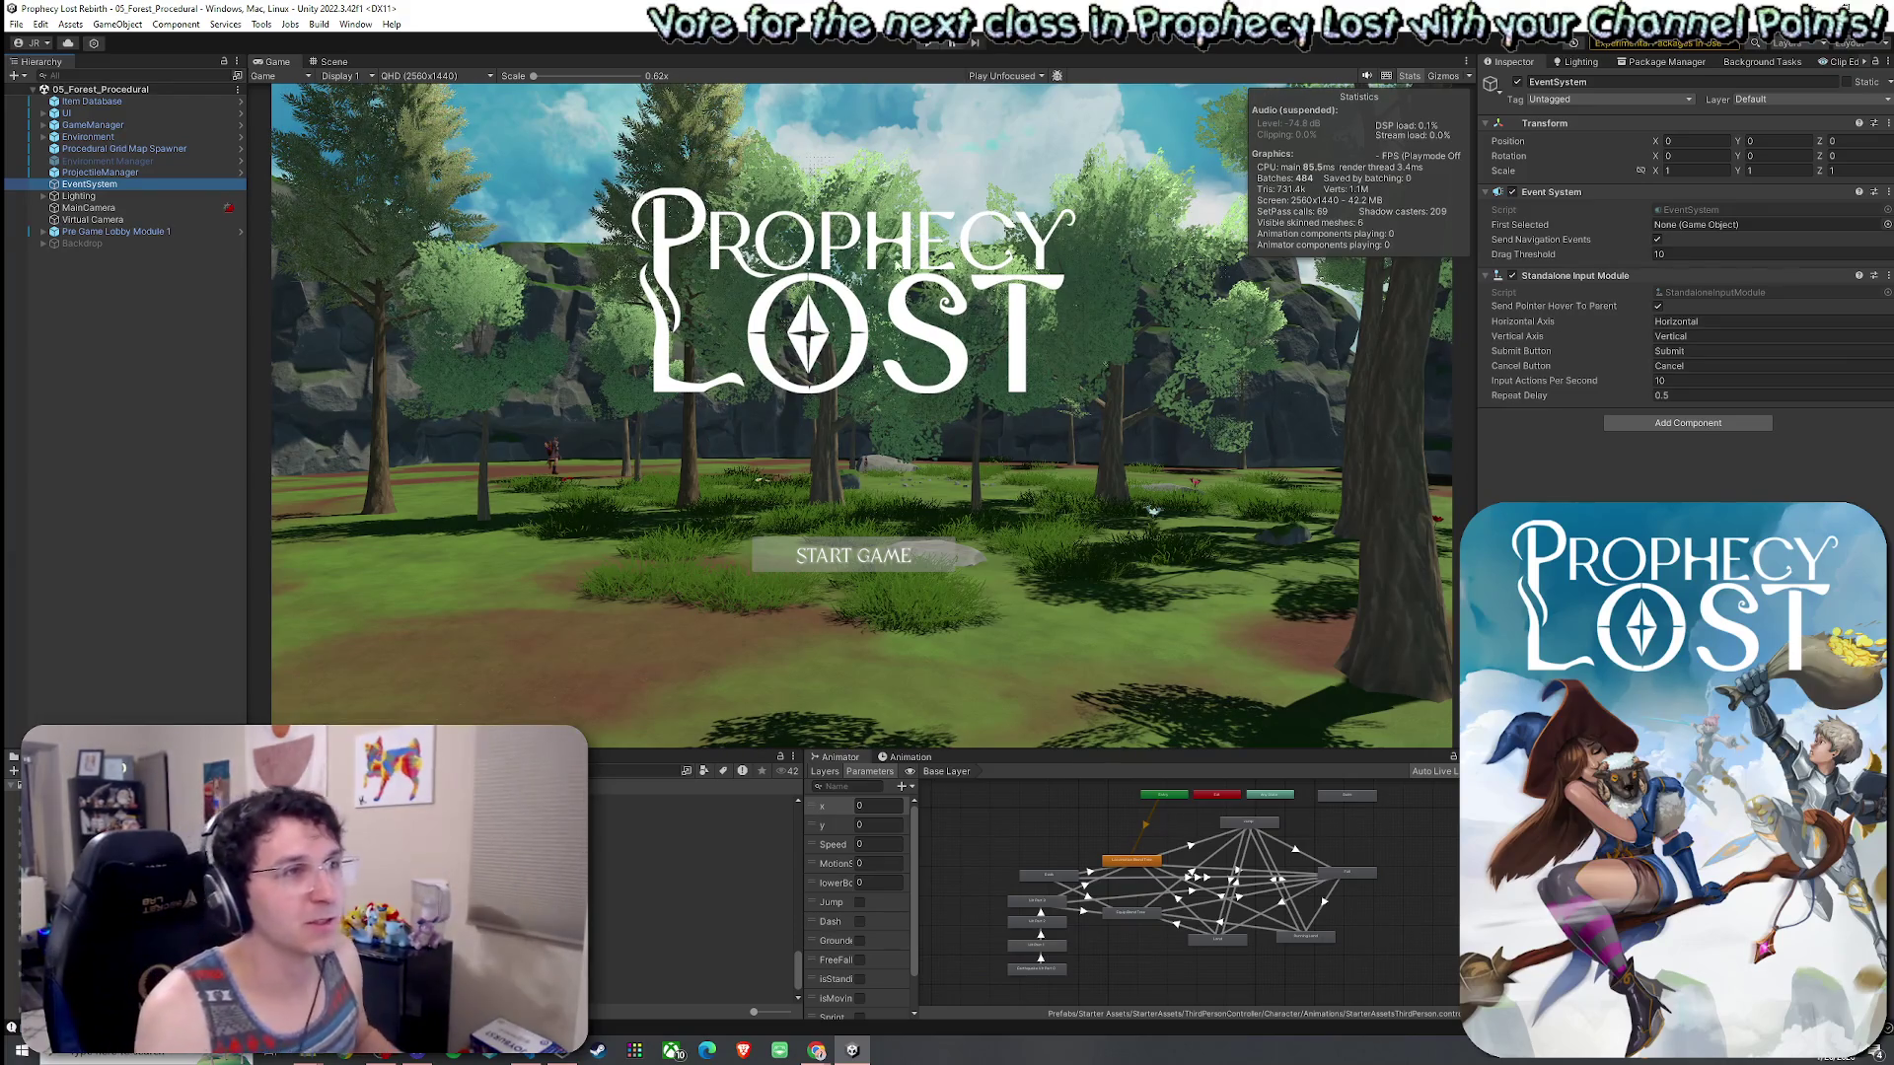
{"action": "left_click", "coordinate": [125, 148]}
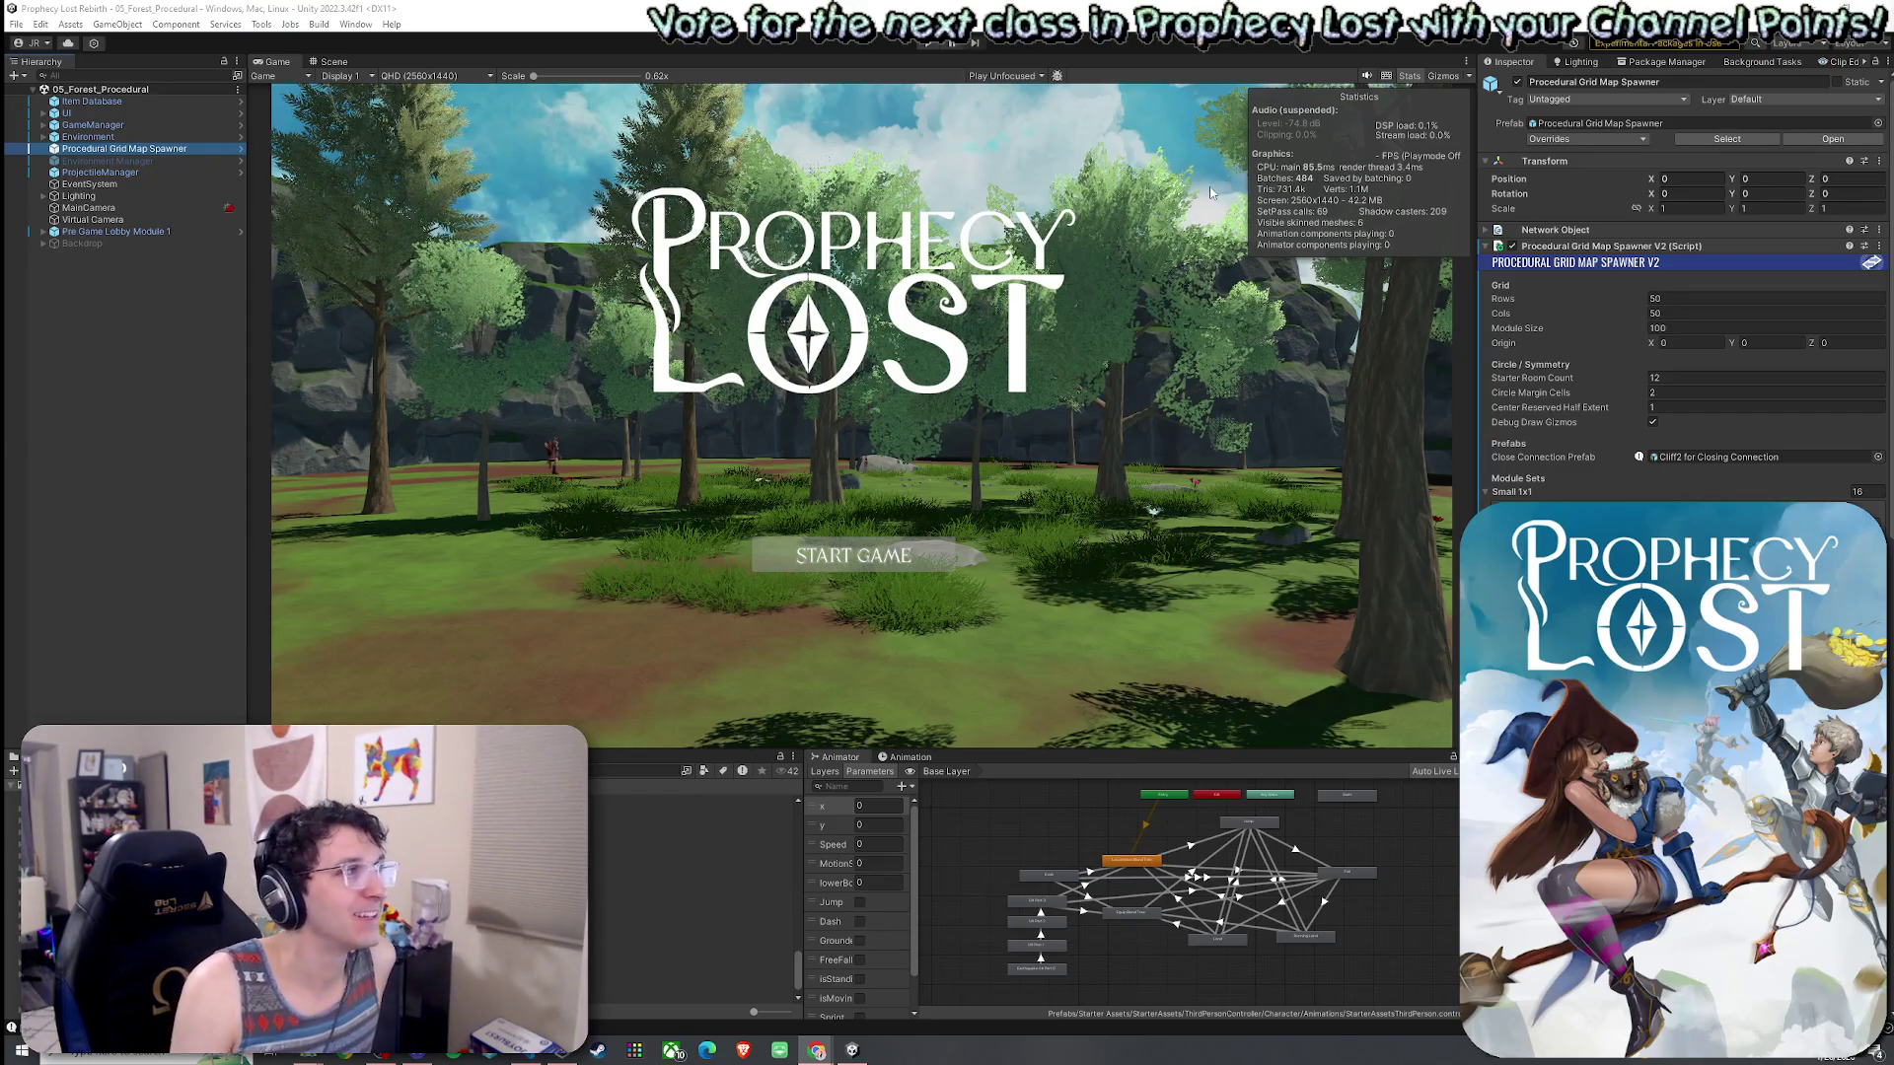
{"action": "left_click", "coordinate": [16, 24]}
- Set the spawner grid's Rows and Cols to 15 in the Inspector
{"action": "key", "text": "Escape"}
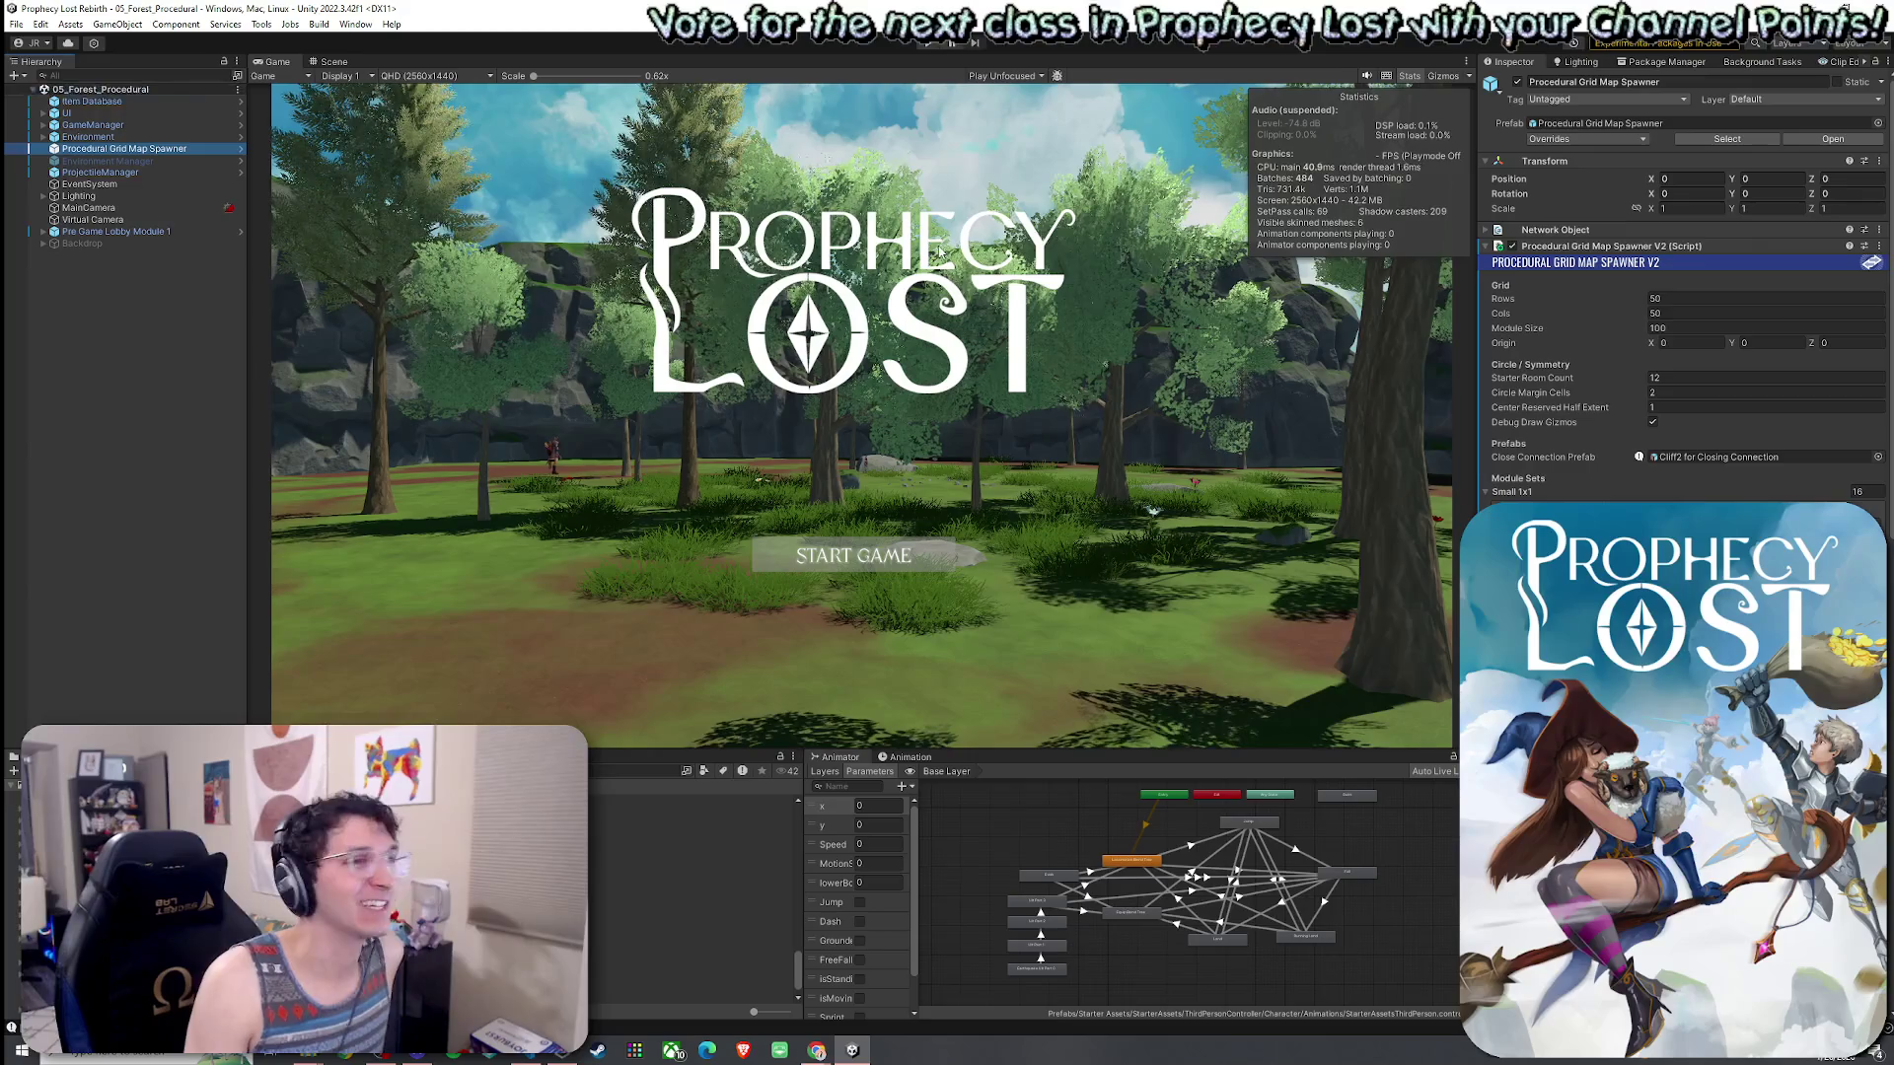
{"action": "left_click", "coordinate": [1669, 299]}
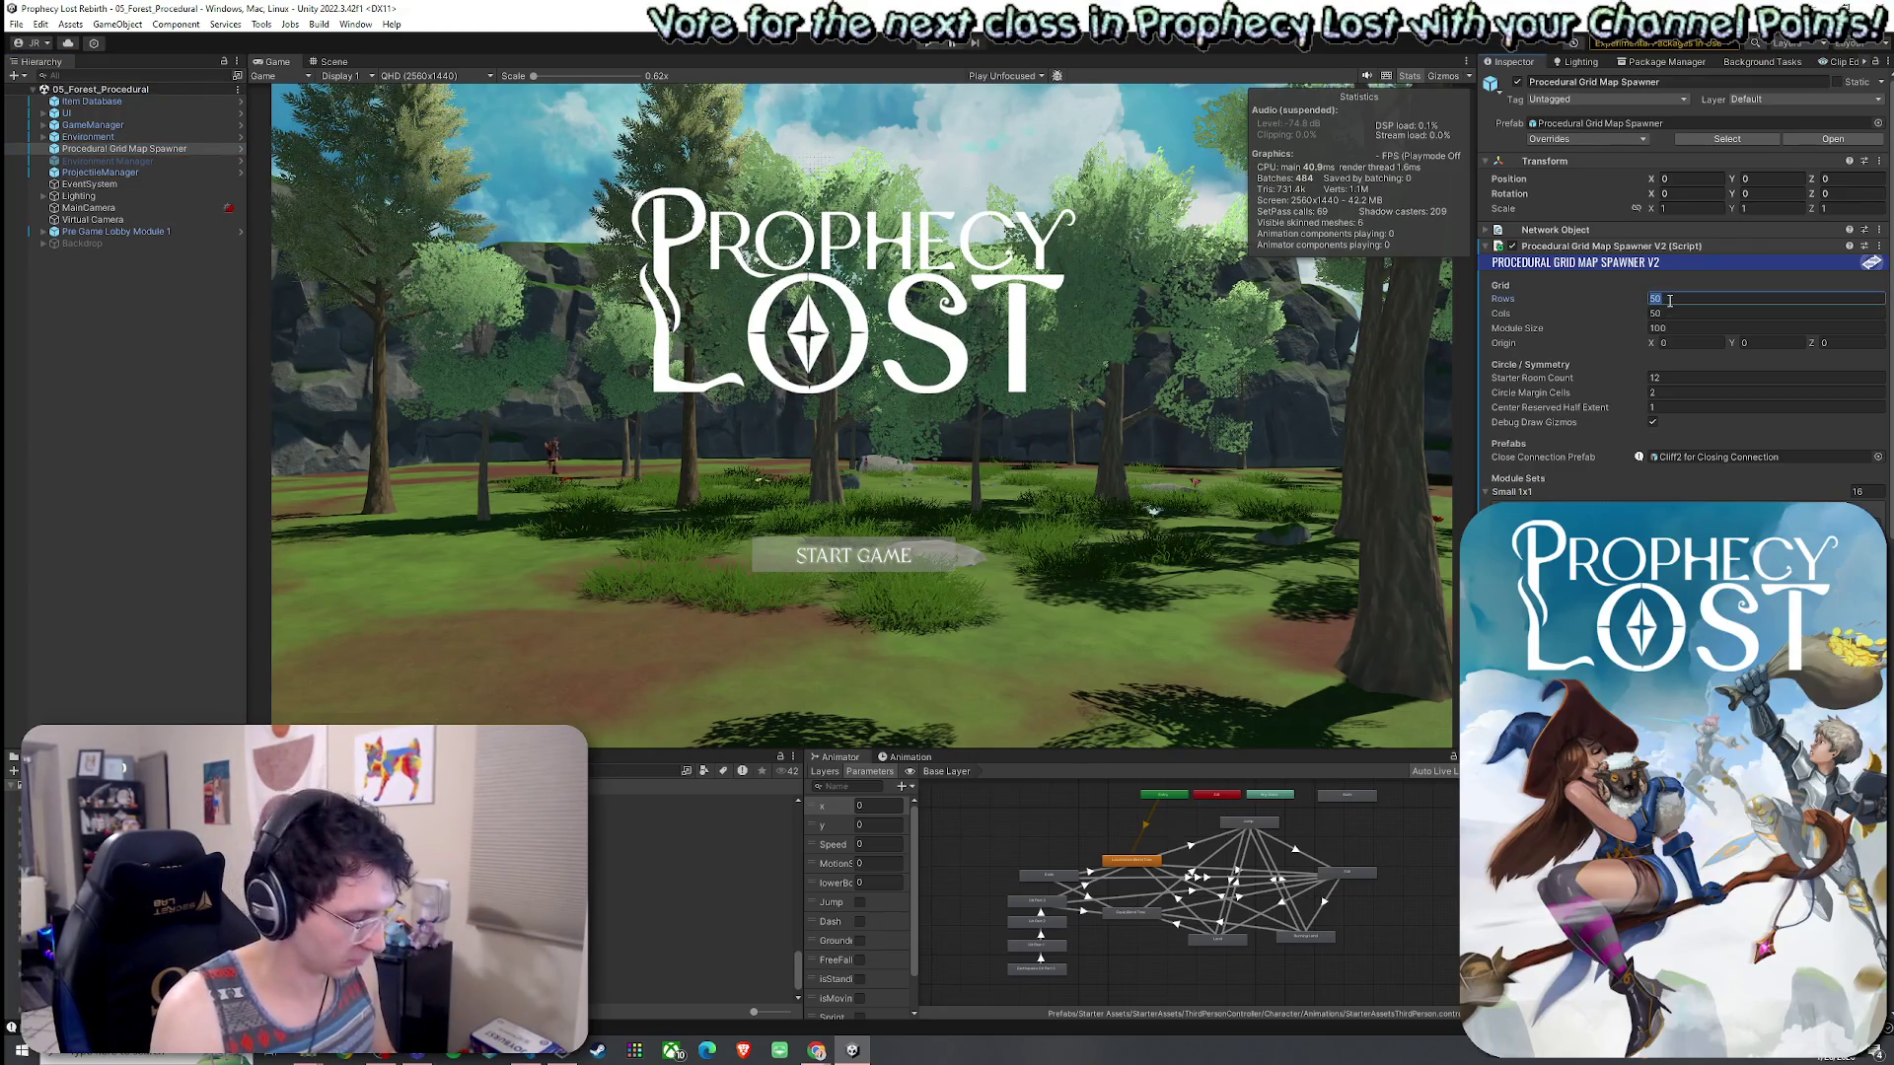
{"action": "type", "text": "15"}
{"action": "key", "text": "Tab"}
{"action": "type", "text": "15"}
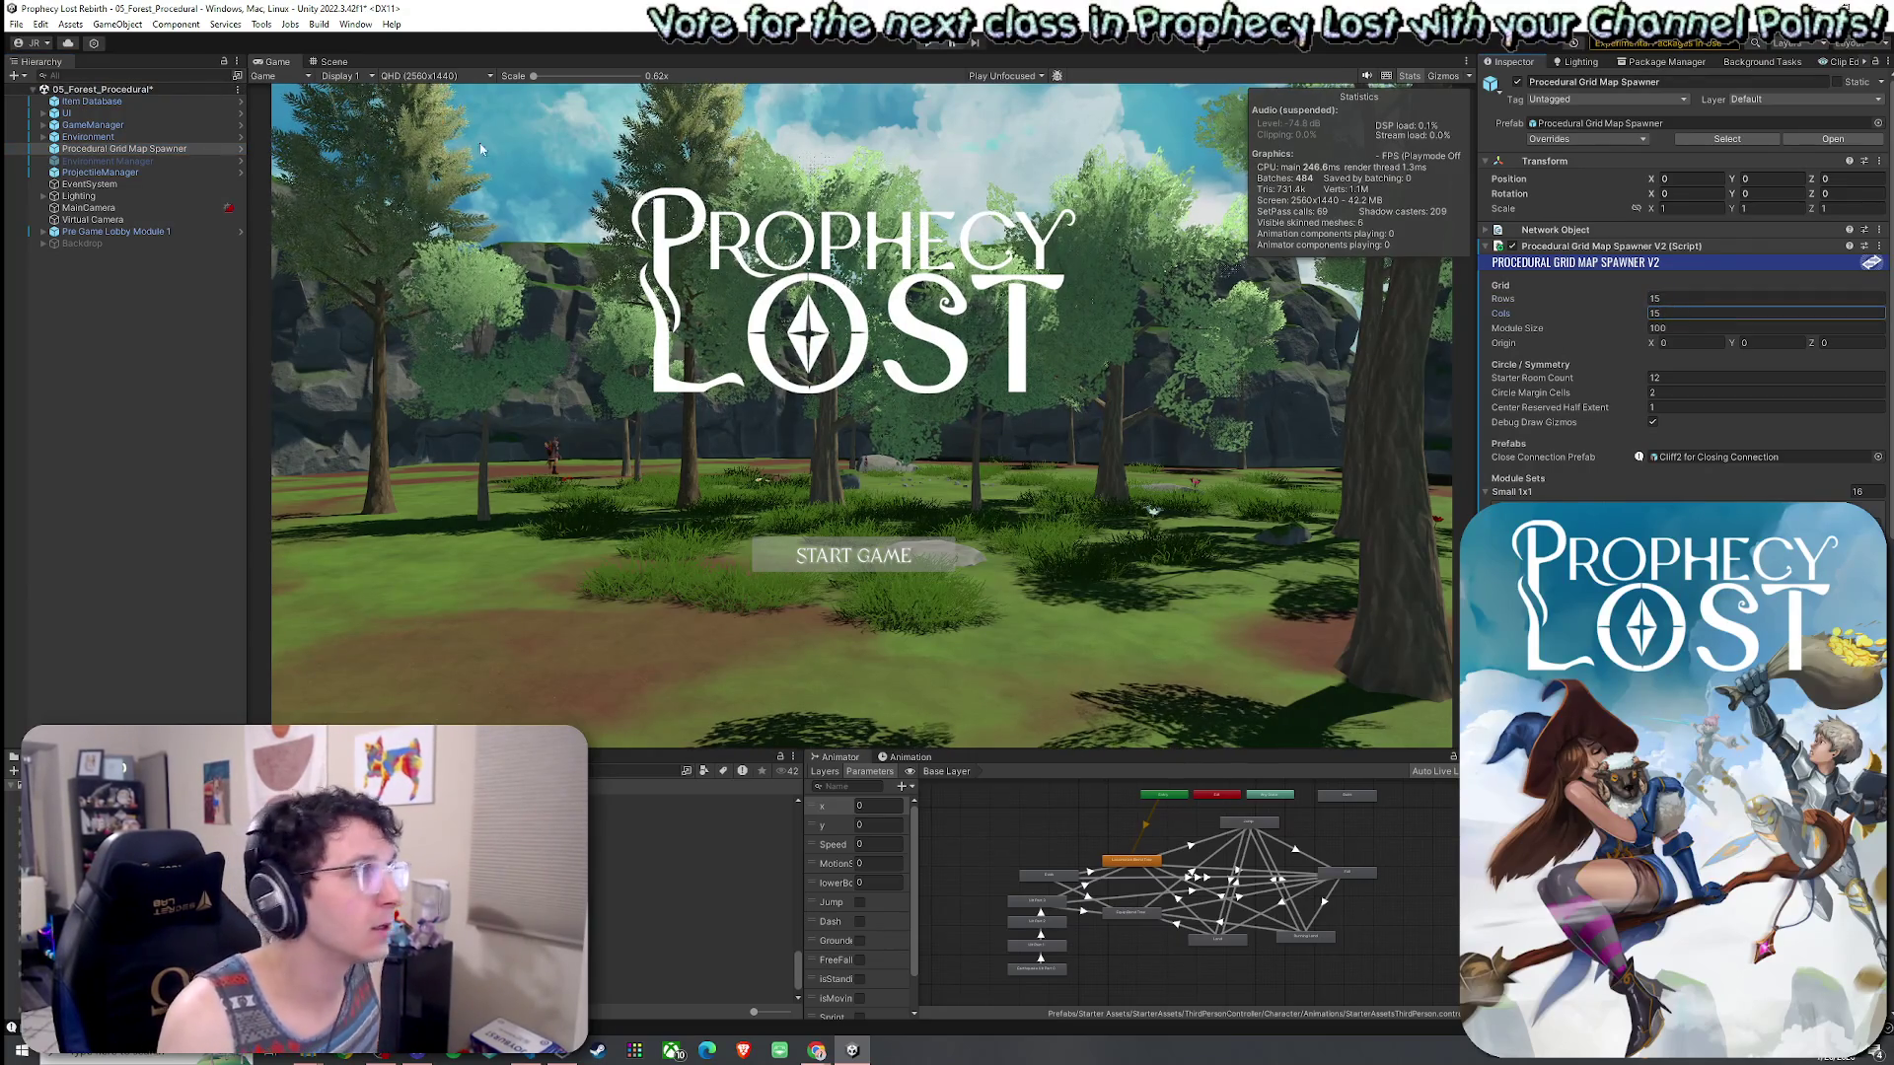
- Save the scene and maximize the Game view
{"action": "left_click", "coordinate": [17, 24]}
{"action": "left_click", "coordinate": [44, 94]}
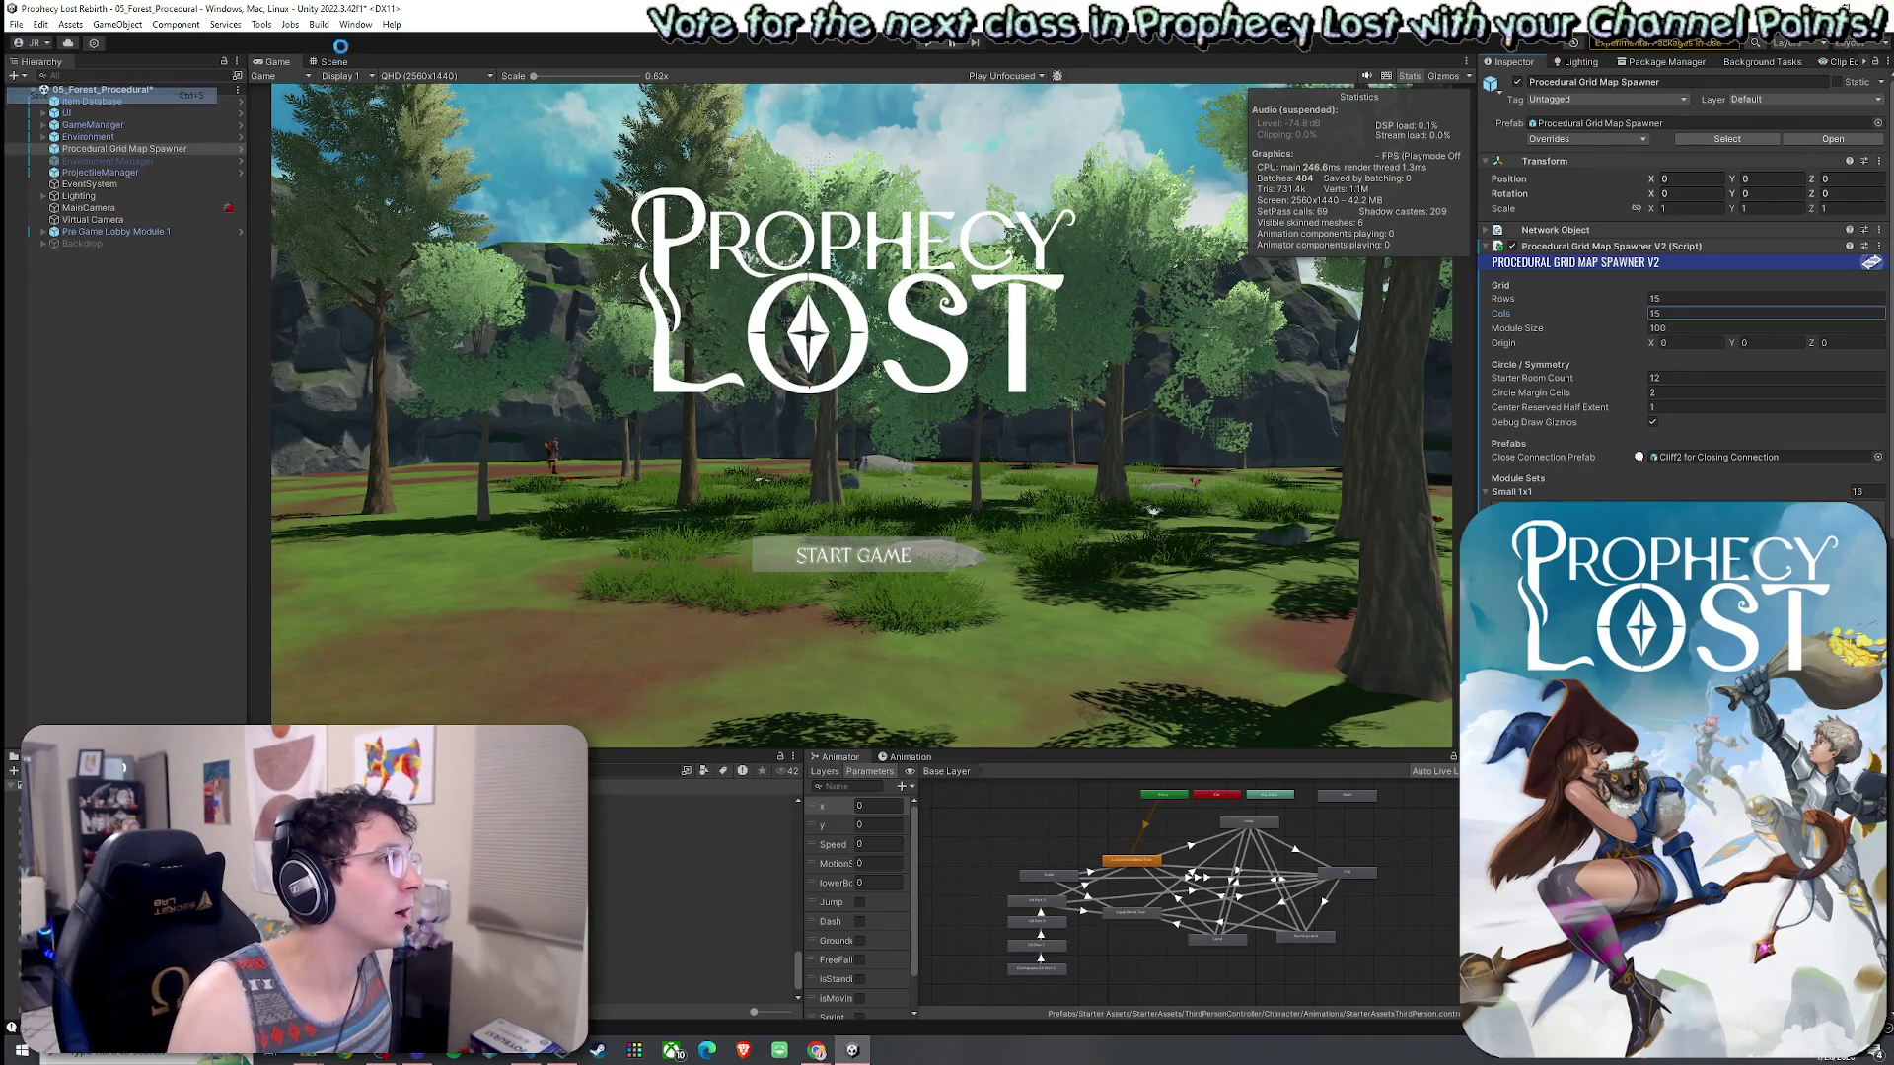
{"action": "double_click", "coordinate": [277, 63]}
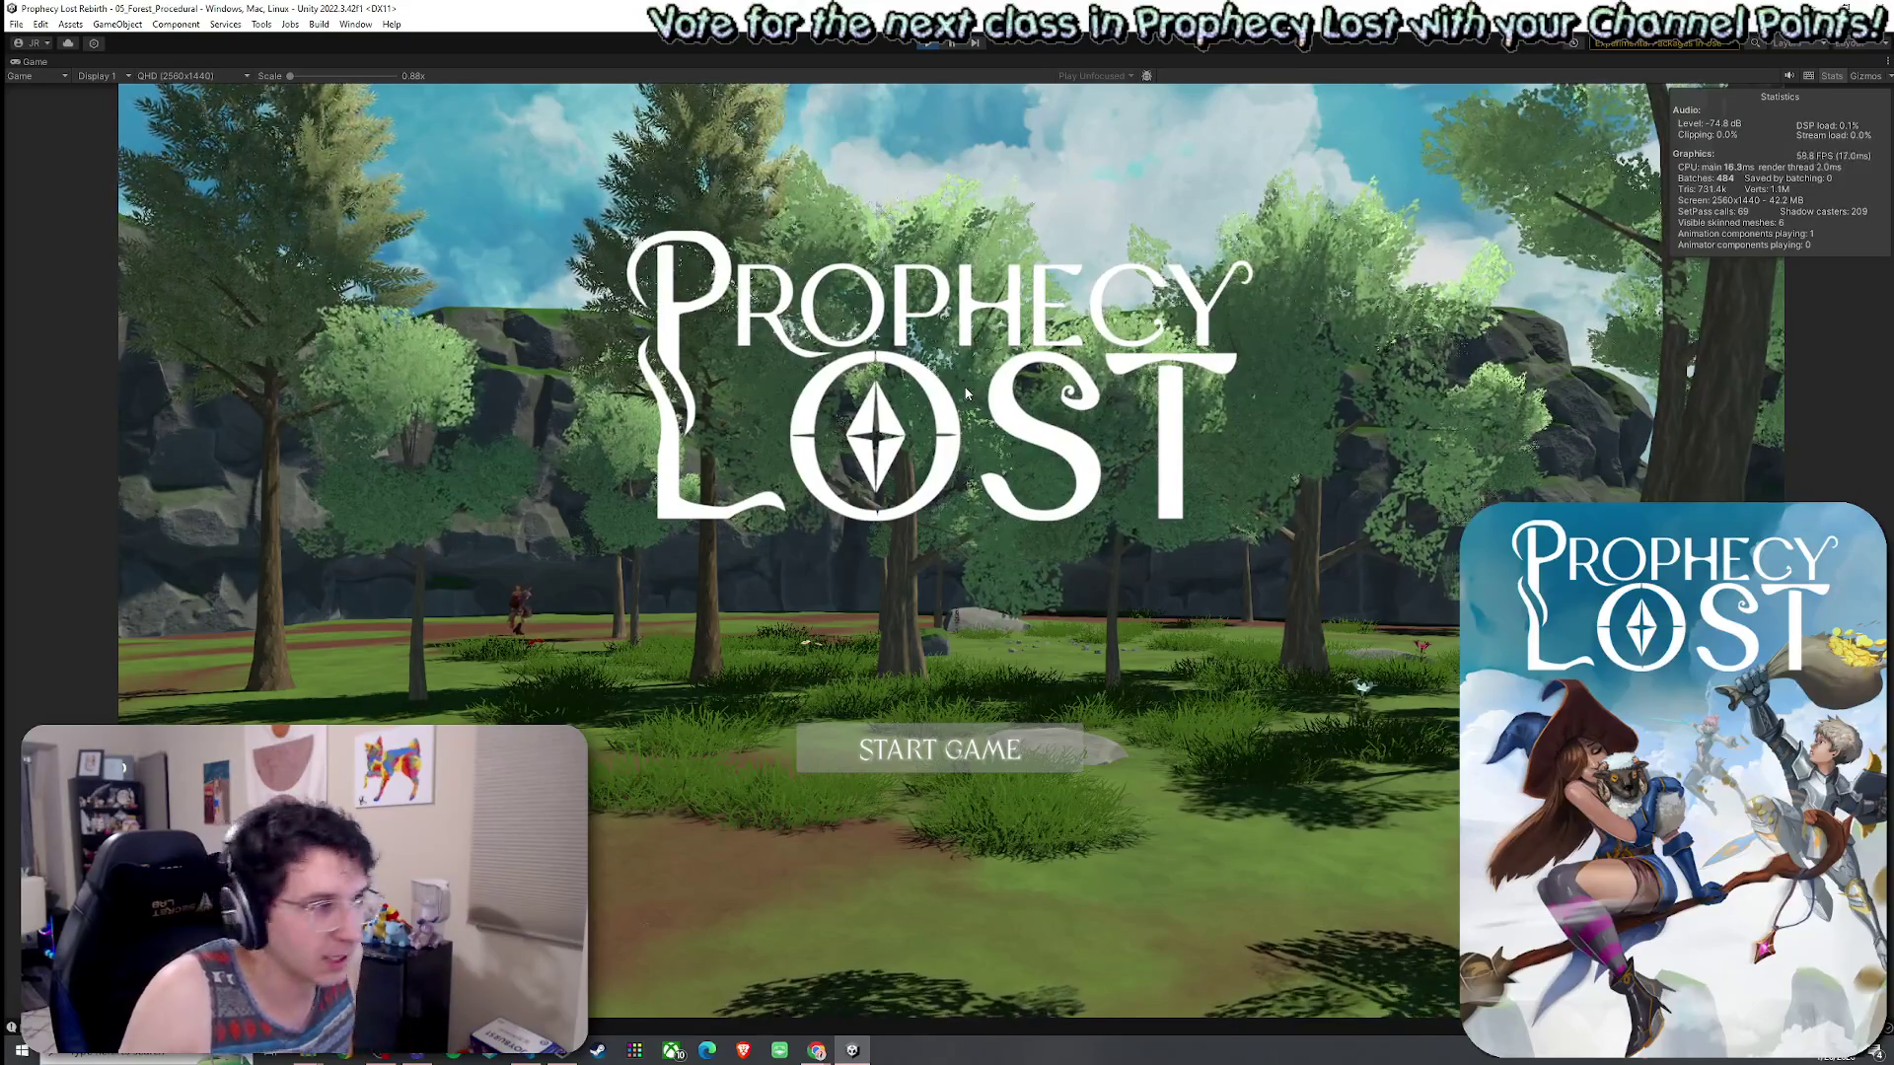
- Start a match, peek into the merchant shop, then run and jump into the forest
{"action": "left_click", "coordinate": [949, 756]}
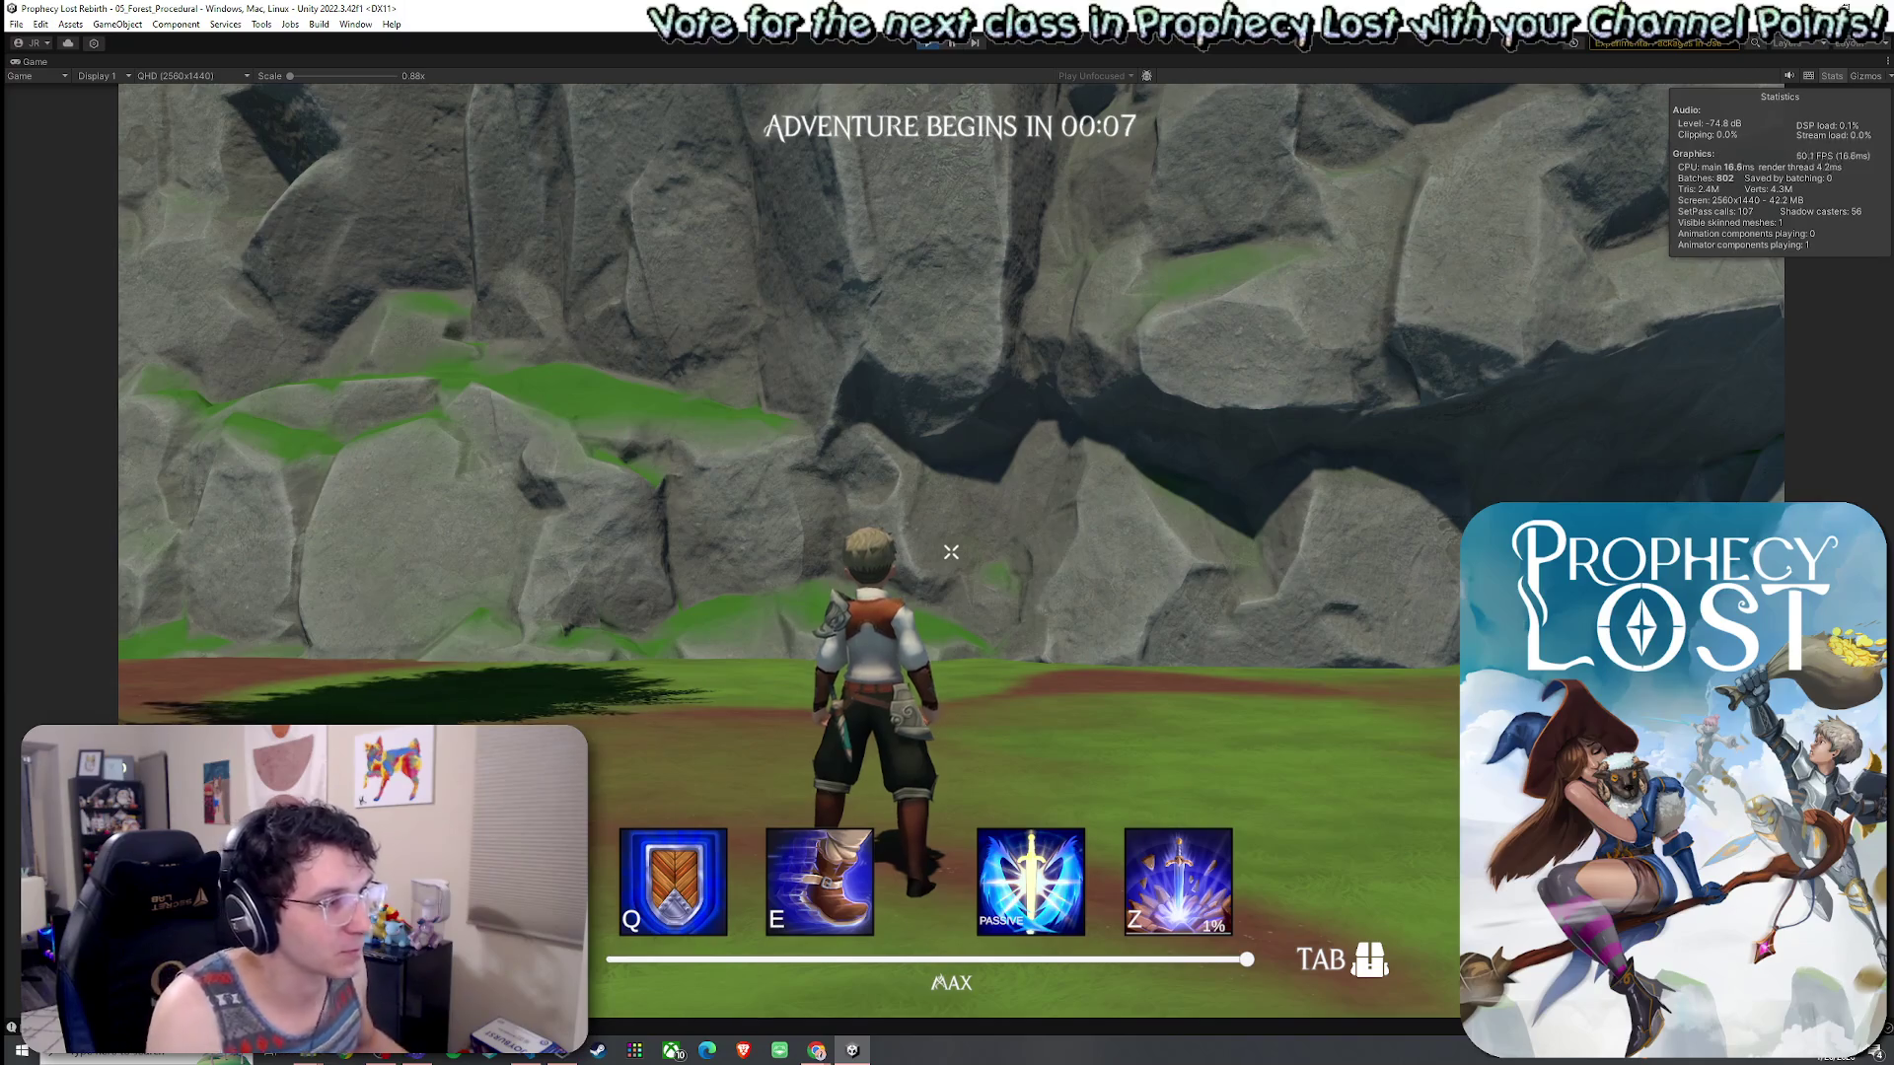
{"action": "key", "text": "w"}
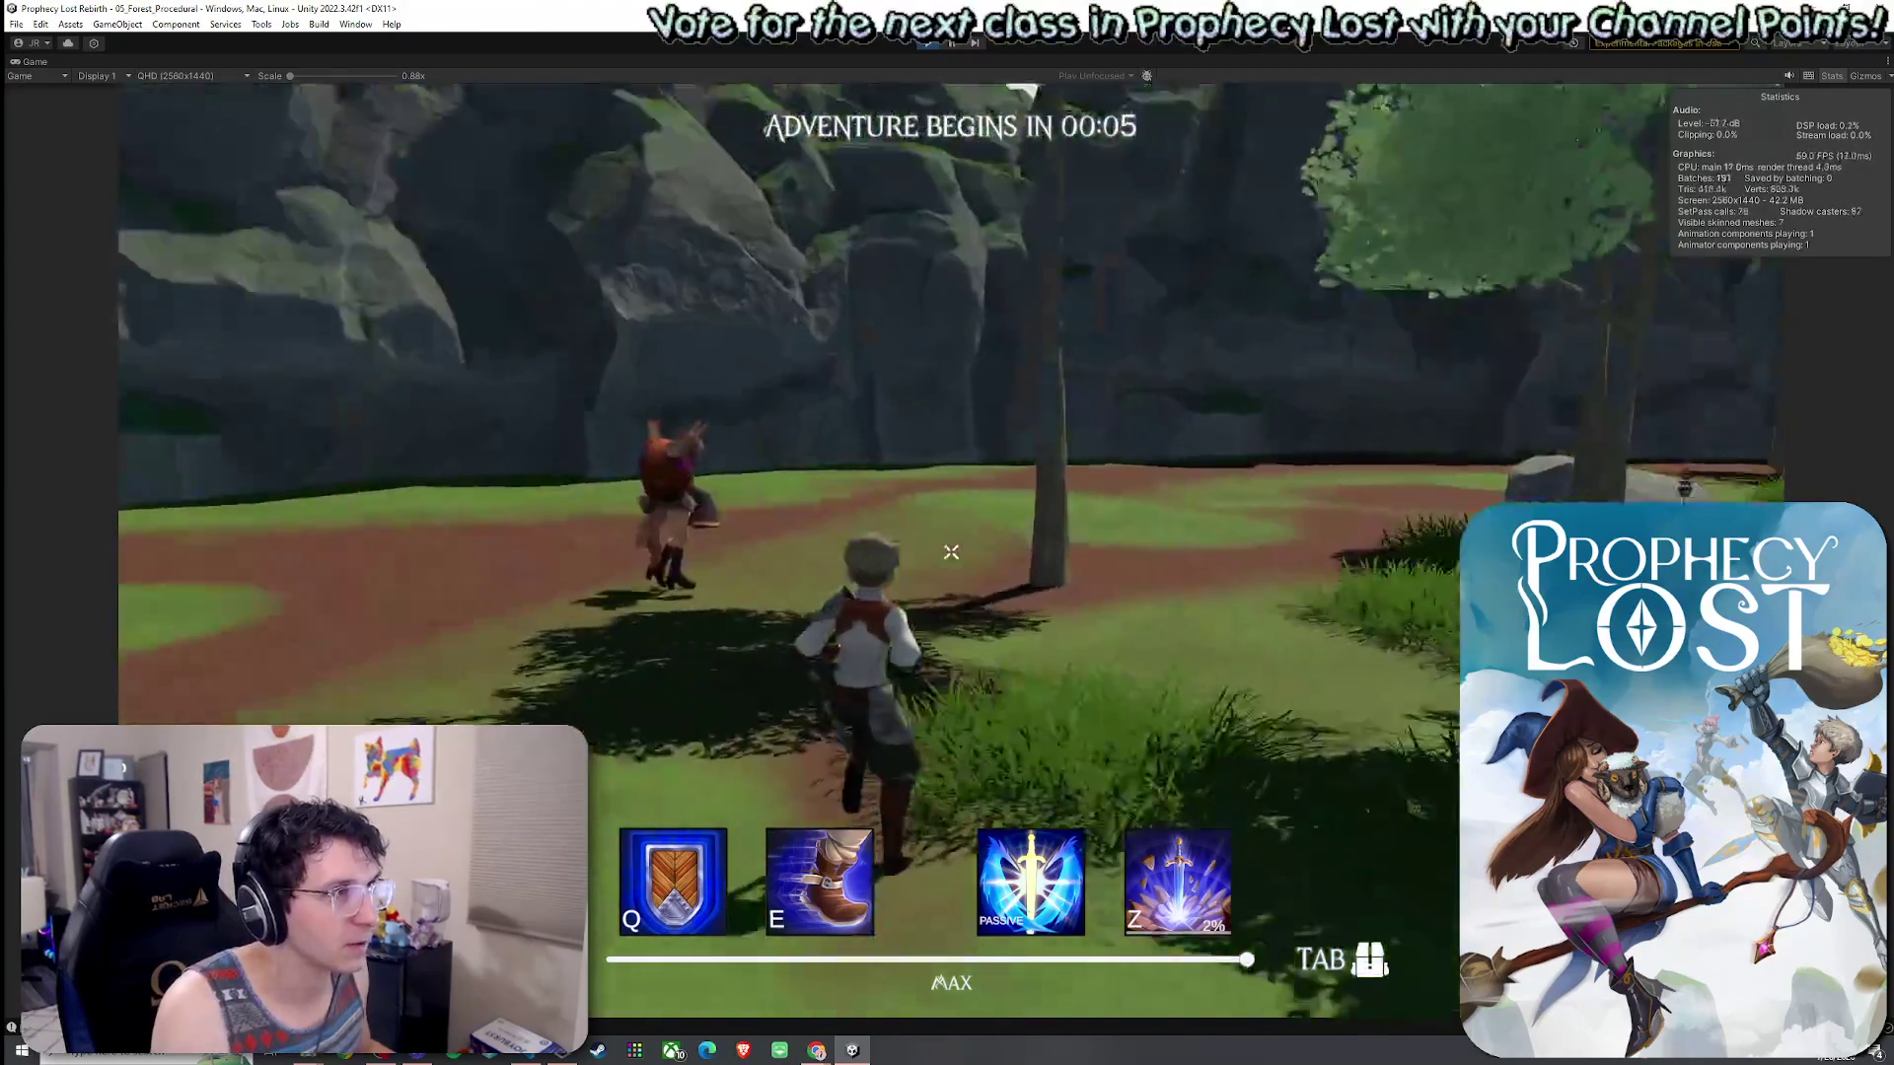
{"action": "key", "text": "f"}
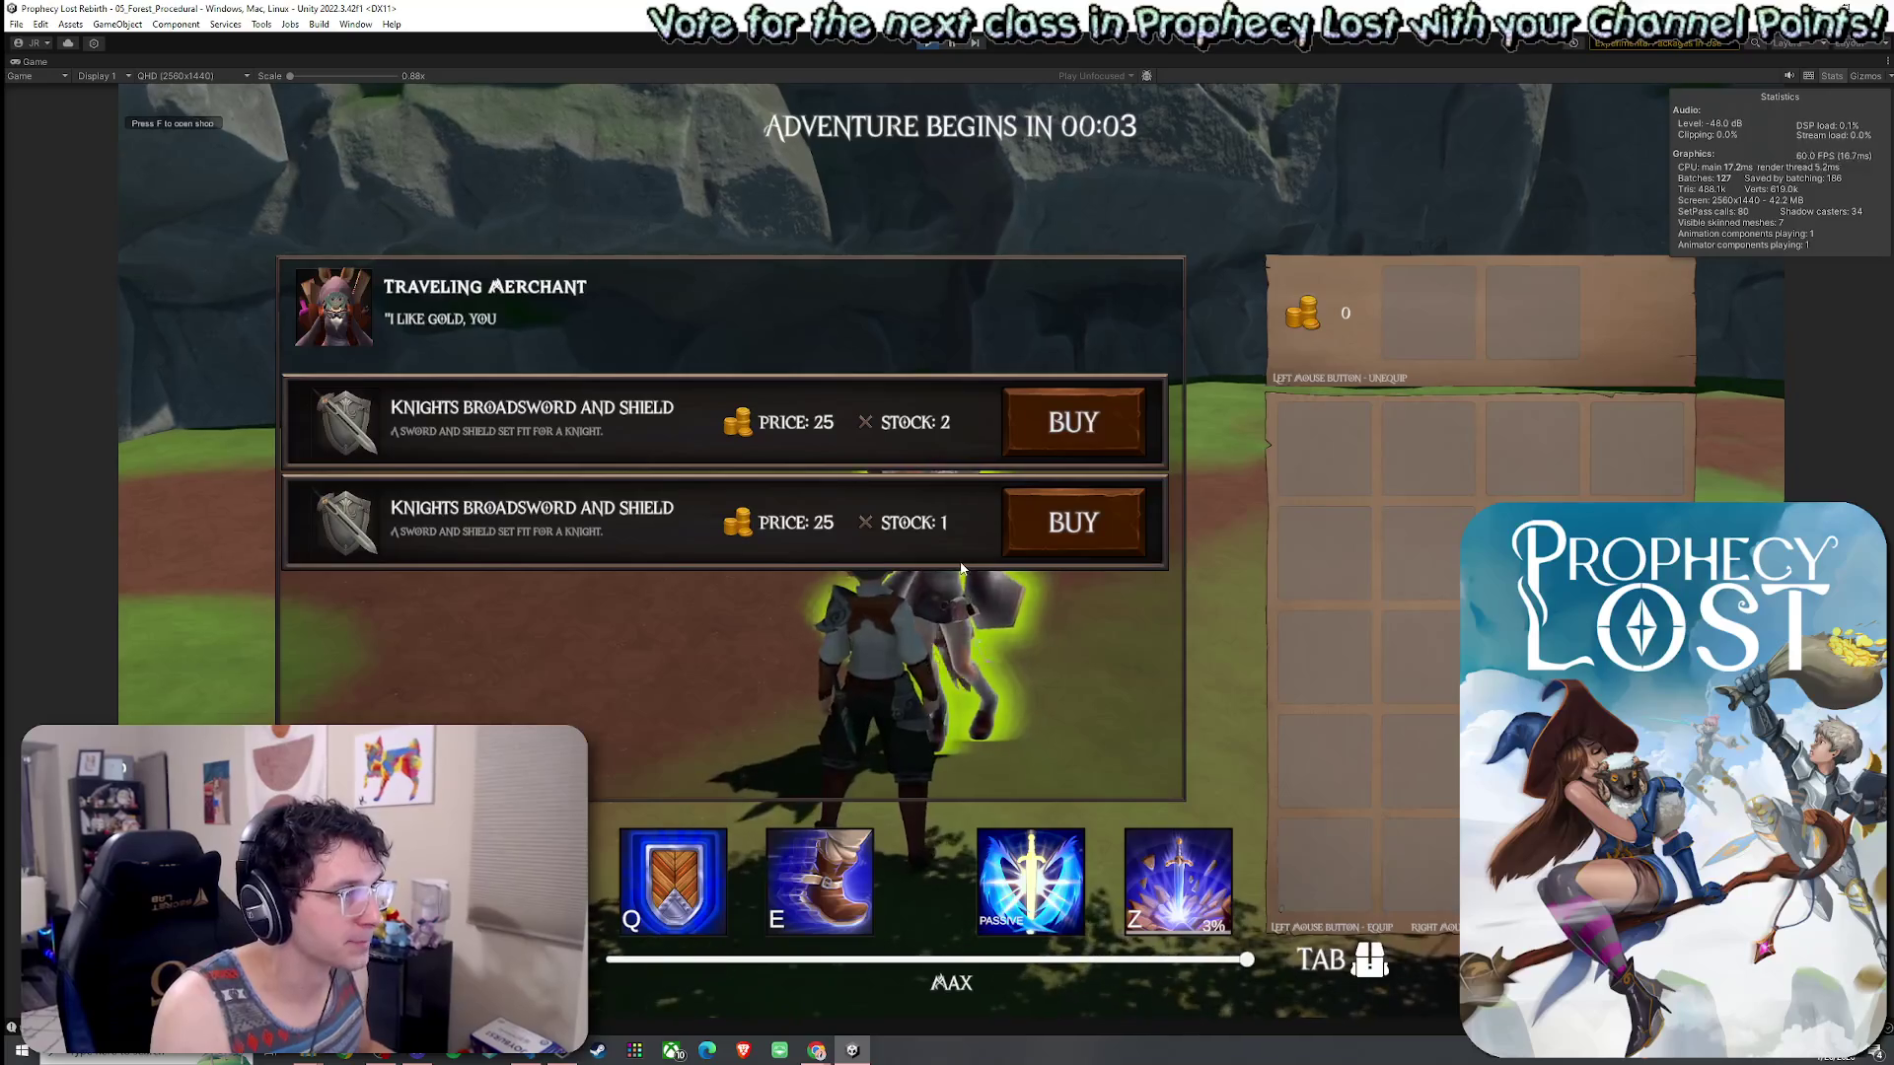
{"action": "key", "text": "Escape"}
{"action": "key", "text": "w"}
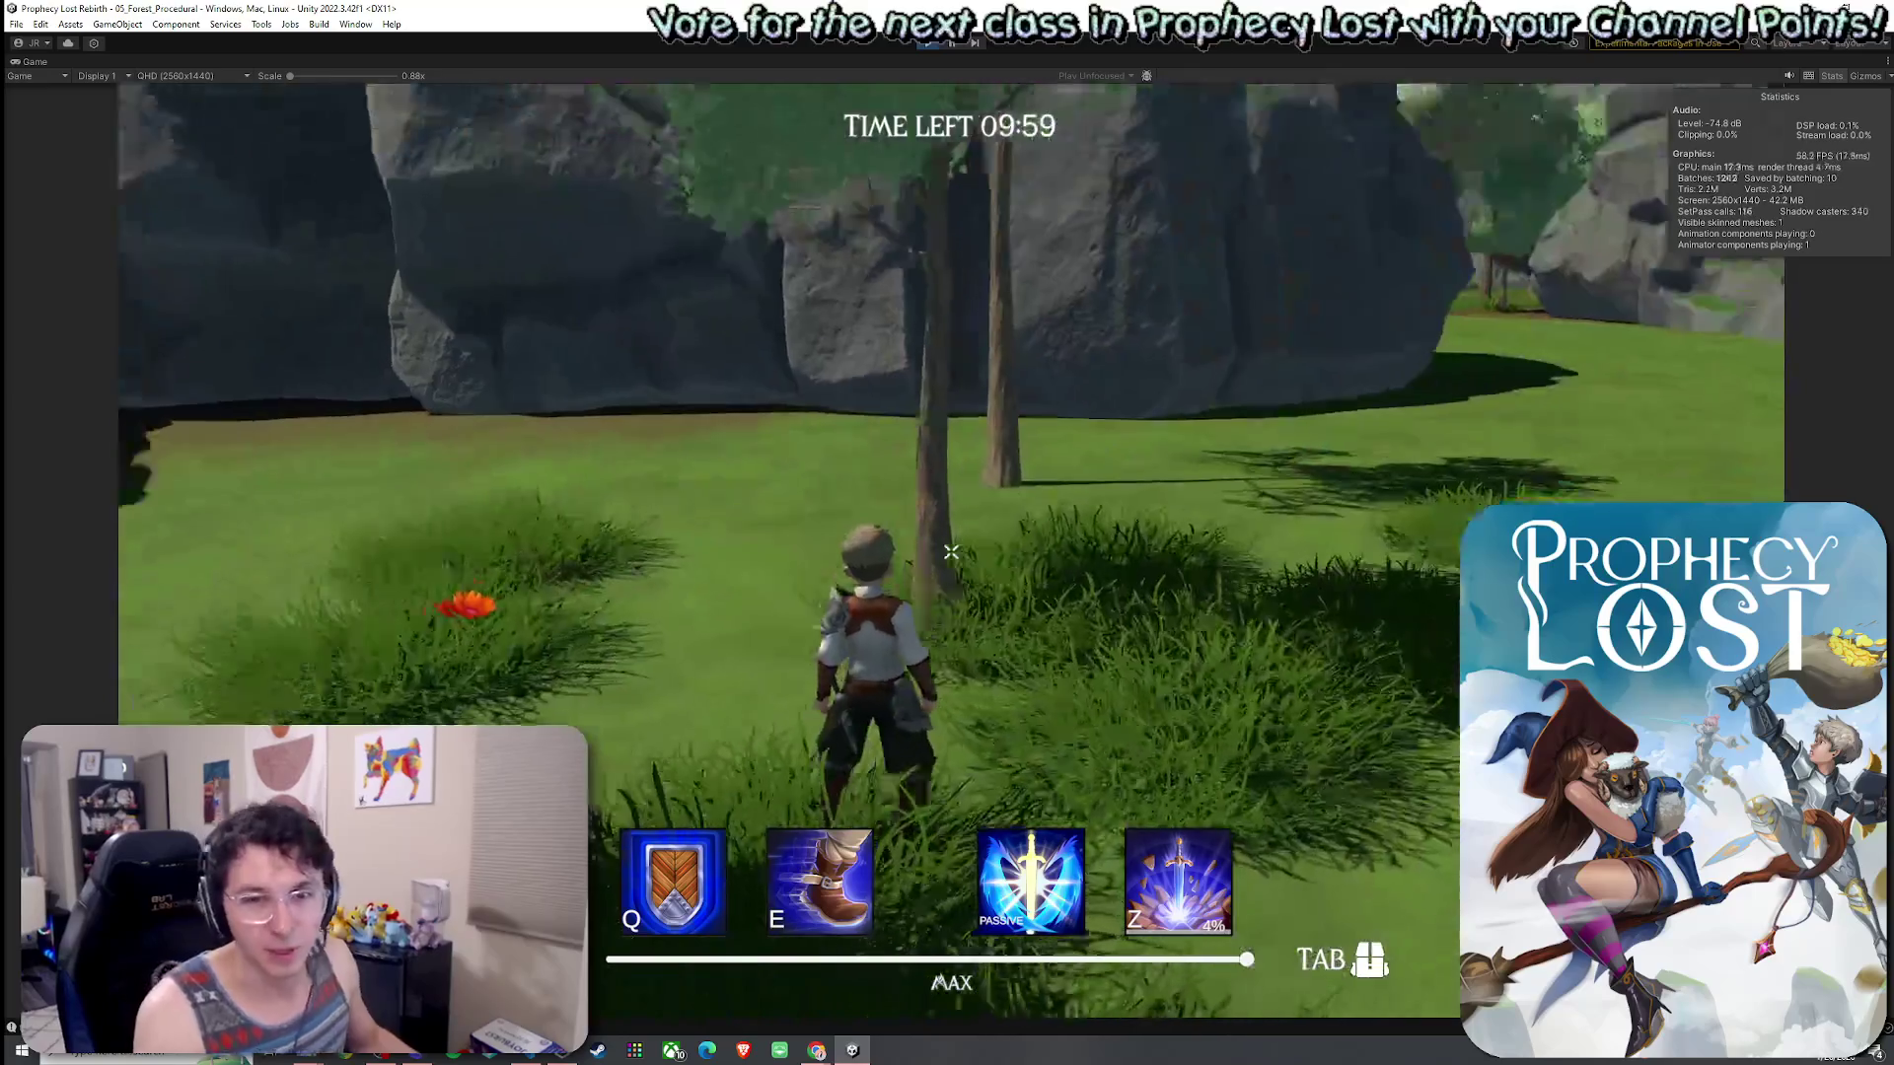
{"action": "key", "text": "w"}
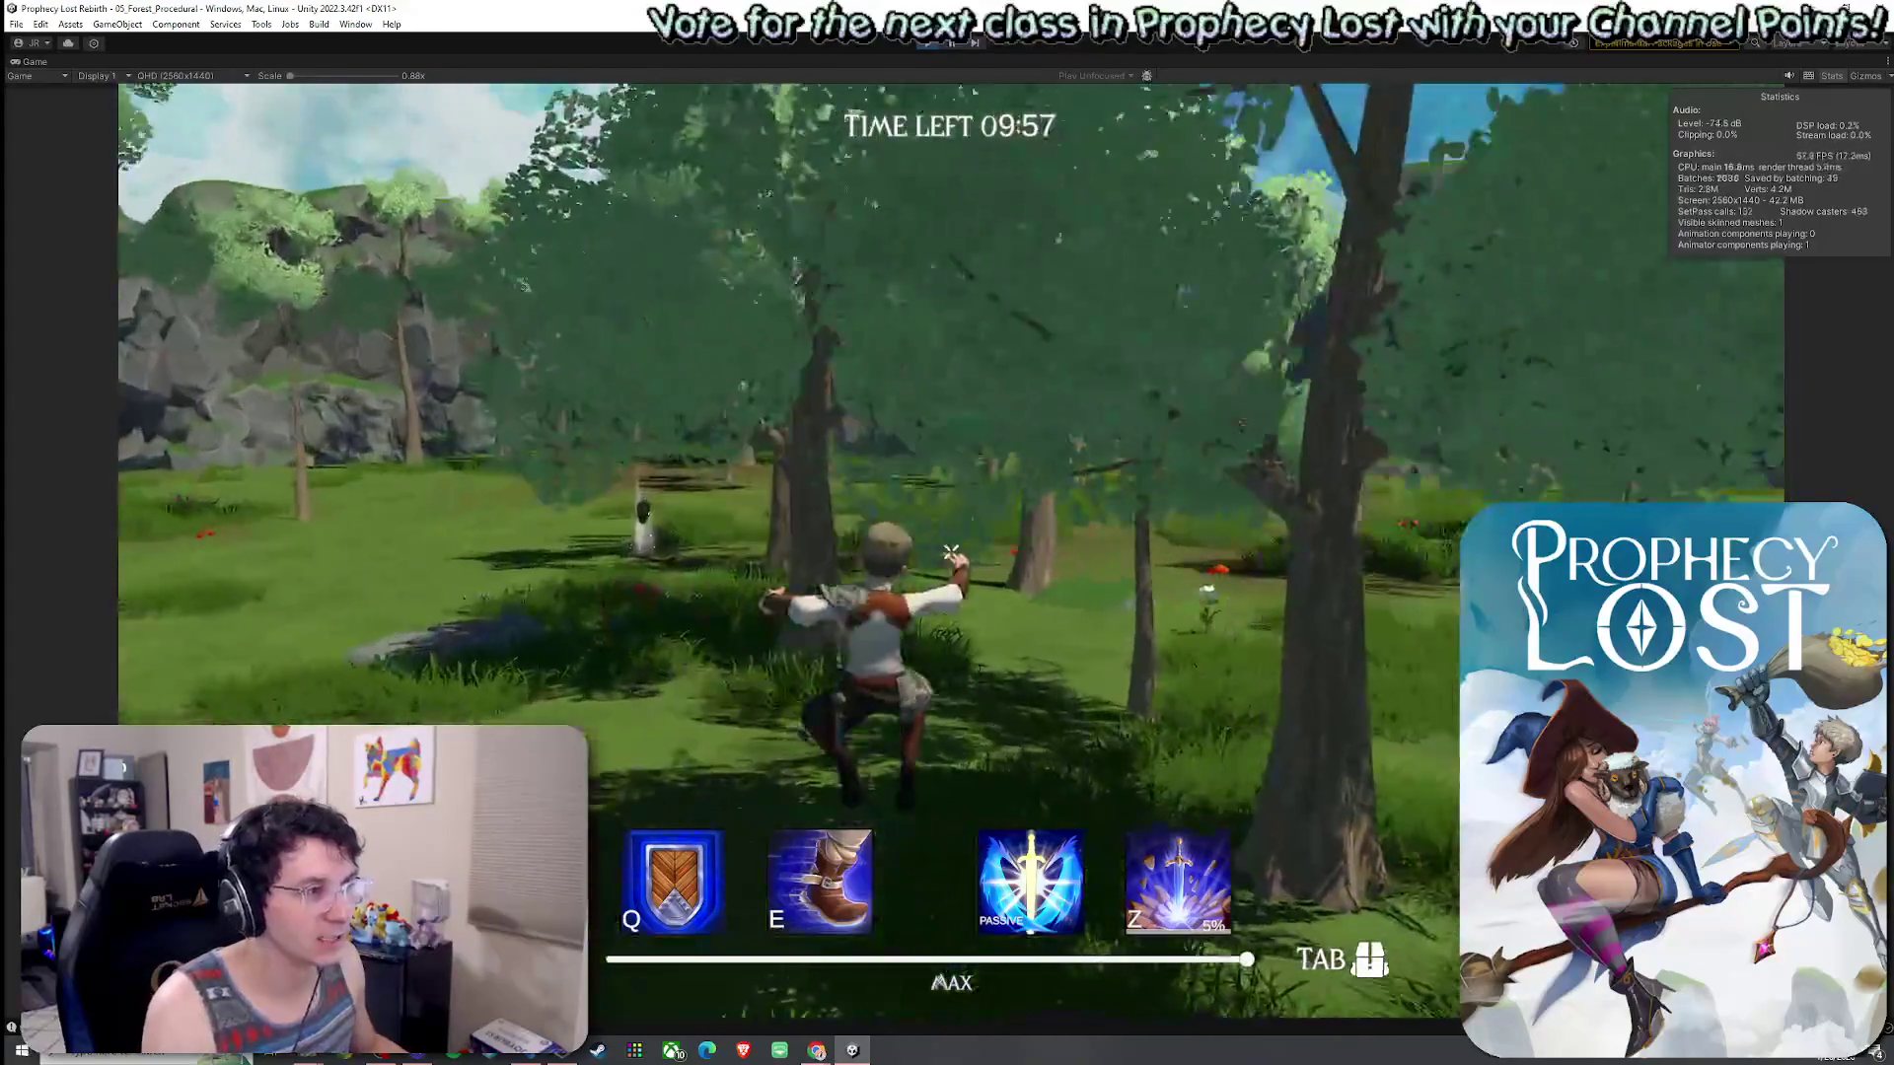
{"action": "key", "text": "space"}
{"action": "key", "text": "w"}
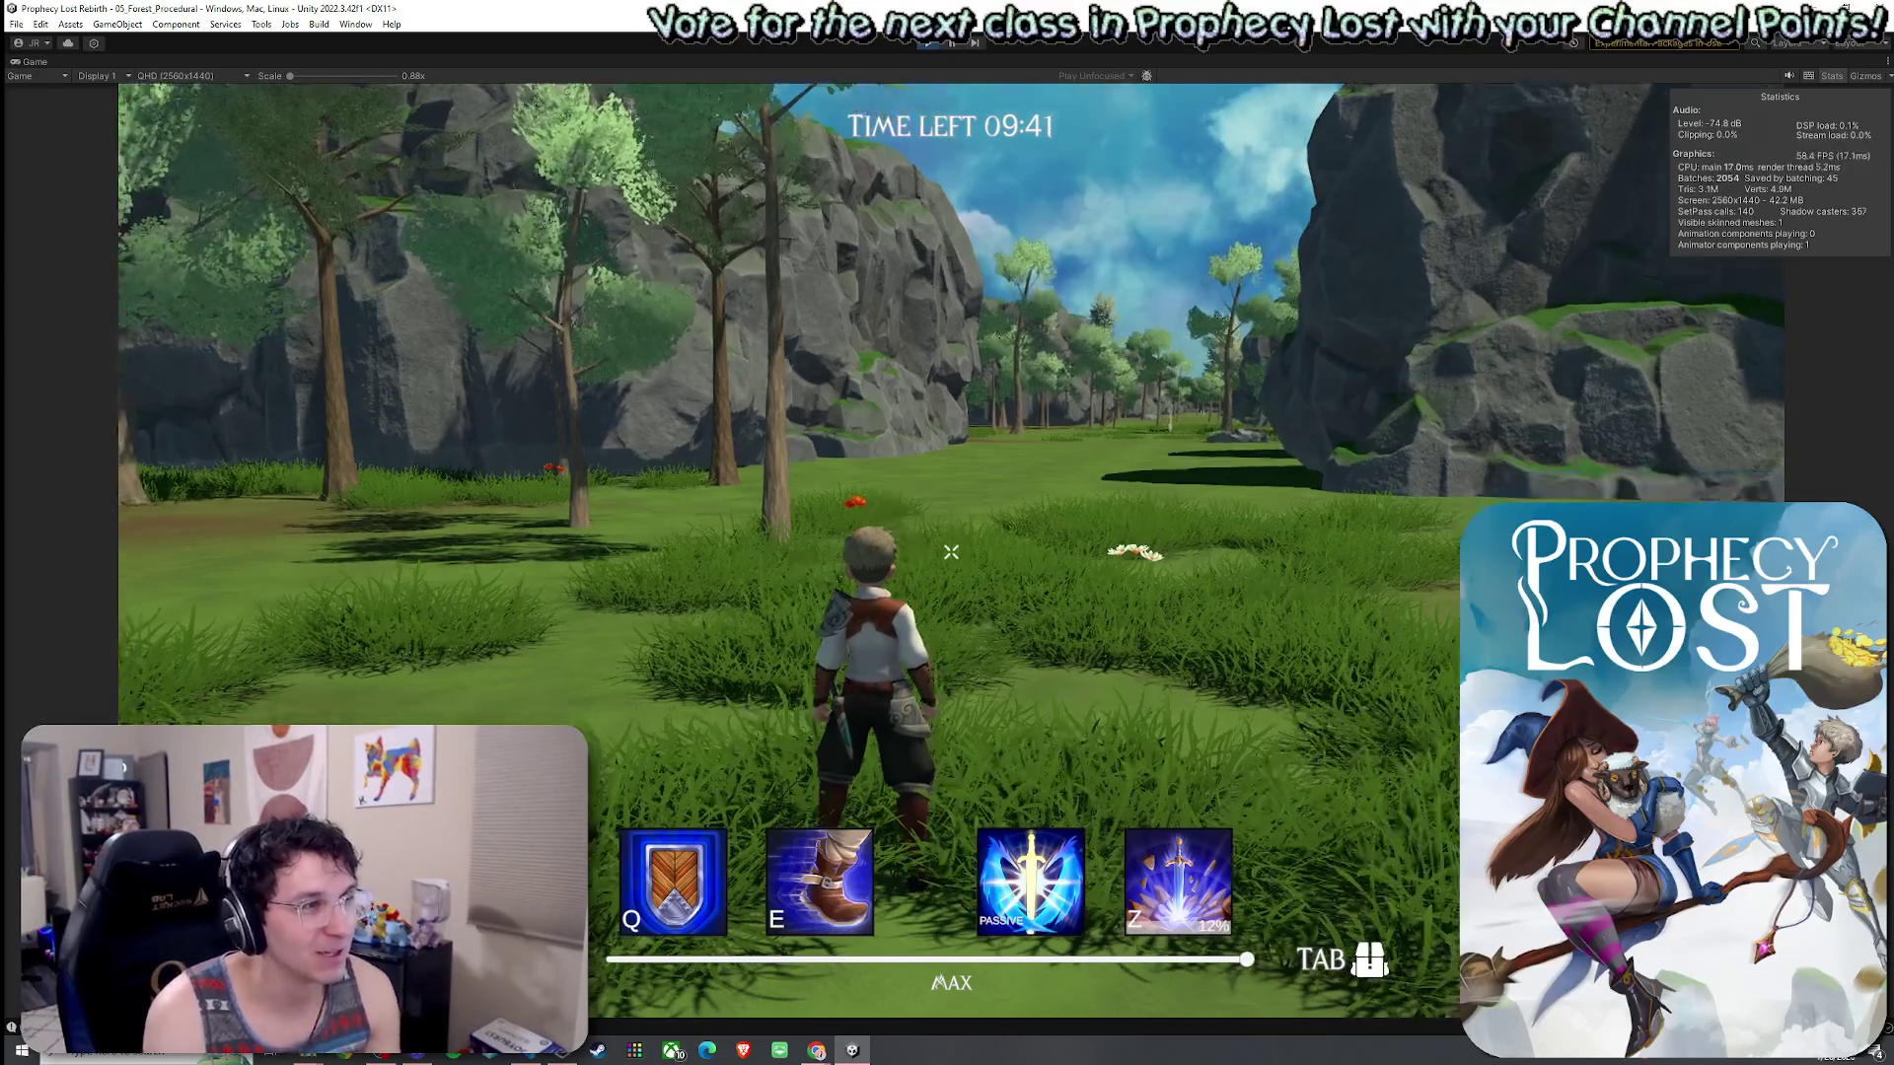
- Run the knight through the forest toward the valley and collect the glowing shield pickup
{"action": "key", "text": "w"}
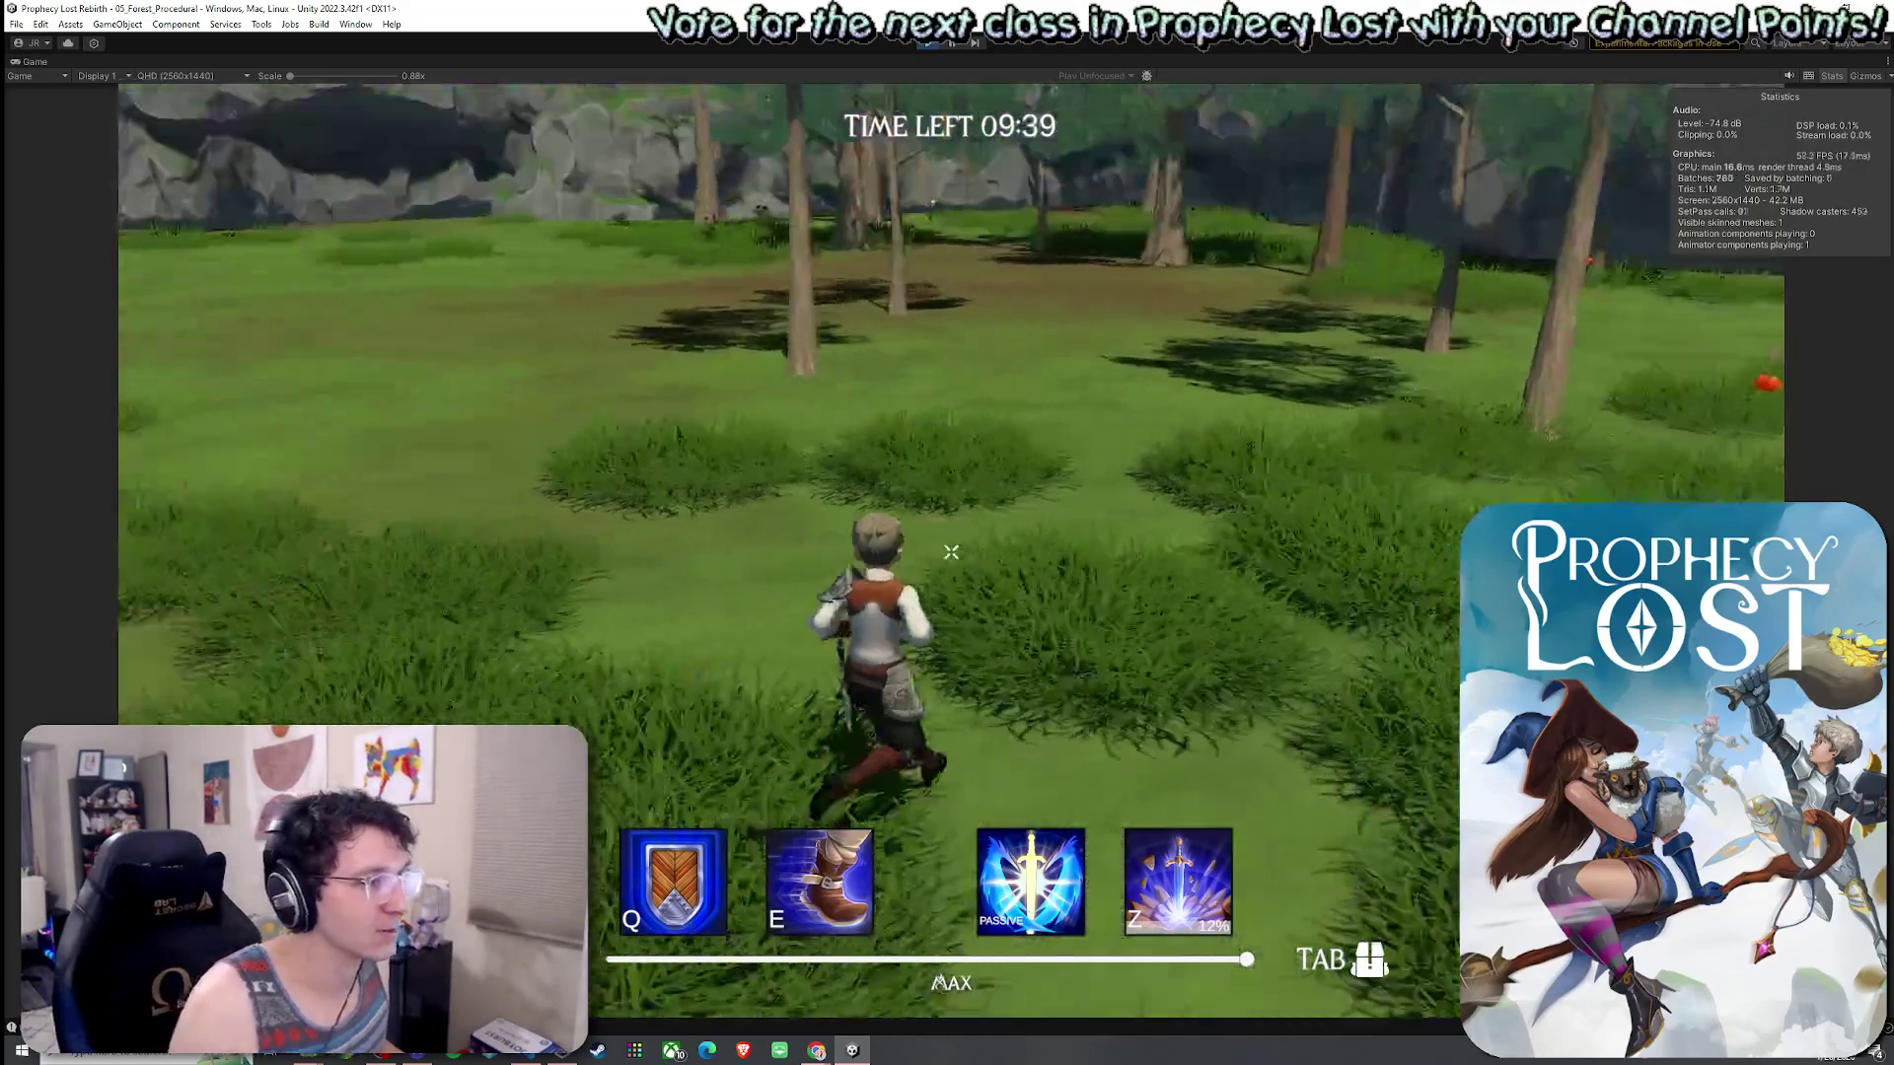
{"action": "key", "text": "w"}
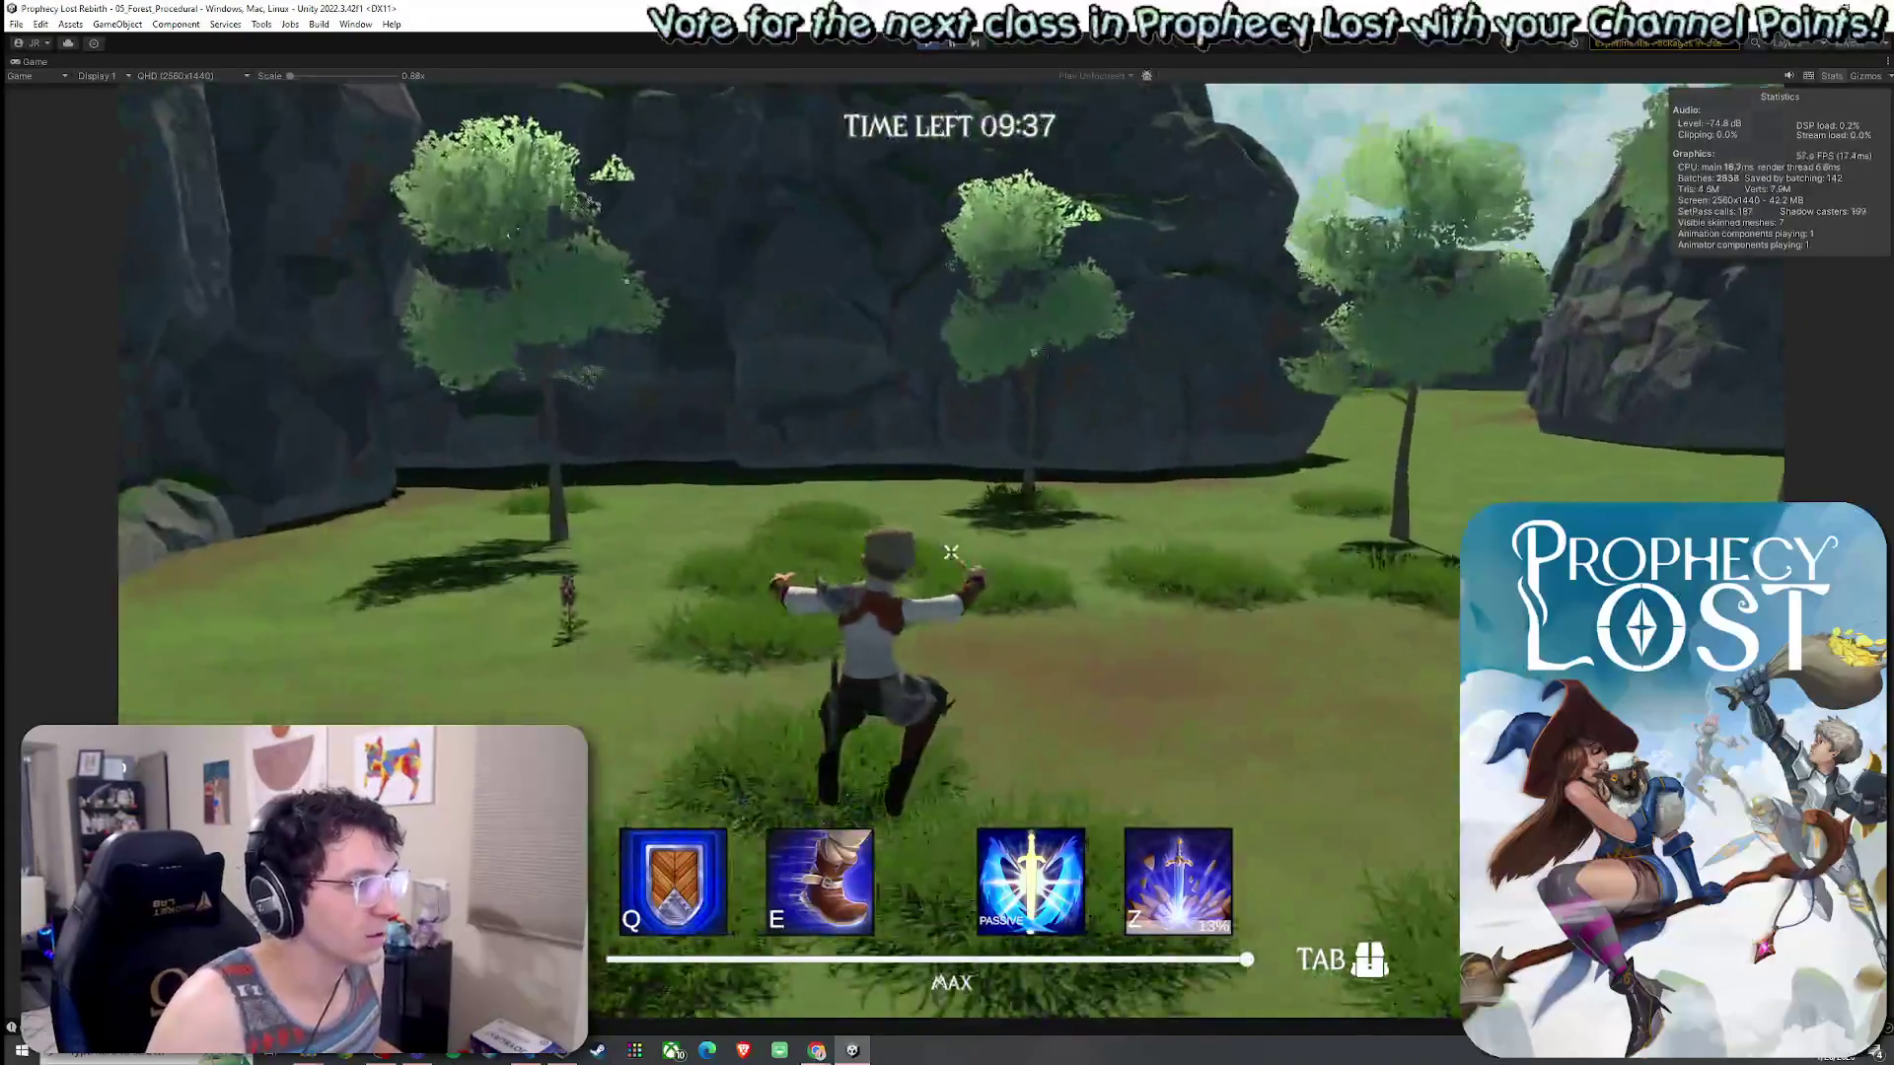
{"action": "key", "text": "w"}
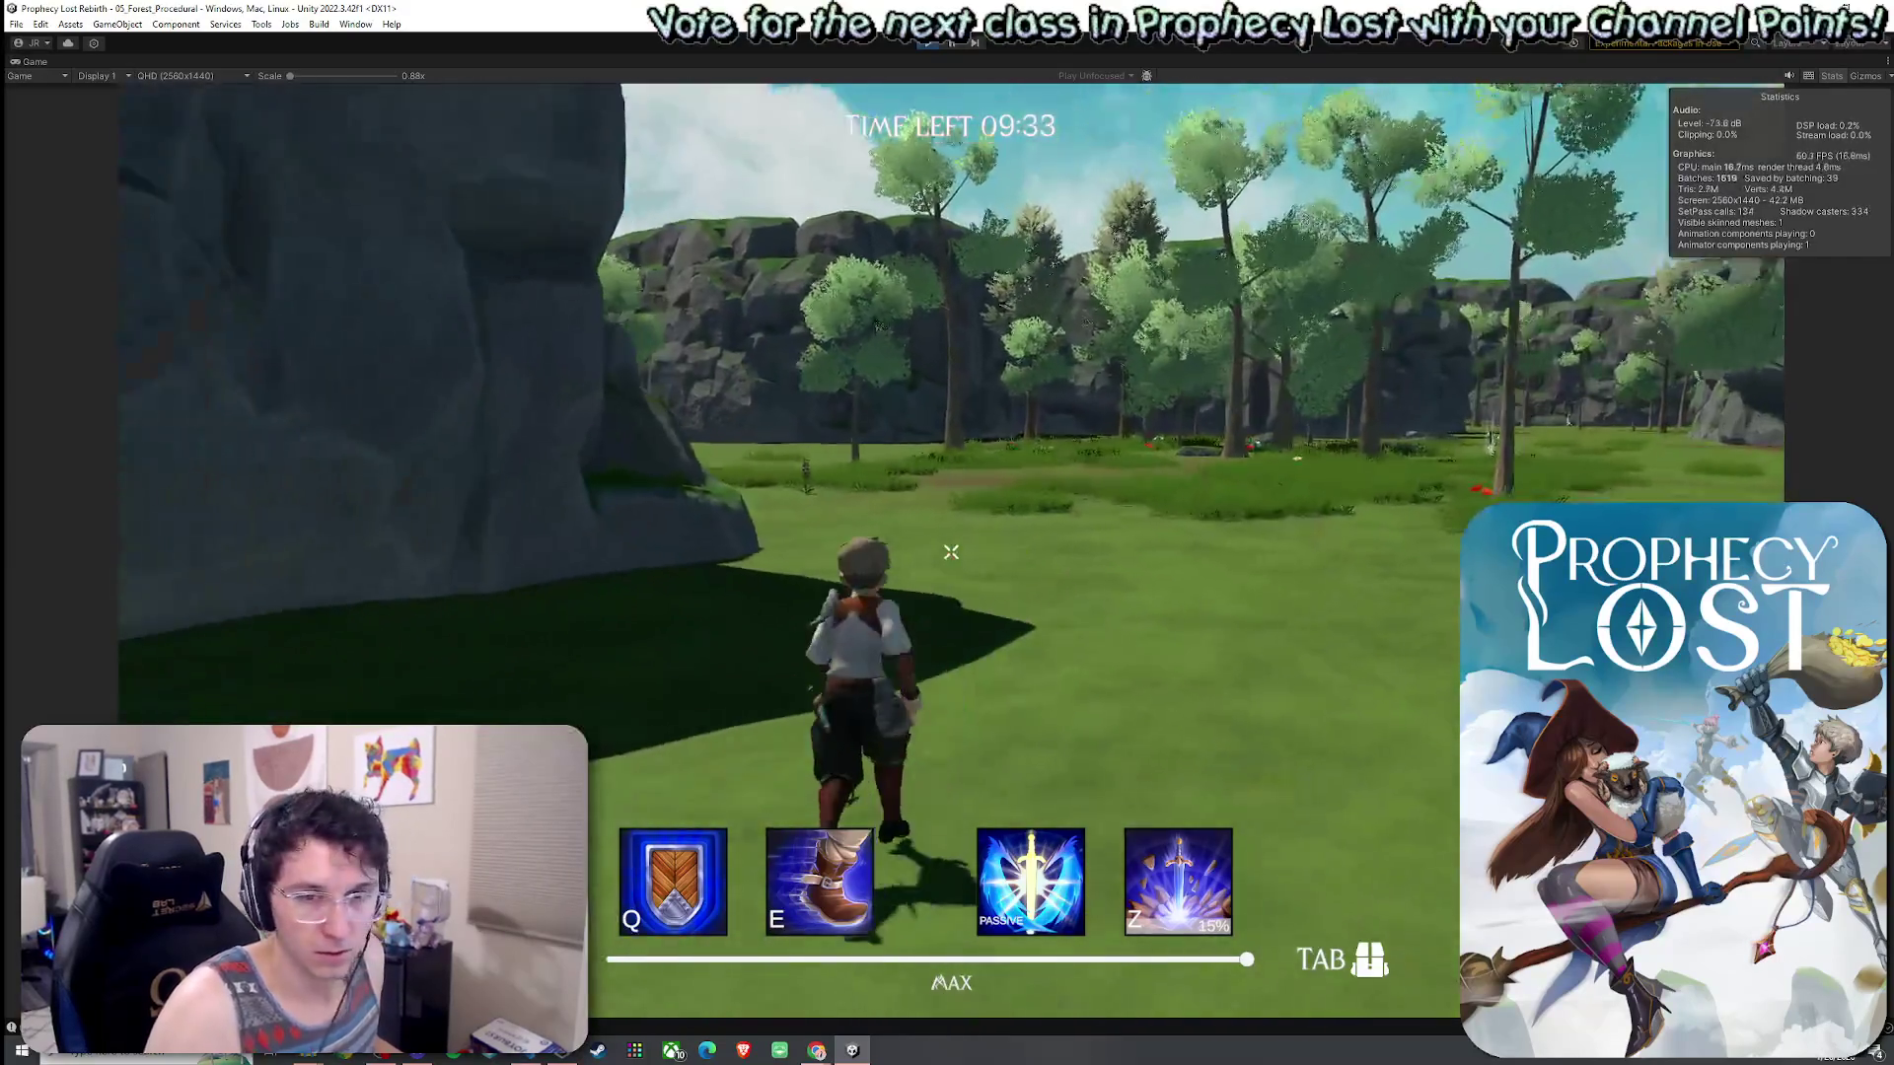
{"action": "key", "text": "w"}
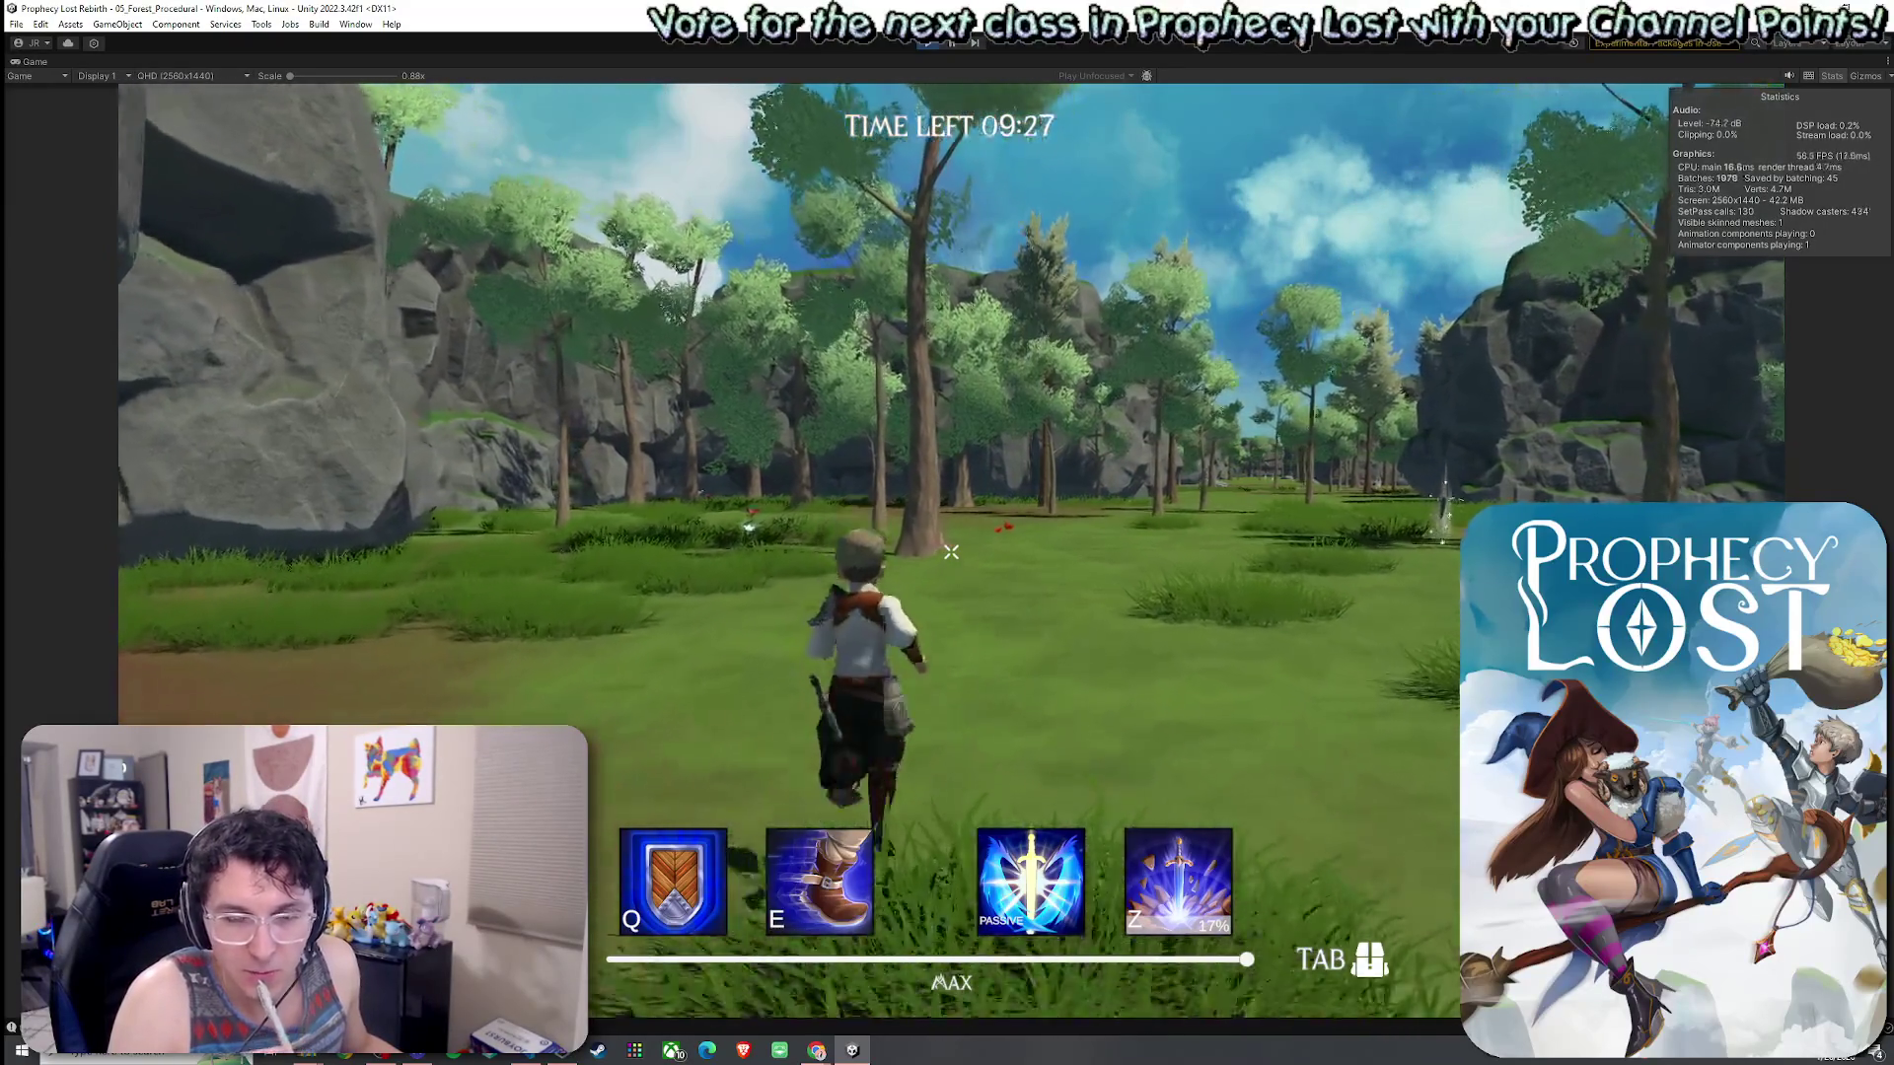
{"action": "key", "text": "w"}
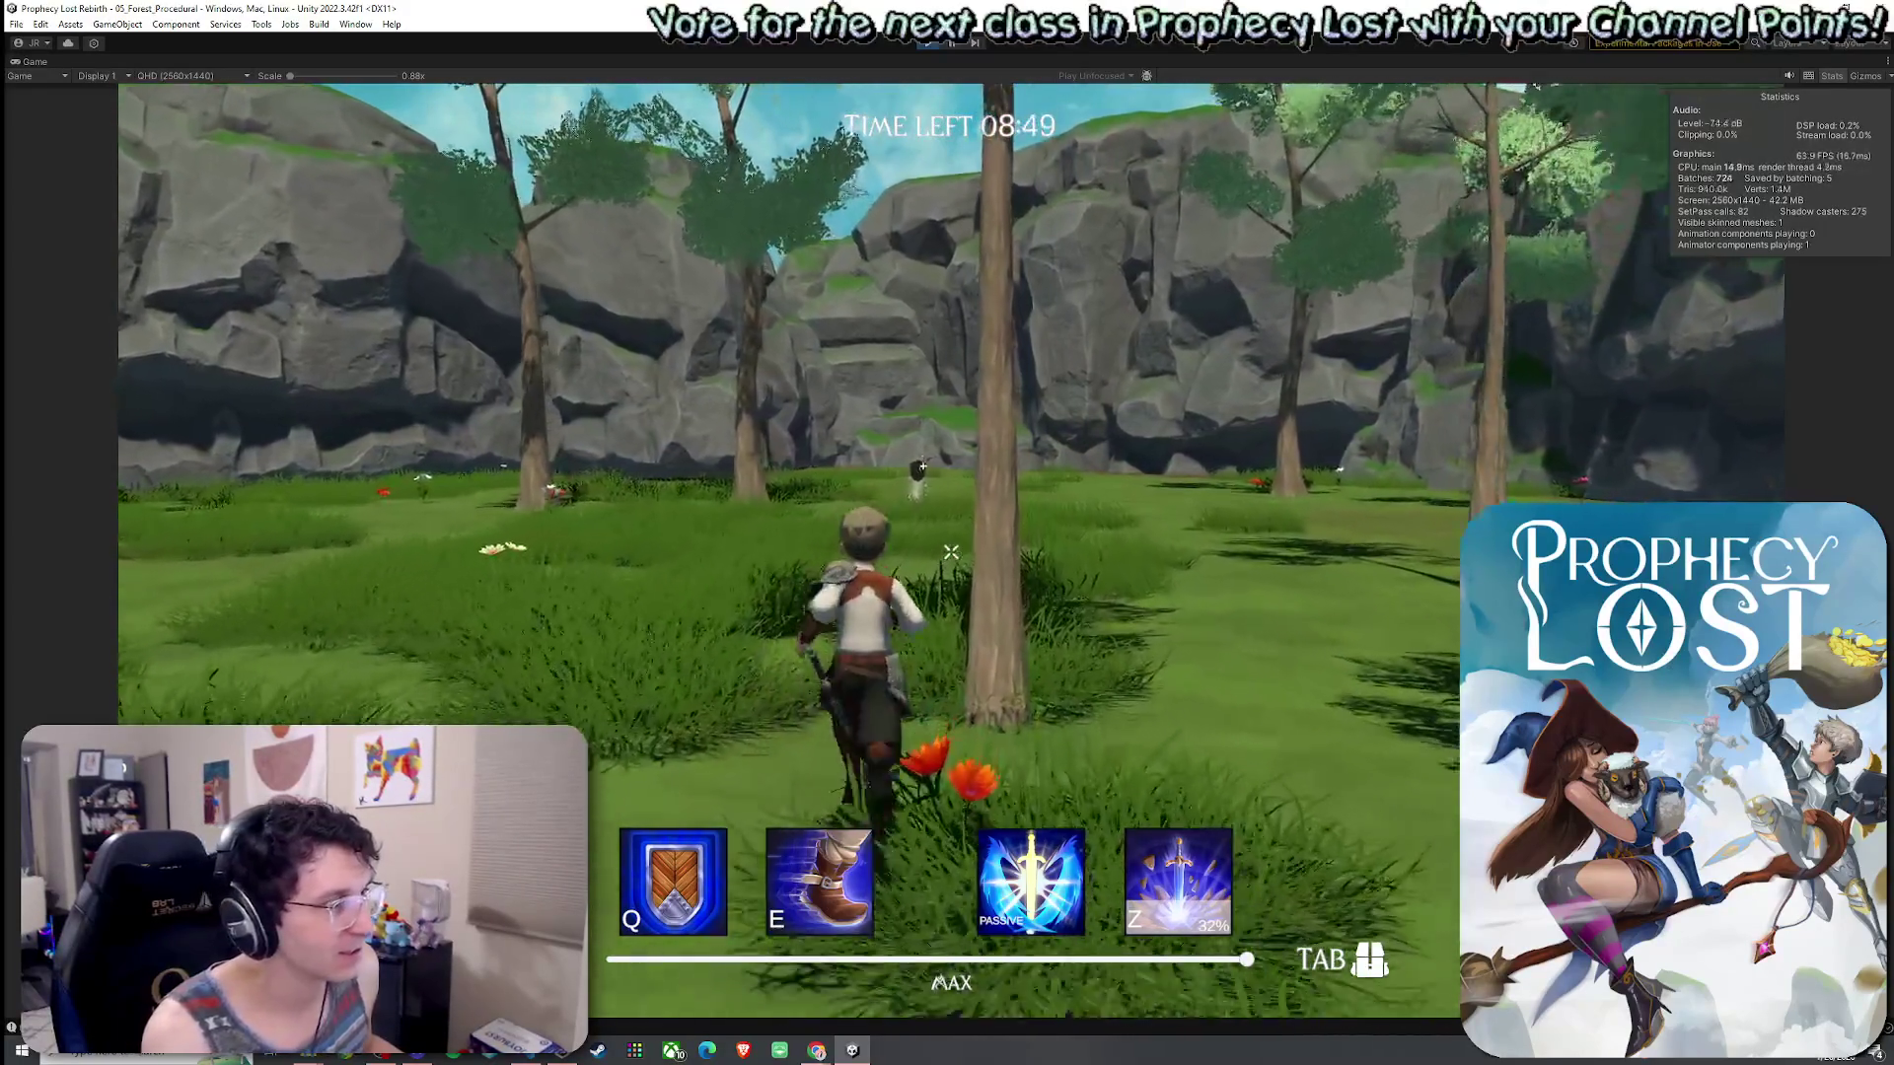
{"action": "key", "text": "w"}
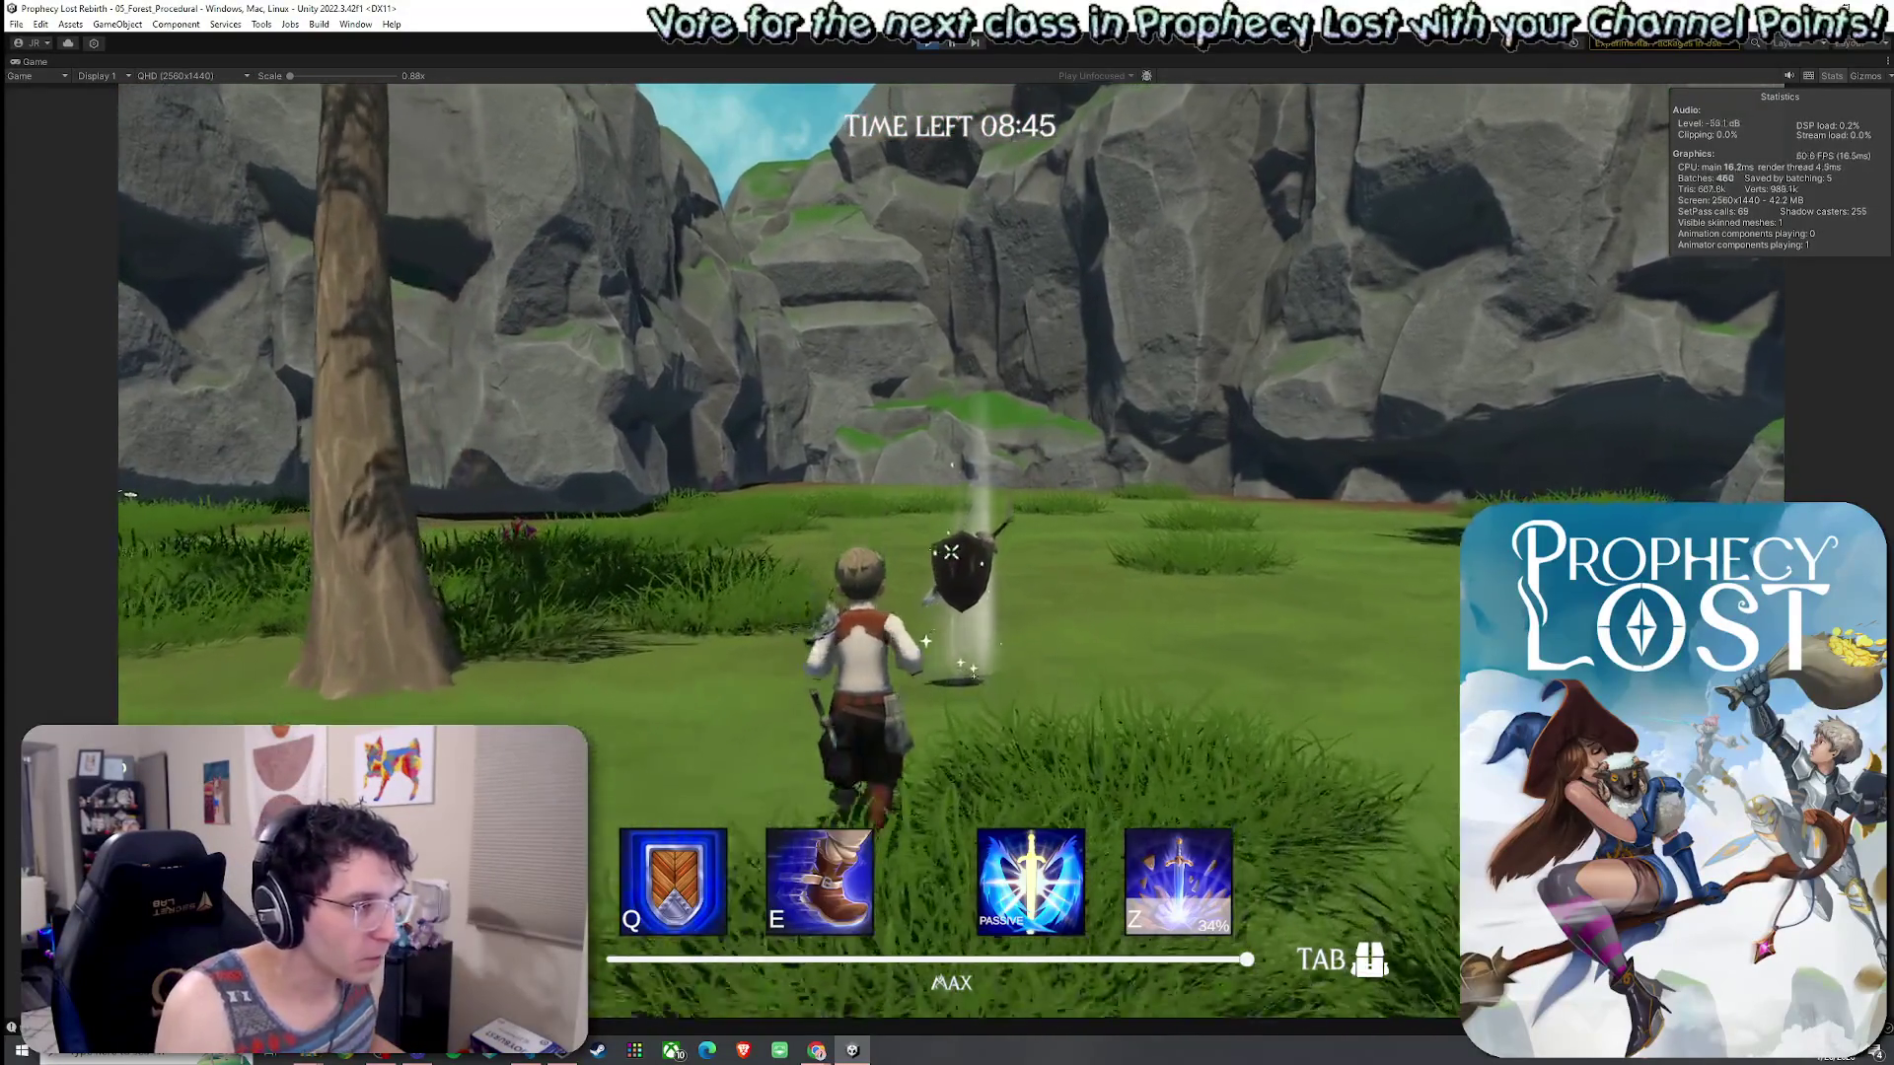
{"action": "key", "text": "w"}
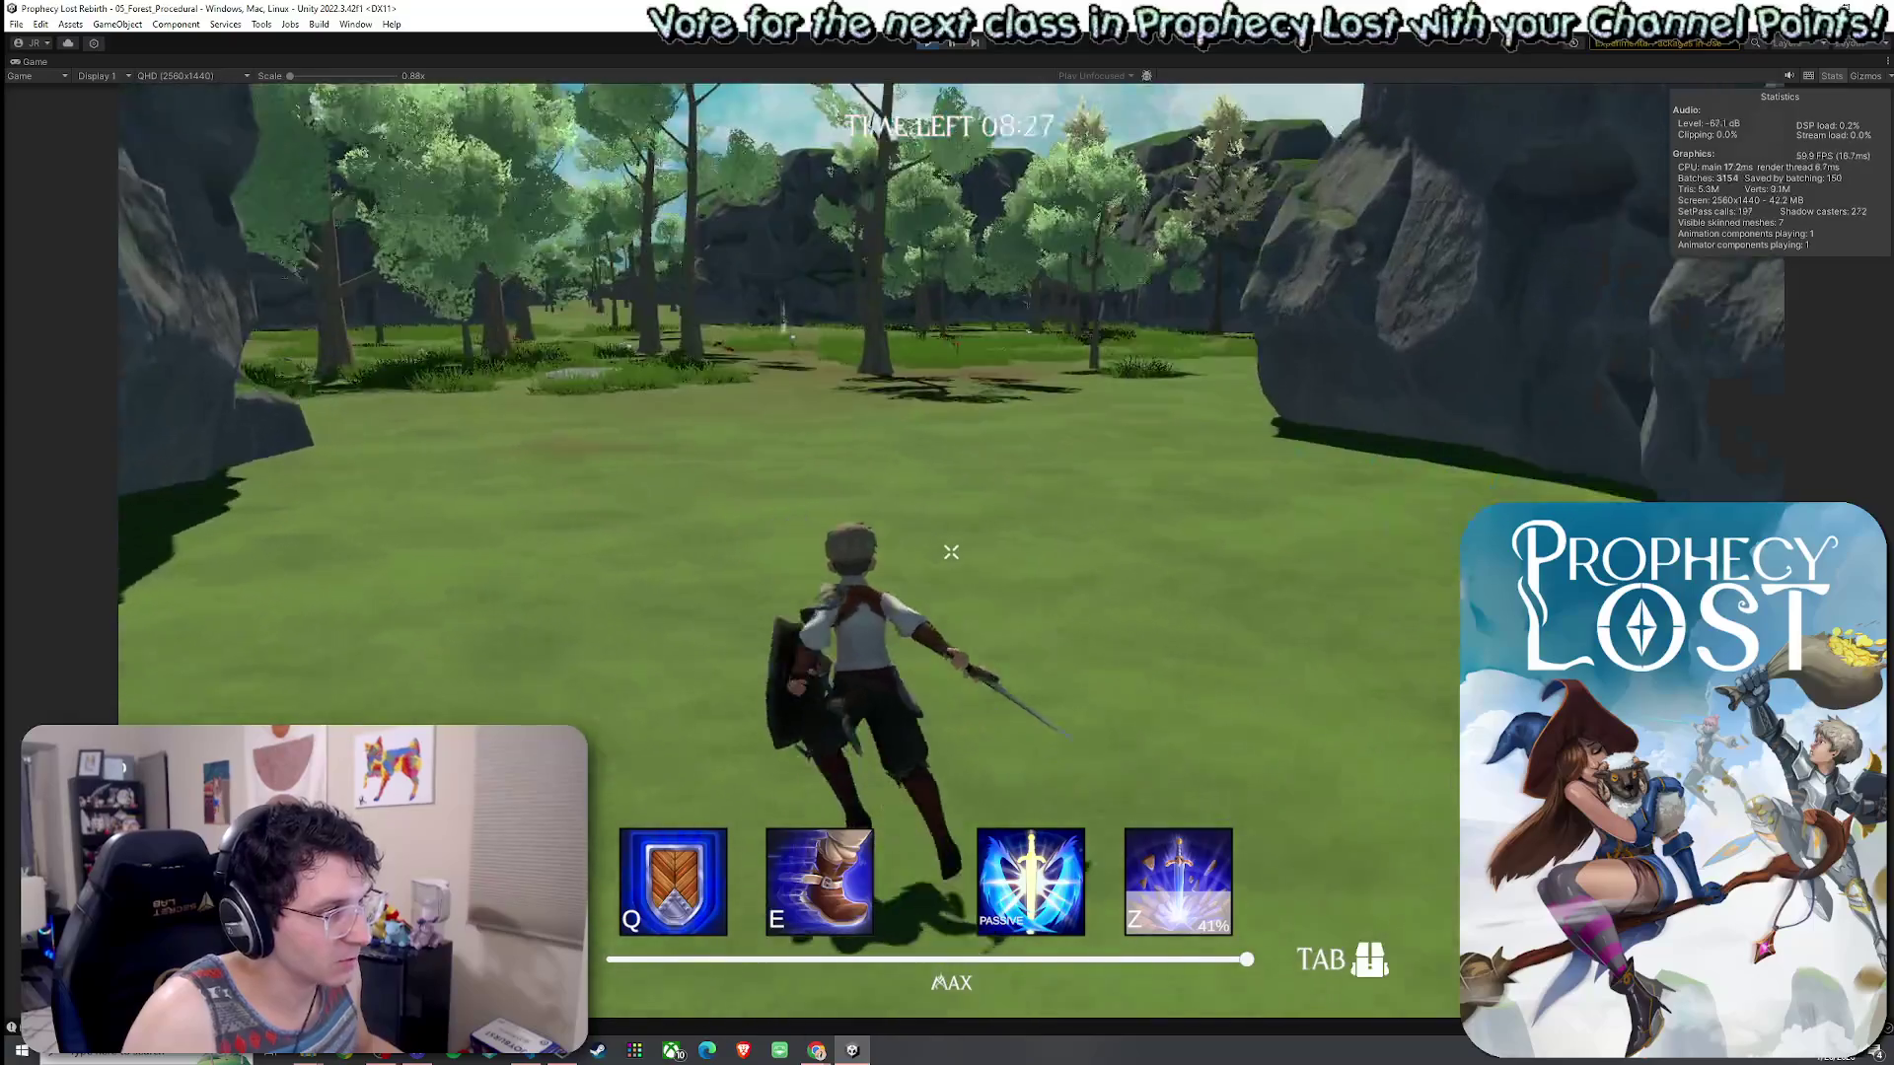
{"action": "key", "text": "w"}
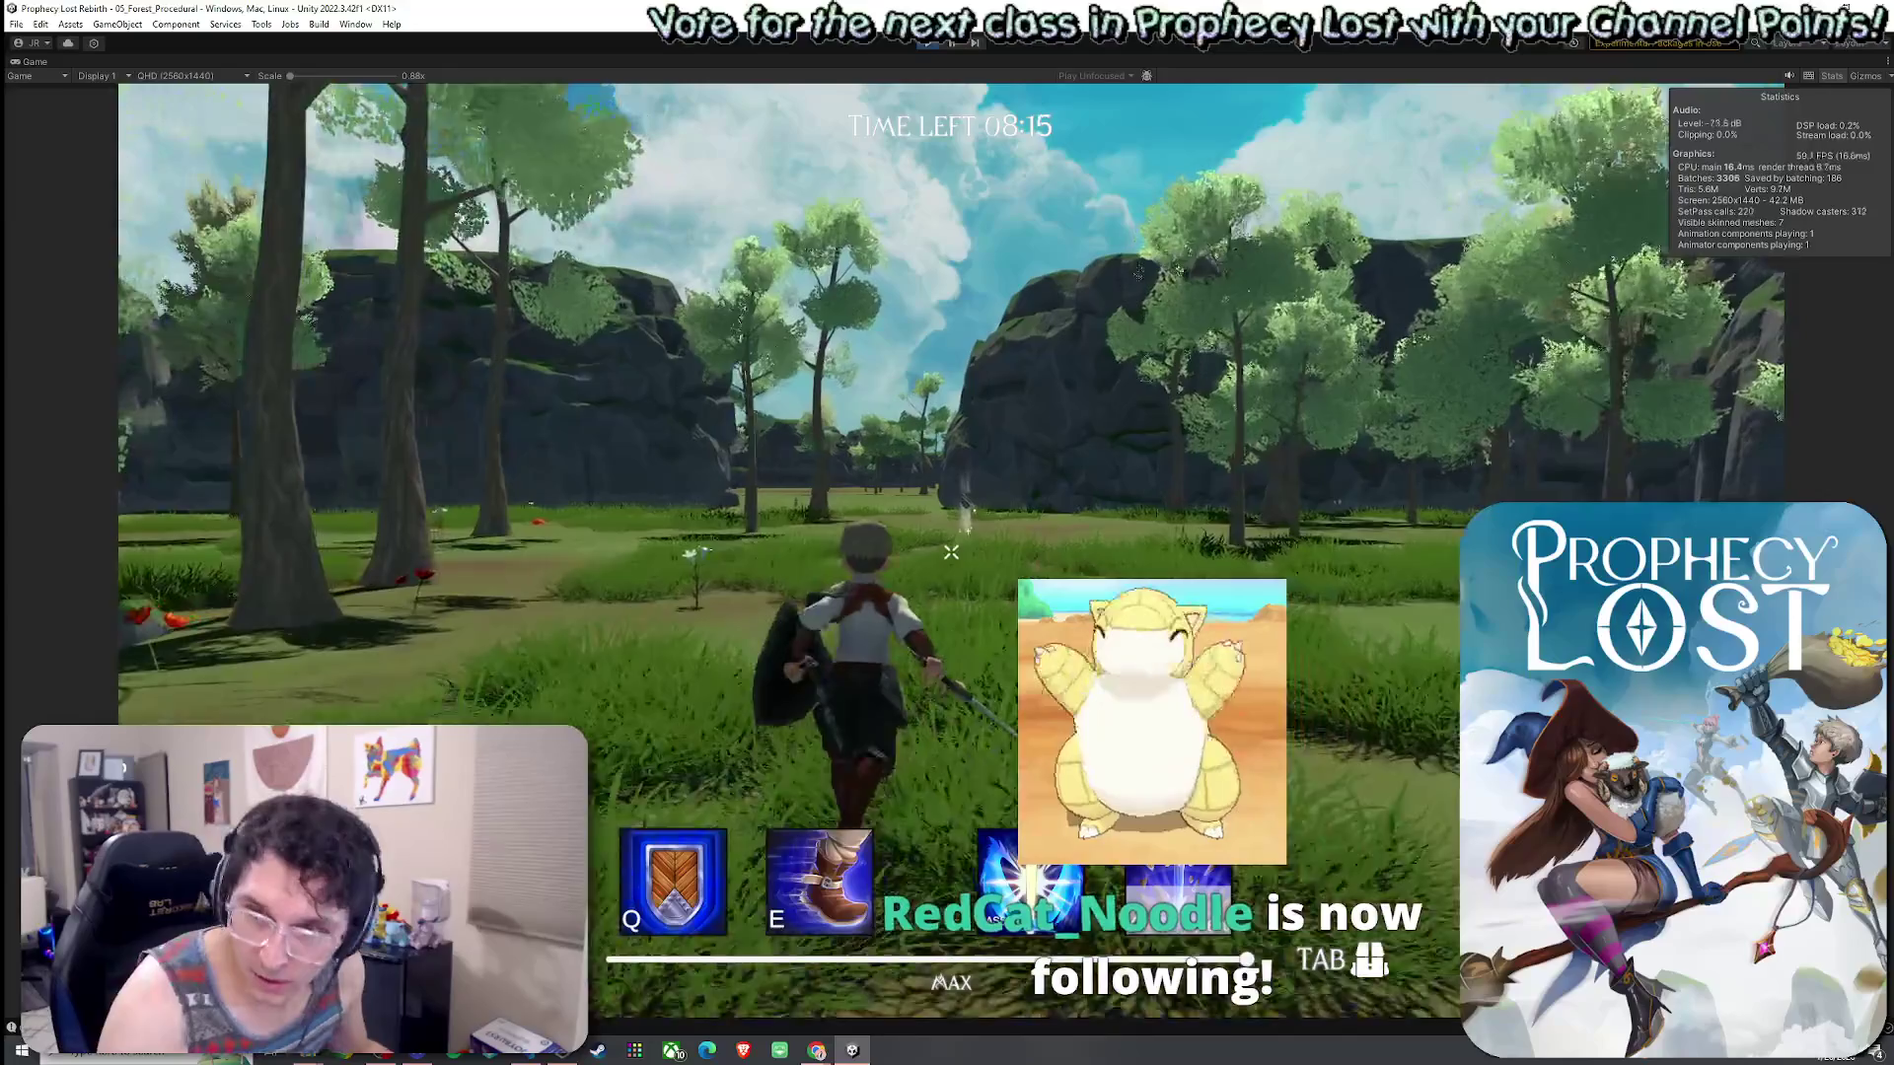
{"action": "key", "text": "w"}
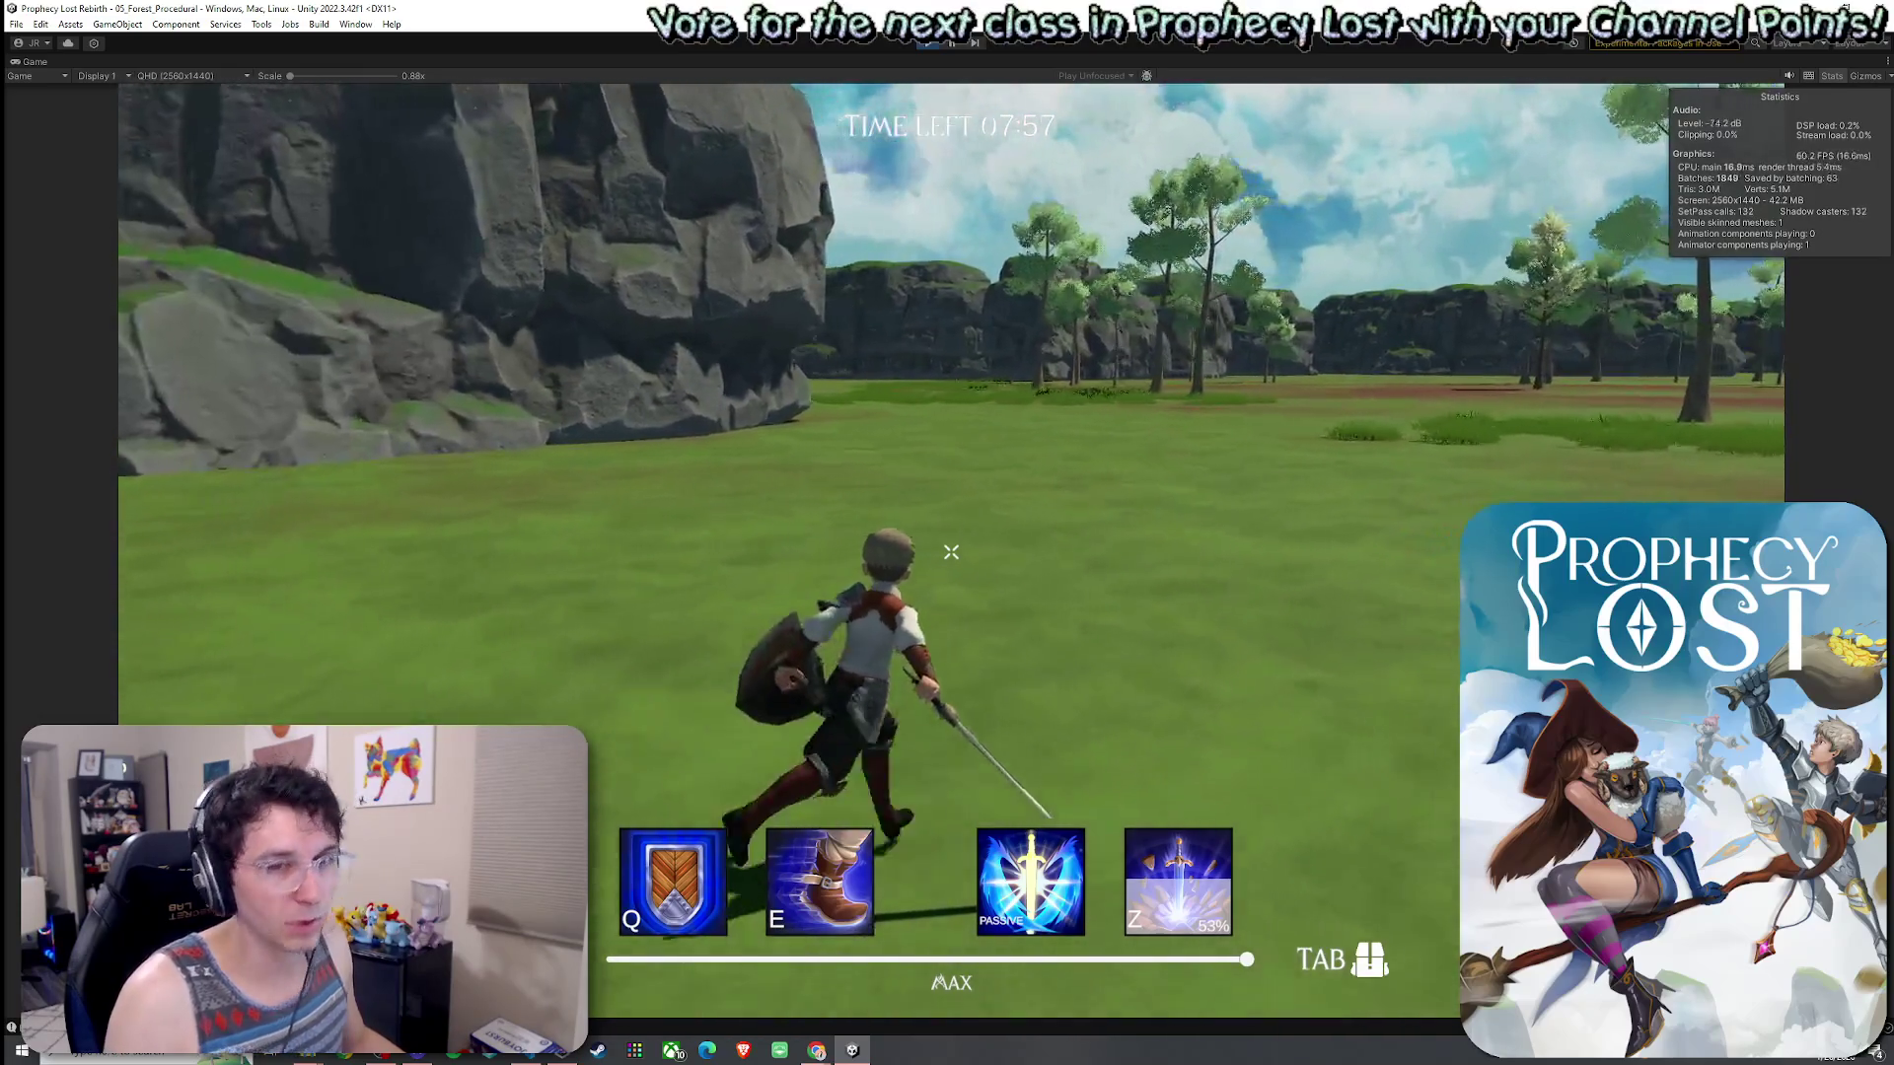
- Test sword swings, jumping attacks, a shield block and the slash-with-smoke-burst attack
{"action": "left_click", "coordinate": [951, 552]}
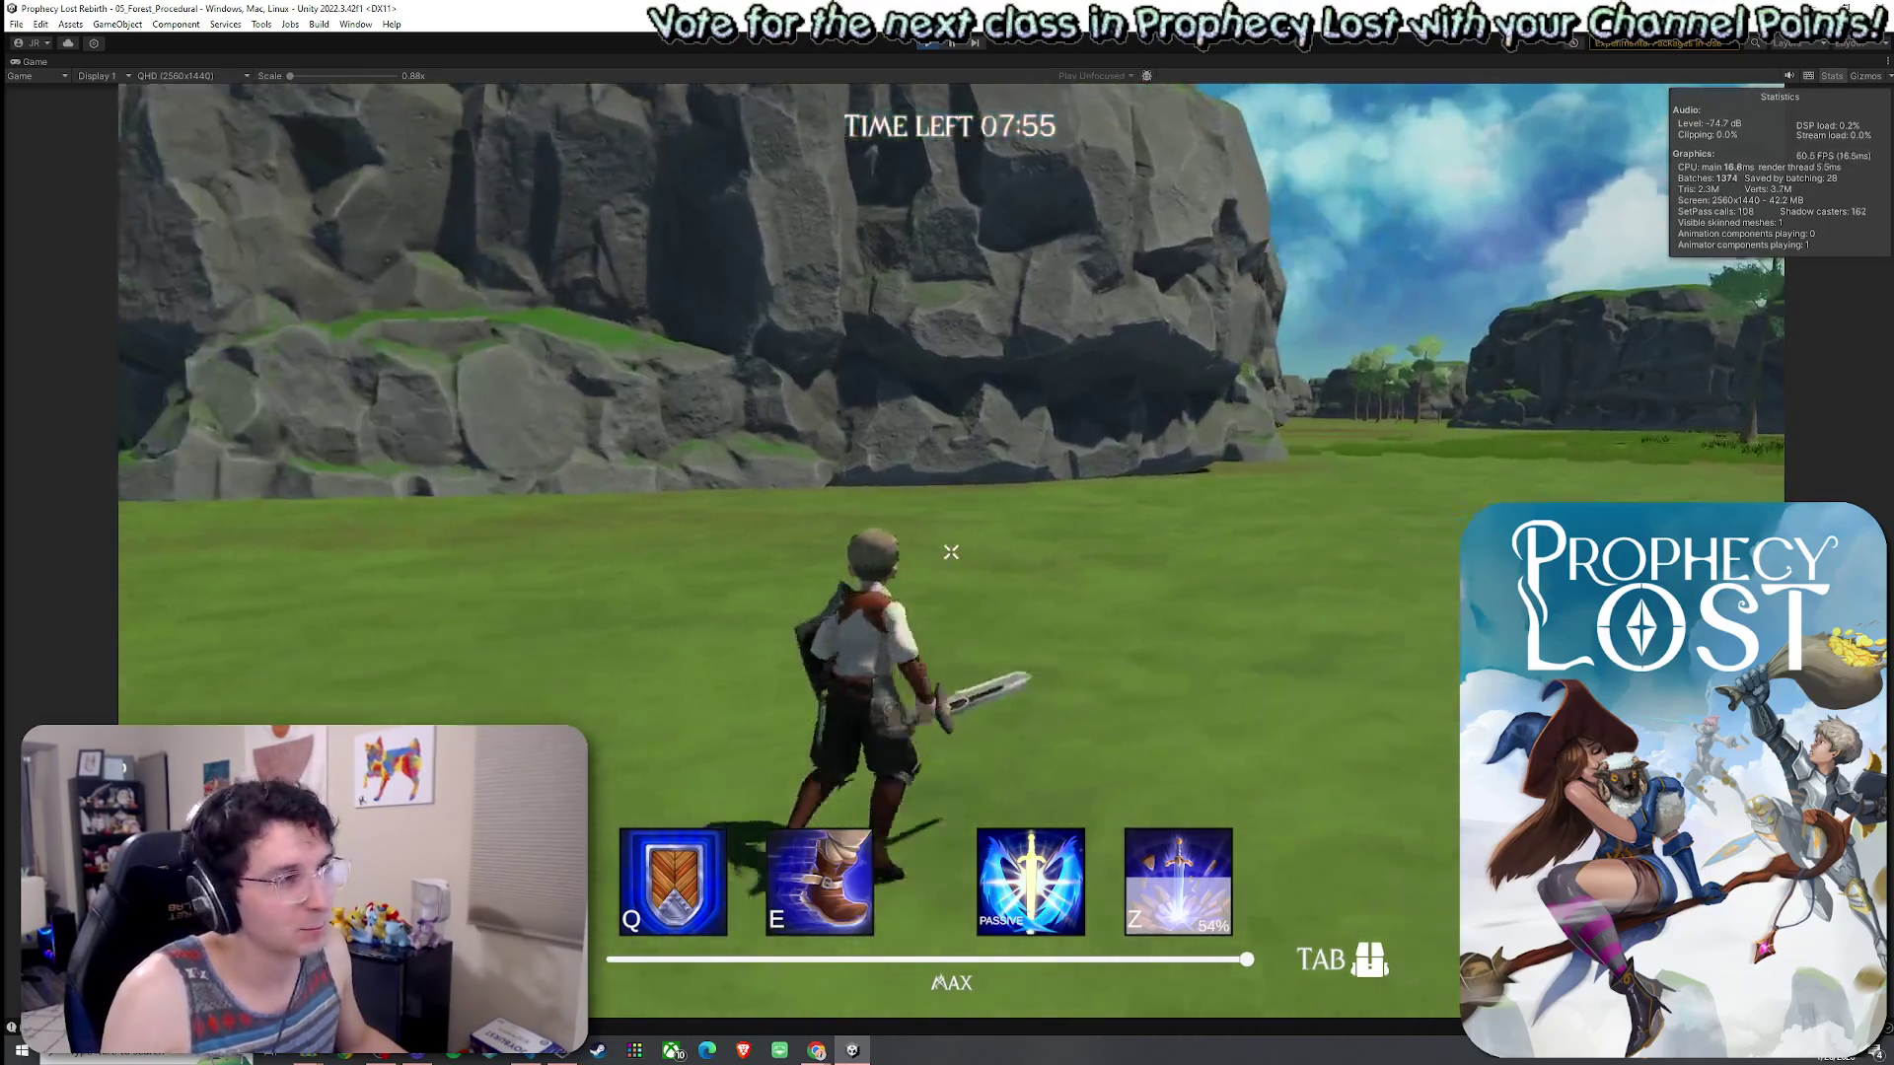
{"action": "key", "text": "space"}
{"action": "left_click", "coordinate": [950, 552]}
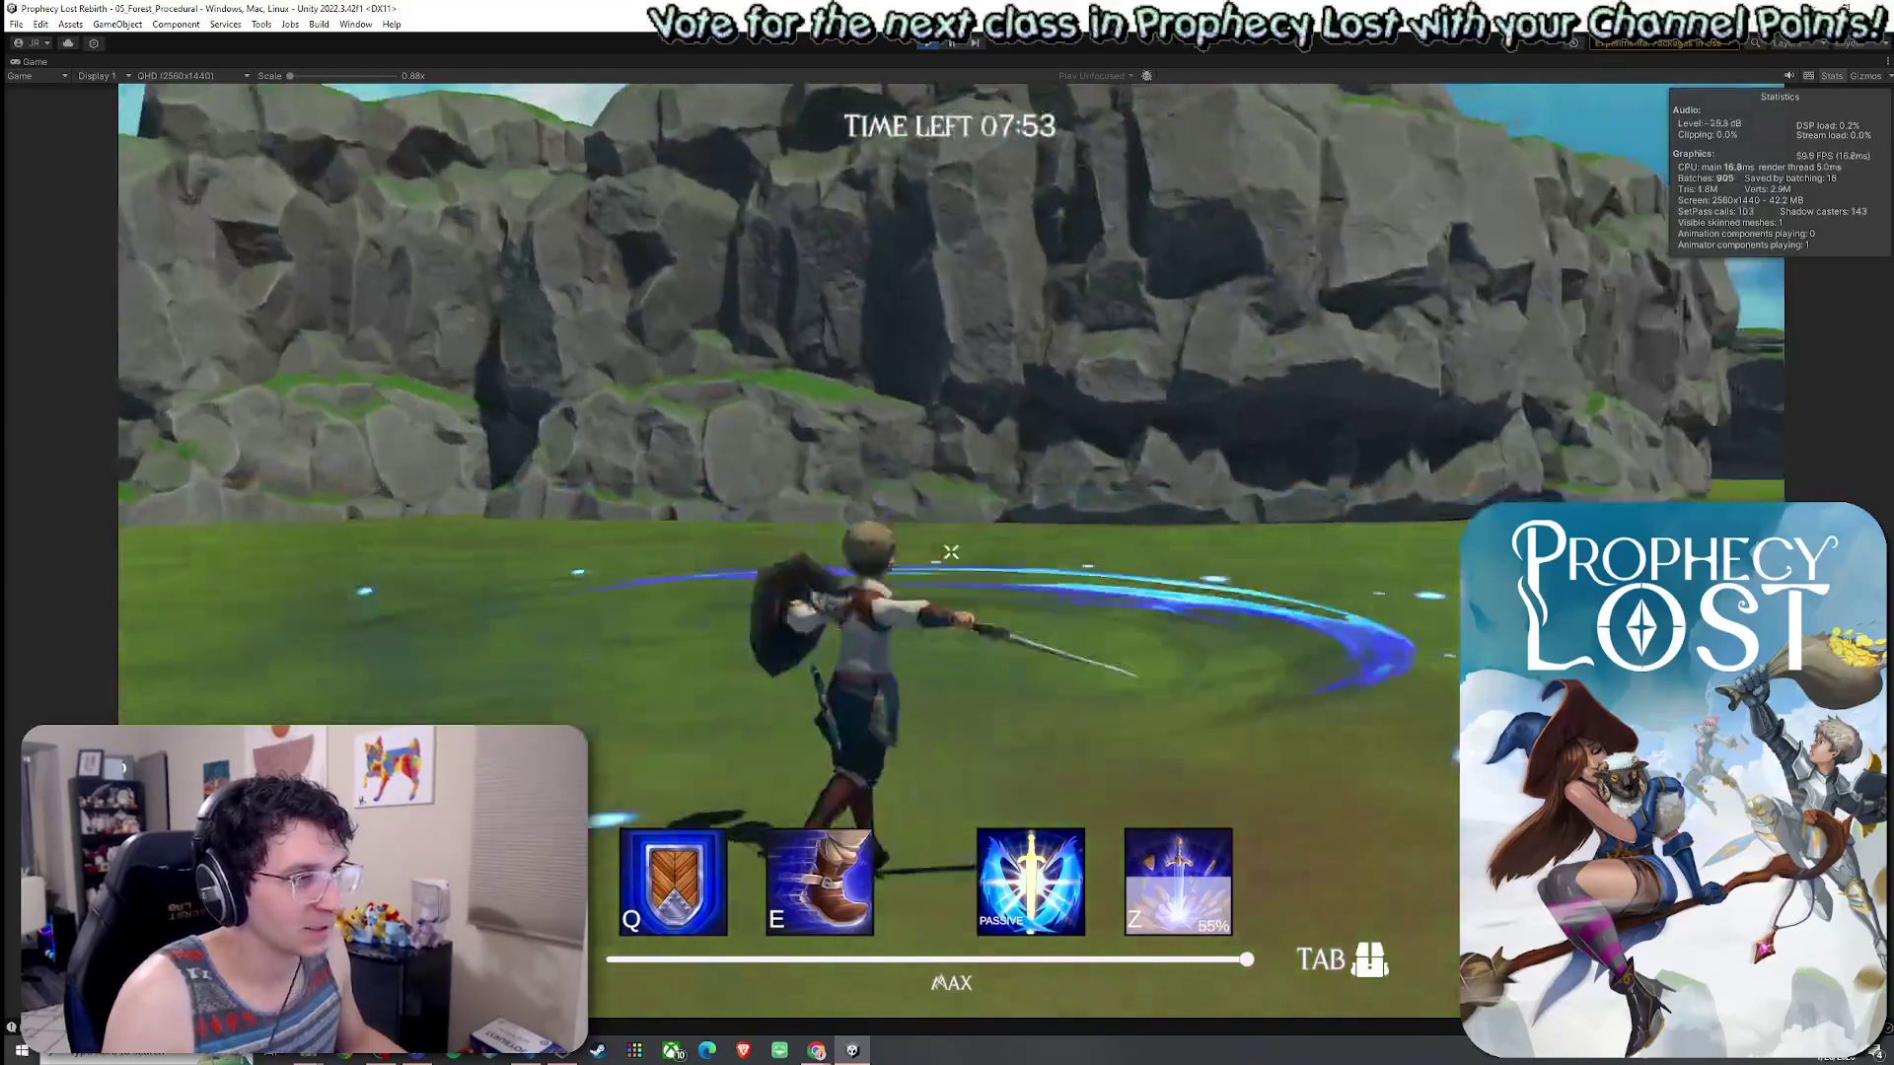
{"action": "key", "text": "w"}
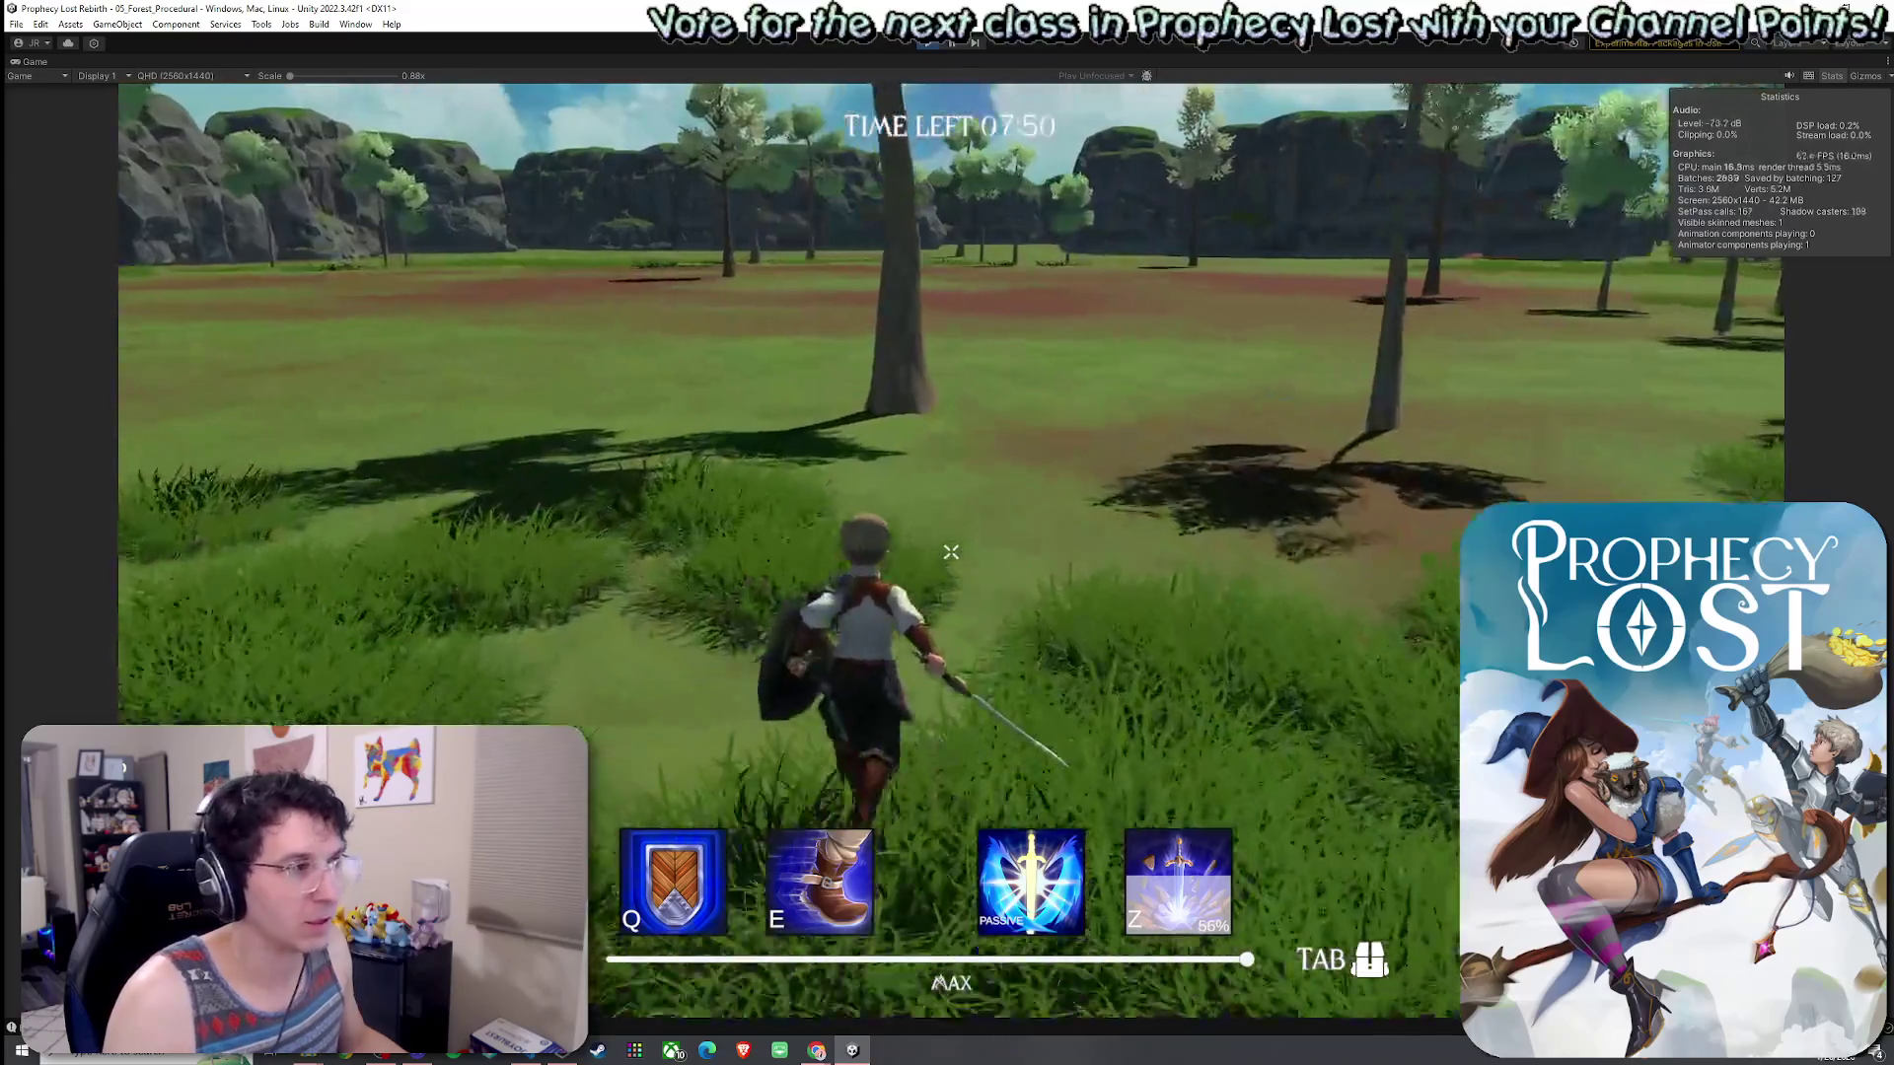
{"action": "left_click", "coordinate": [950, 552]}
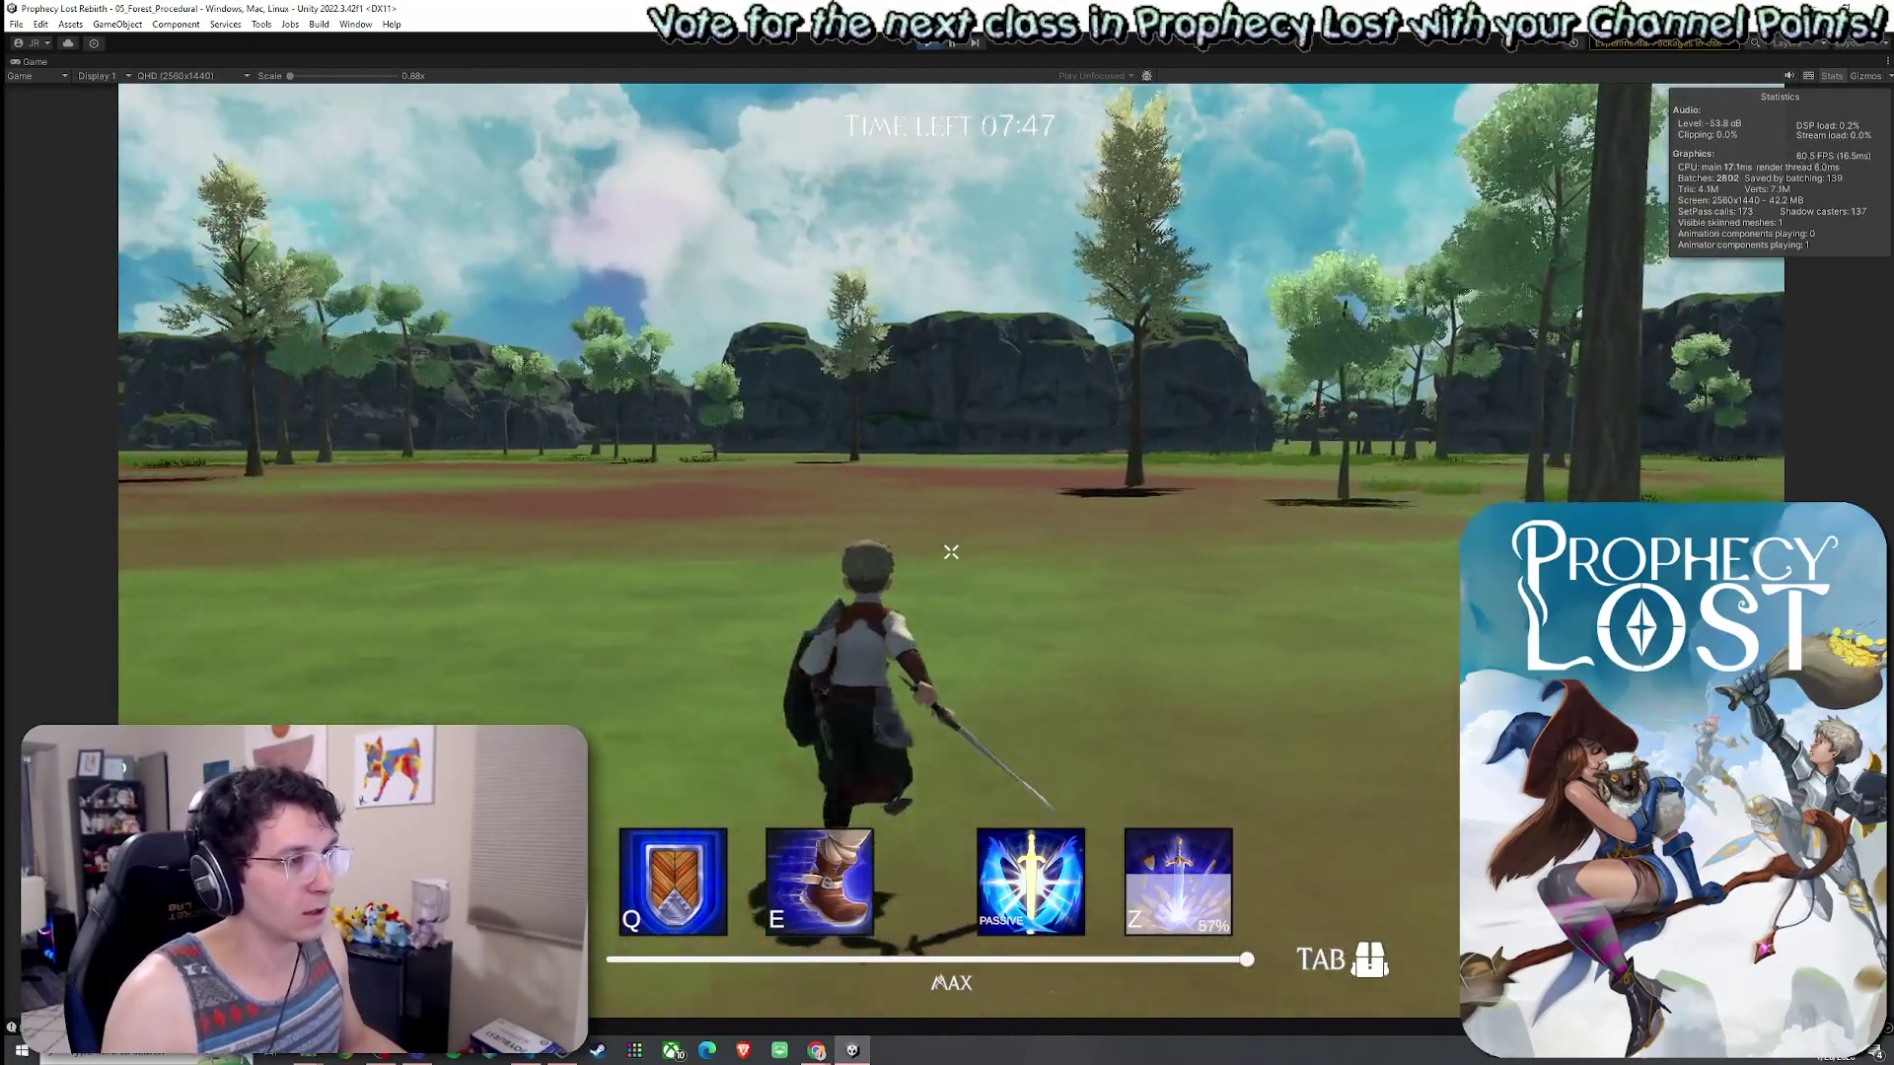
{"action": "right_click", "coordinate": [951, 552]}
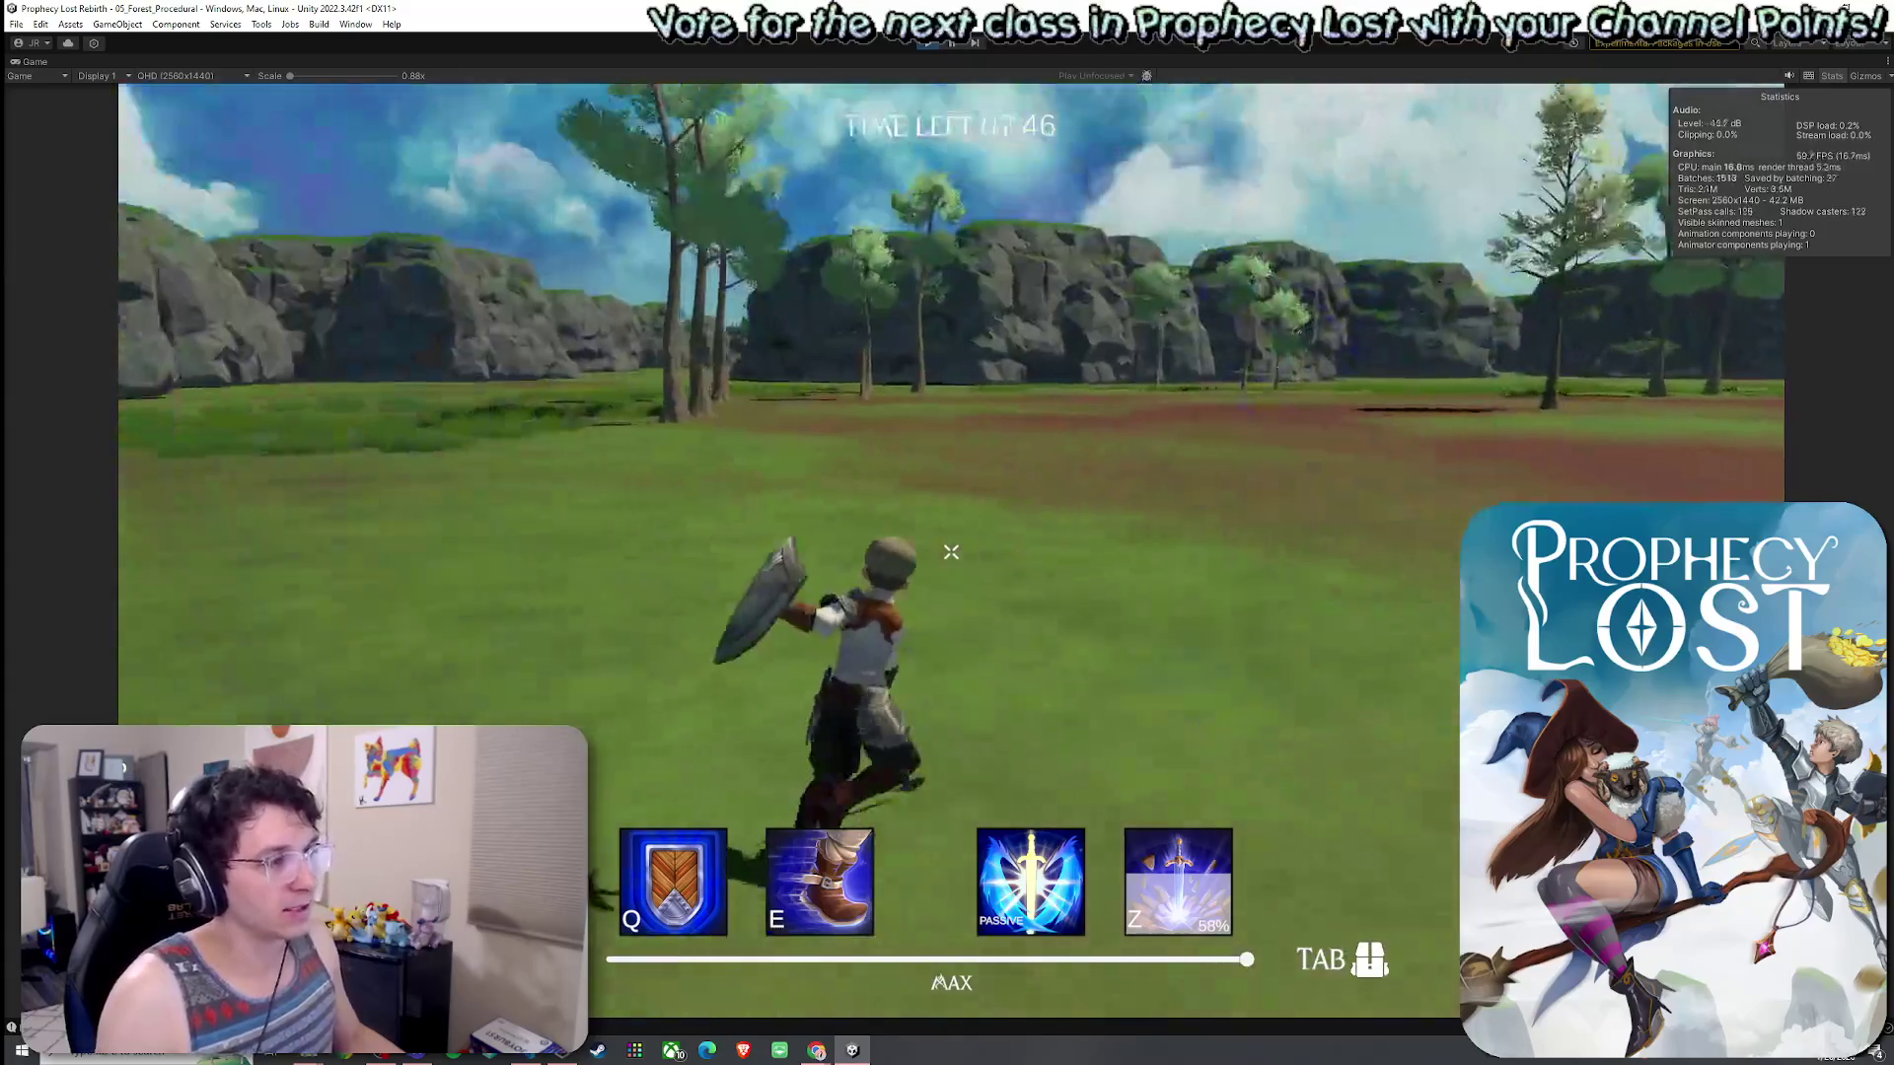
{"action": "left_click", "coordinate": [951, 552]}
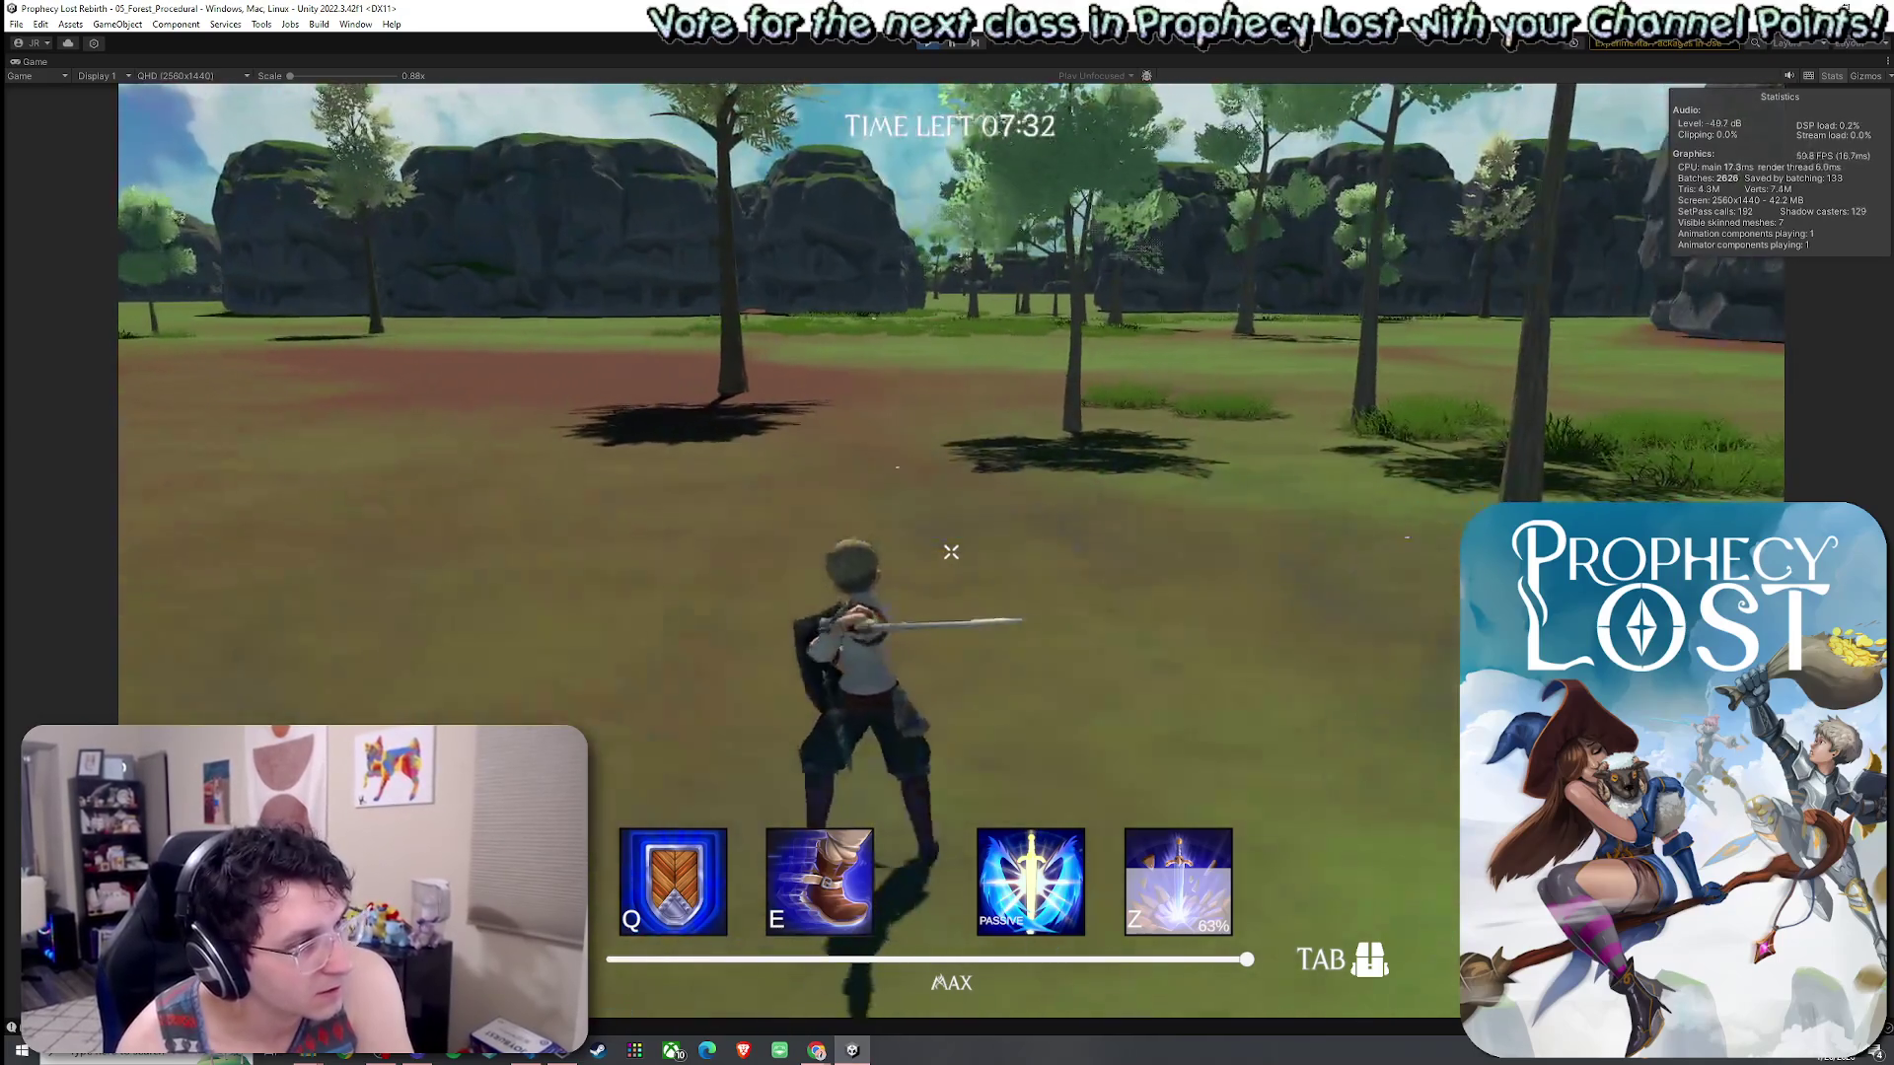
{"action": "left_click", "coordinate": [950, 553]}
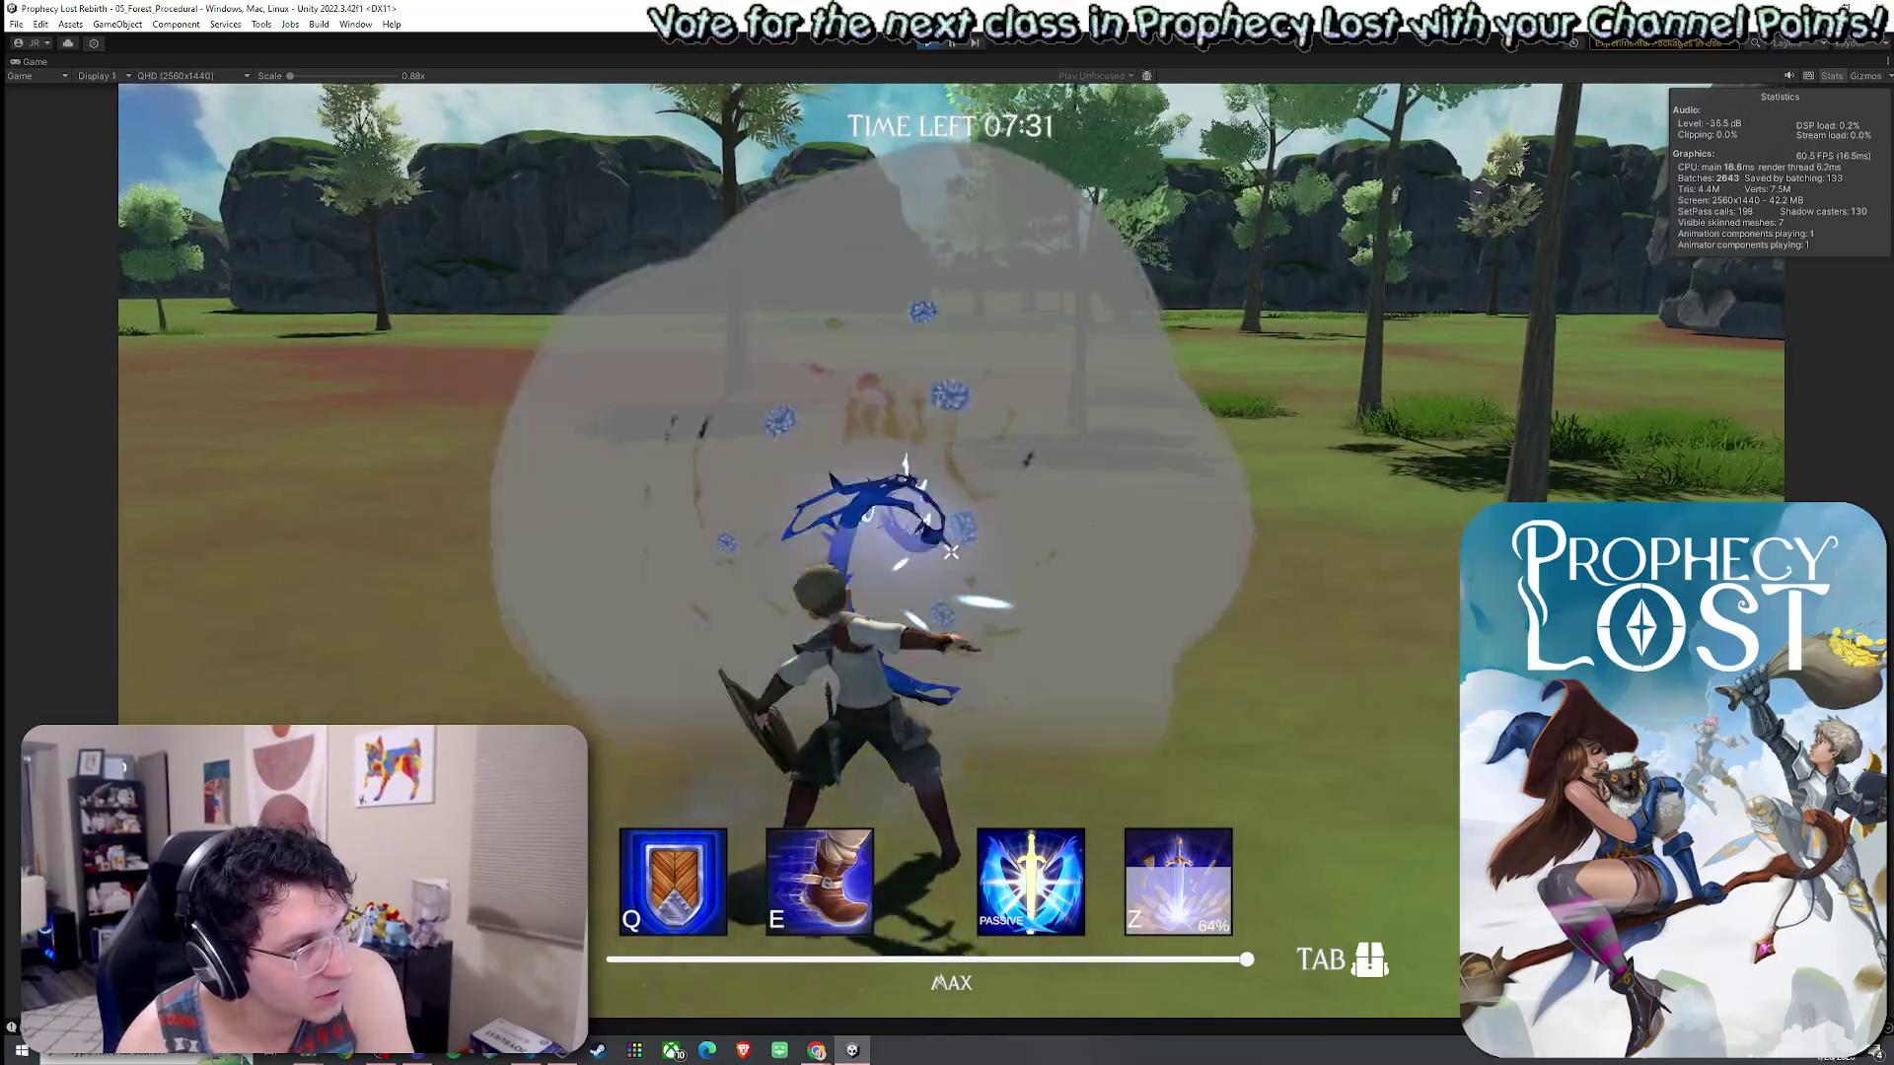
- Fire two blue ground blasts, run to the rock wall, swing once more, then stop Play mode
{"action": "left_click", "coordinate": [951, 553]}
{"action": "left_click", "coordinate": [951, 552]}
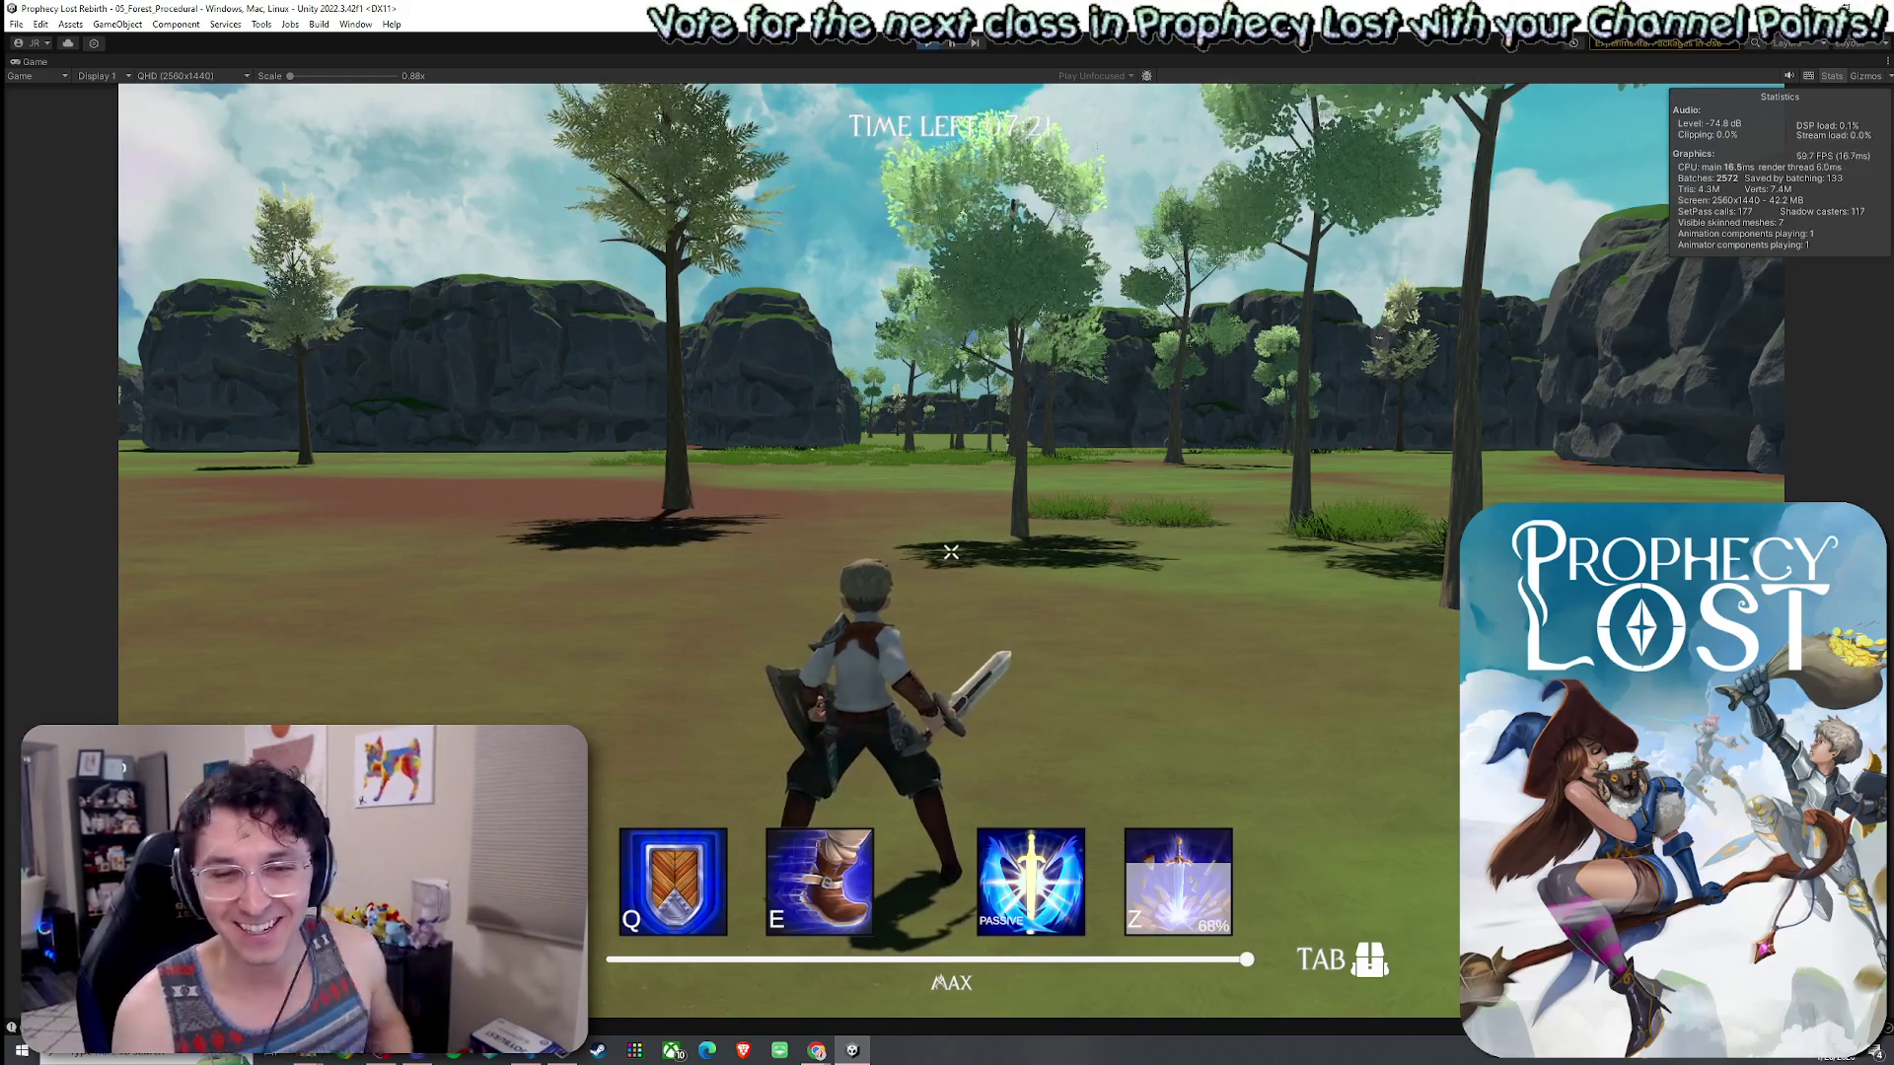
{"action": "key", "text": "w"}
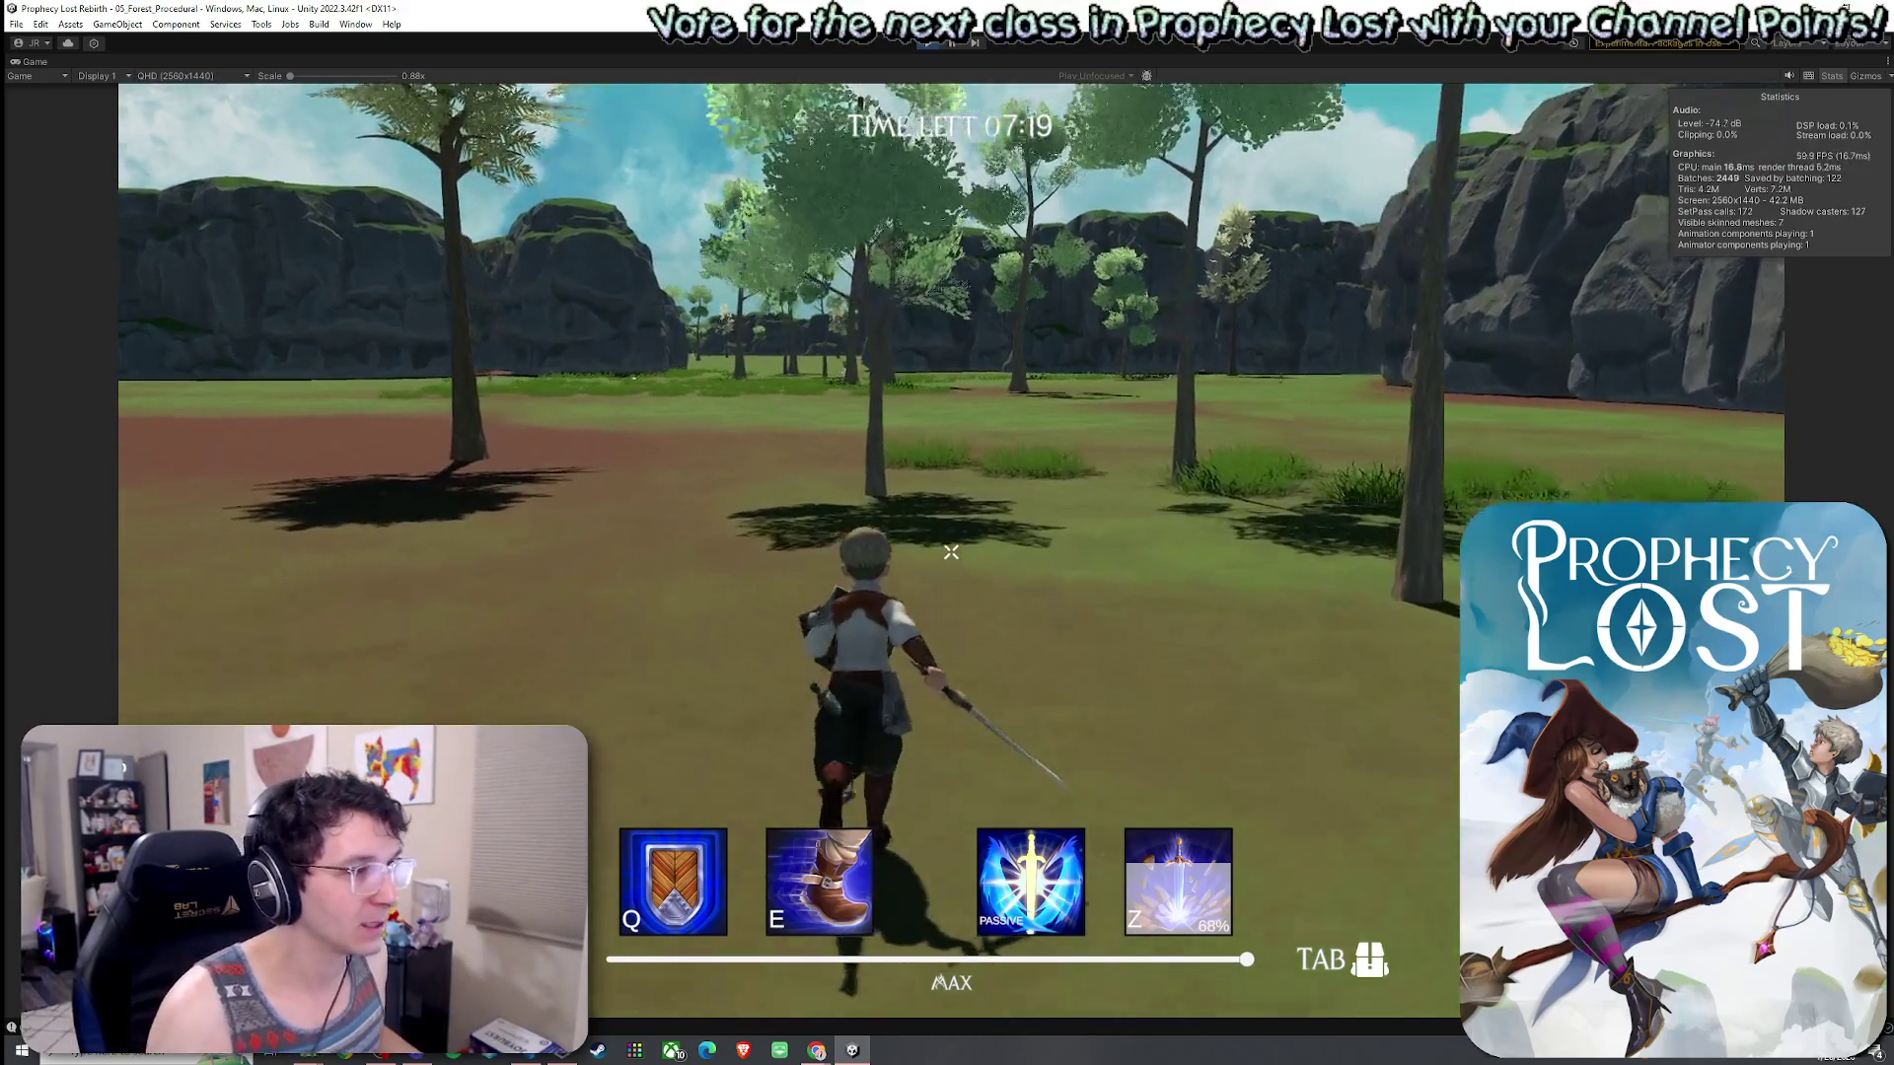
{"action": "key", "text": "w"}
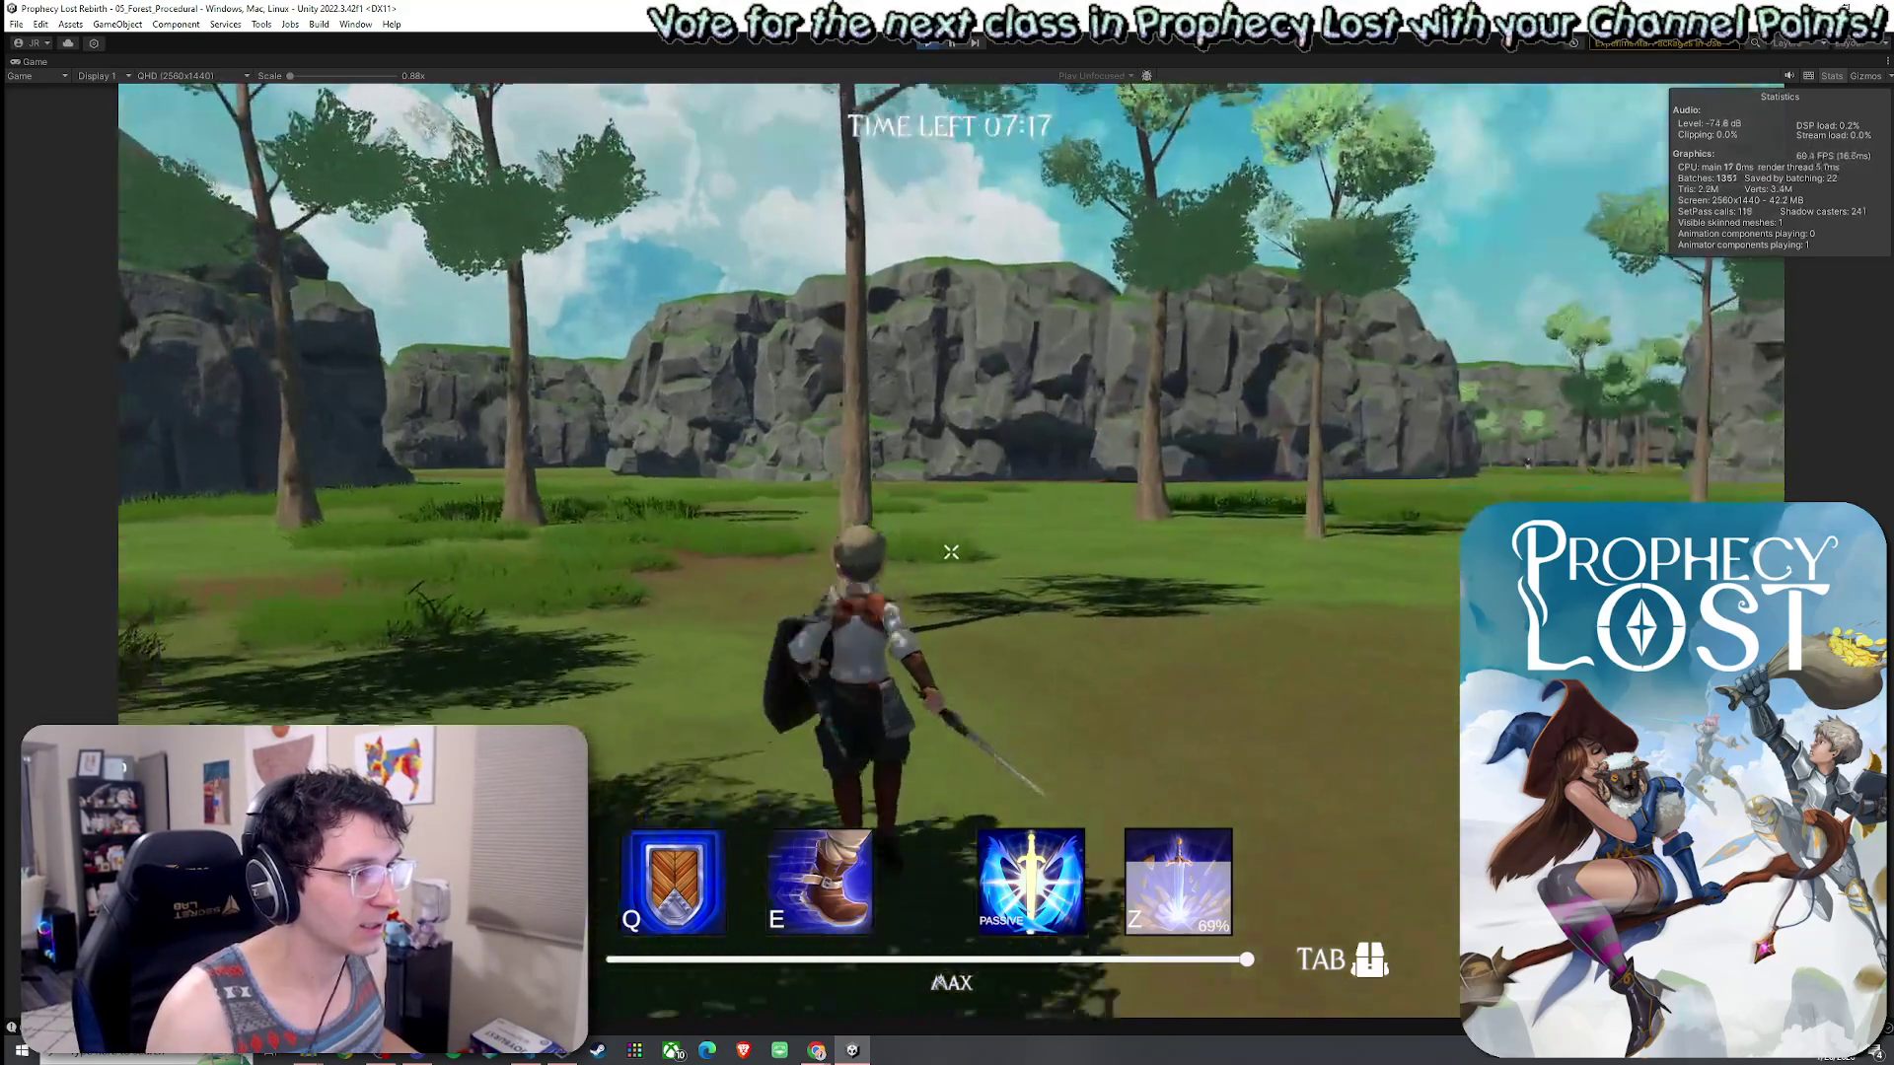
{"action": "key", "text": "w"}
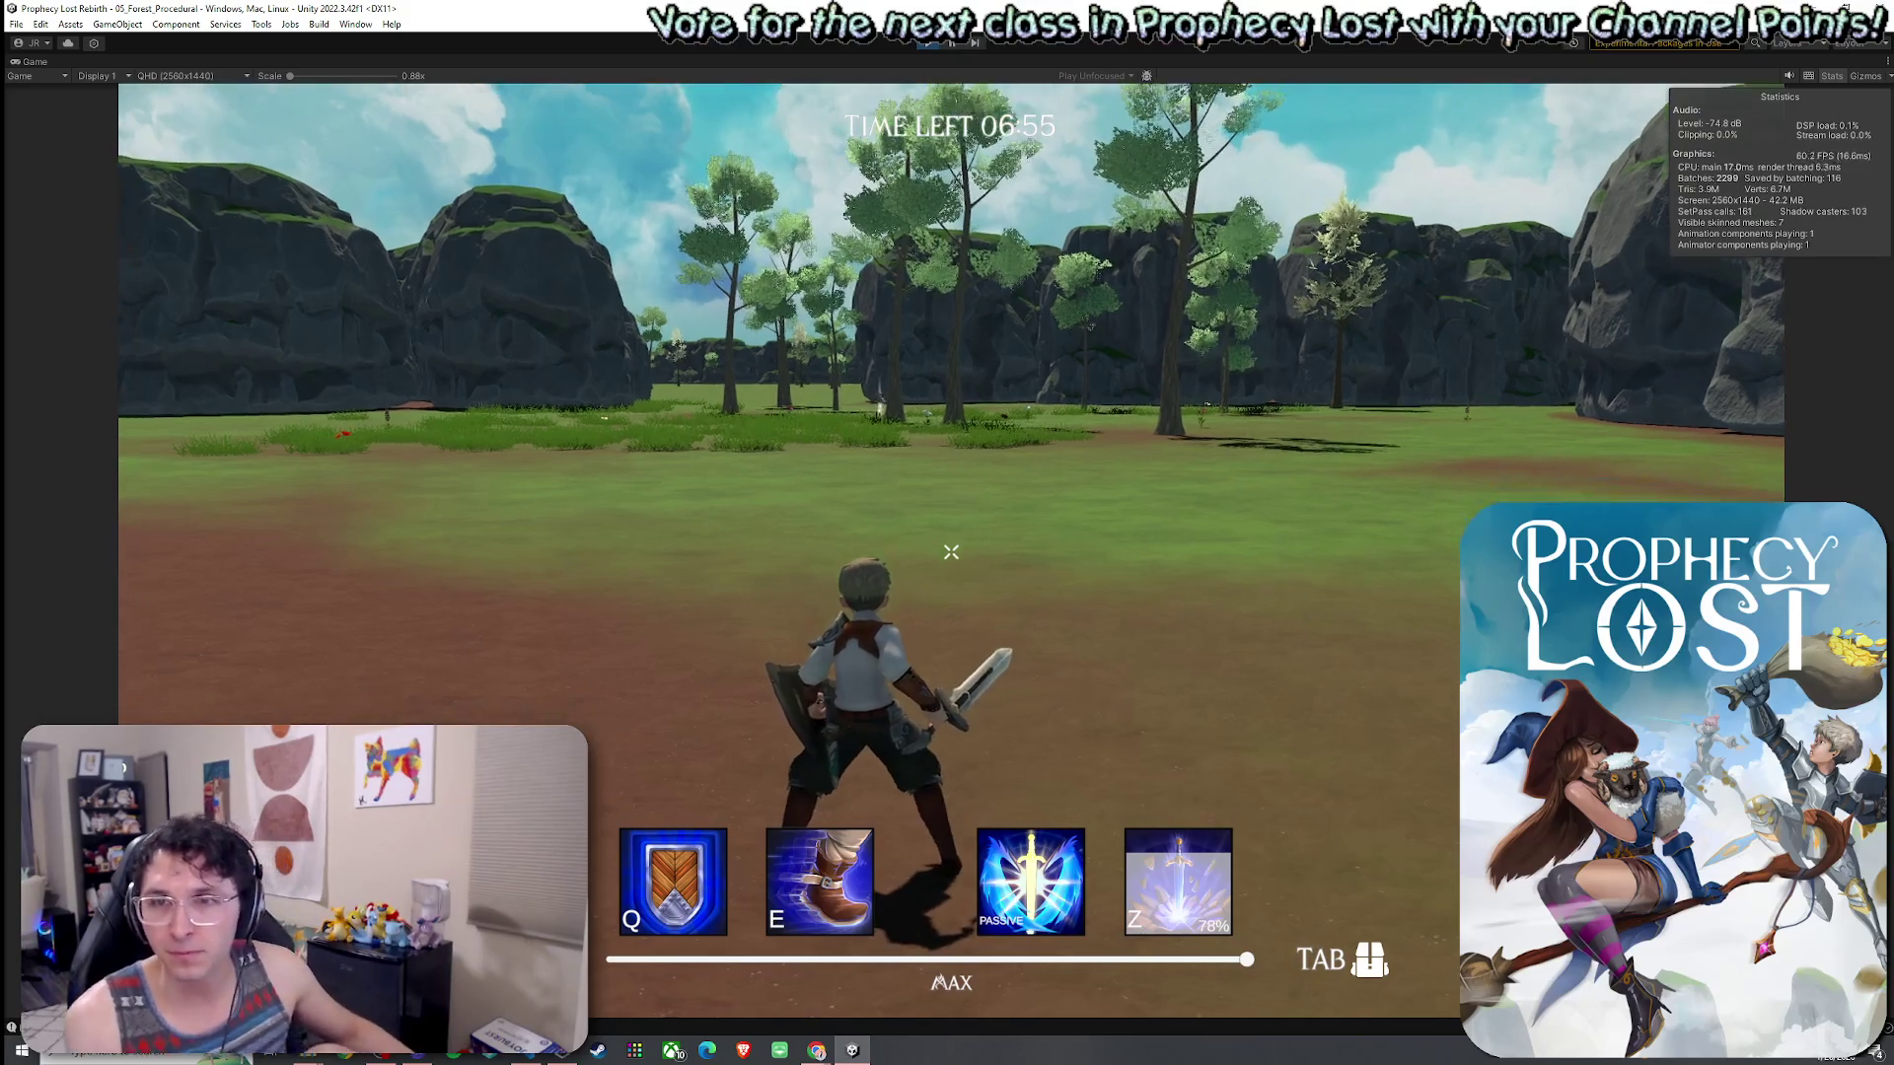
{"action": "key", "text": "w"}
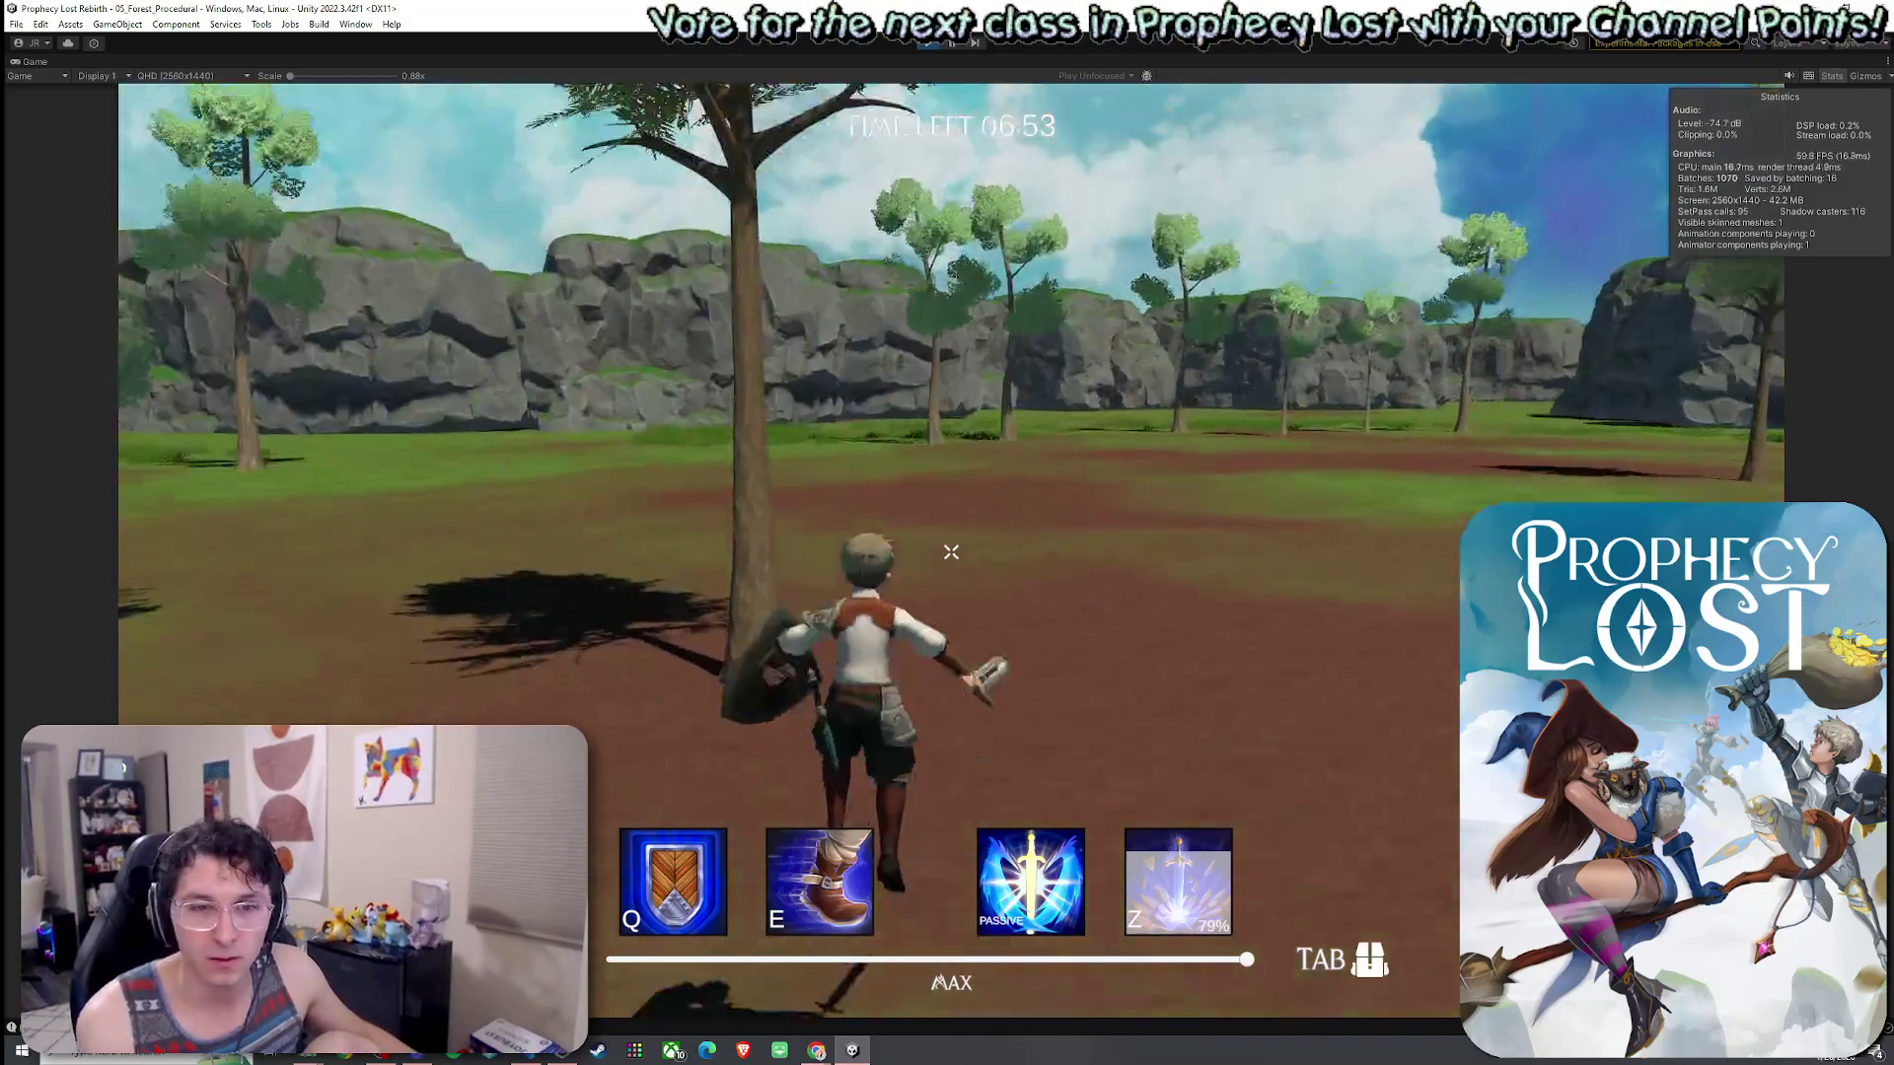
{"action": "left_click", "coordinate": [951, 552]}
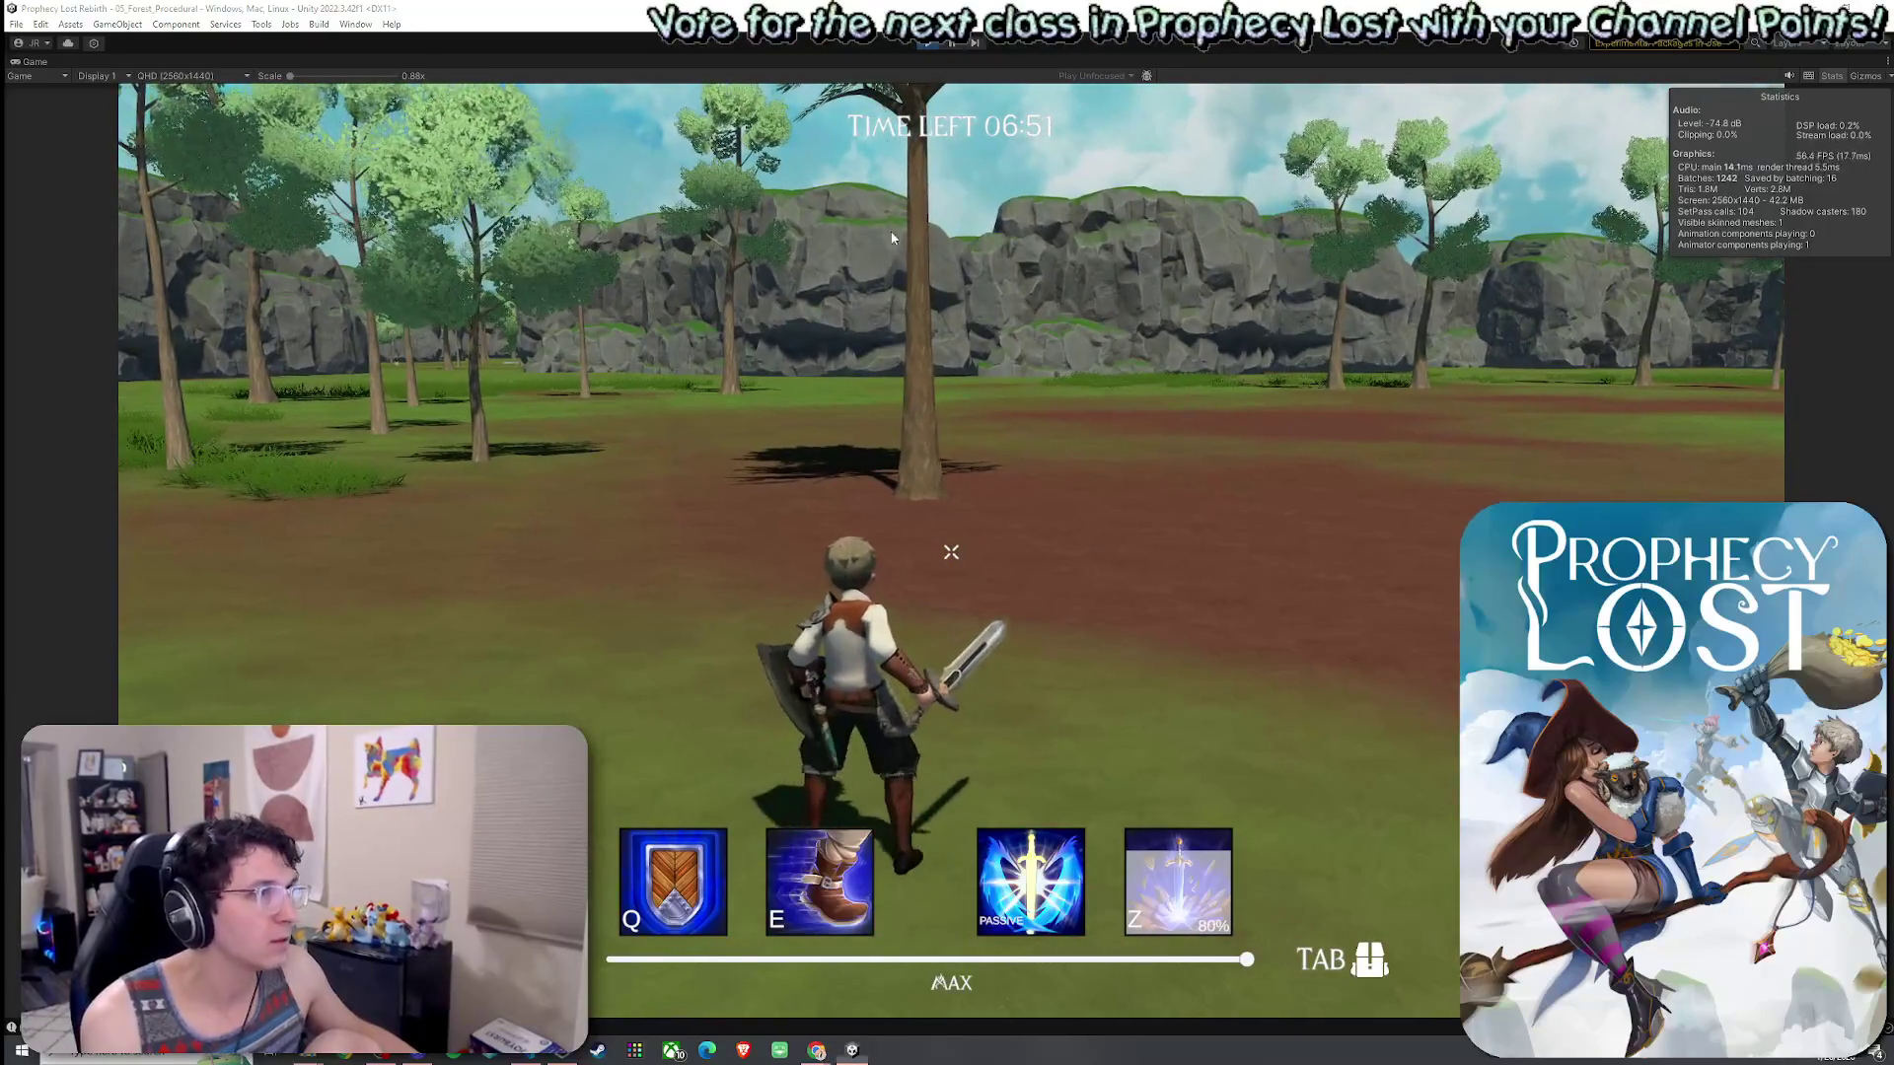
{"action": "key", "text": "ctrl+p"}
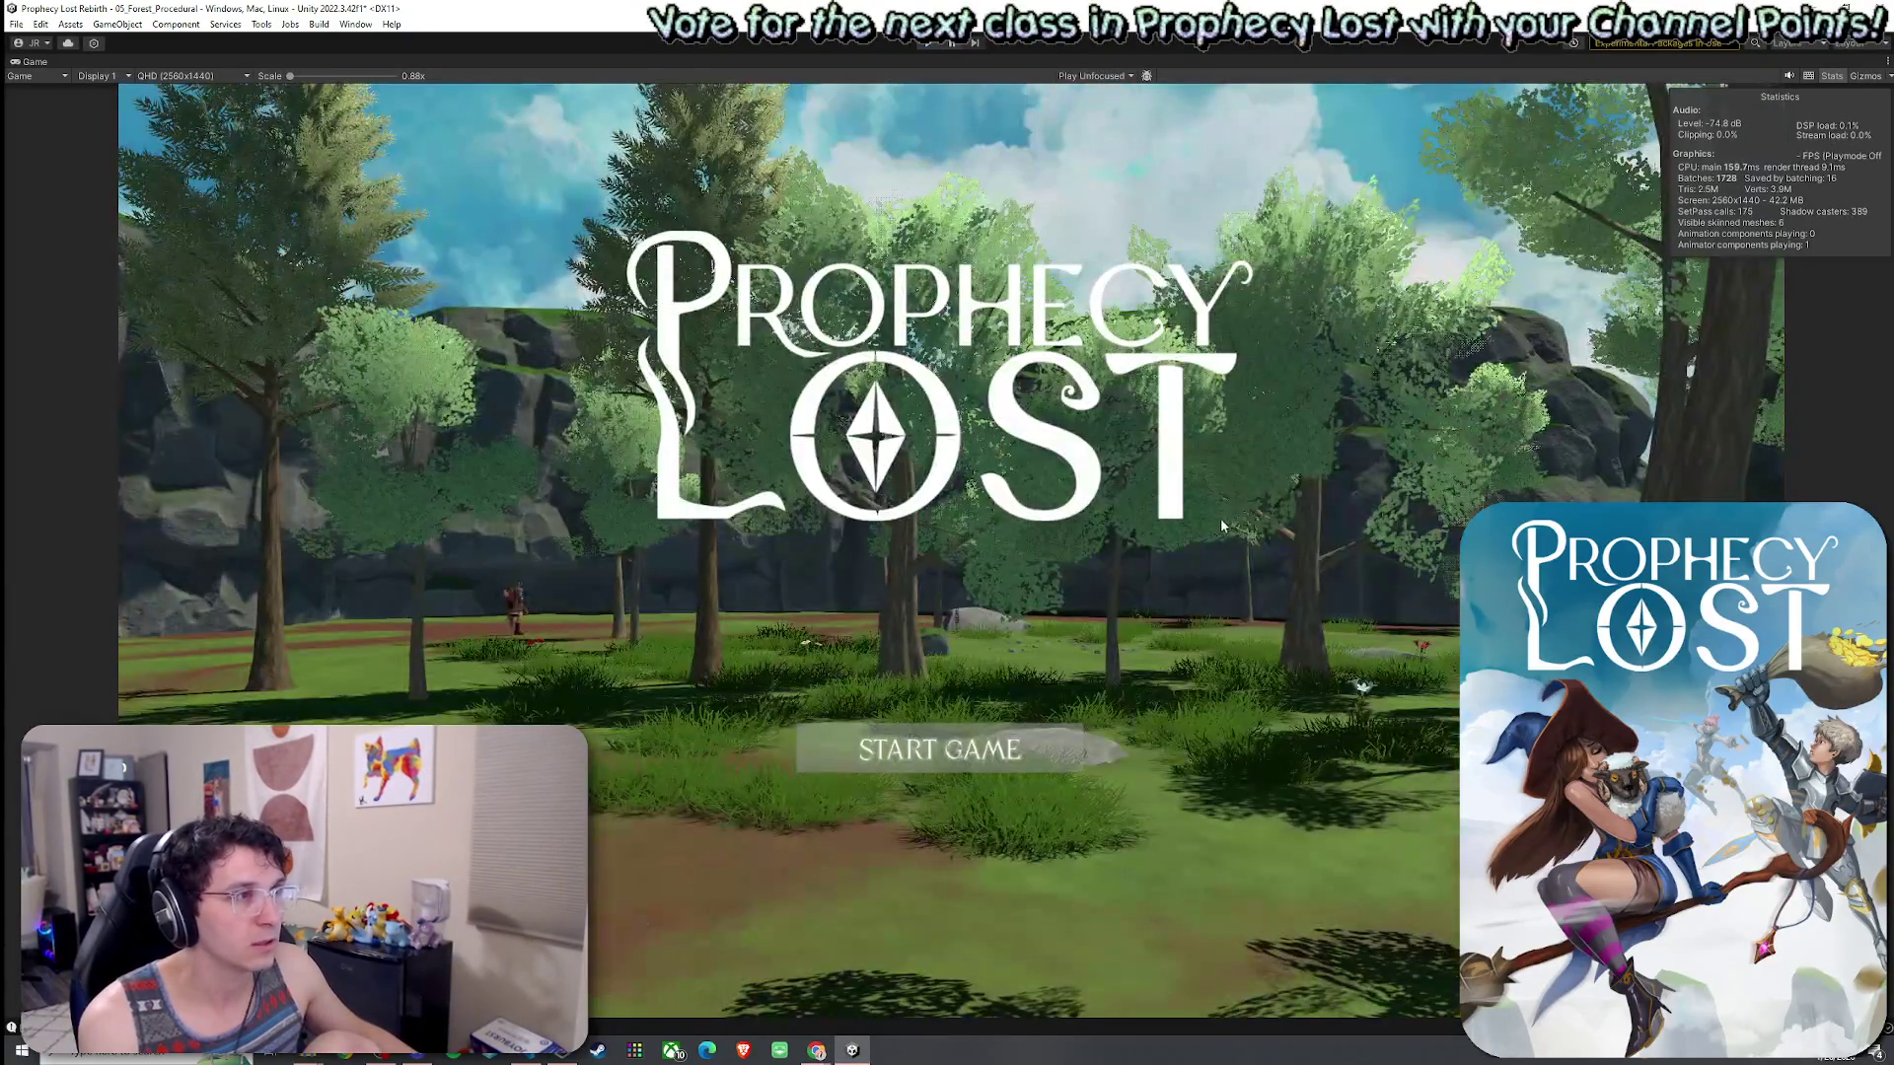
- Click into the editor so the changed scripts recompile and the full layout returns
{"action": "left_click", "coordinate": [137, 75]}
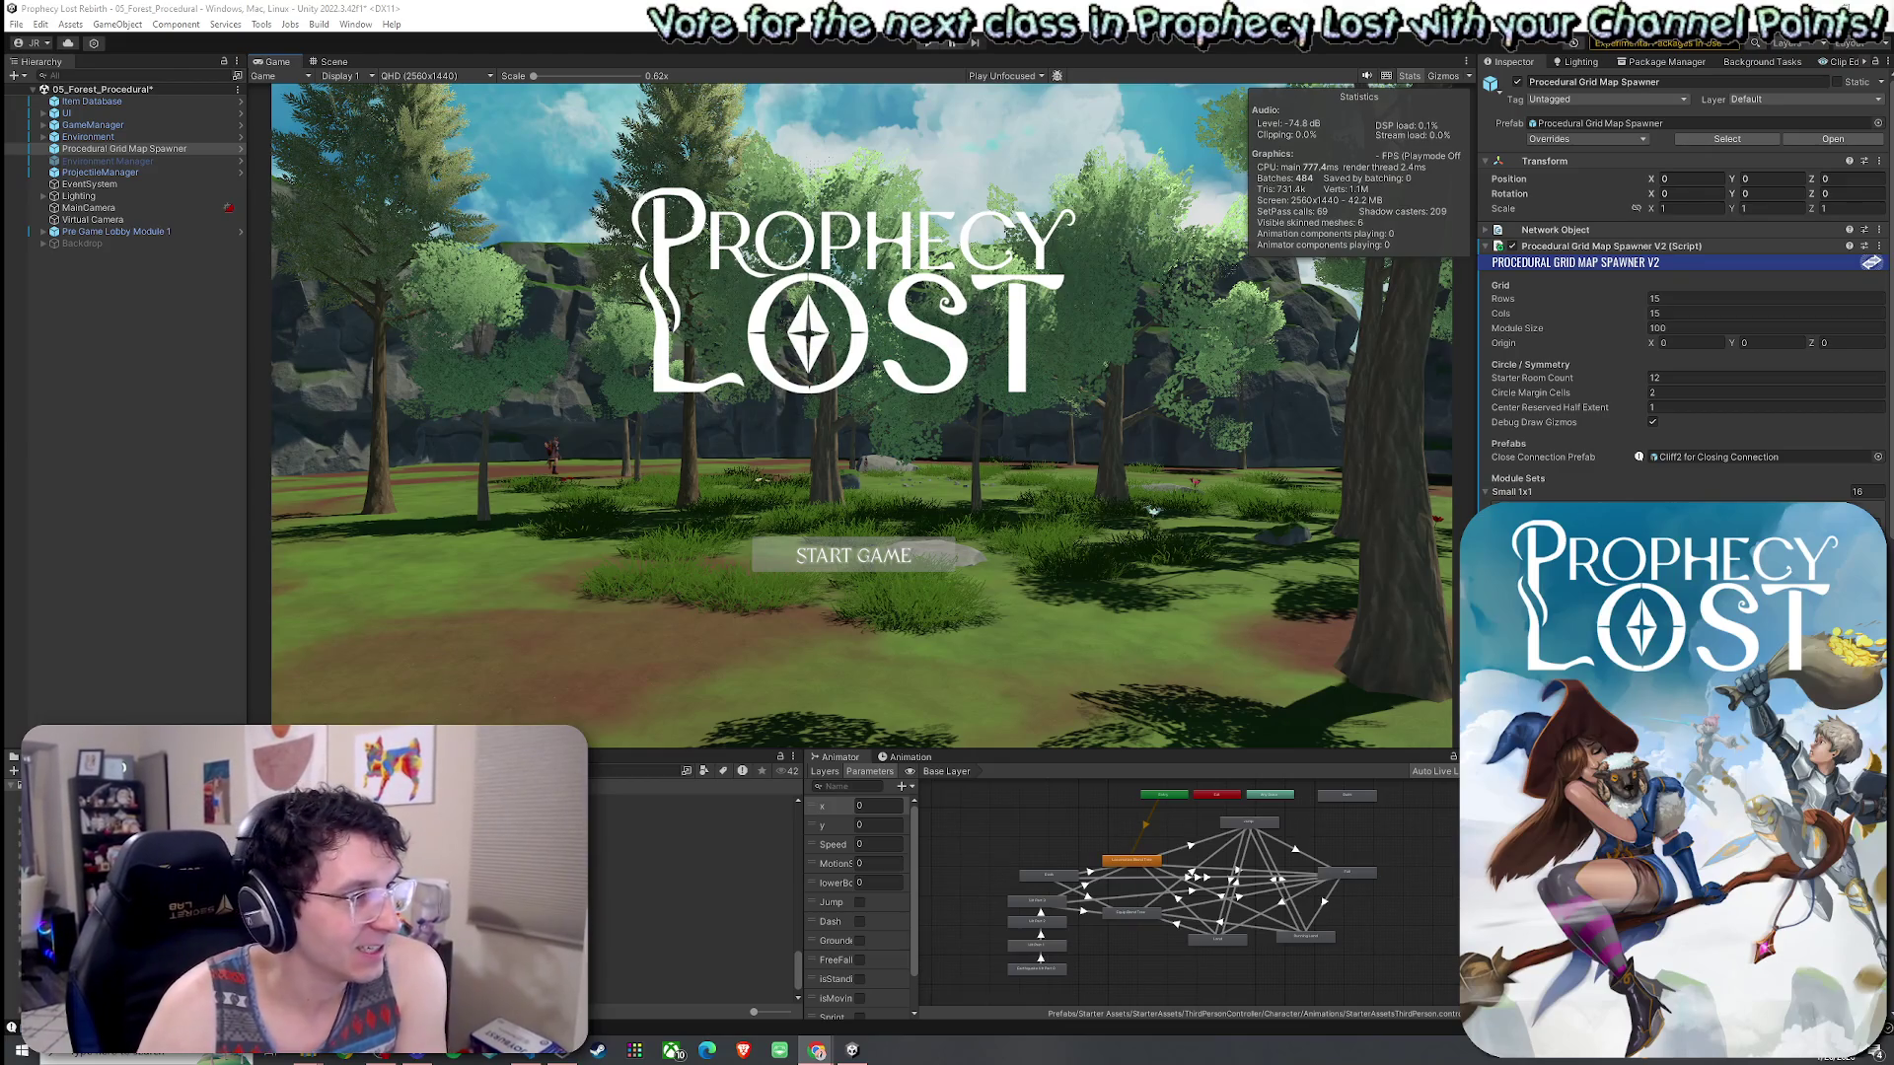
{"action": "left_click", "coordinate": [17, 23]}
{"action": "left_click", "coordinate": [49, 99]}
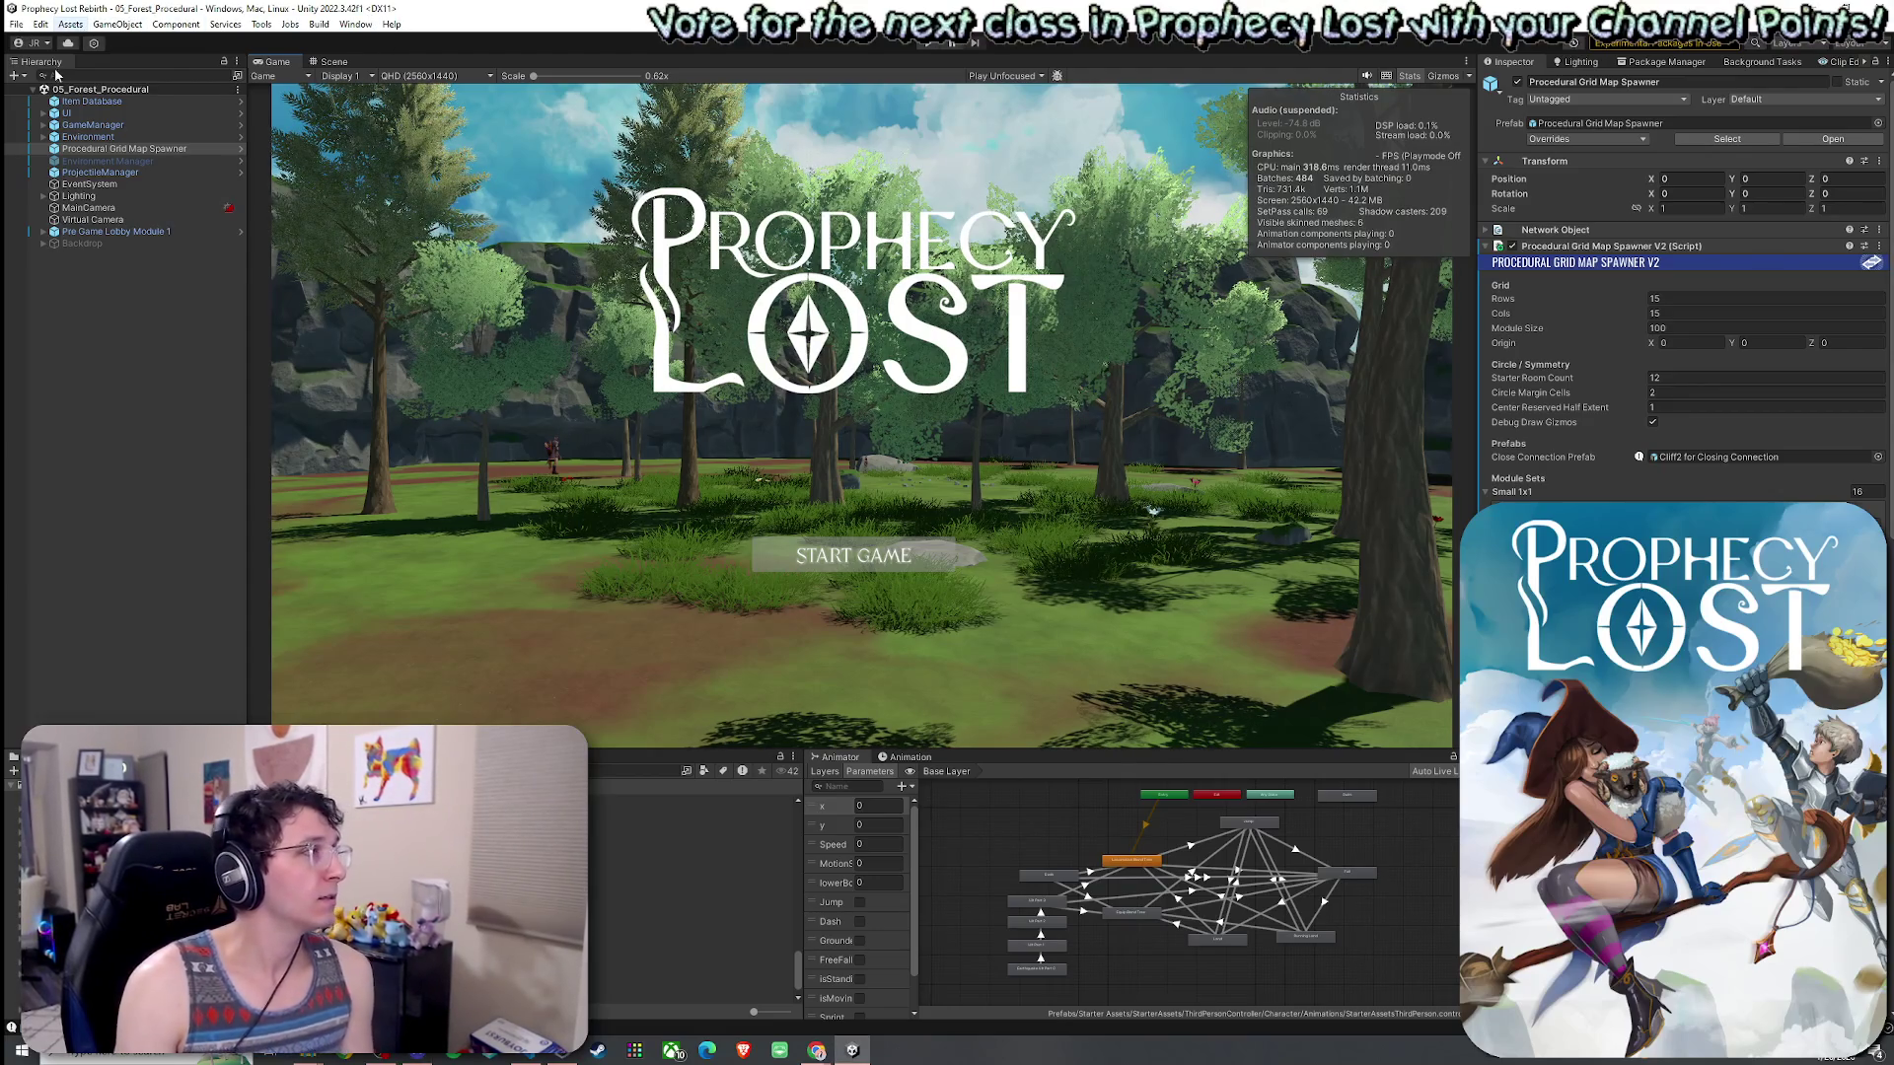
{"action": "left_click", "coordinate": [16, 23]}
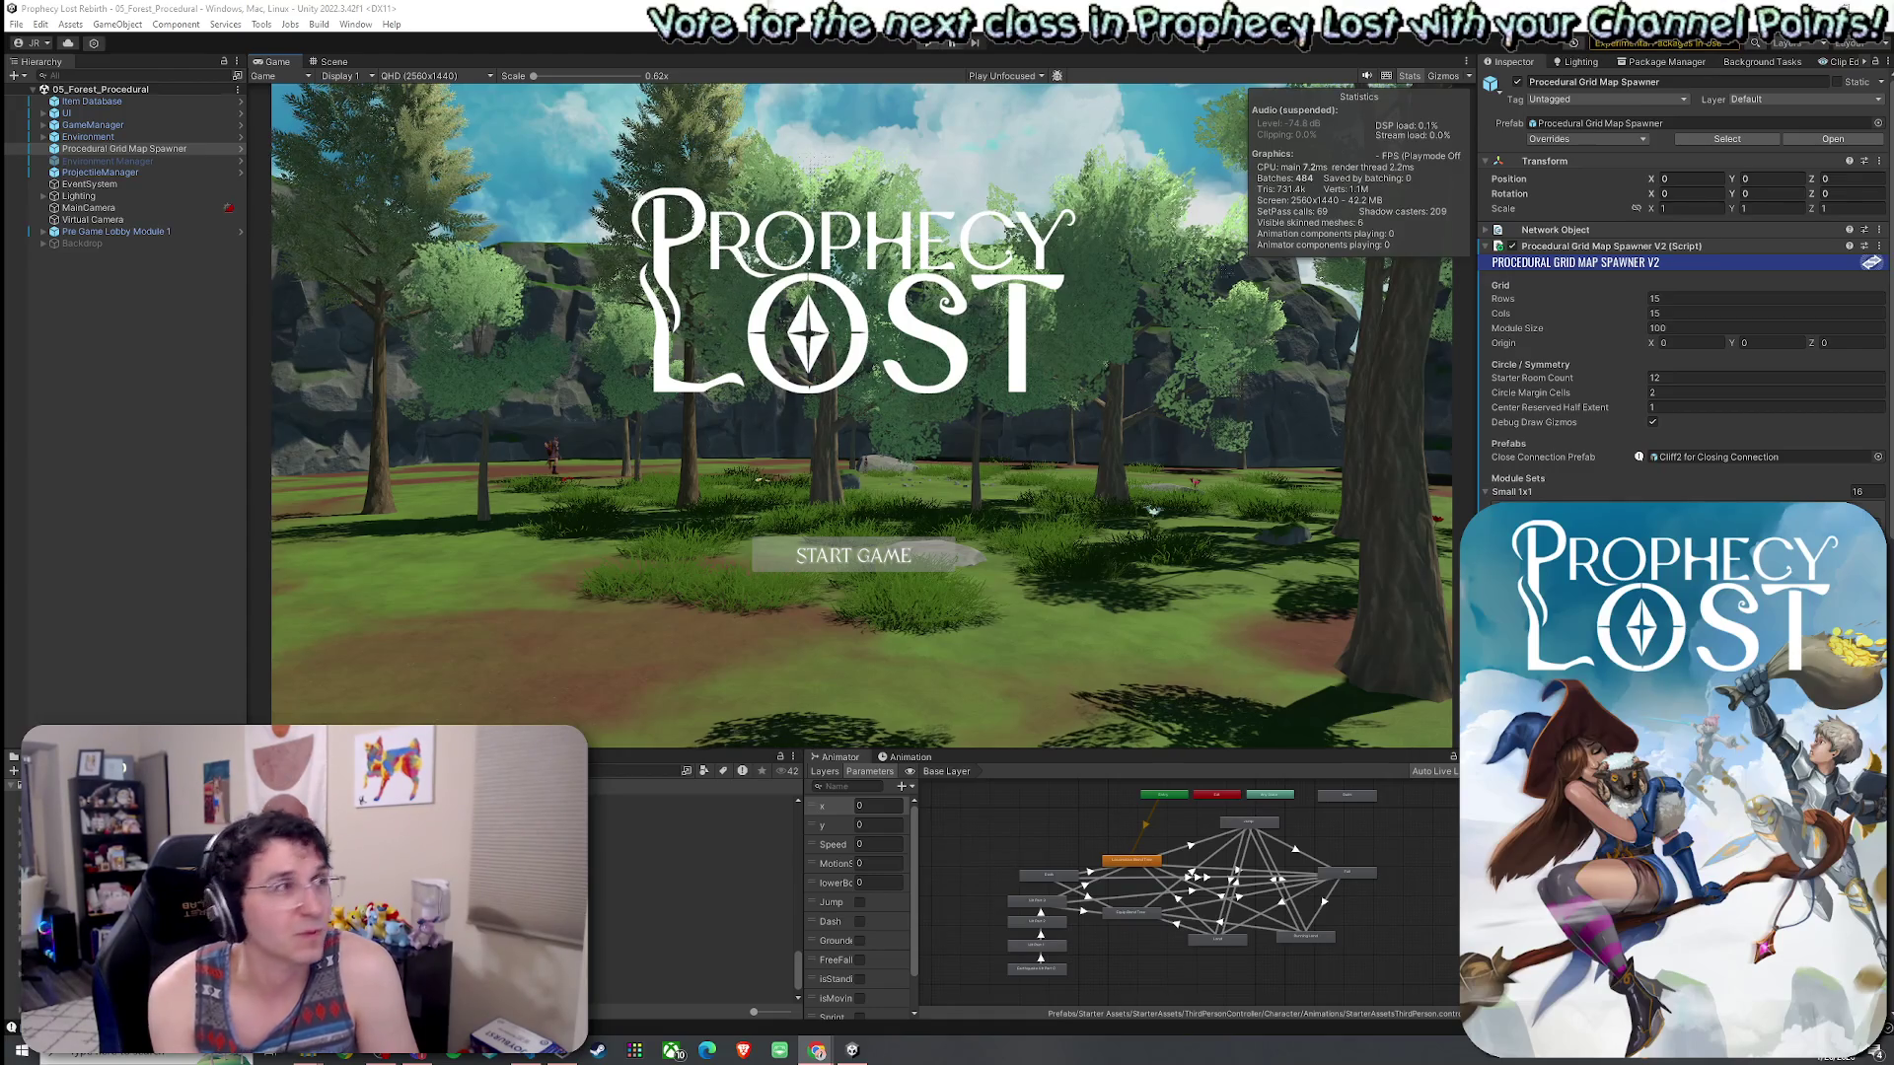
{"action": "left_click", "coordinate": [16, 23]}
- Enable play mode always starting from scene 0 in Tools and select the 00_BootStrap scene
{"action": "key", "text": "Escape"}
{"action": "left_click", "coordinate": [261, 24]}
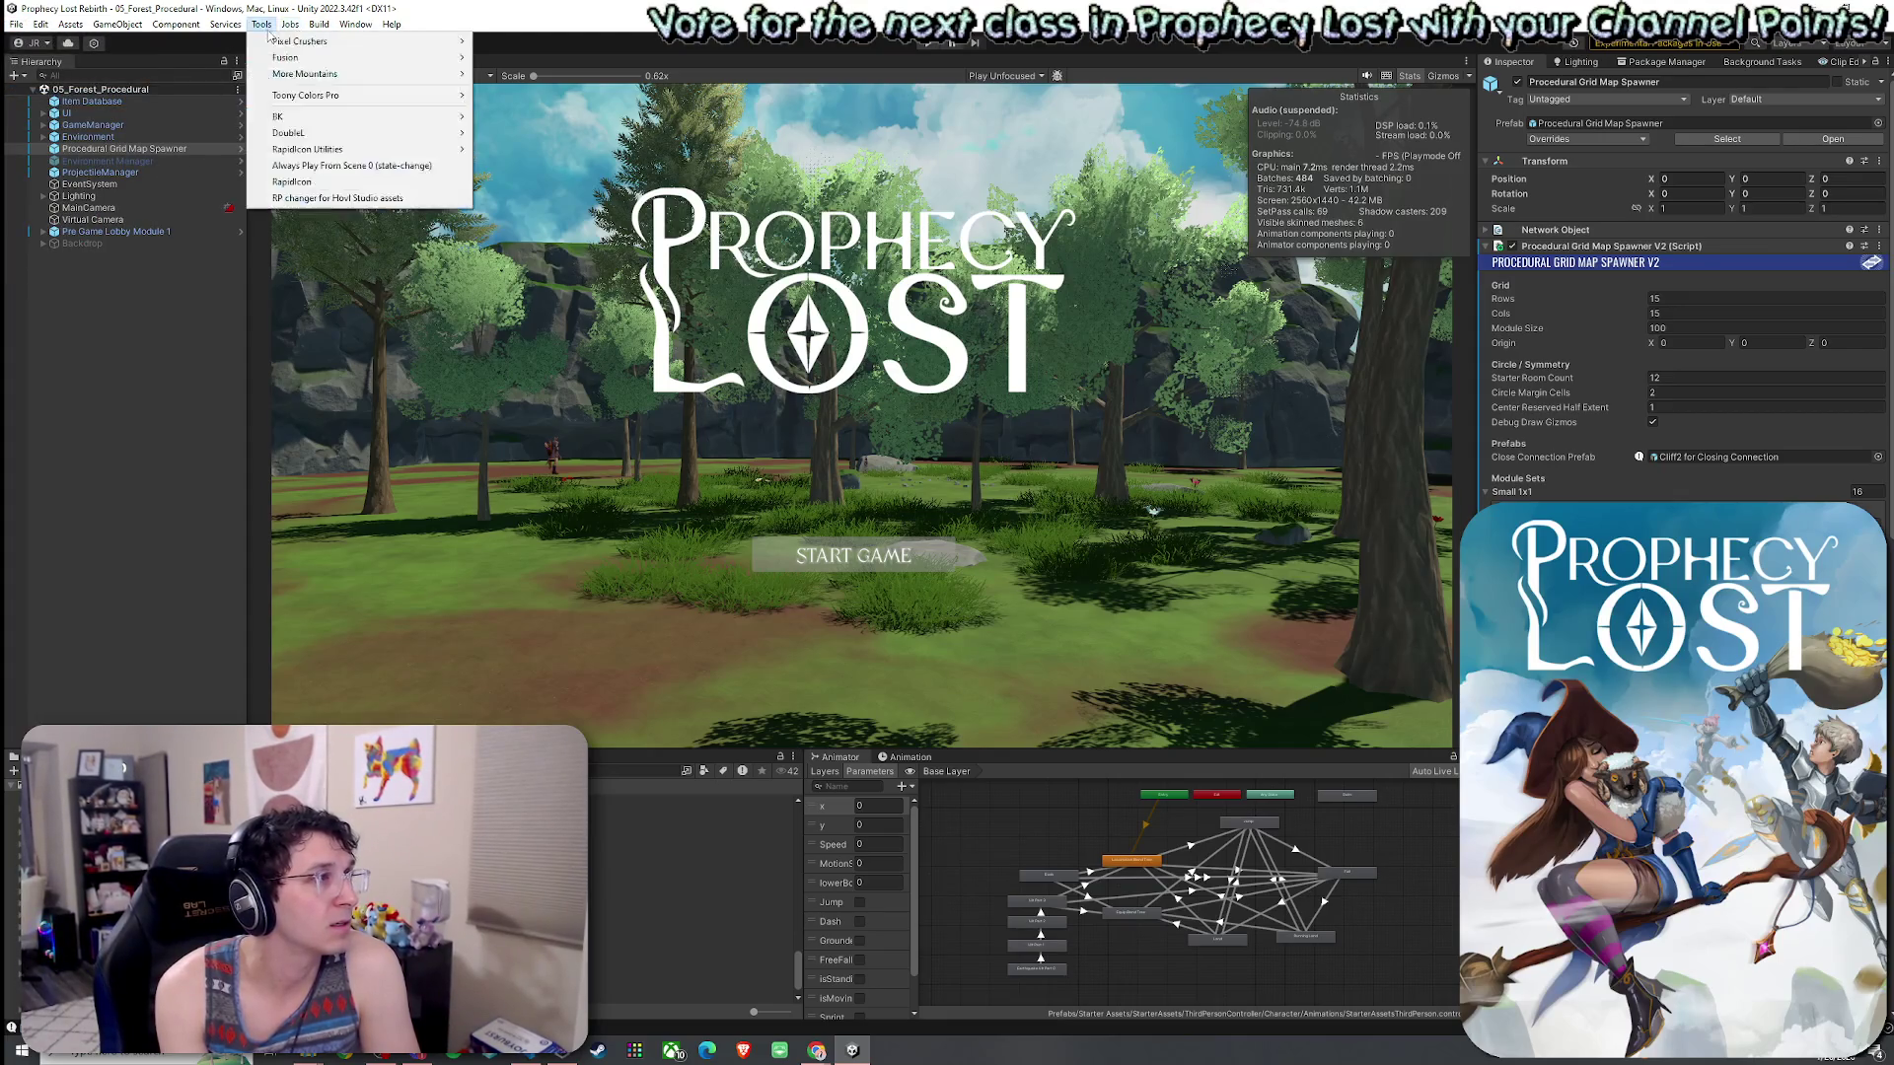
{"action": "left_click", "coordinate": [313, 165]}
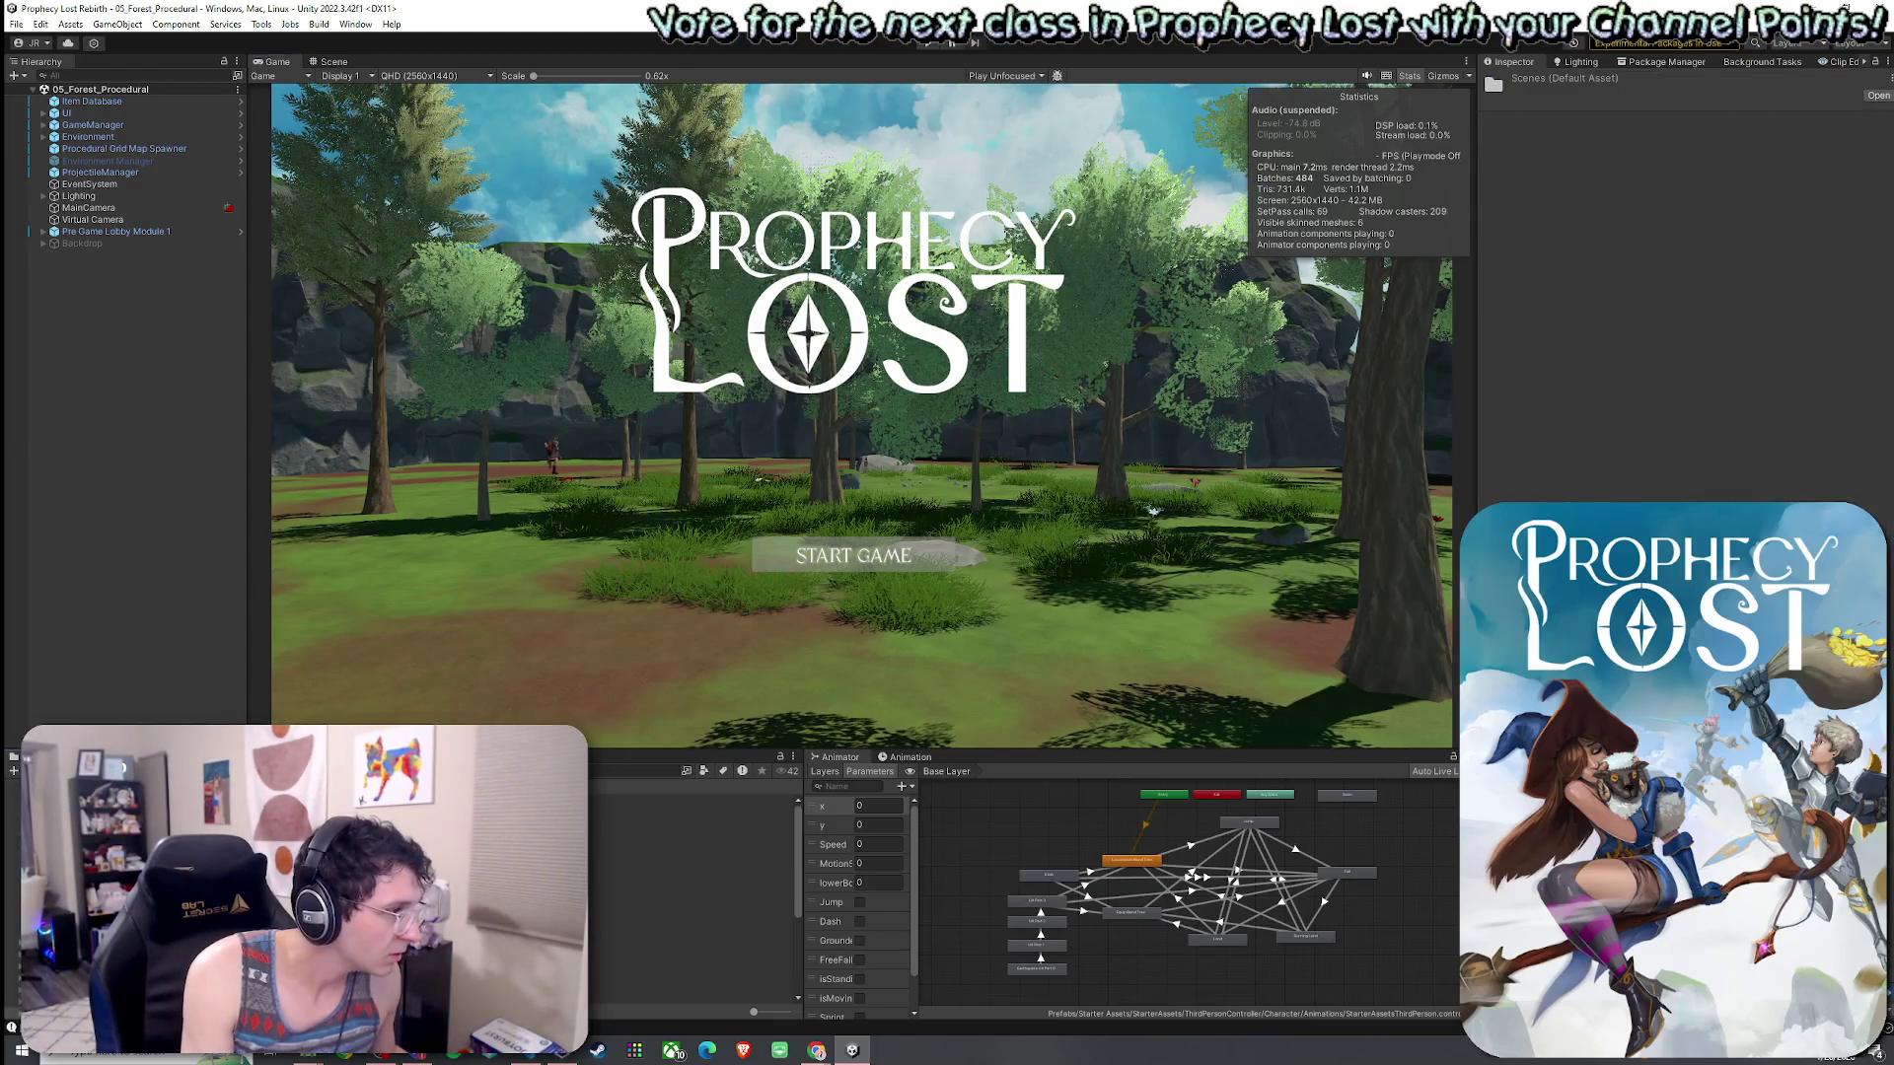
{"action": "left_click", "coordinate": [690, 883]}
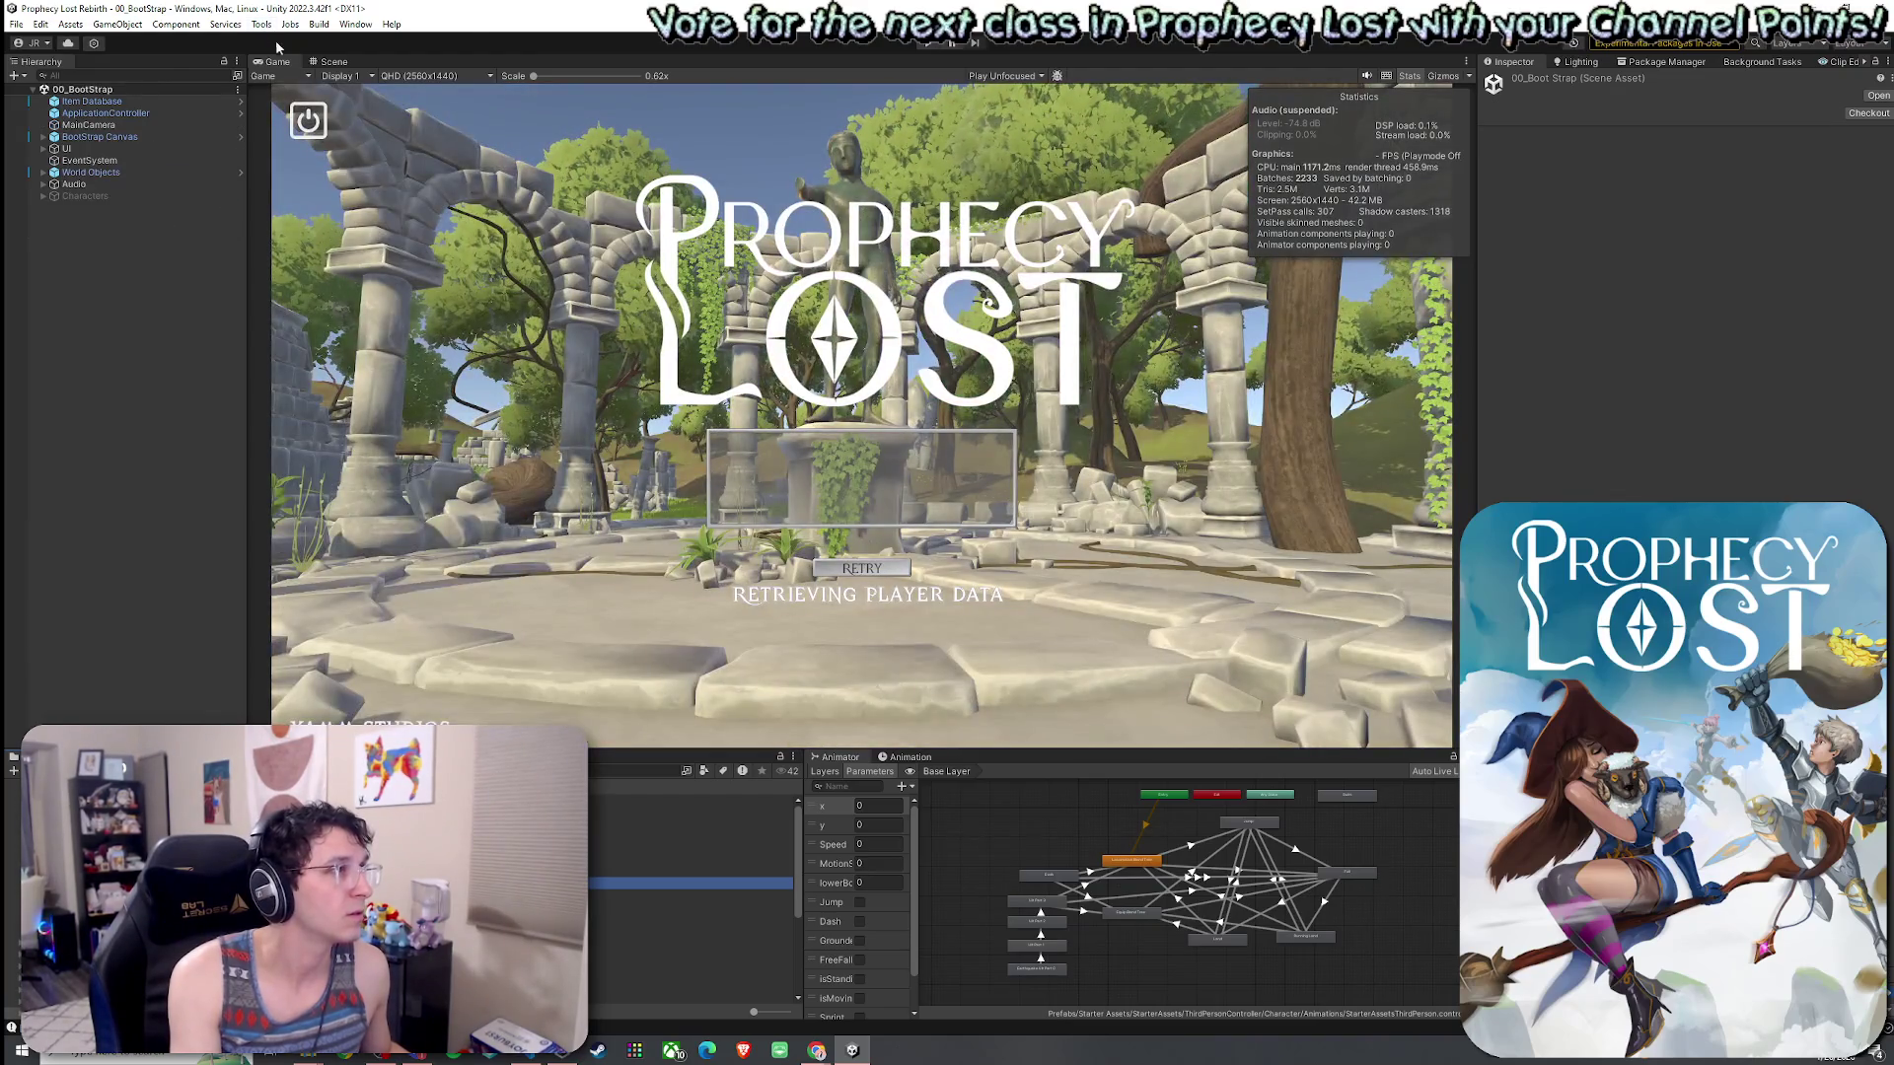
- Maximize the Game view and run the game in Play mode from 00_BootStrap
{"action": "left_click", "coordinate": [262, 23]}
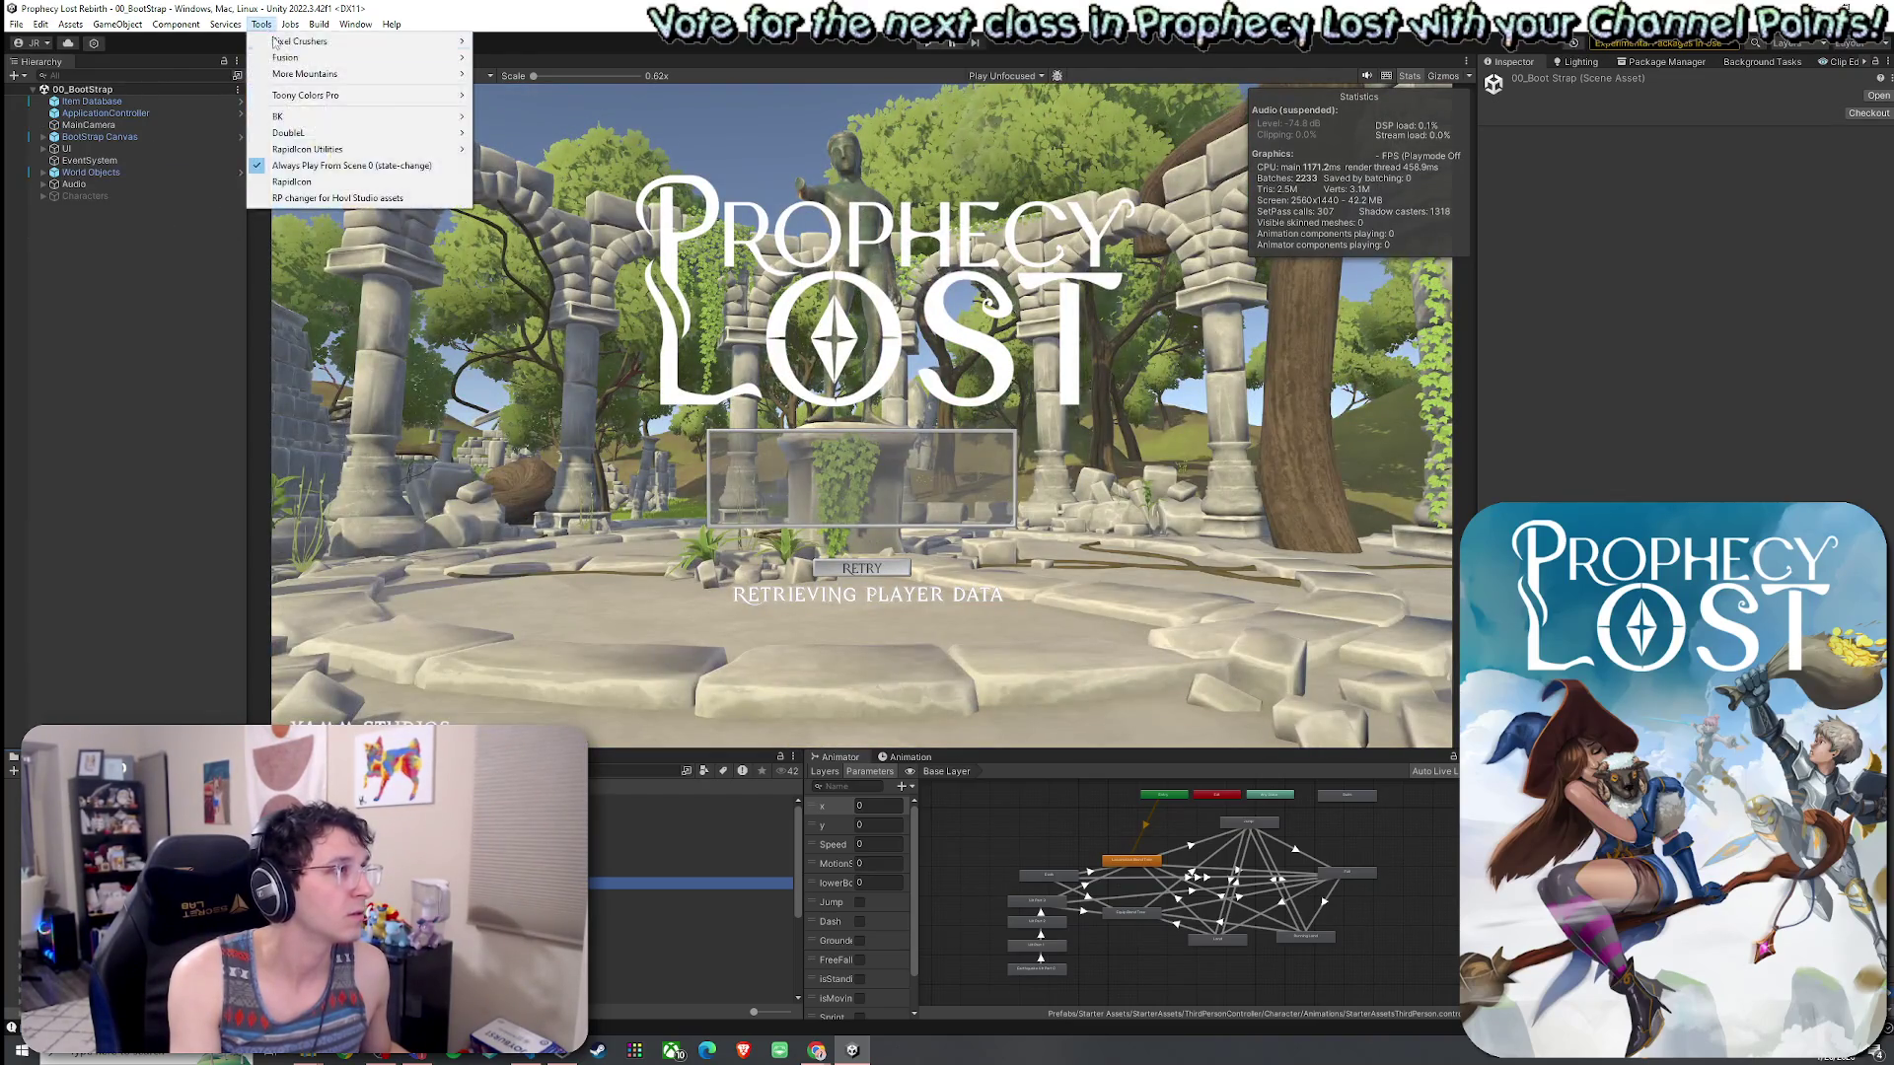
{"action": "key", "text": "Escape"}
{"action": "left_click", "coordinate": [17, 23]}
{"action": "key", "text": "Escape"}
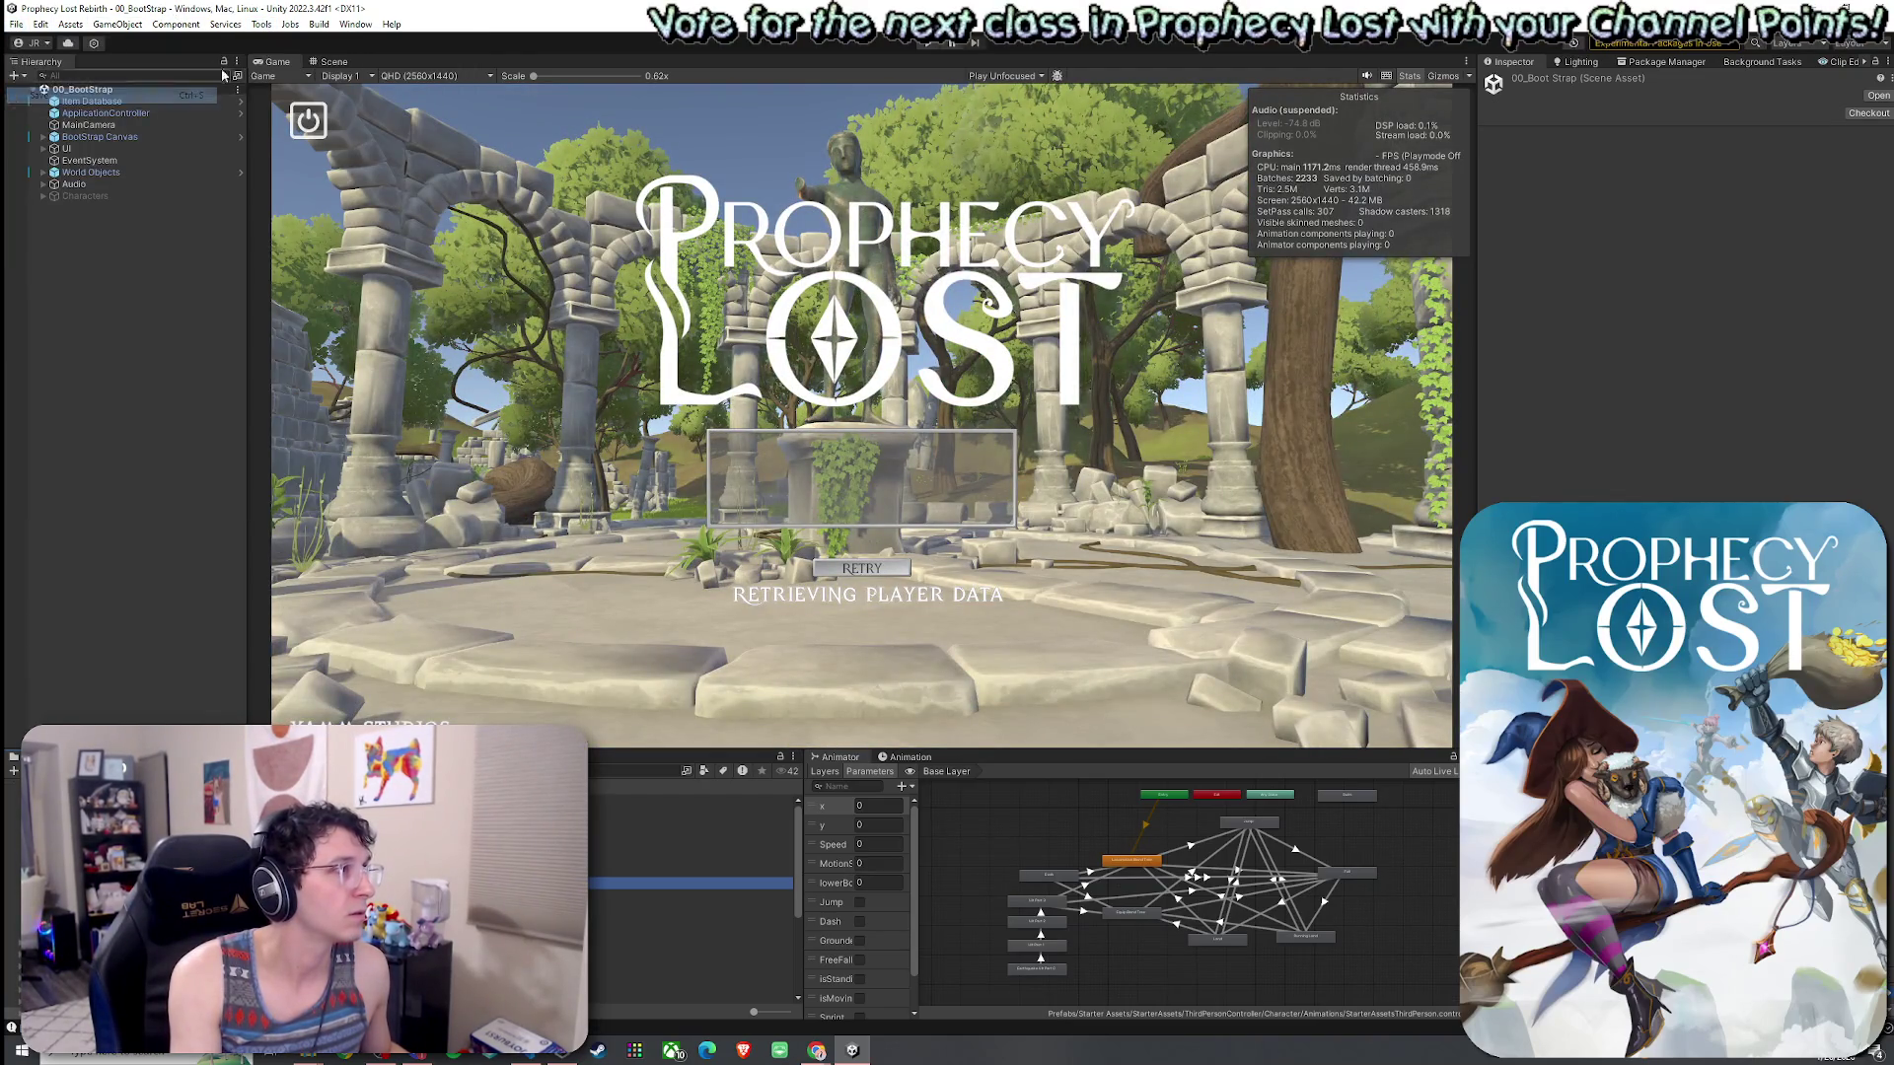
{"action": "key", "text": "shift+space"}
{"action": "key", "text": "ctrl+p"}
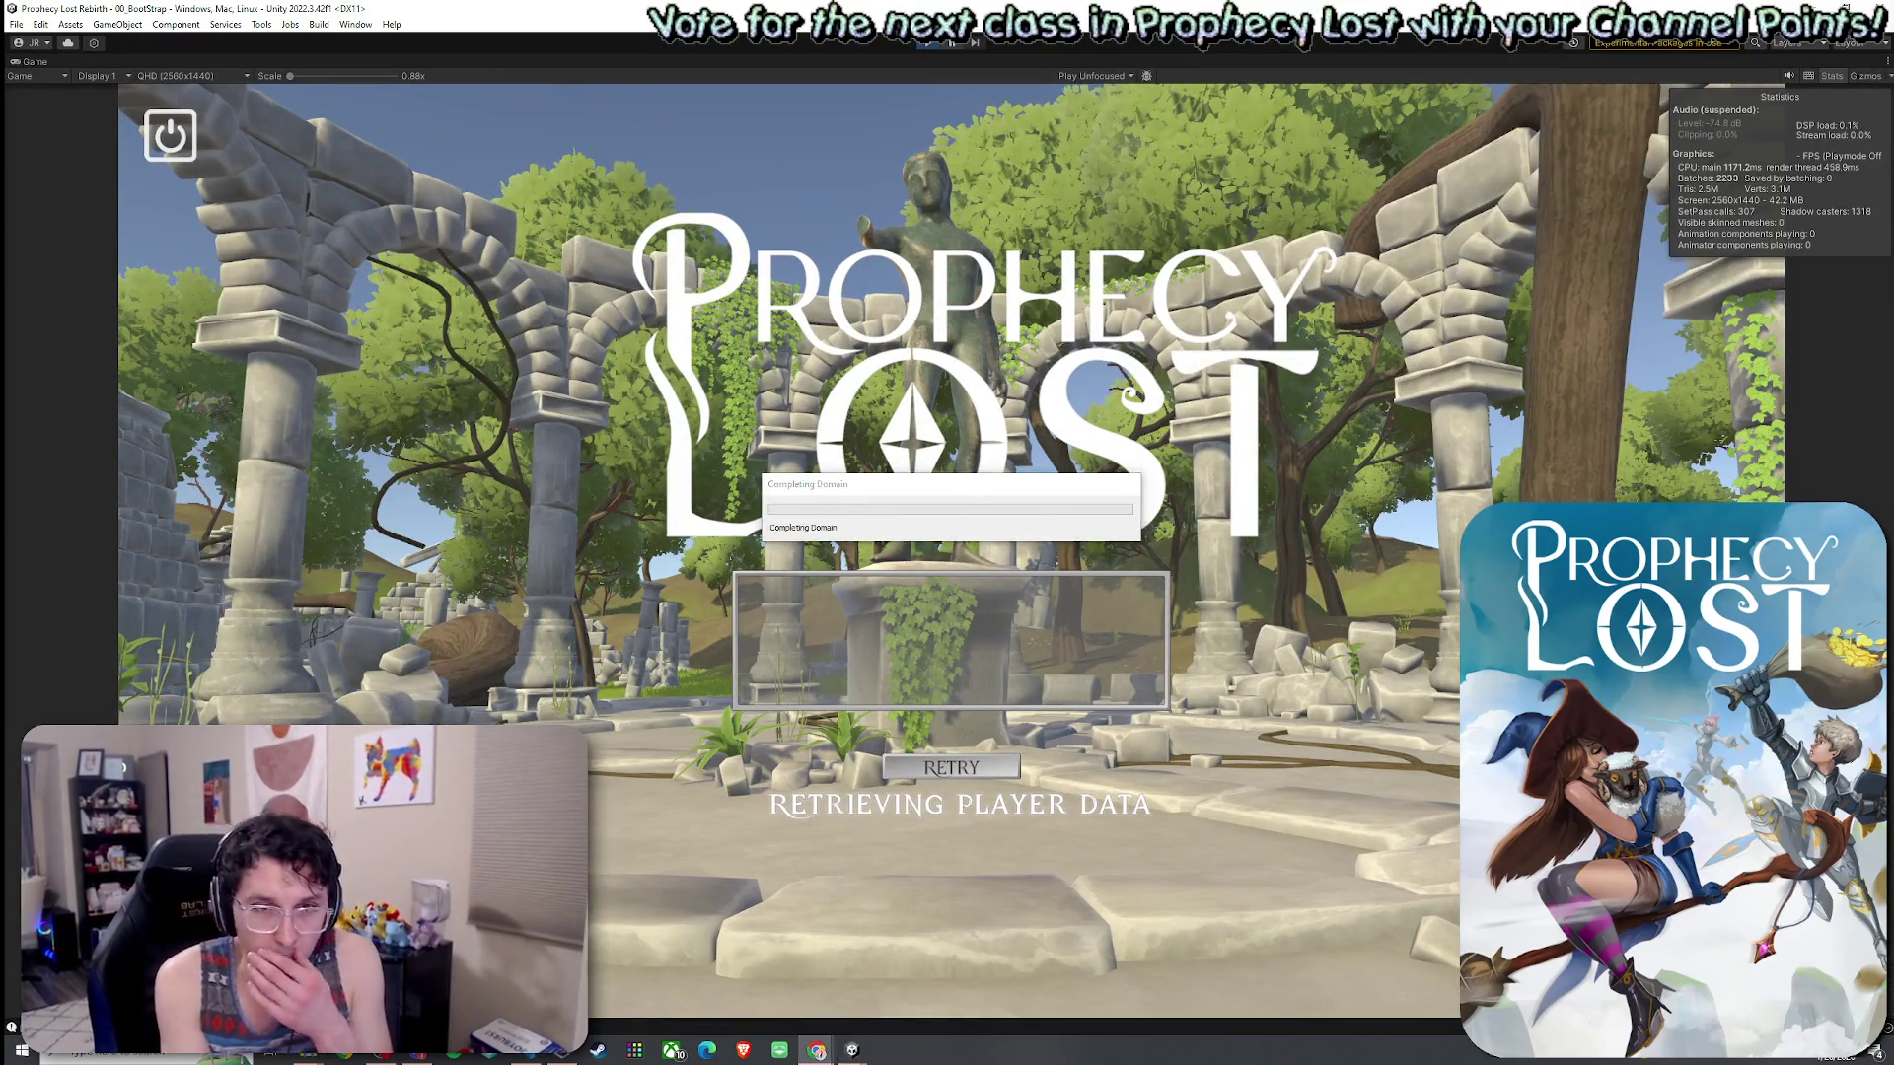
{"action": "key", "text": "alt+Tab"}
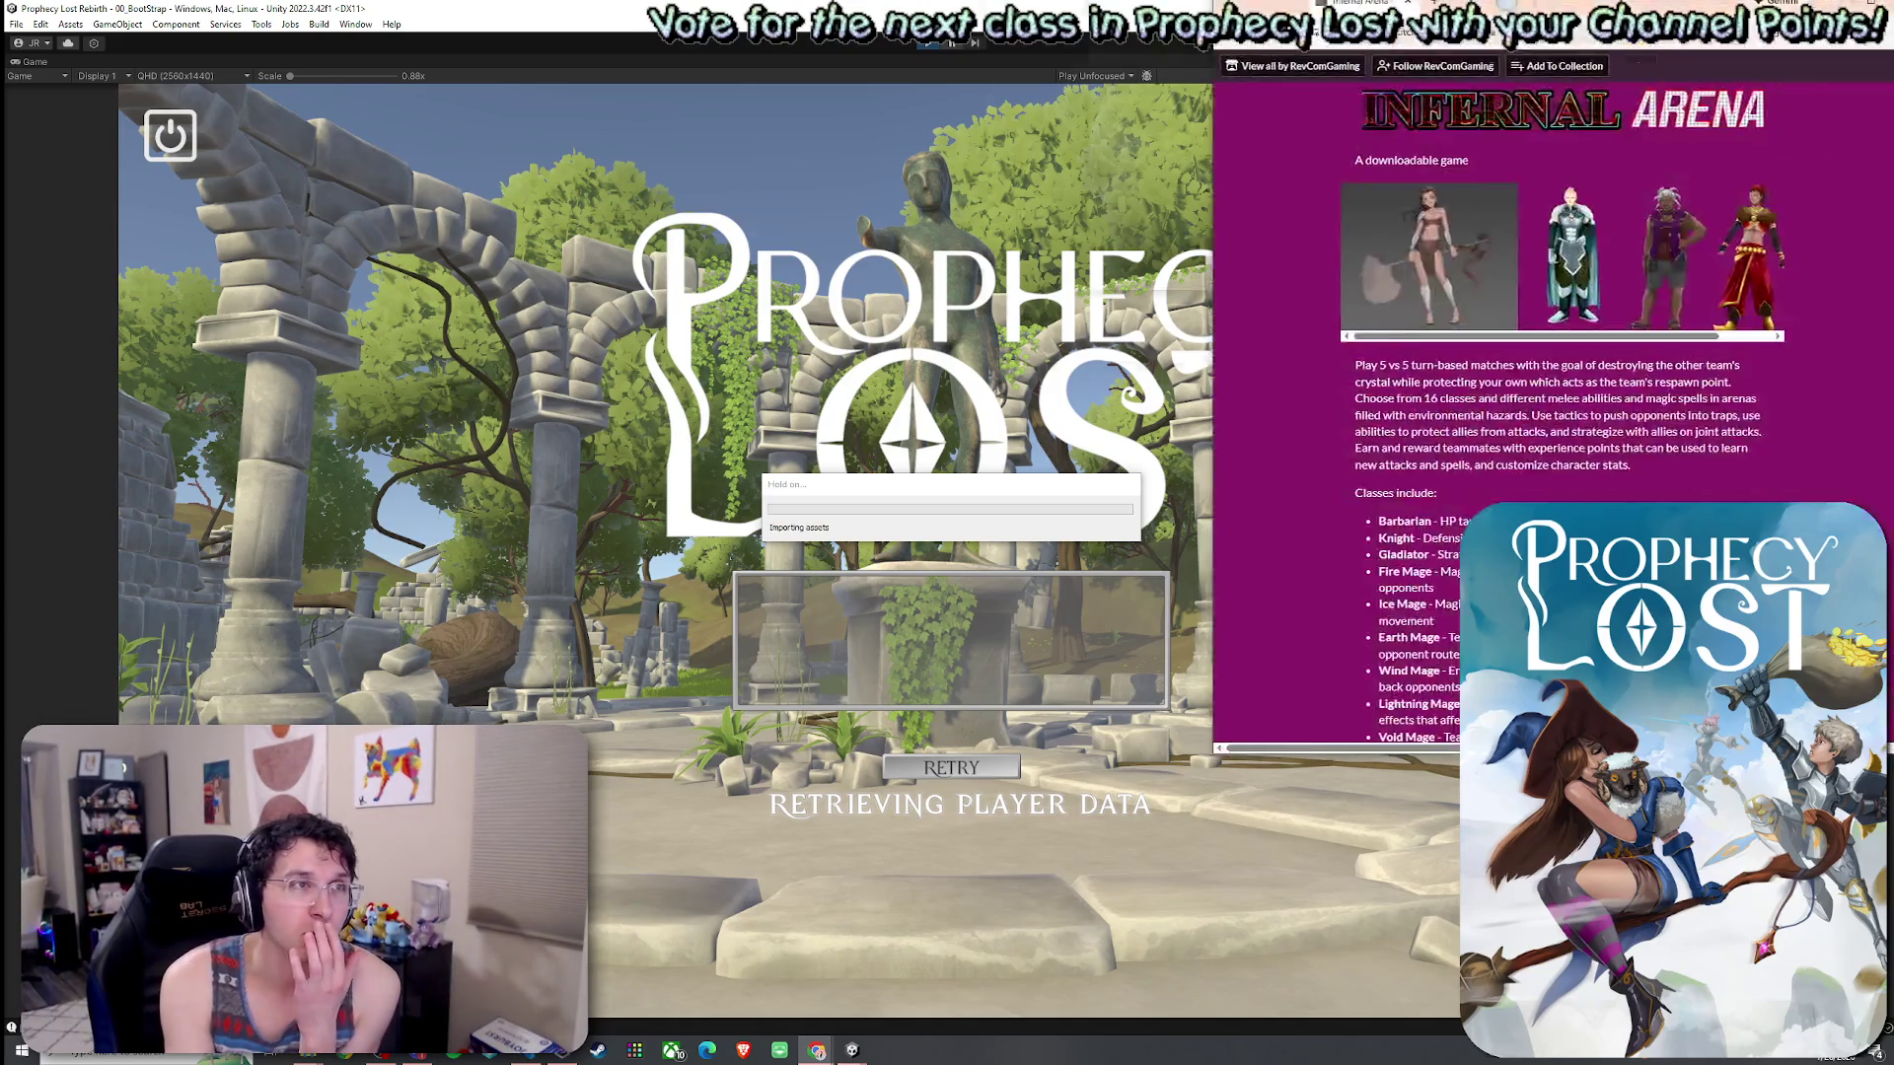
- Read the Infernal Arena description, highlighting the 16-class list from Barbarian to Void Mage
{"action": "scroll", "coordinate": [1148, 476], "scroll_direction": "down", "scroll_amount": 6}
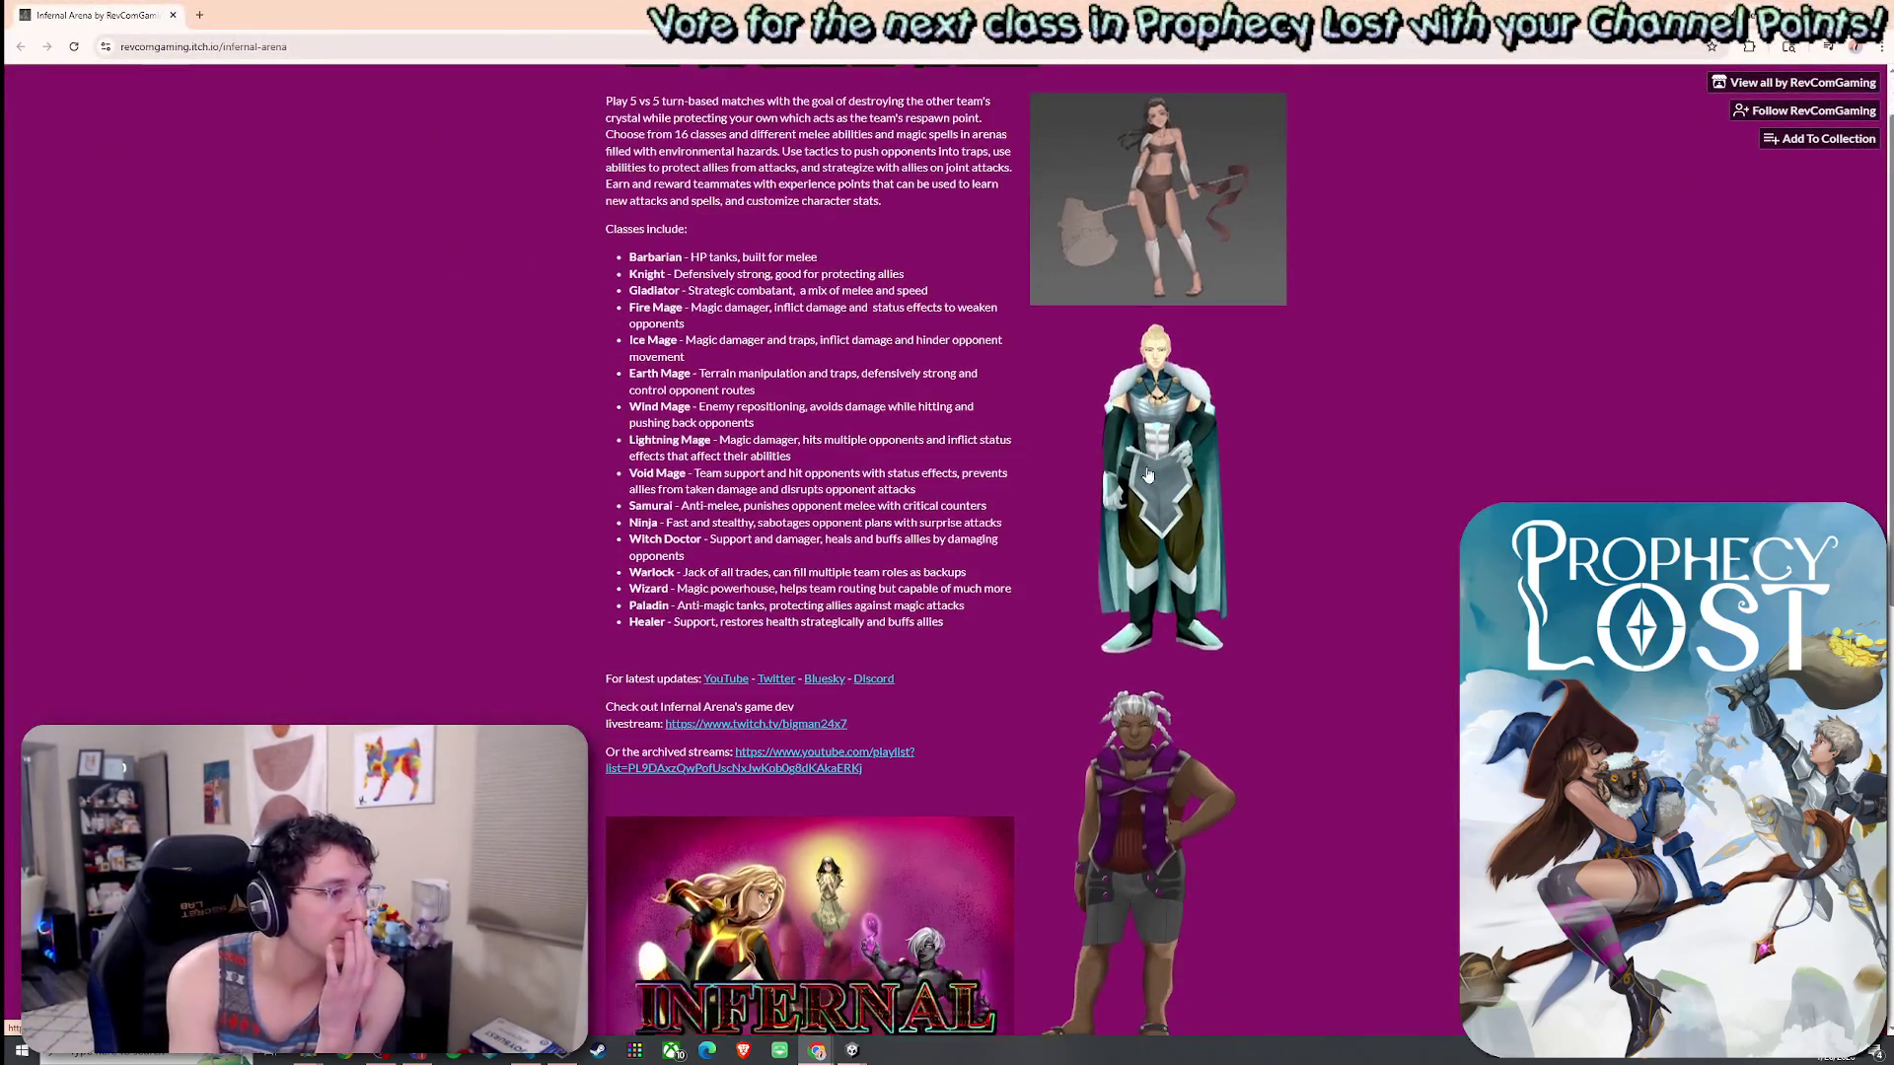
{"action": "scroll", "coordinate": [1148, 477], "scroll_direction": "down", "scroll_amount": 3}
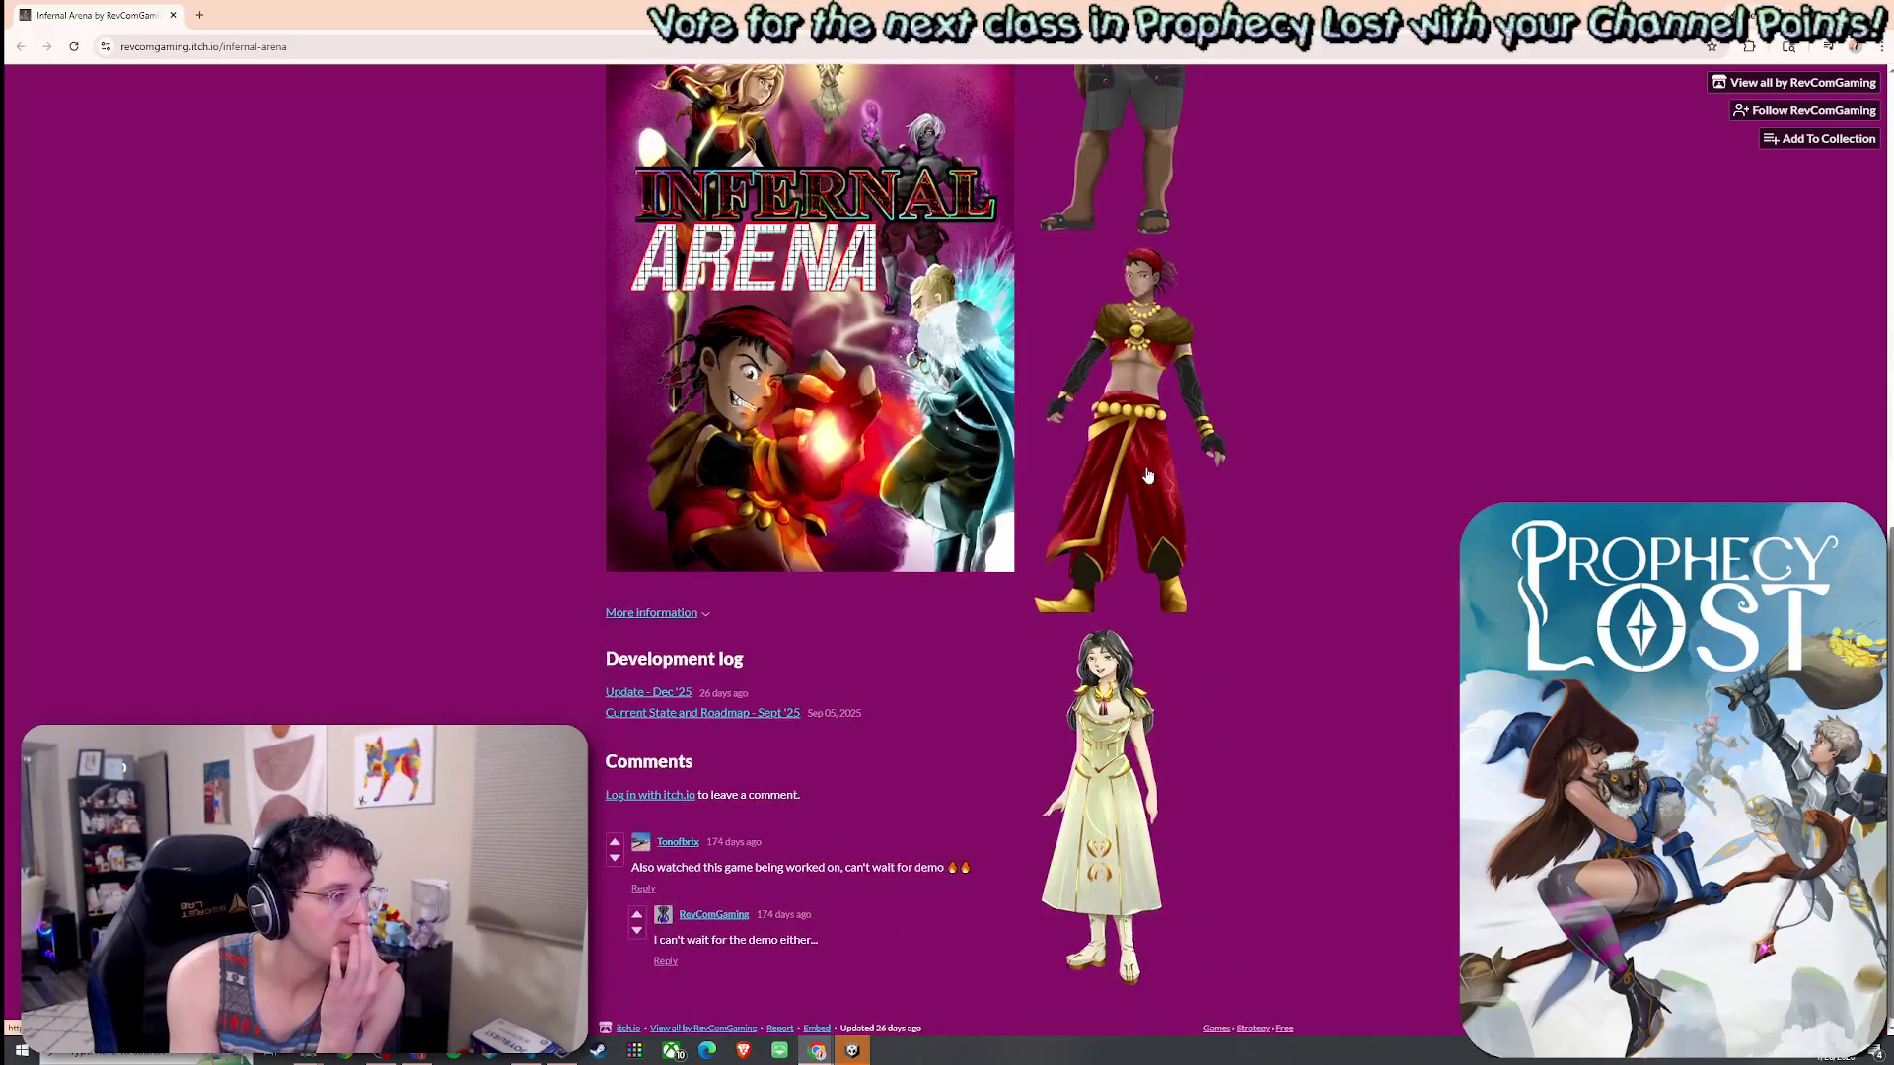
{"action": "scroll", "coordinate": [809, 394], "scroll_direction": "up", "scroll_amount": 10}
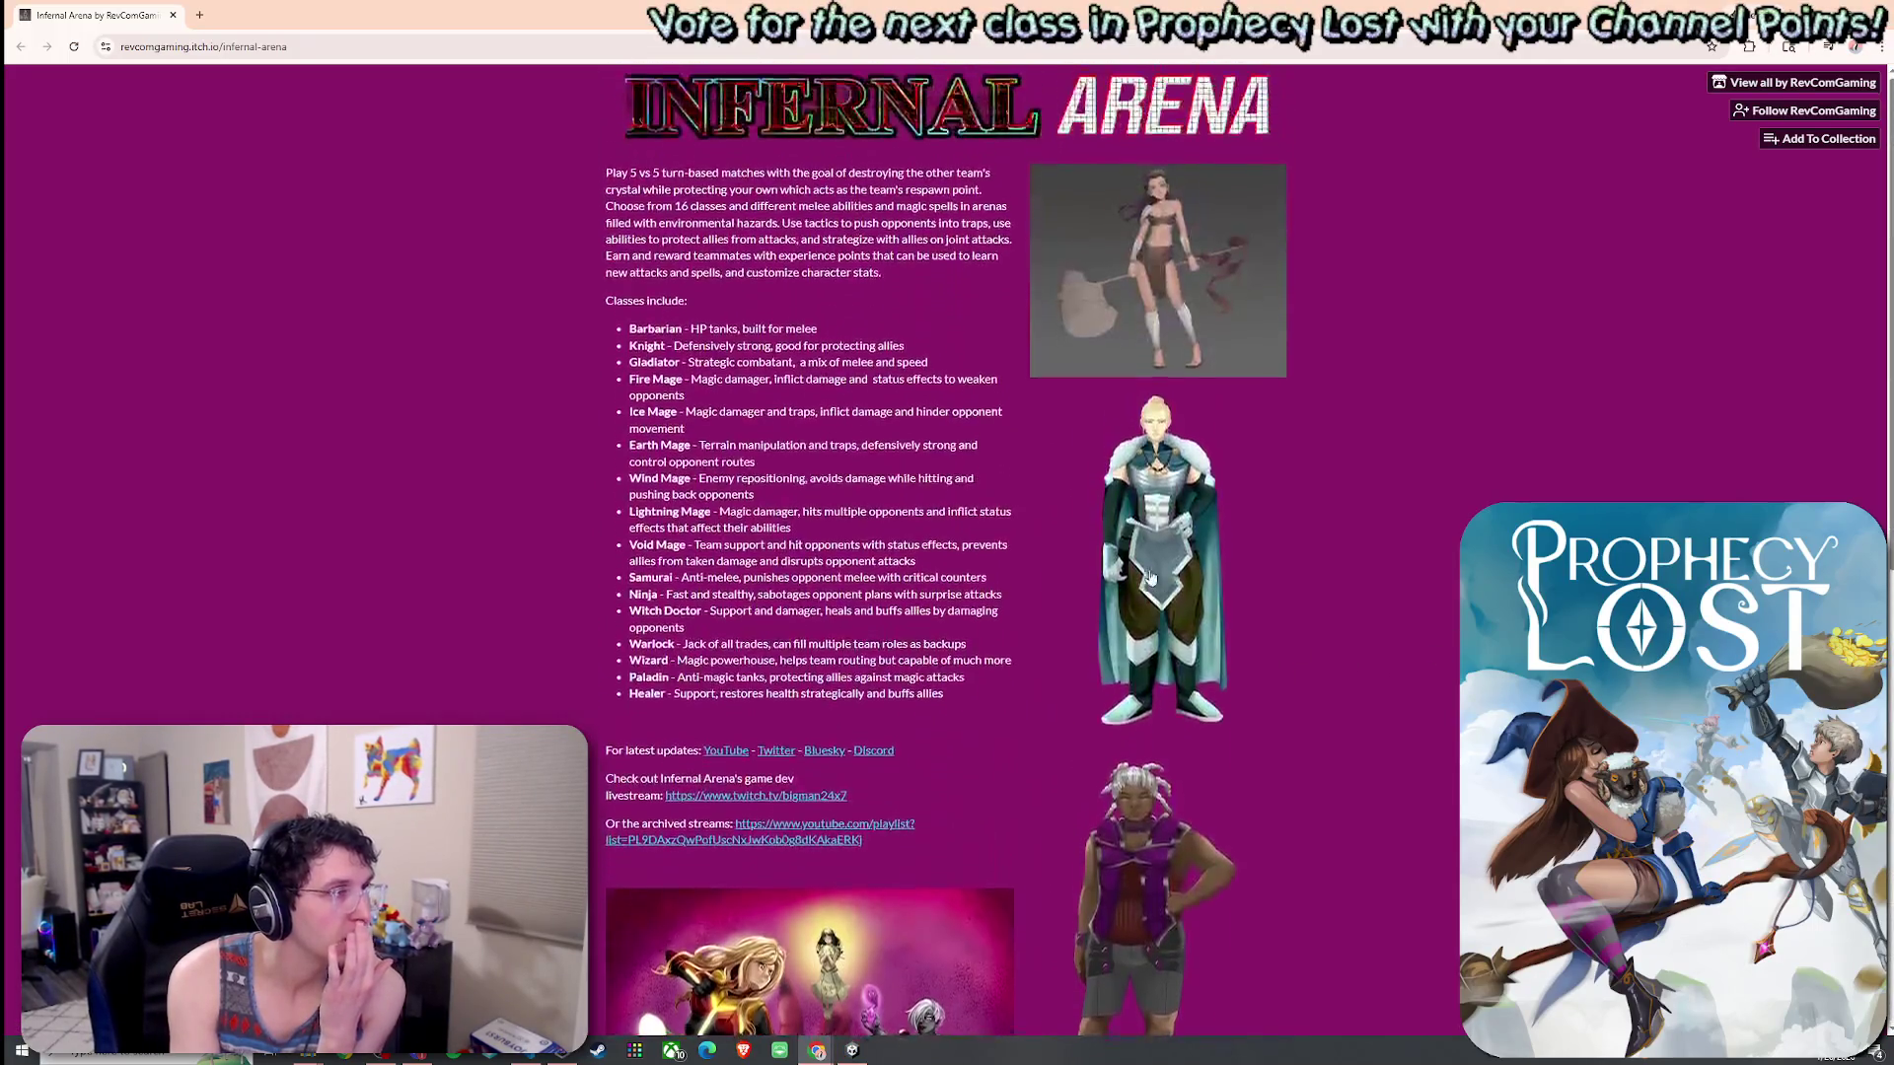
{"action": "left_click_drag", "start_coordinate": [611, 174], "coordinate": [807, 178]}
{"action": "left_click", "coordinate": [835, 177]}
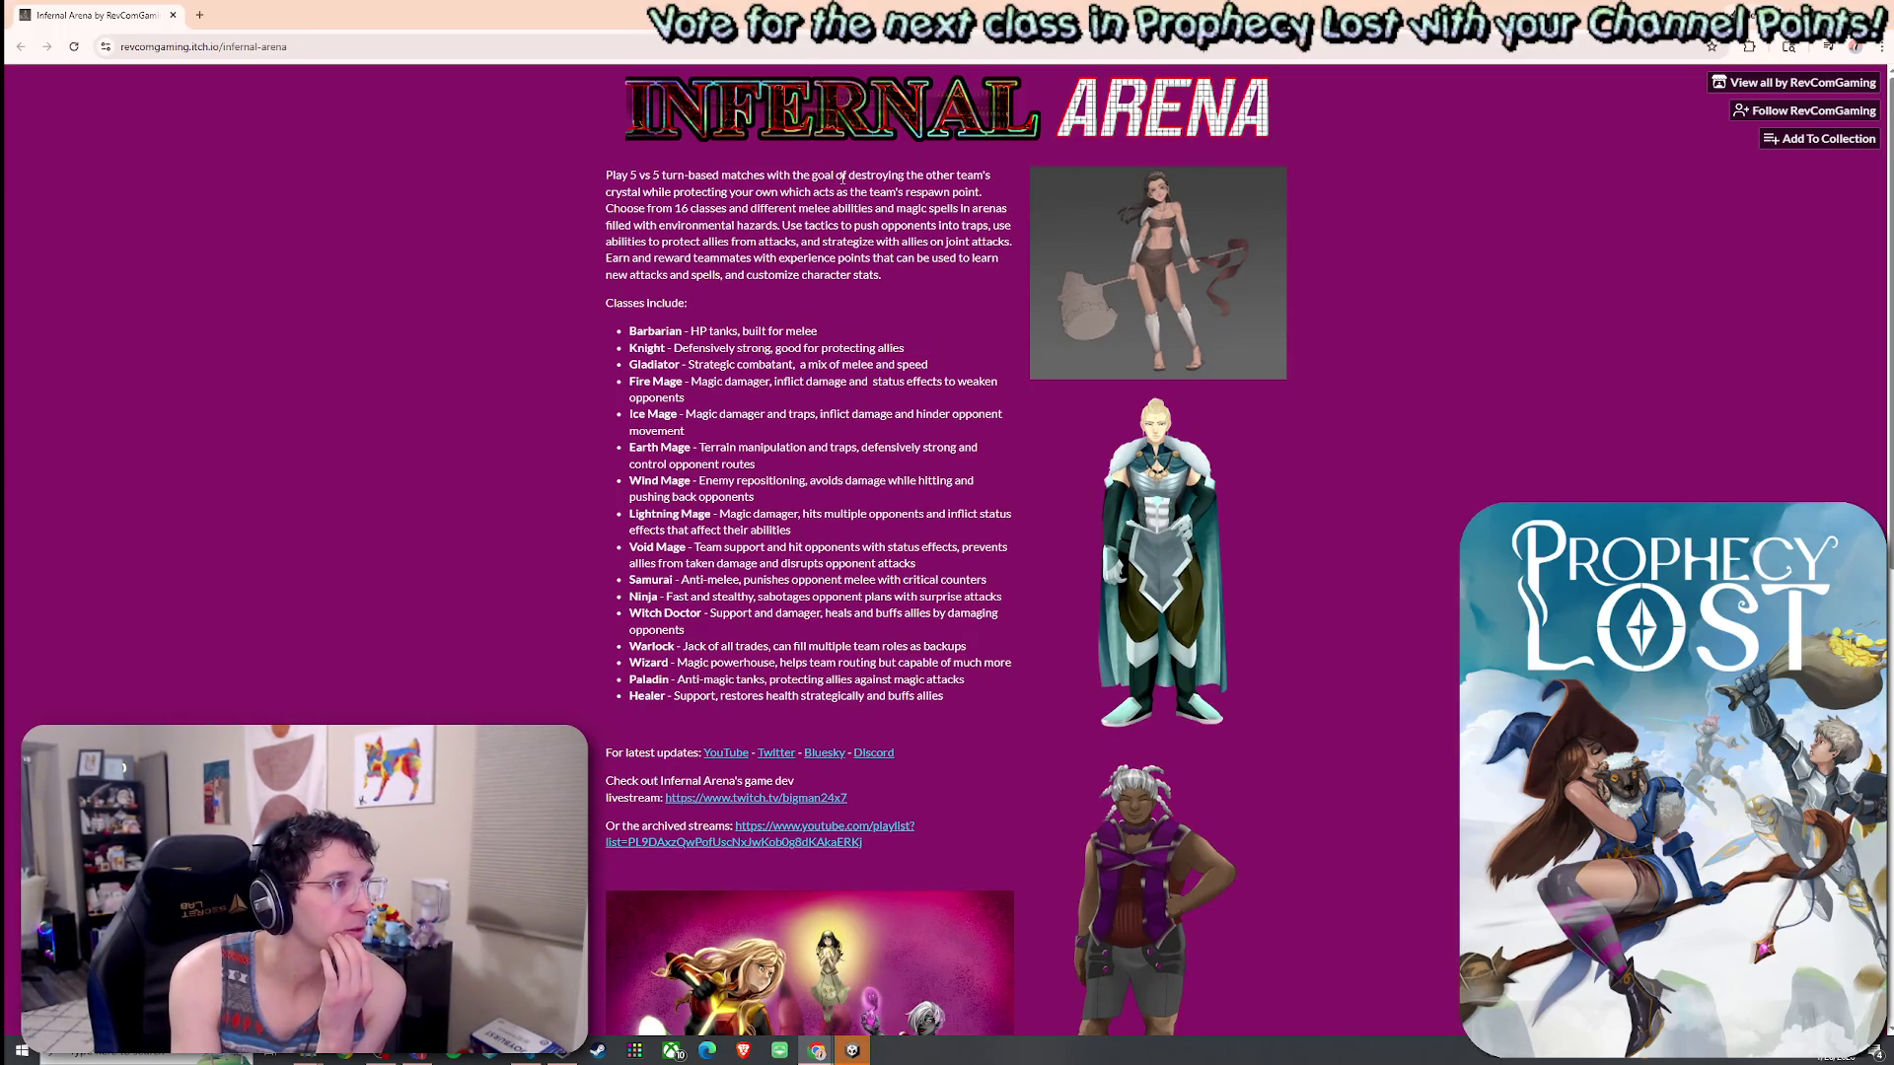
{"action": "mouse_move", "coordinate": [612, 192]}
{"action": "left_mouse_down"}
{"action": "mouse_move", "coordinate": [962, 194]}
{"action": "mouse_move", "coordinate": [636, 223]}
{"action": "left_mouse_up"}
{"action": "left_click", "coordinate": [639, 223]}
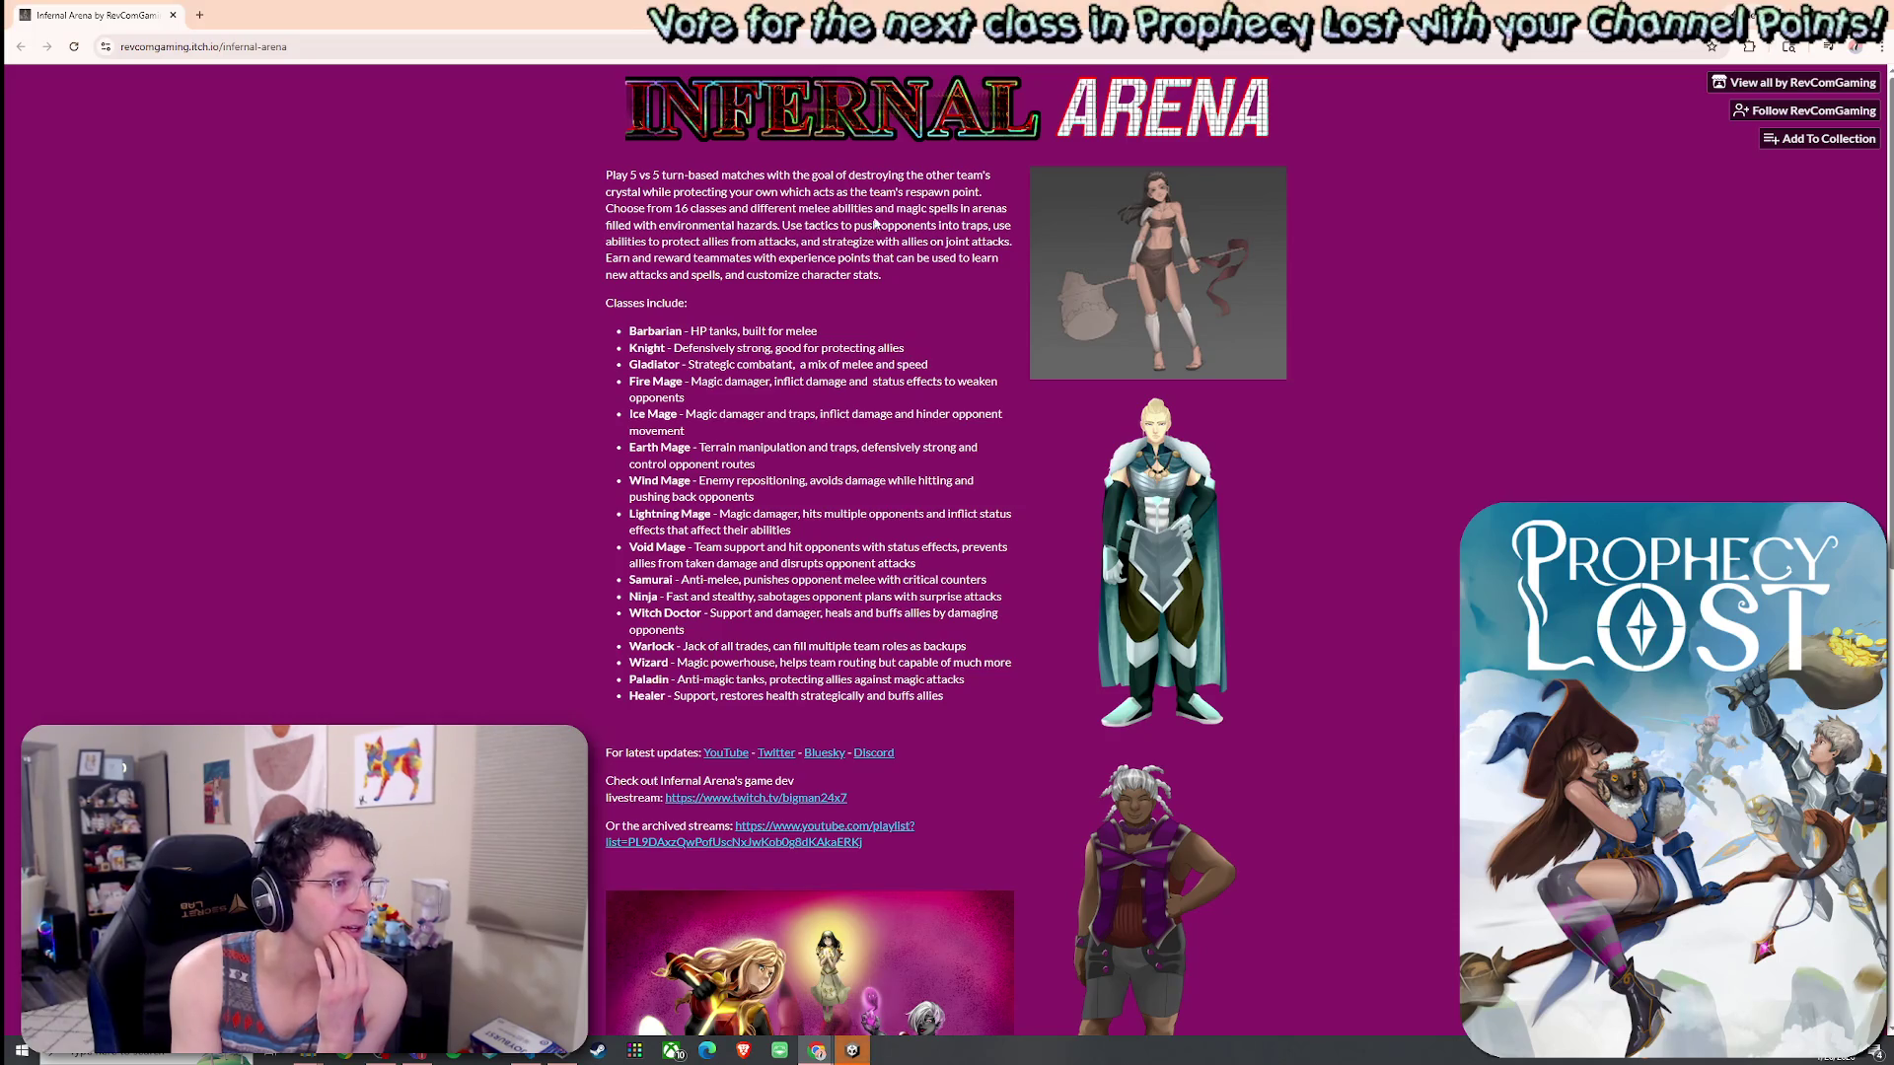
{"action": "mouse_move", "coordinate": [668, 336]}
{"action": "left_mouse_down"}
{"action": "mouse_move", "coordinate": [690, 347]}
{"action": "mouse_move", "coordinate": [663, 389]}
{"action": "mouse_move", "coordinate": [661, 529]}
{"action": "left_mouse_up"}
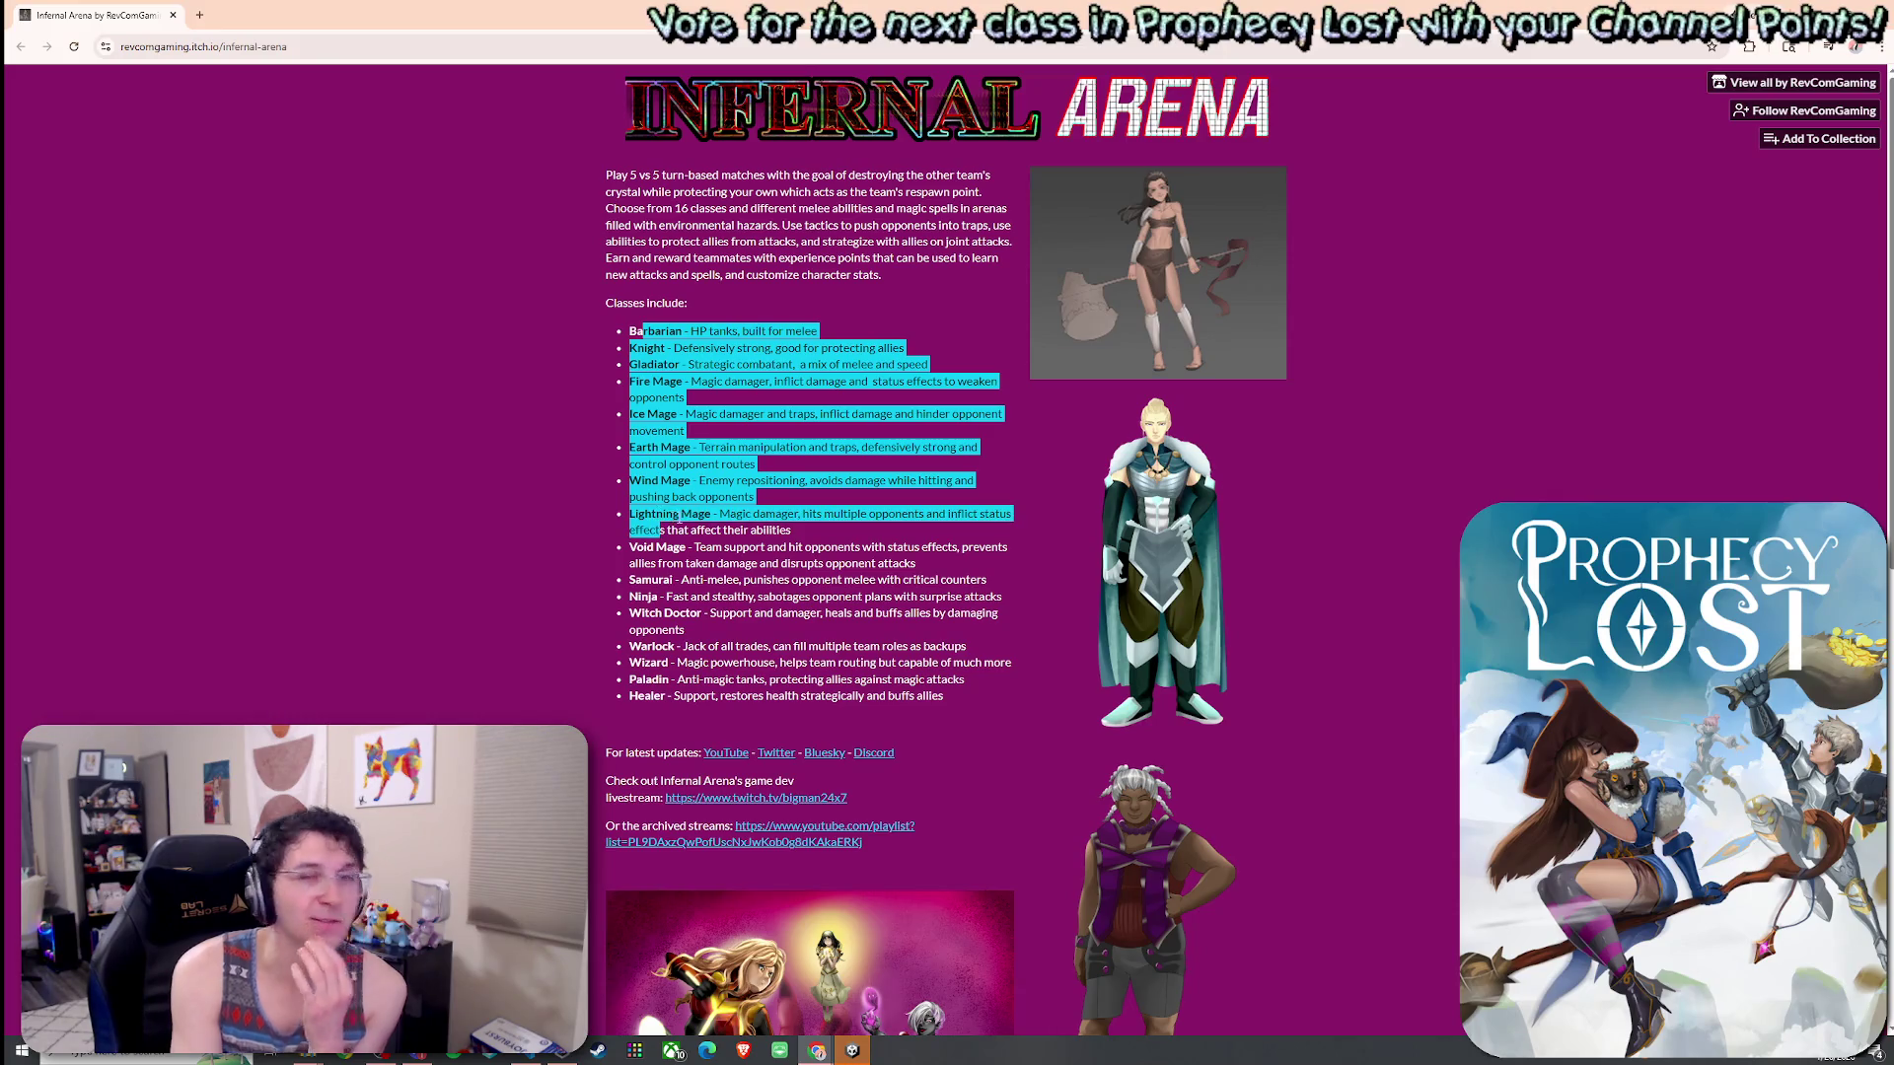
{"action": "left_click", "coordinate": [674, 518]}
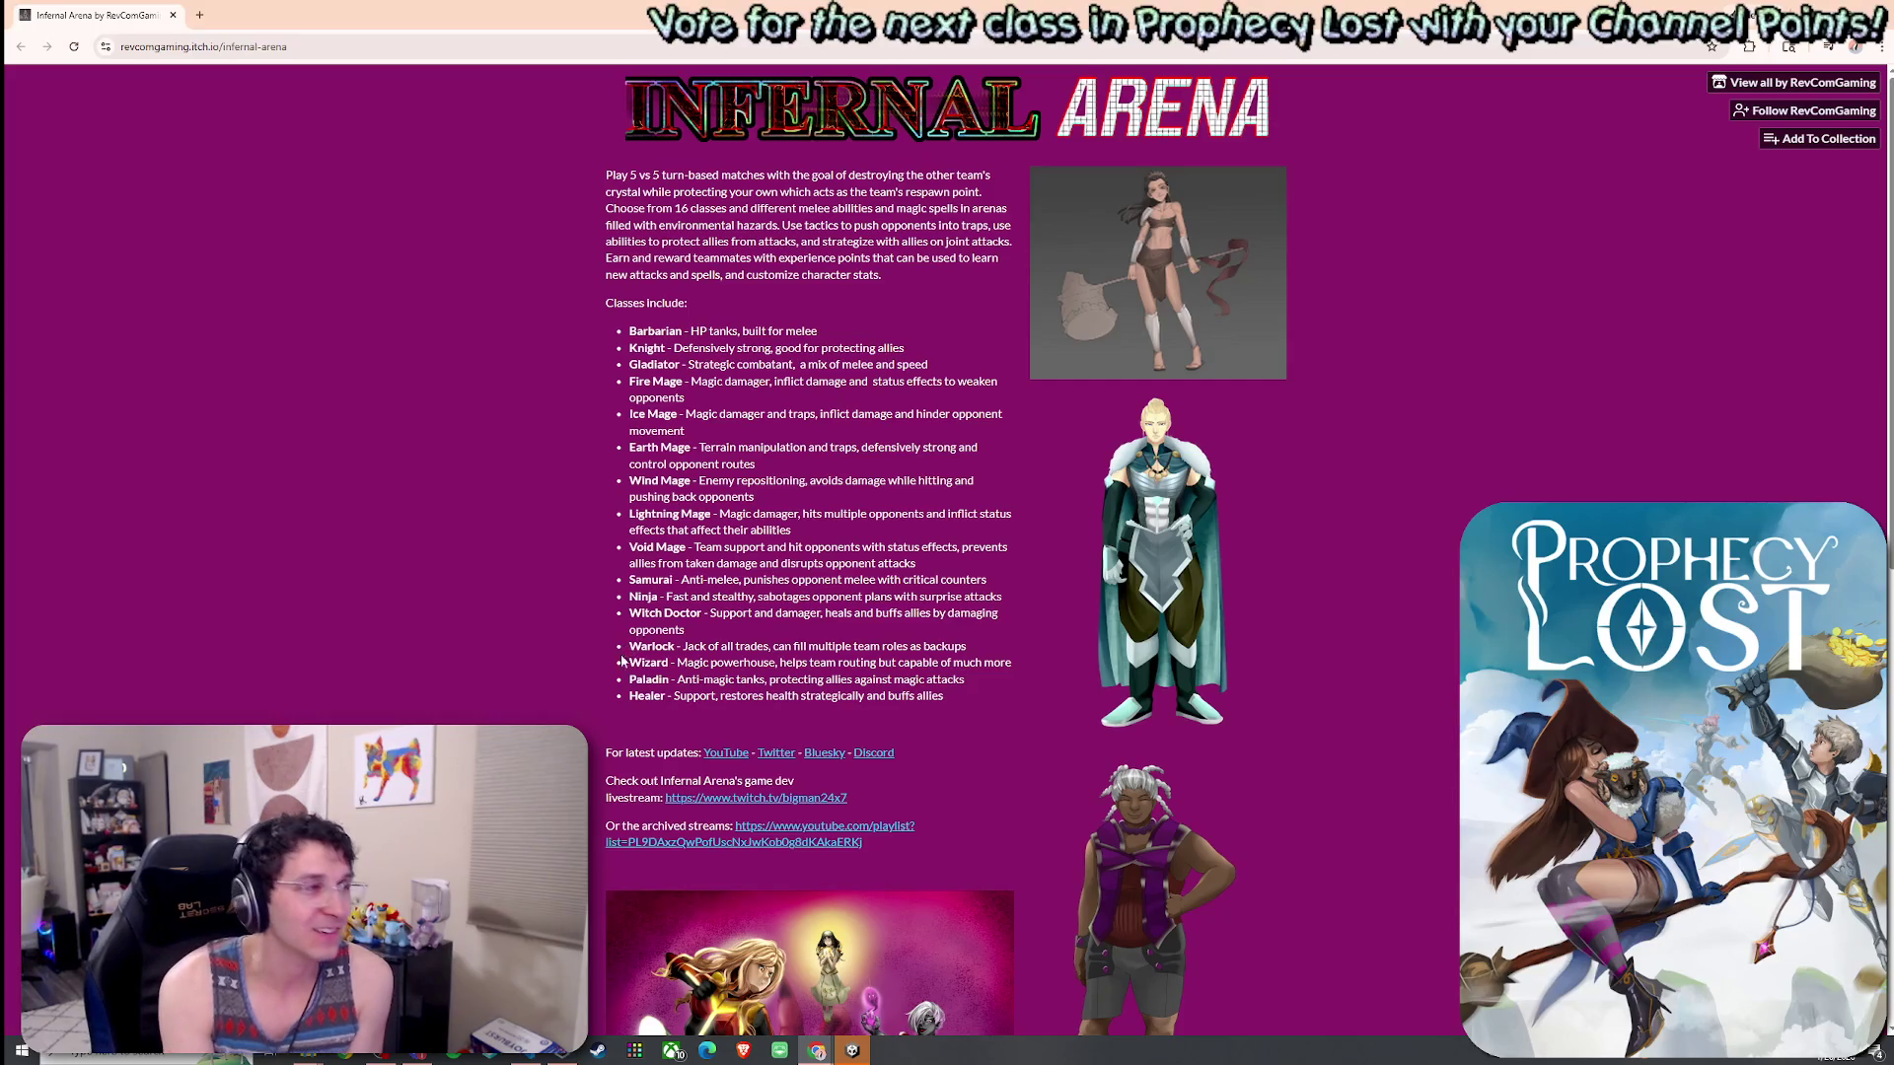
{"action": "left_click_drag", "start_coordinate": [656, 531], "coordinate": [661, 553]}
{"action": "left_click", "coordinate": [682, 593]}
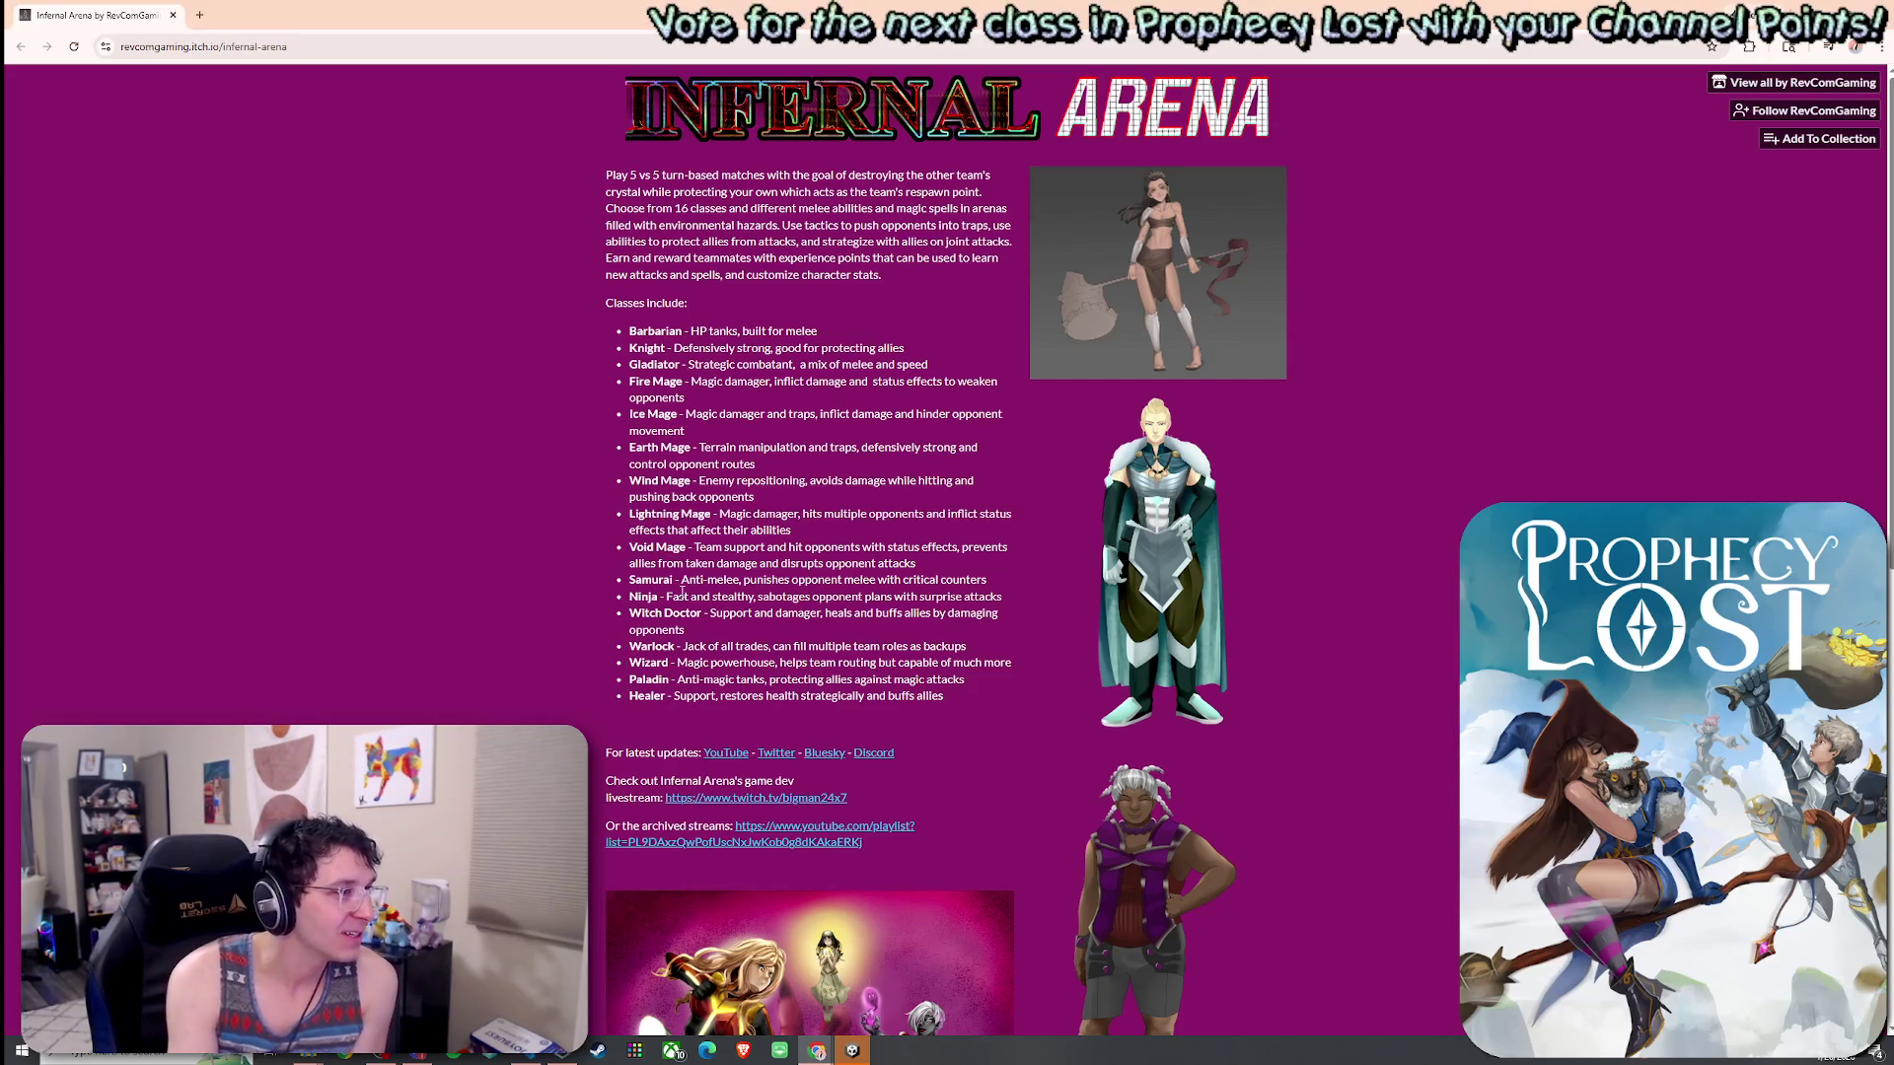
- Open the studio's YouTube channel from the Infernal Arena page in a new tab
{"action": "scroll", "coordinate": [651, 626], "scroll_direction": "down", "scroll_amount": 2}
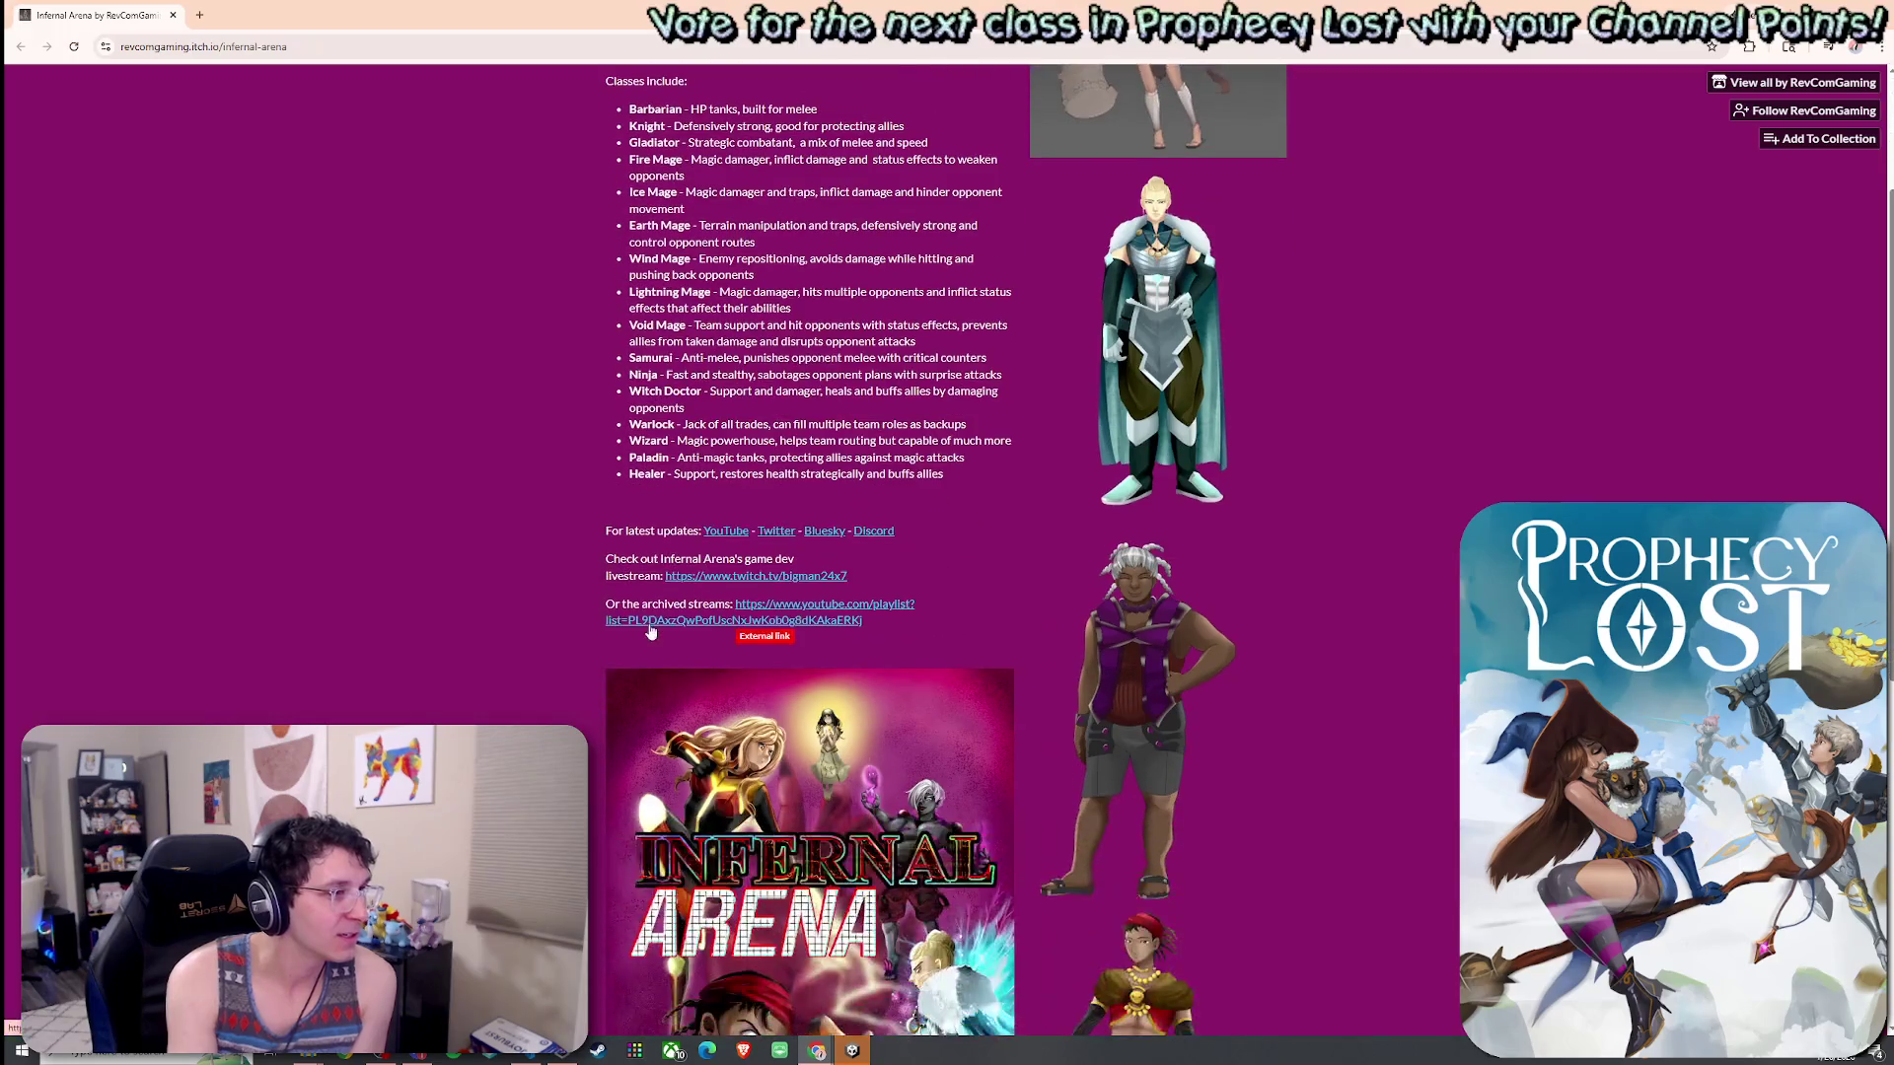
{"action": "scroll", "coordinate": [730, 538], "scroll_direction": "down", "scroll_amount": 2}
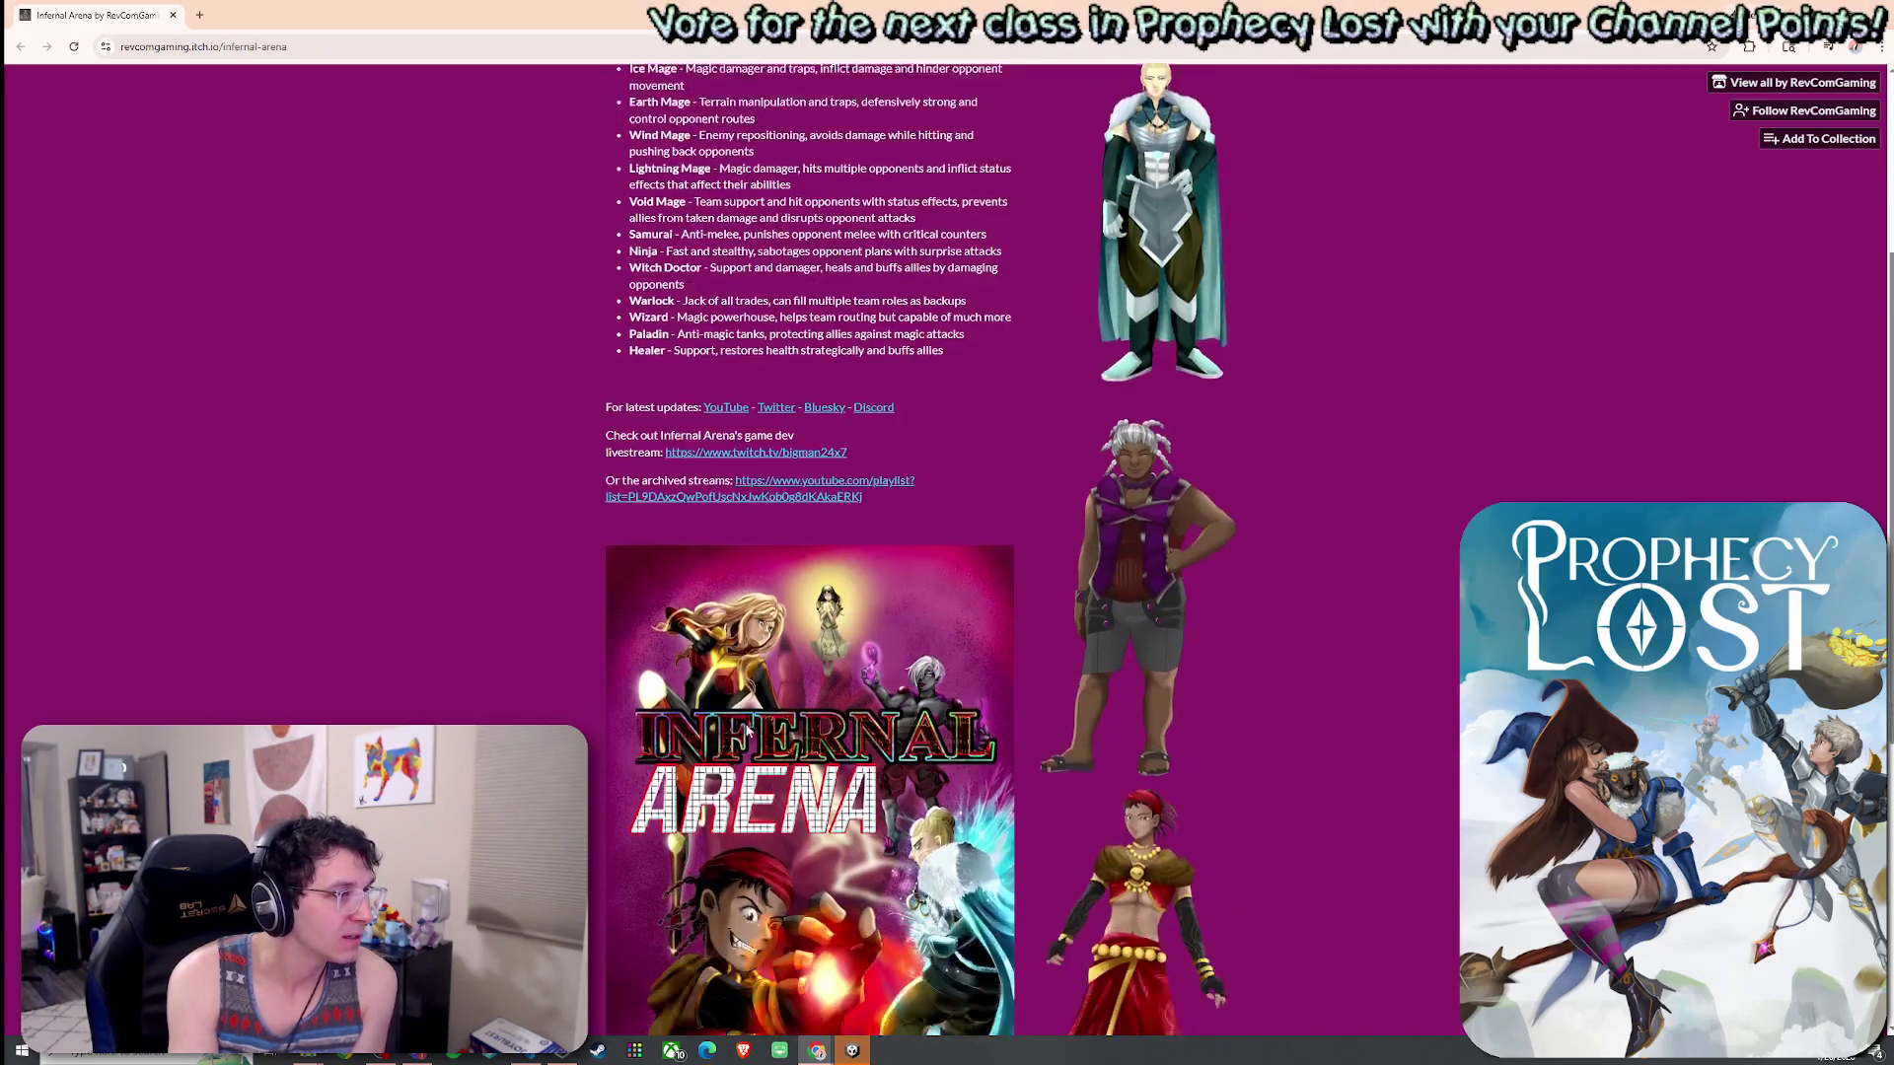
{"action": "left_click", "coordinate": [723, 310]}
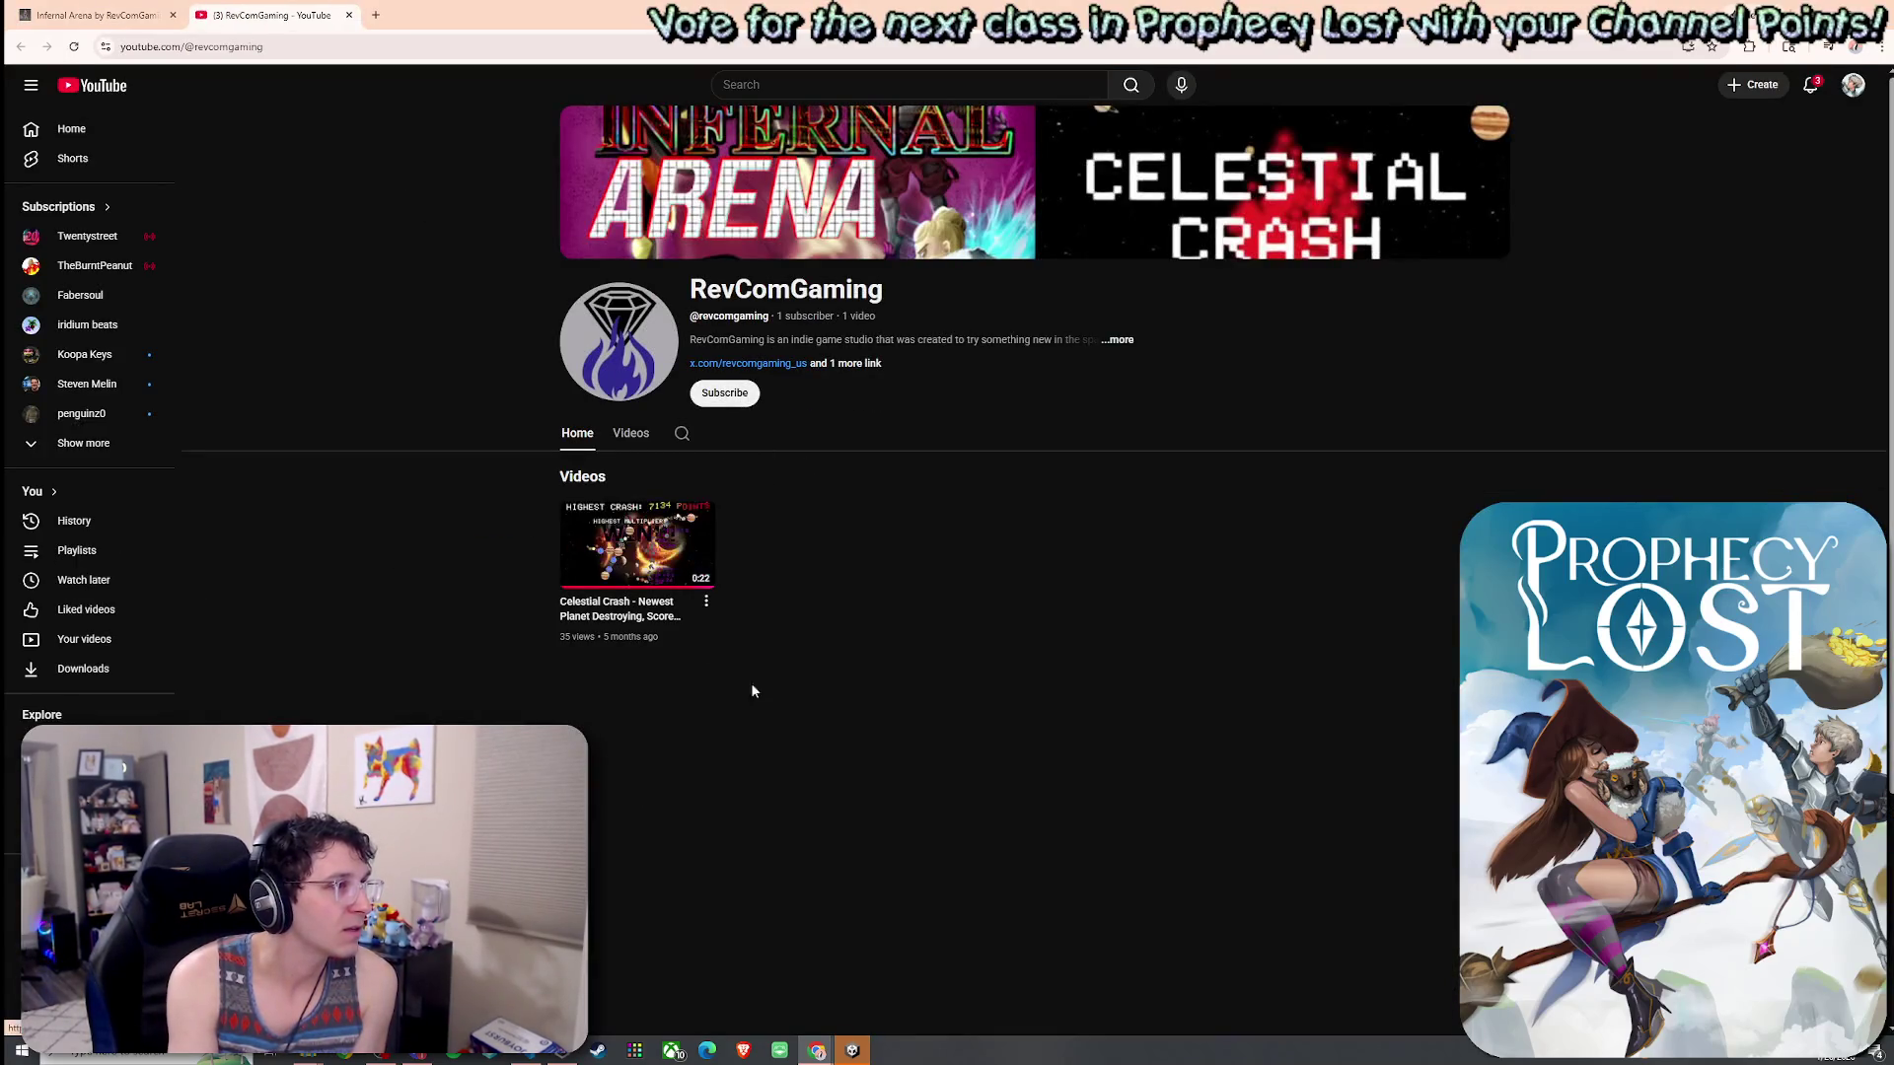
{"action": "key", "text": "ctrl+shift+Tab"}
- Bookmark the Infernal Arena page with the star, then return to the running Unity game
{"action": "scroll", "coordinate": [884, 487], "scroll_direction": "down", "scroll_amount": 4}
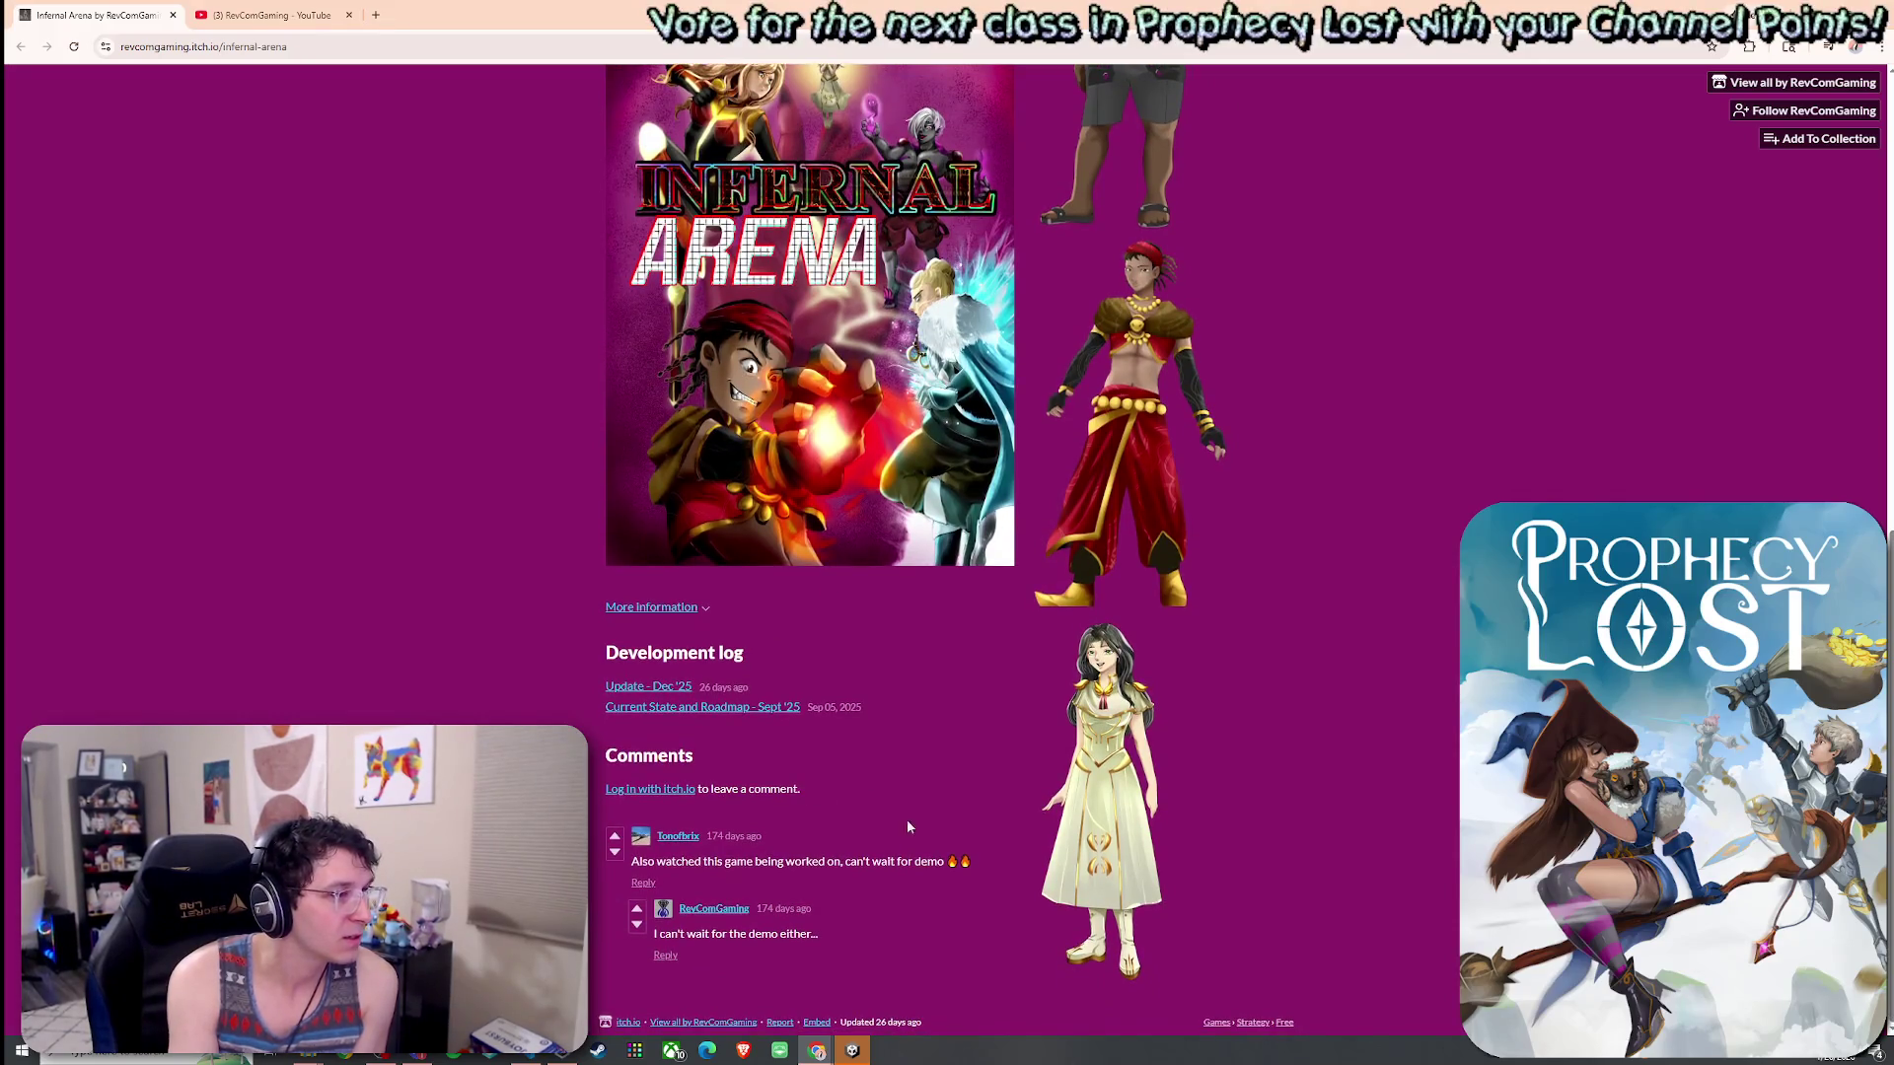
{"action": "scroll", "coordinate": [1080, 873], "scroll_direction": "up", "scroll_amount": 8}
{"action": "left_click", "coordinate": [1712, 46]}
{"action": "left_click", "coordinate": [1618, 198]}
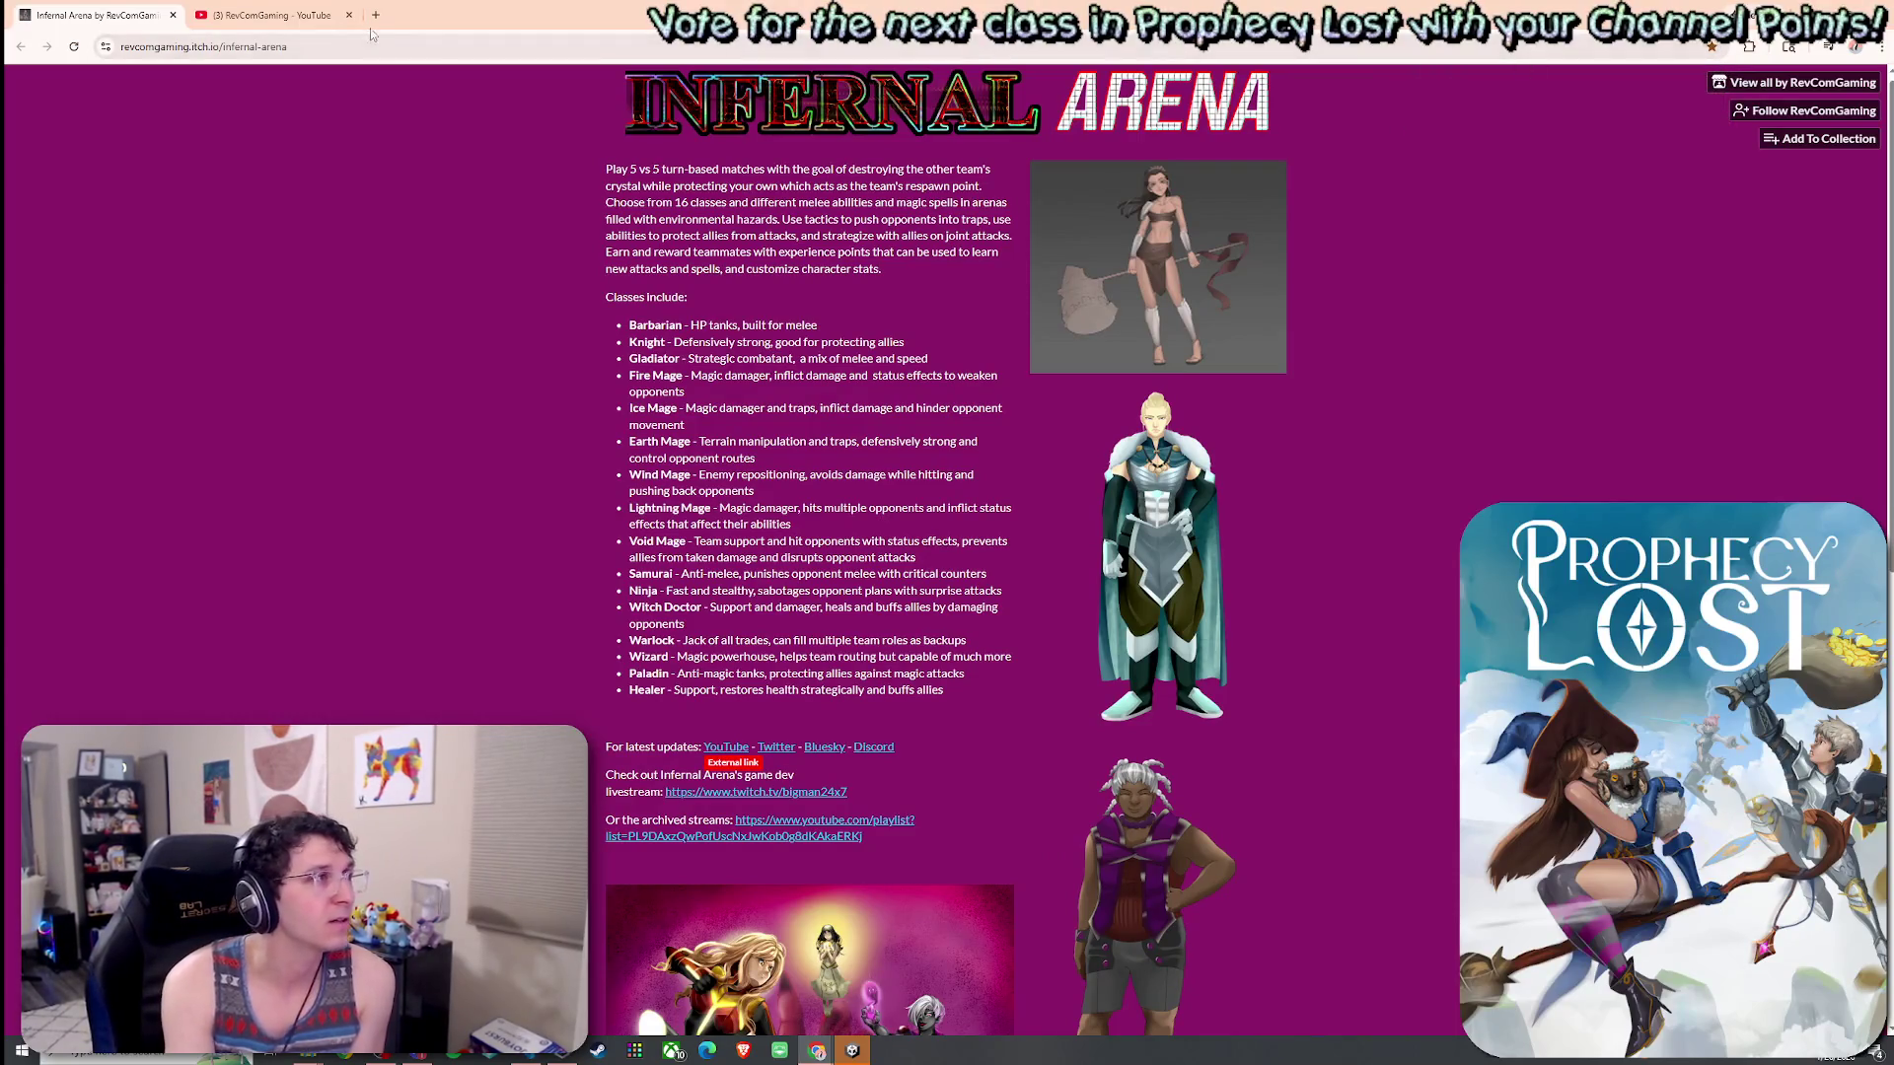
{"action": "left_click", "coordinate": [262, 11]}
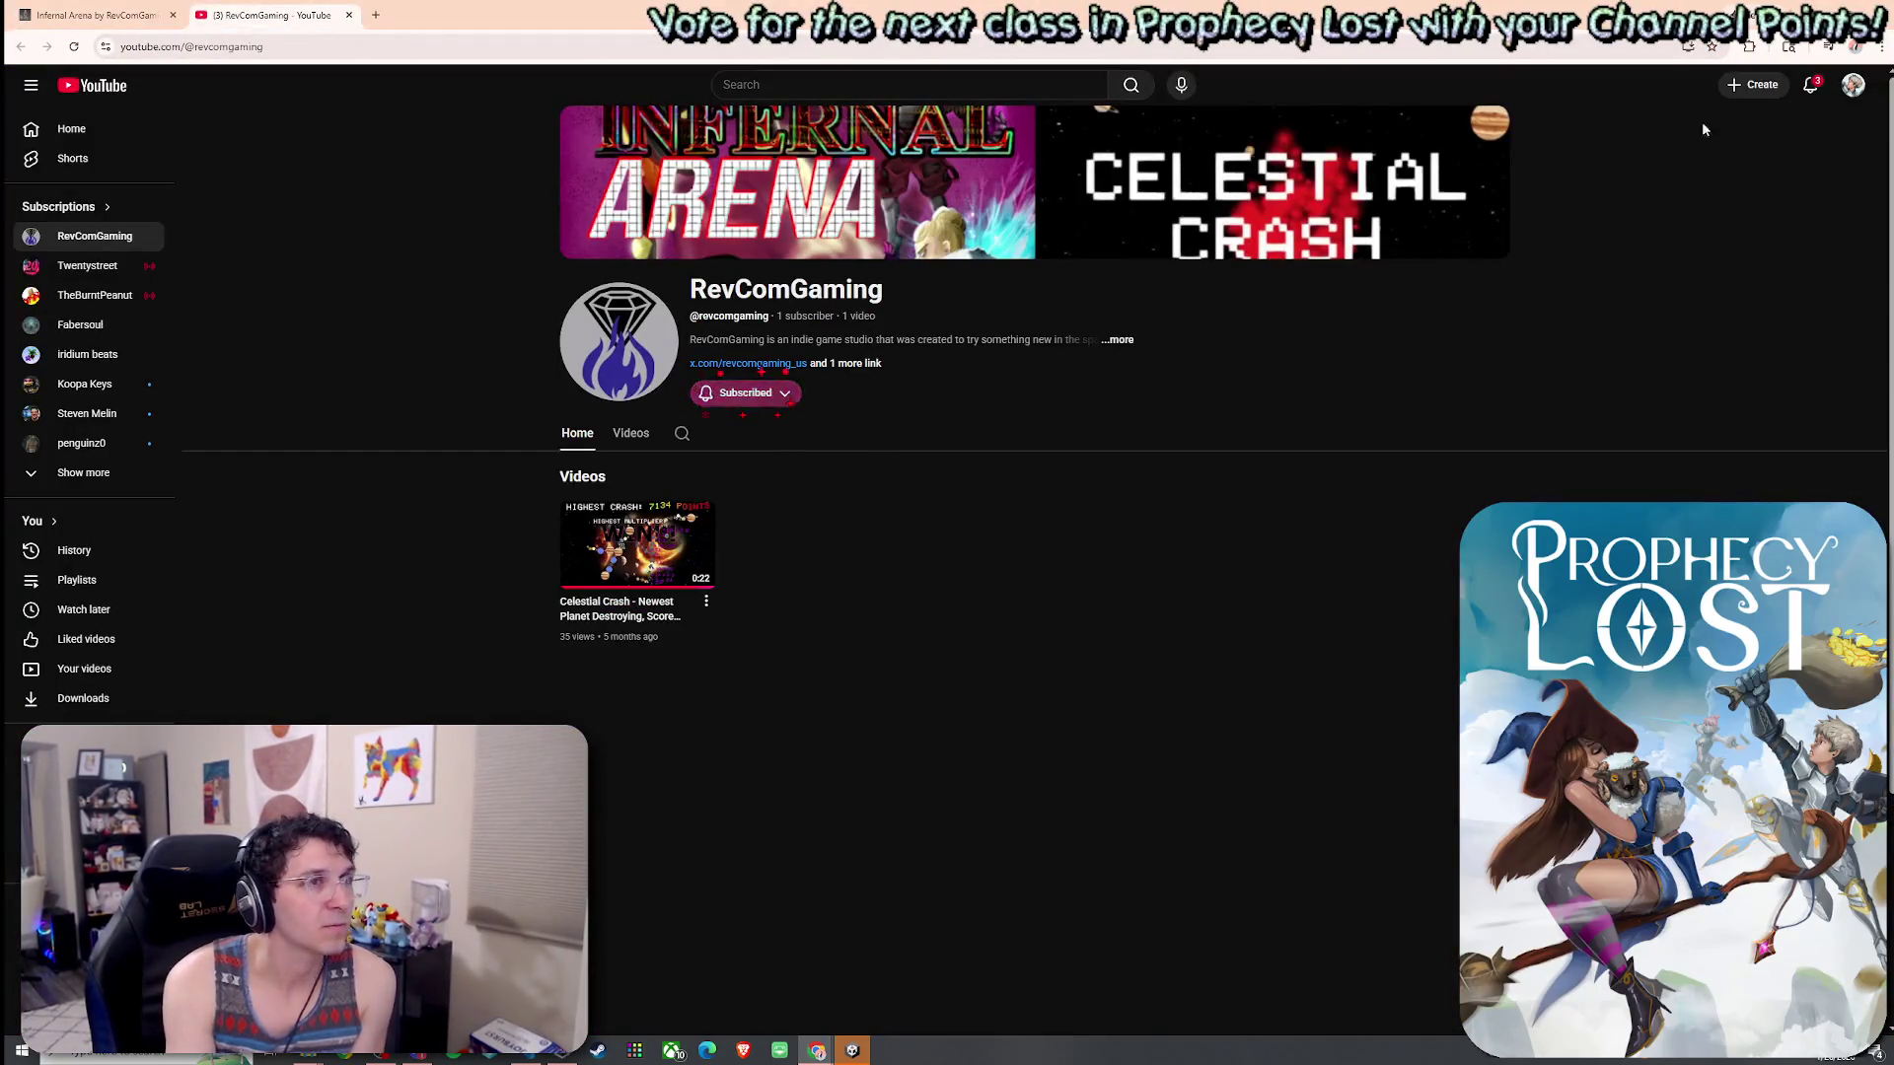
{"action": "key", "text": "alt+Tab"}
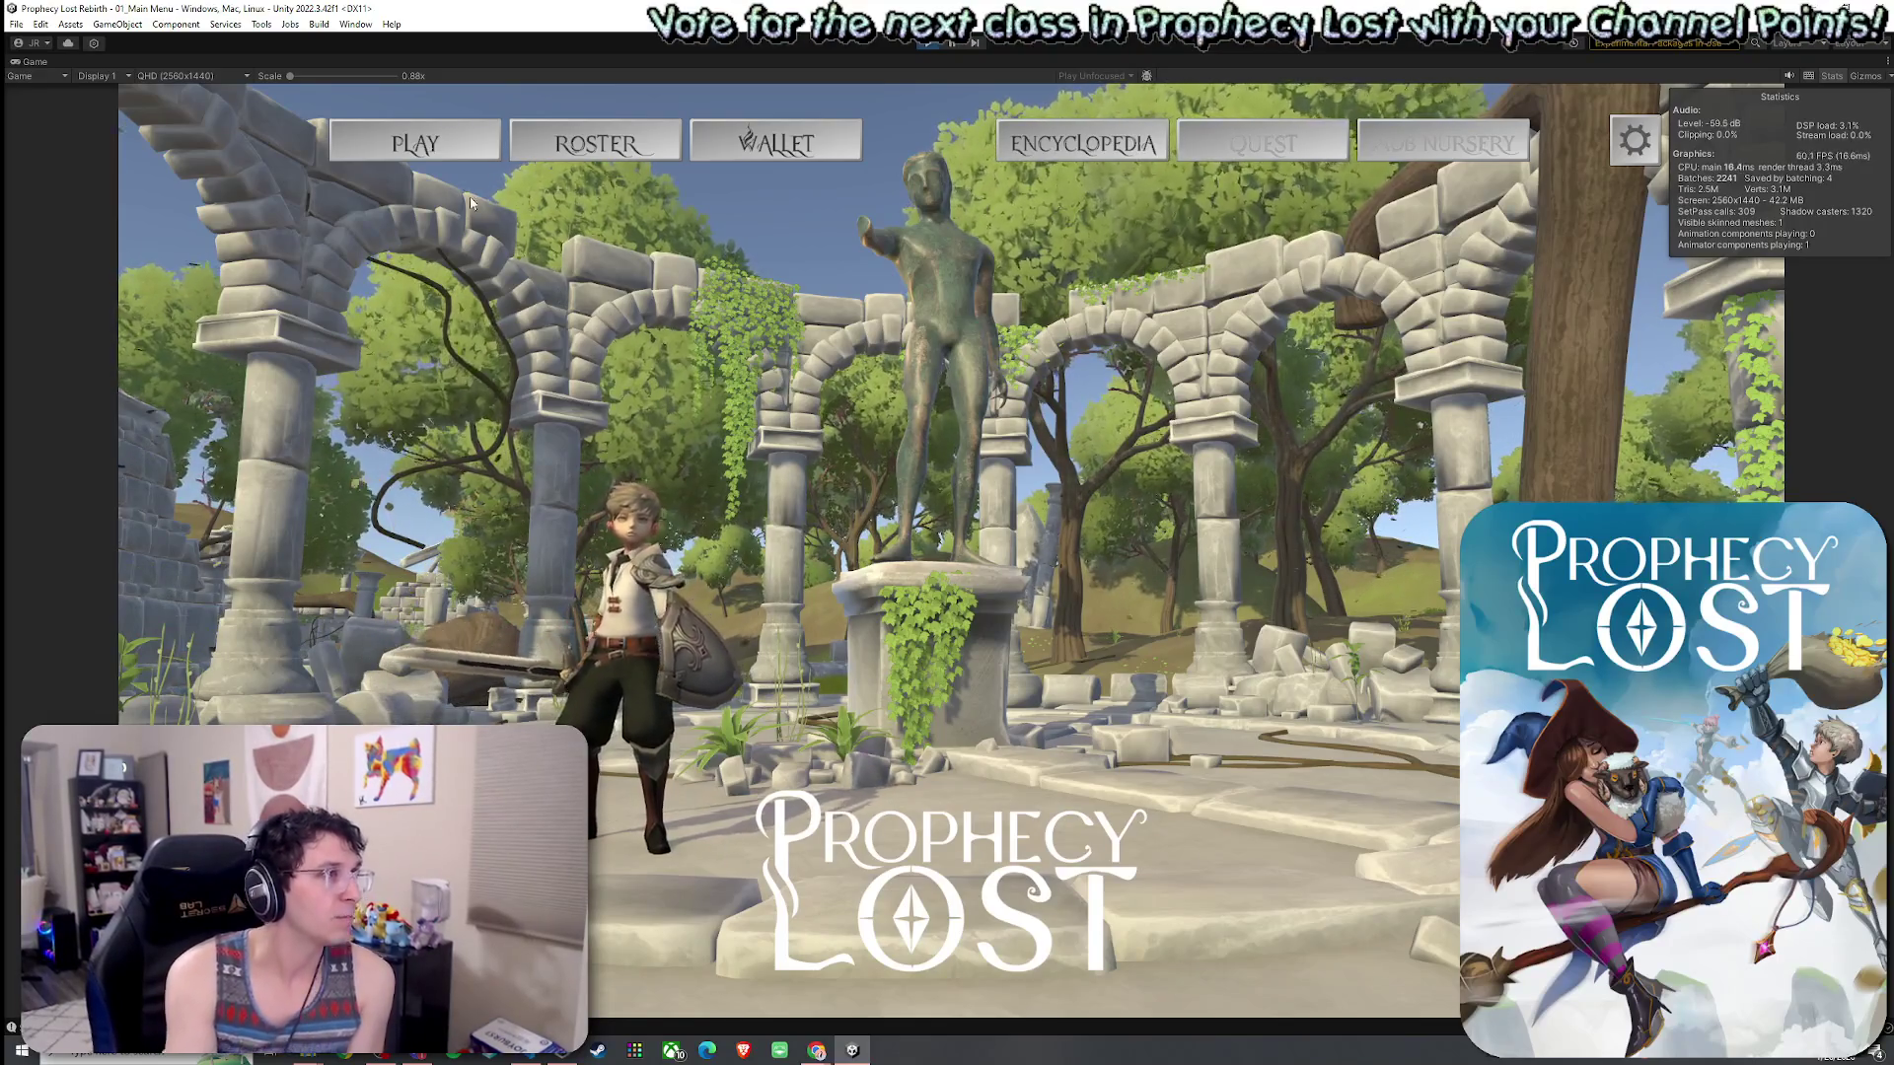
{"action": "left_click", "coordinate": [1018, 759]}
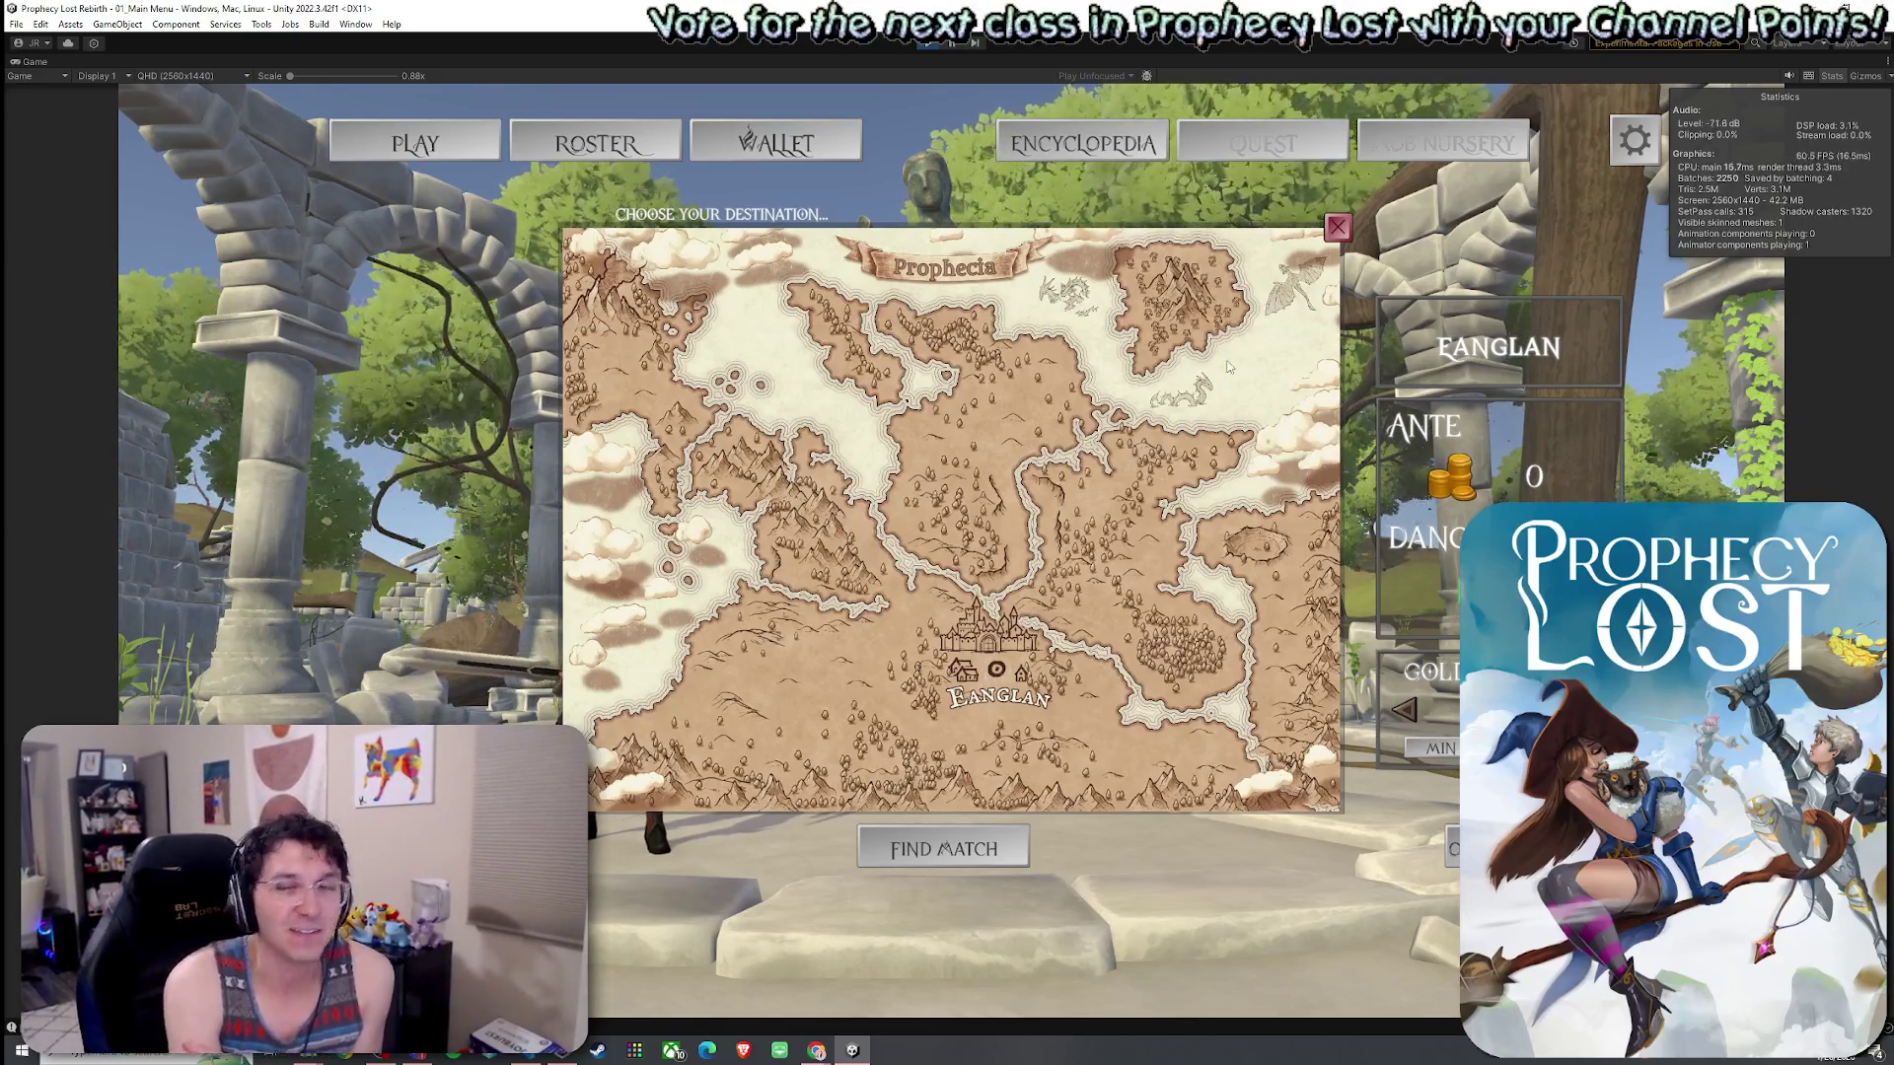
{"action": "left_click", "coordinate": [625, 217]}
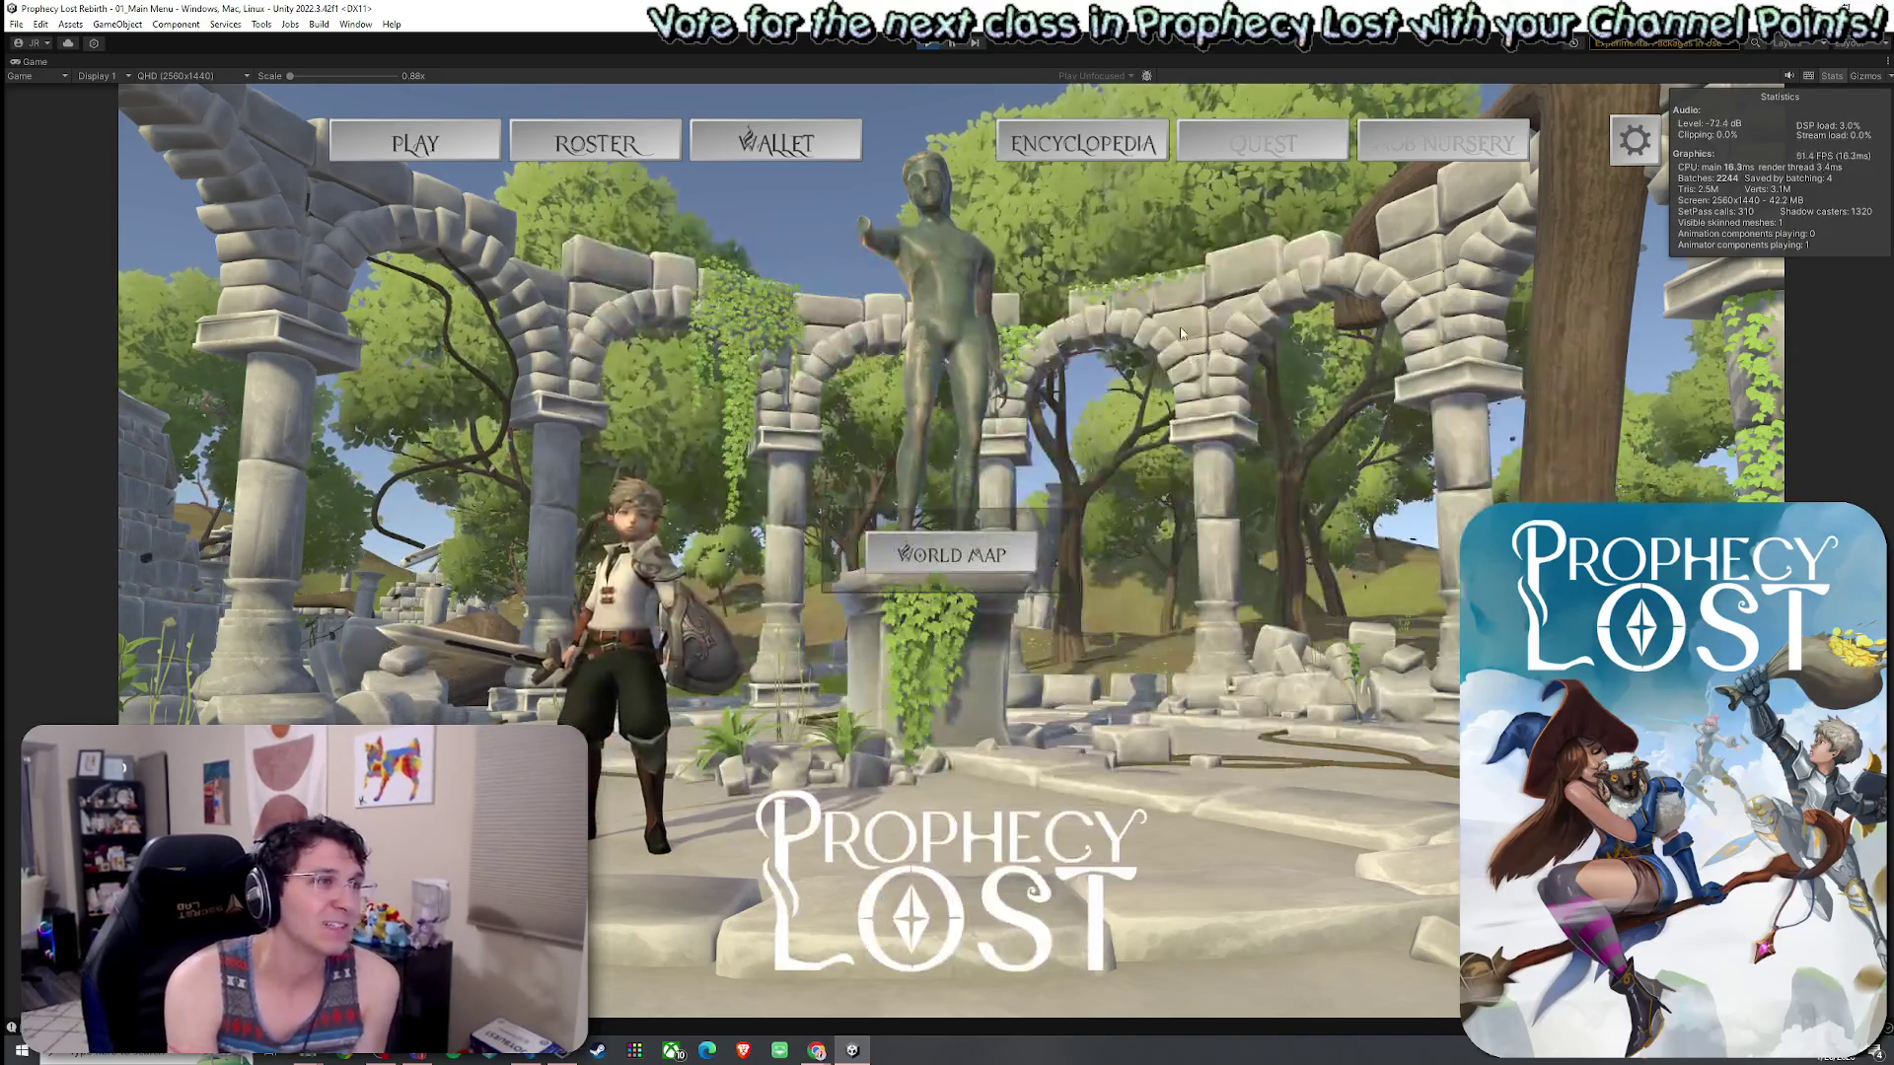
- Open the class roster and compare the Witch and Ranger abilities
{"action": "left_click", "coordinate": [595, 144]}
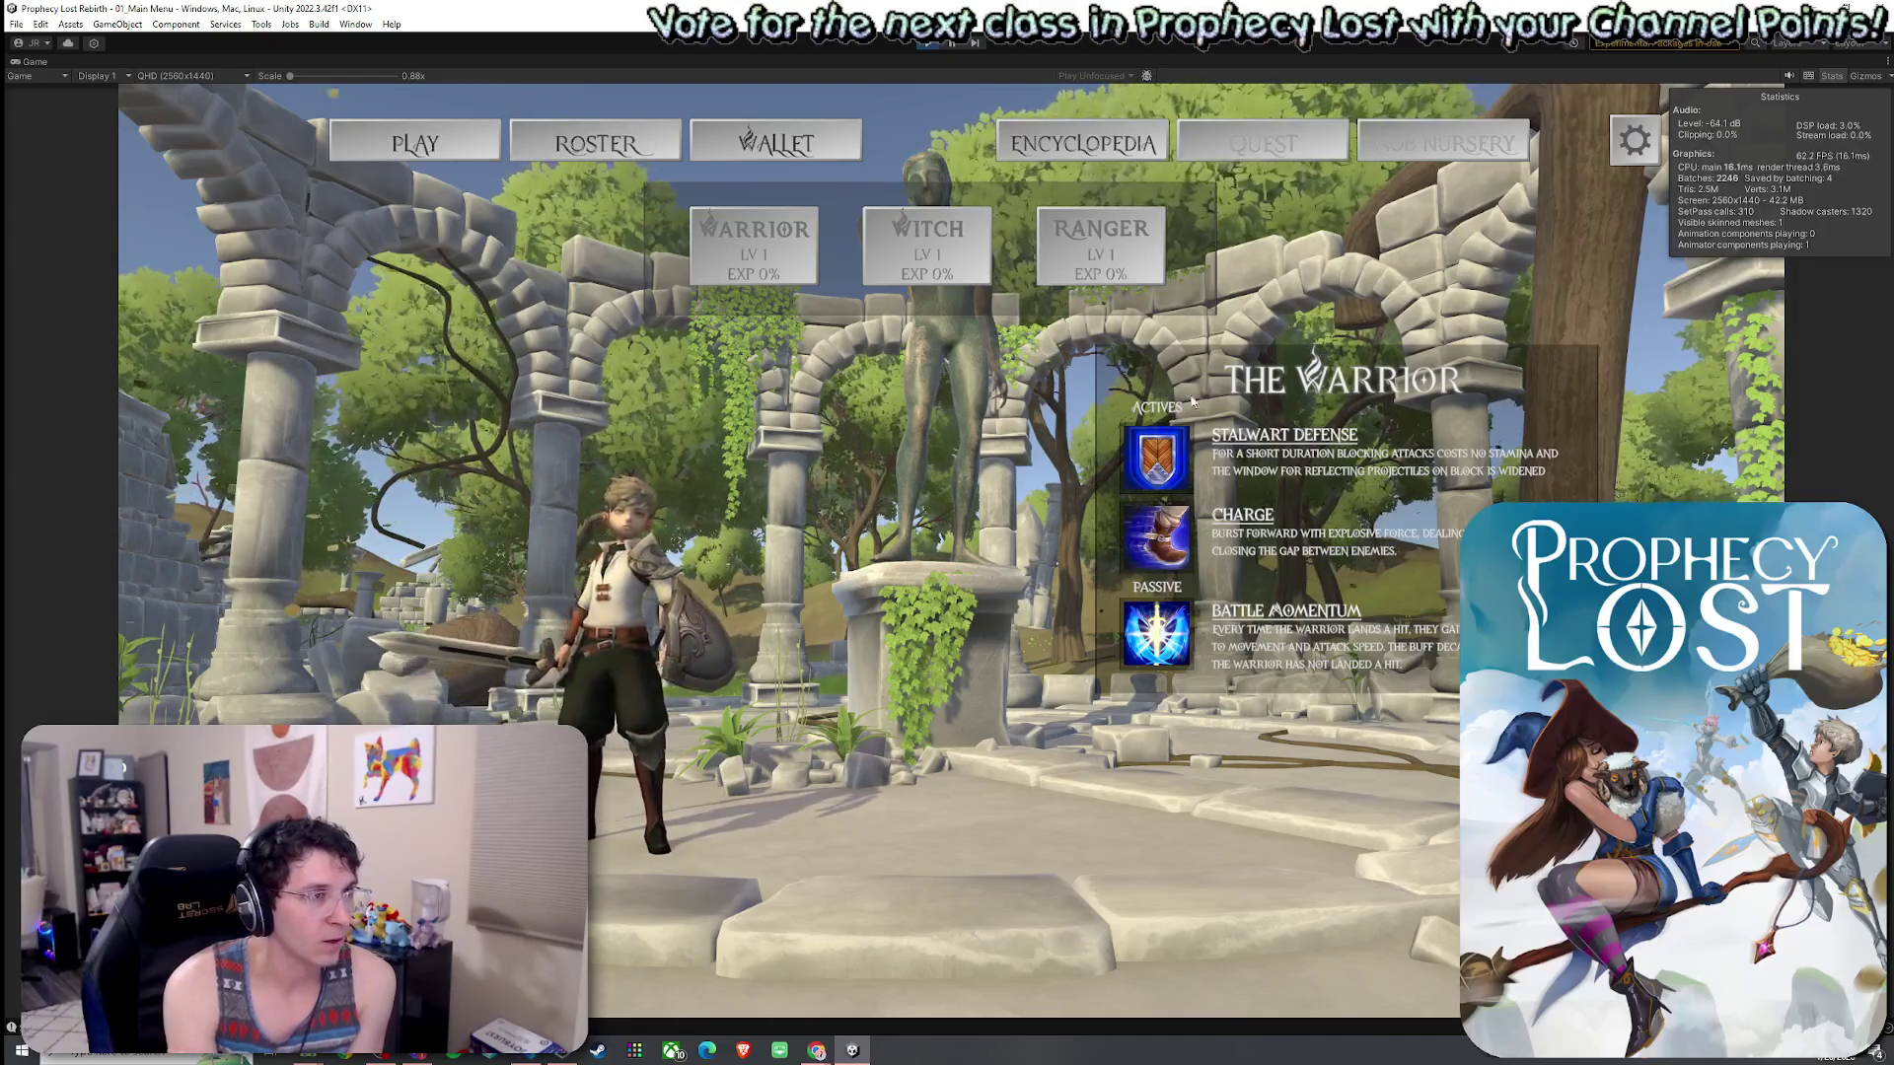
{"action": "left_click", "coordinate": [928, 242]}
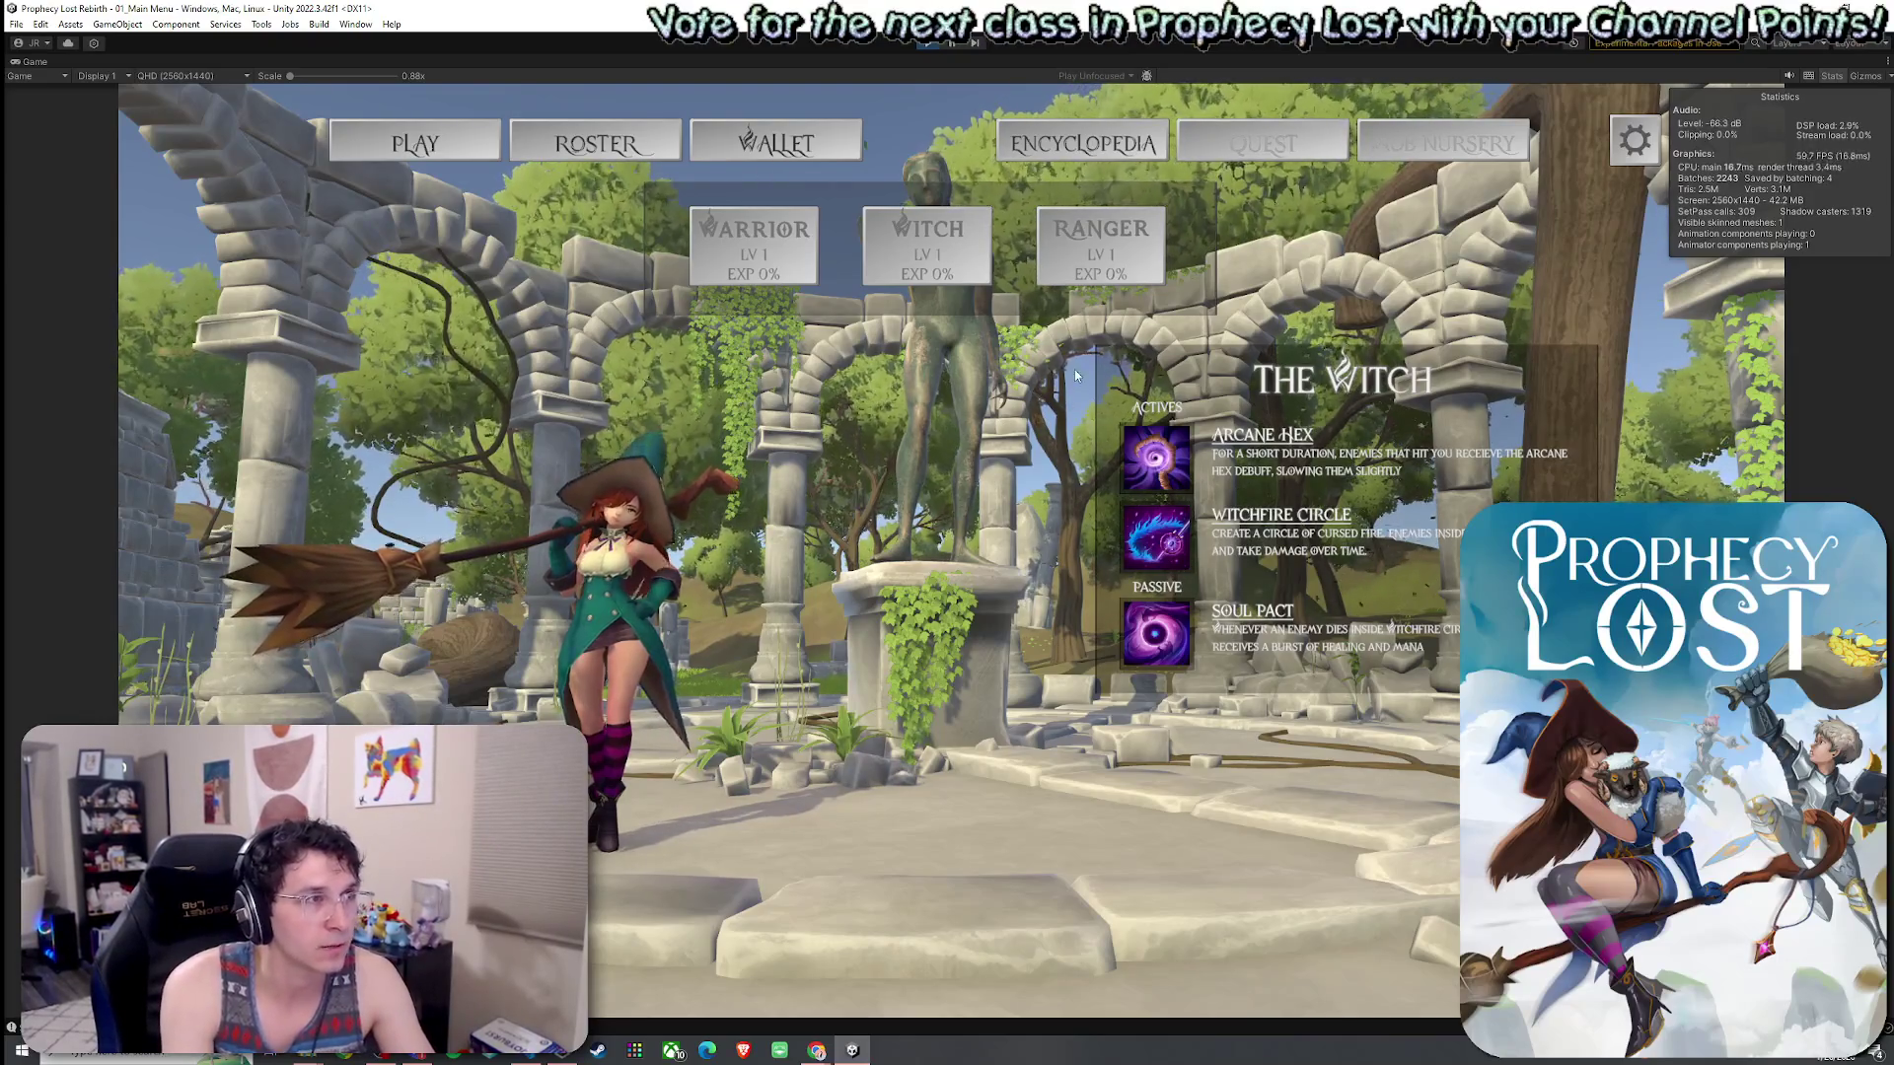
{"action": "left_click", "coordinate": [1096, 248]}
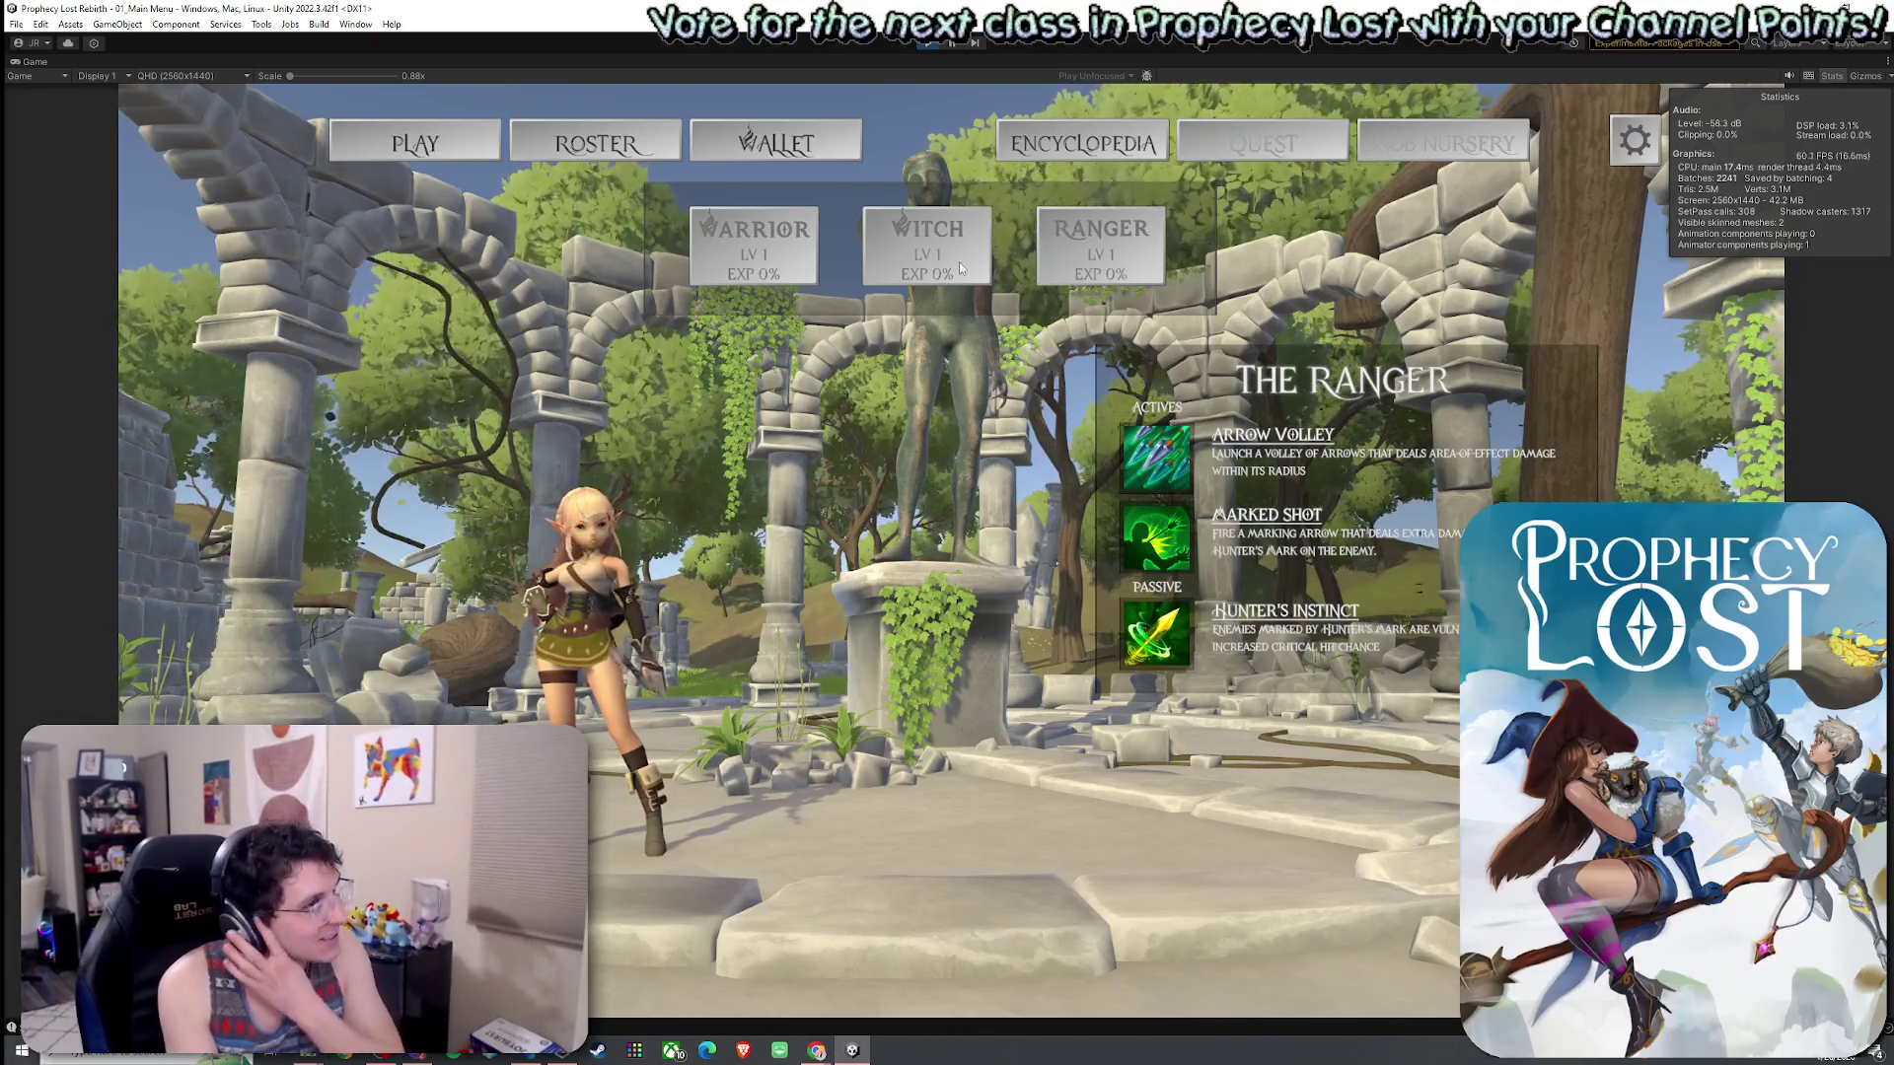
{"action": "left_click", "coordinate": [927, 252]}
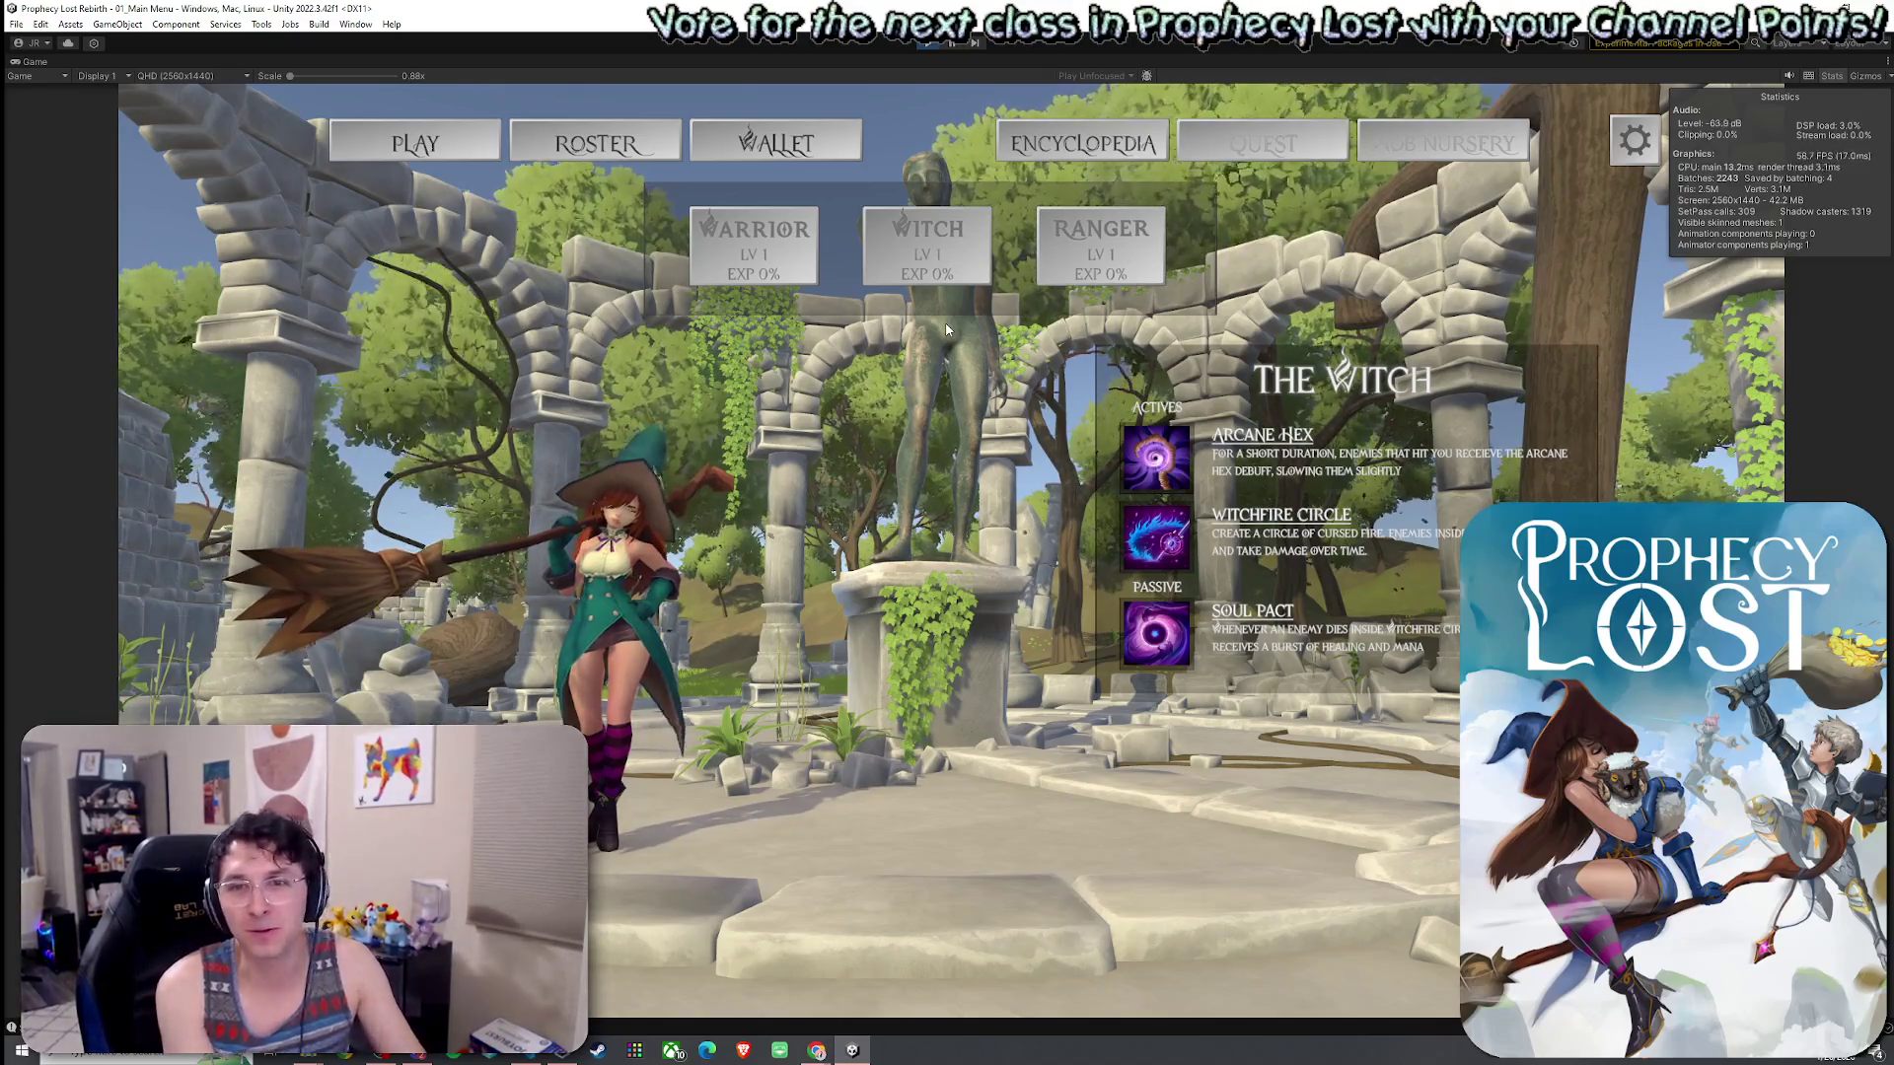
- Pick the Warrior class and bring up the destination map, then close it
{"action": "left_click", "coordinate": [755, 249]}
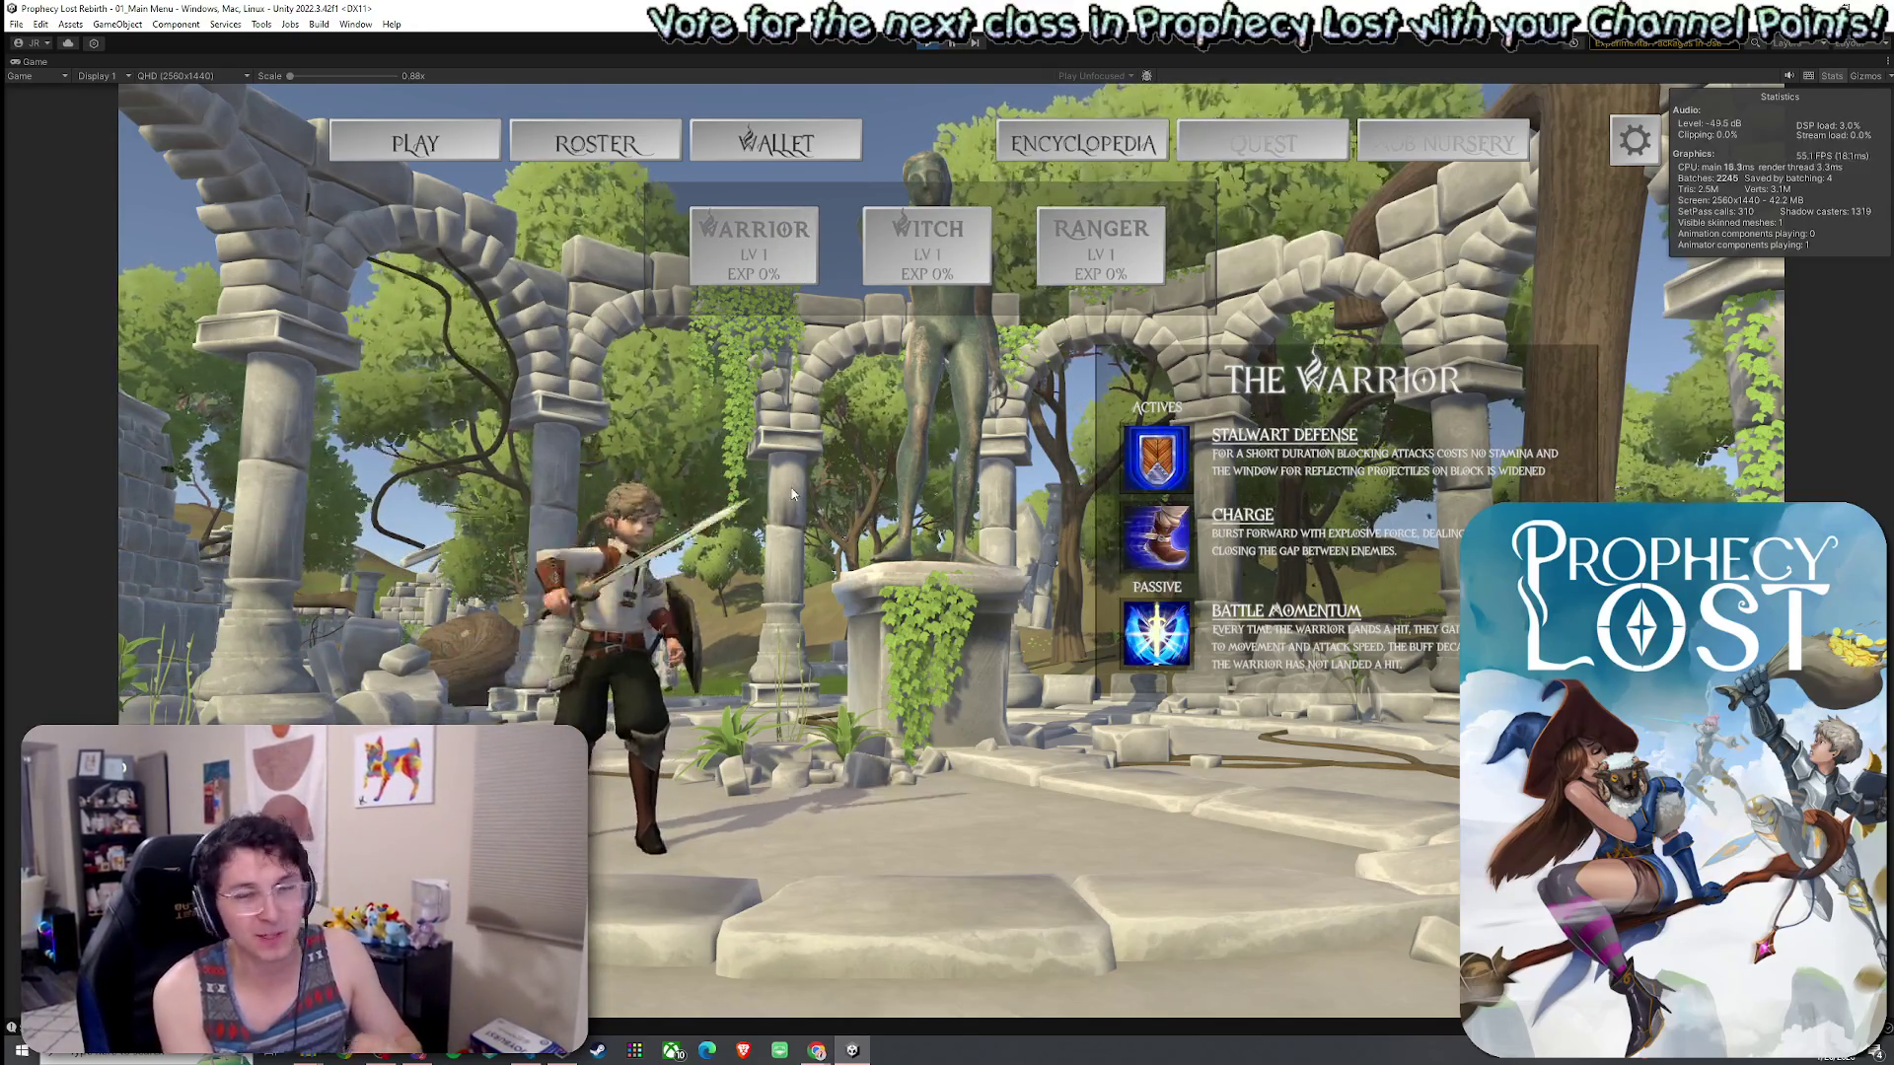
{"action": "left_click", "coordinate": [414, 144]}
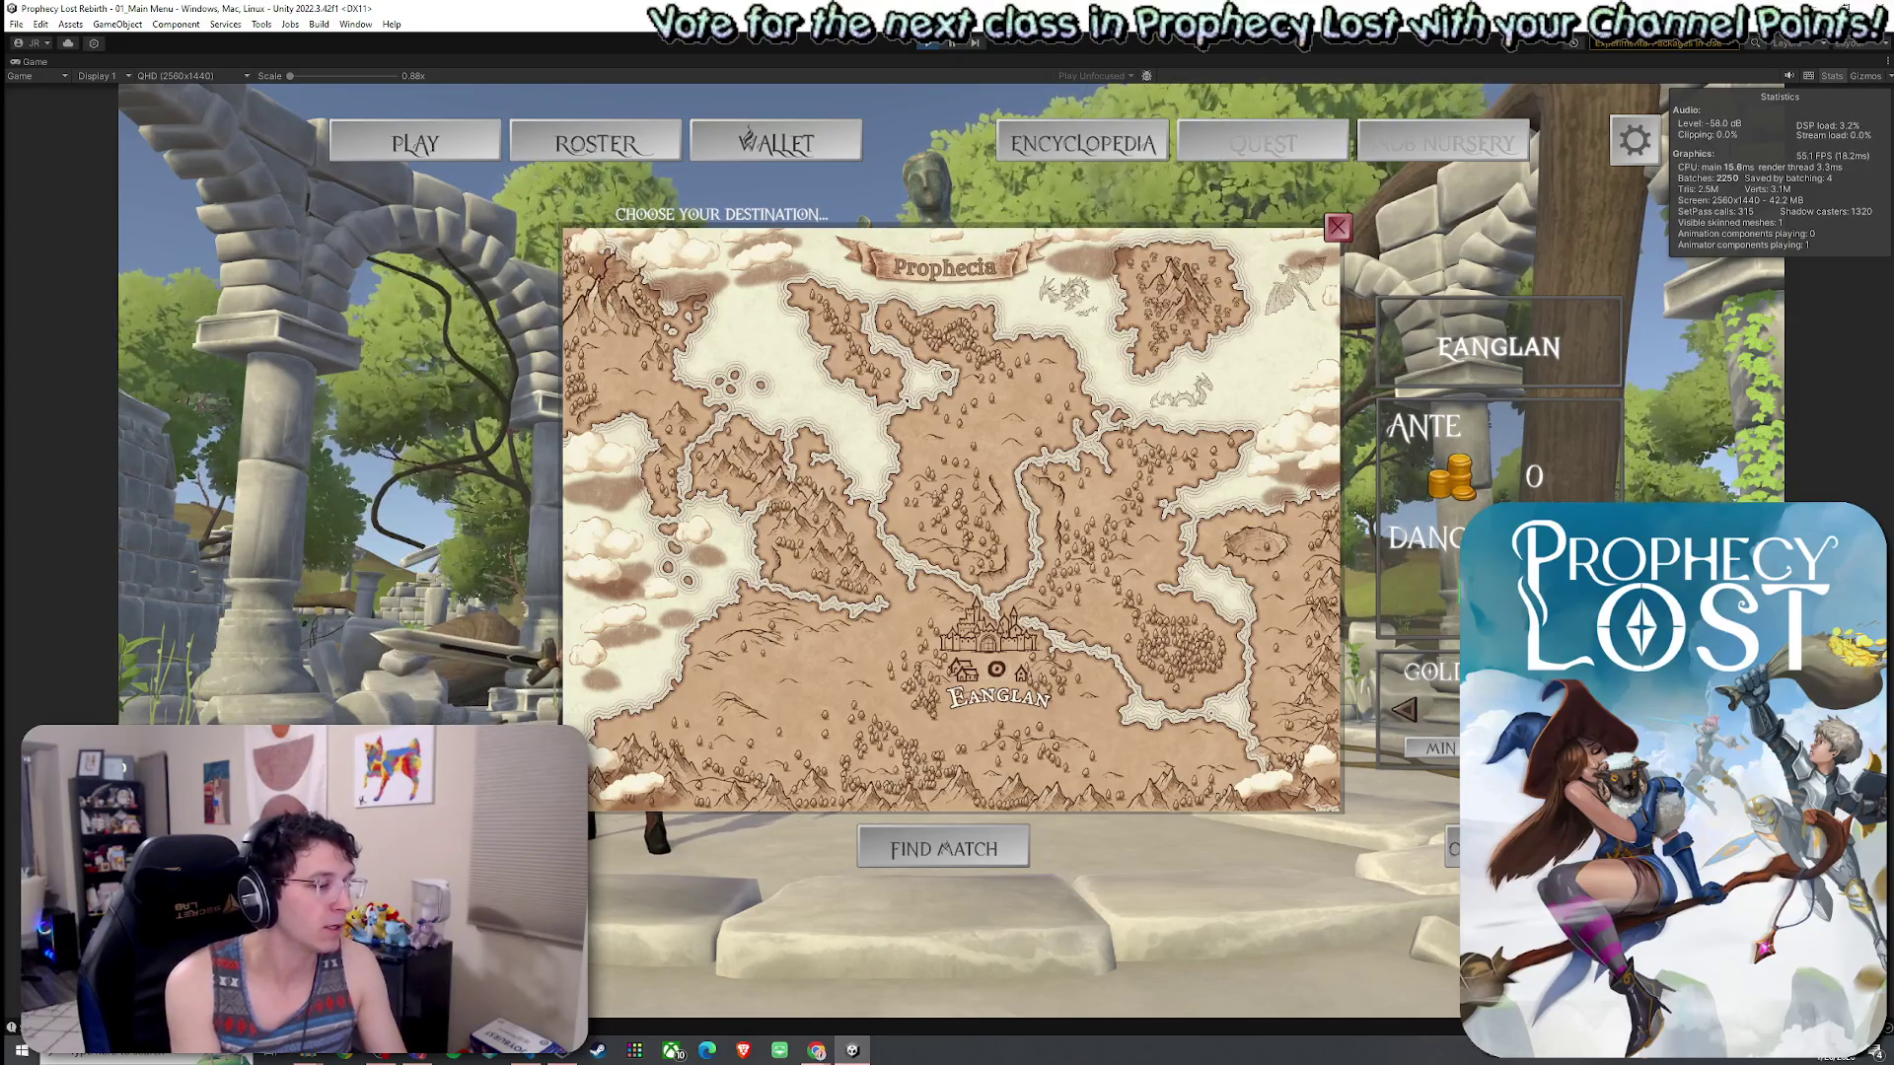
{"action": "key", "text": "Escape"}
- Exit Play mode to return to the 00_BootStrap scene in the editor
{"action": "left_click", "coordinate": [928, 42]}
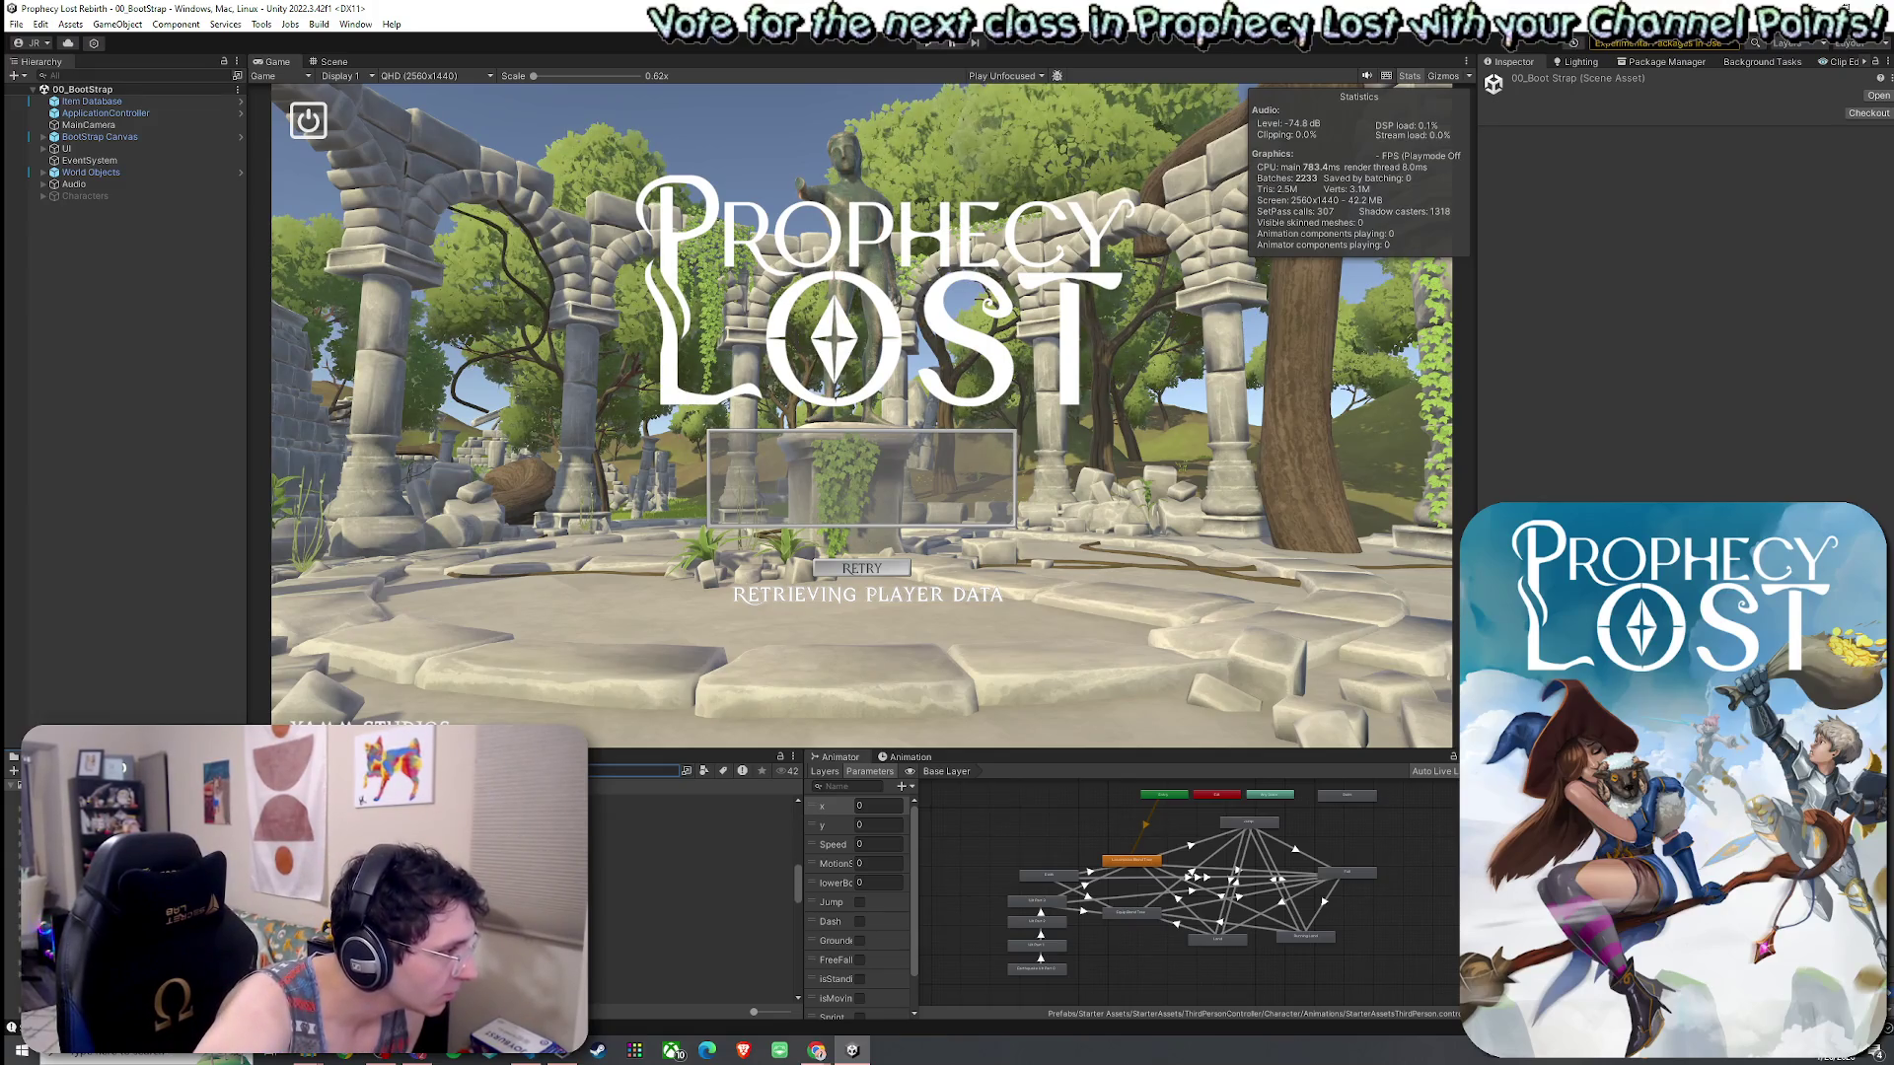
- Load 02_Test Scene from the Project's Scenes folder and select the Player object
{"action": "left_click", "coordinate": [690, 893]}
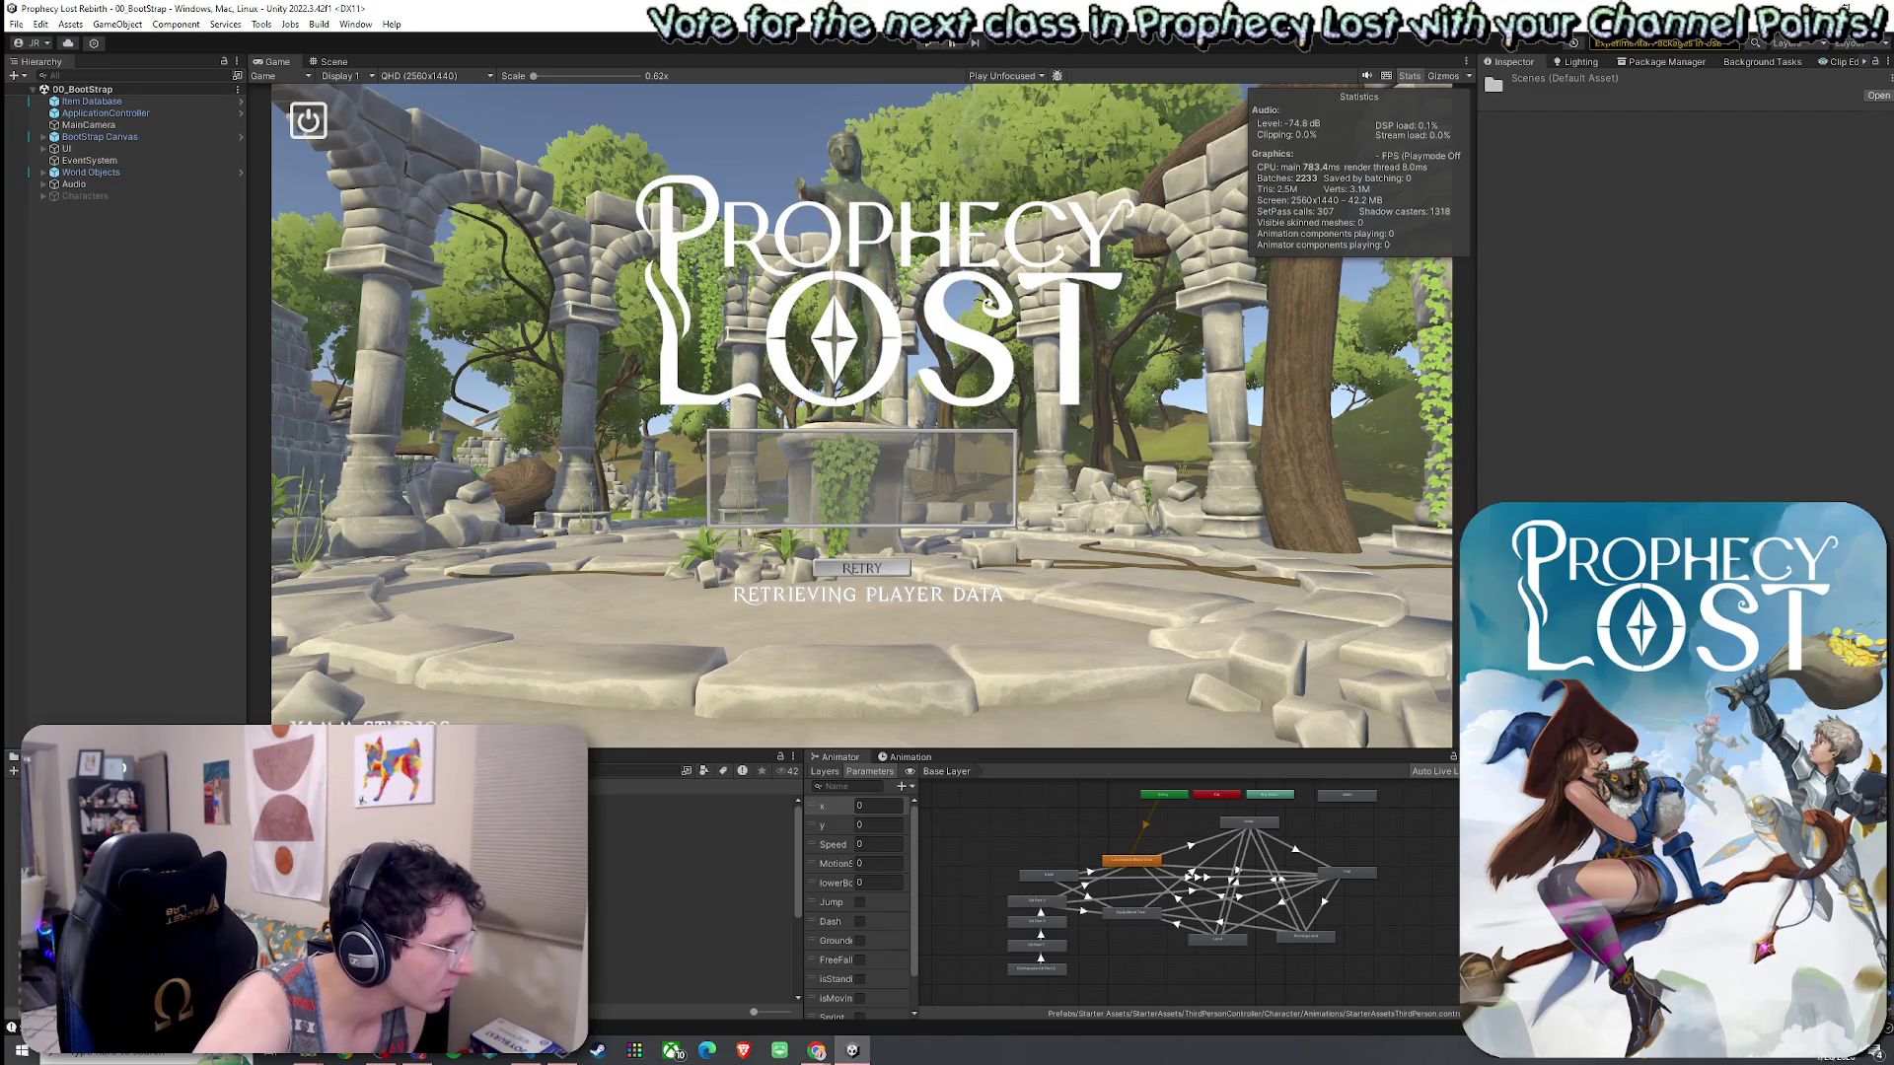
{"action": "left_click", "coordinate": [690, 907]}
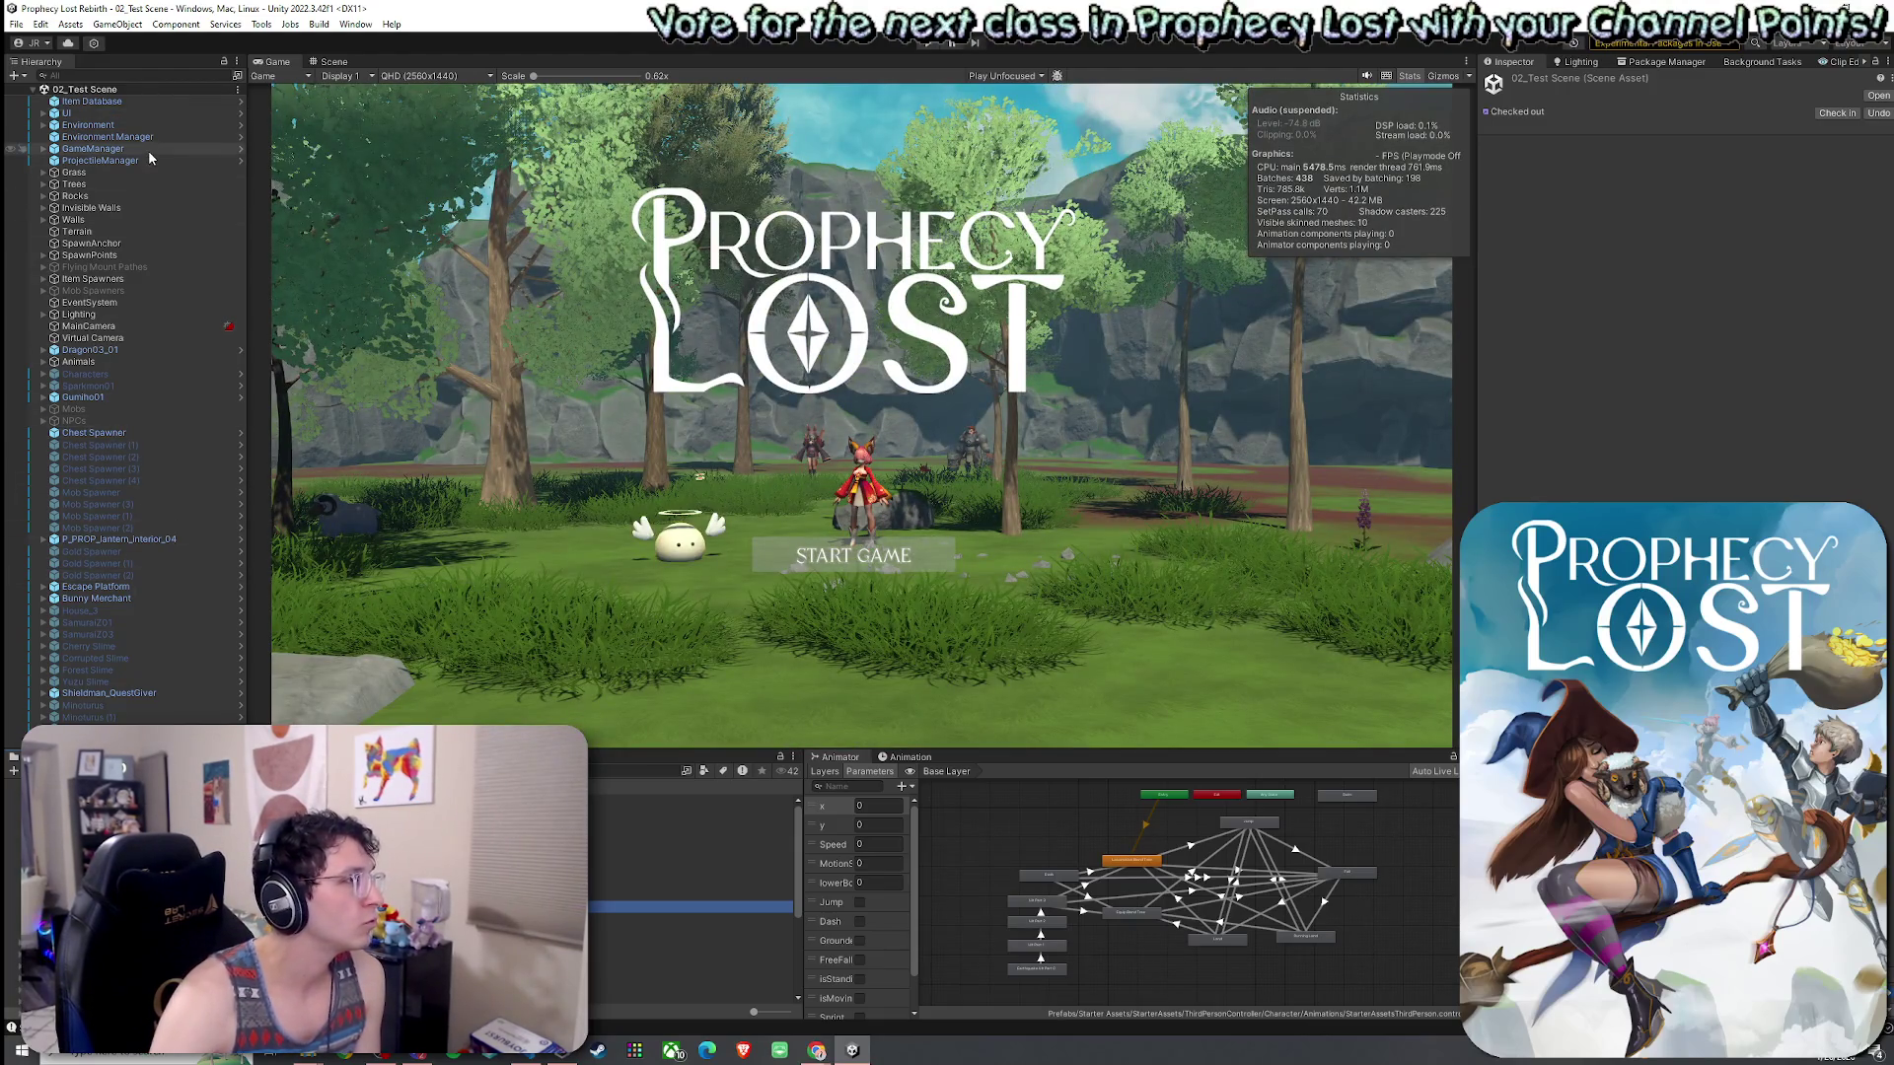
{"action": "left_click", "coordinate": [631, 770]}
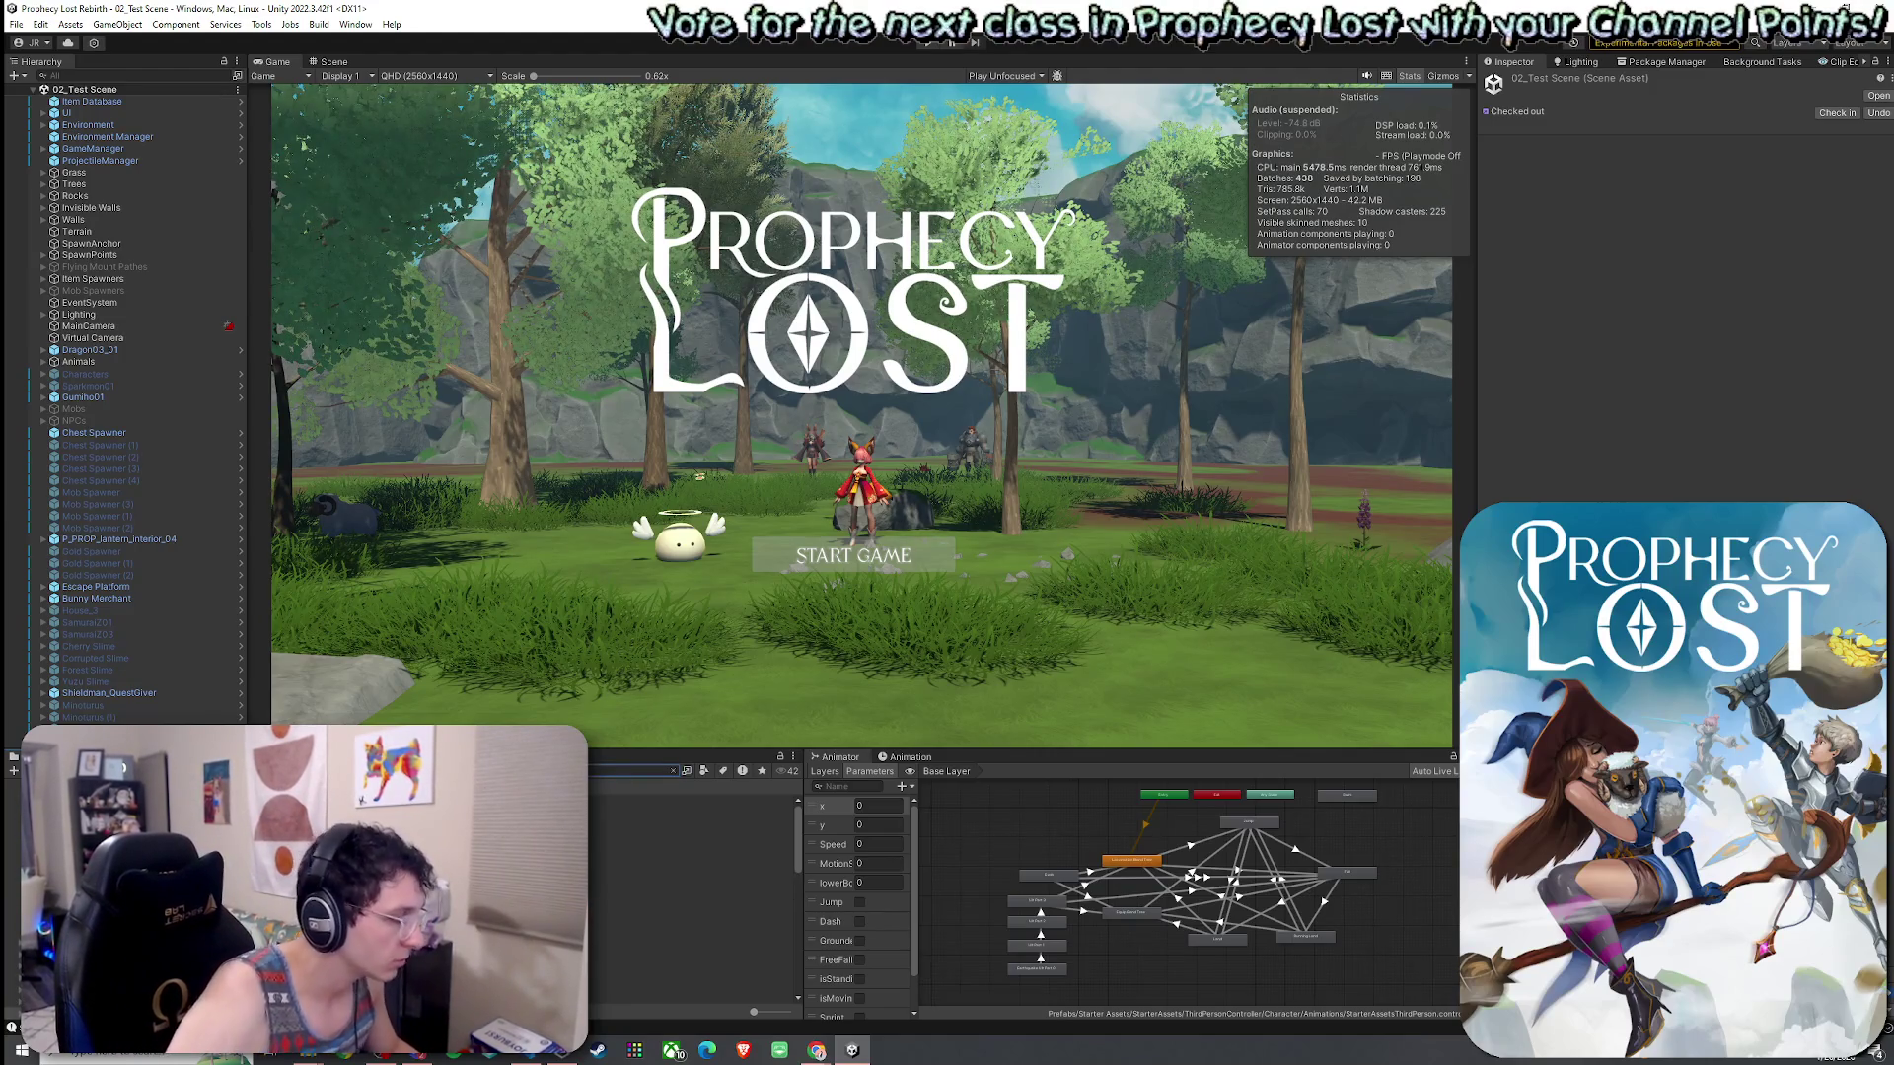
{"action": "left_click", "coordinate": [695, 799]}
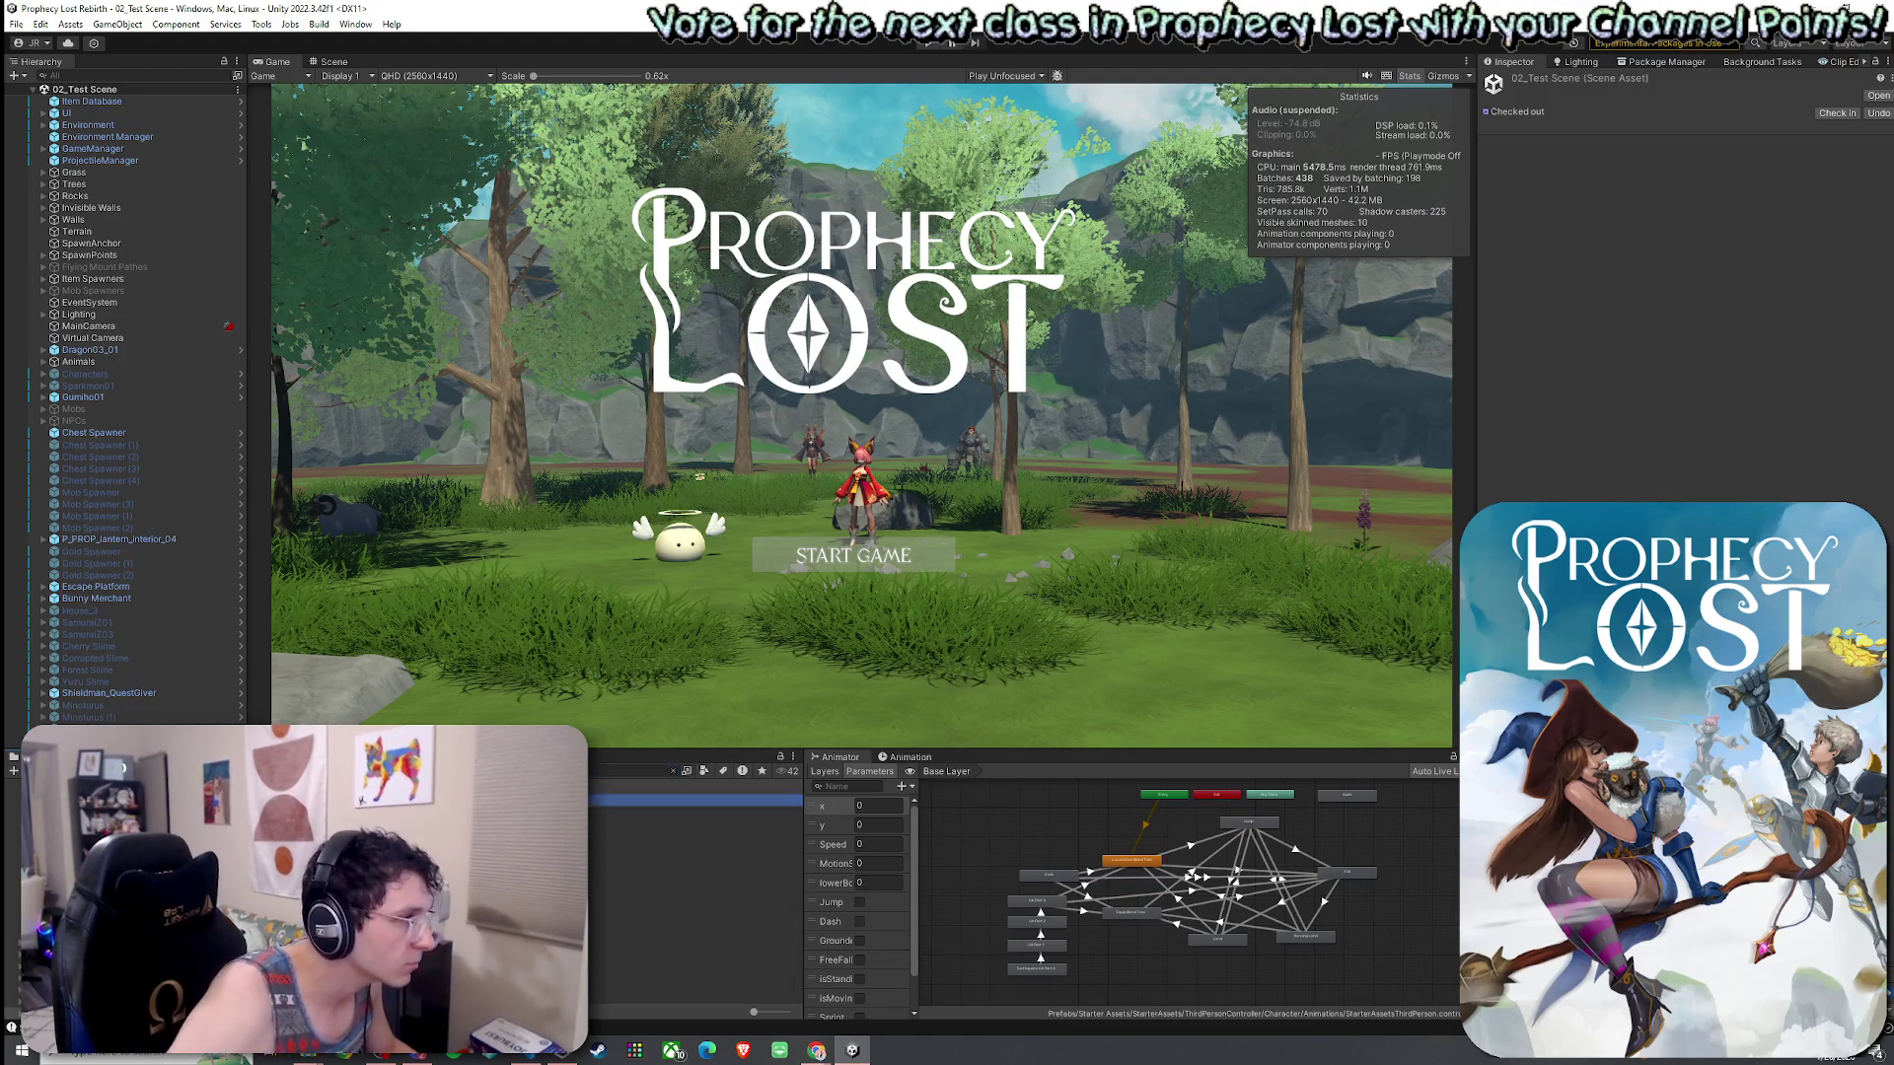
- Check Earthquake Ultimate's Passive Charge Per Tick on the Player, then play and start the match
{"action": "double_click", "coordinate": [696, 800]}
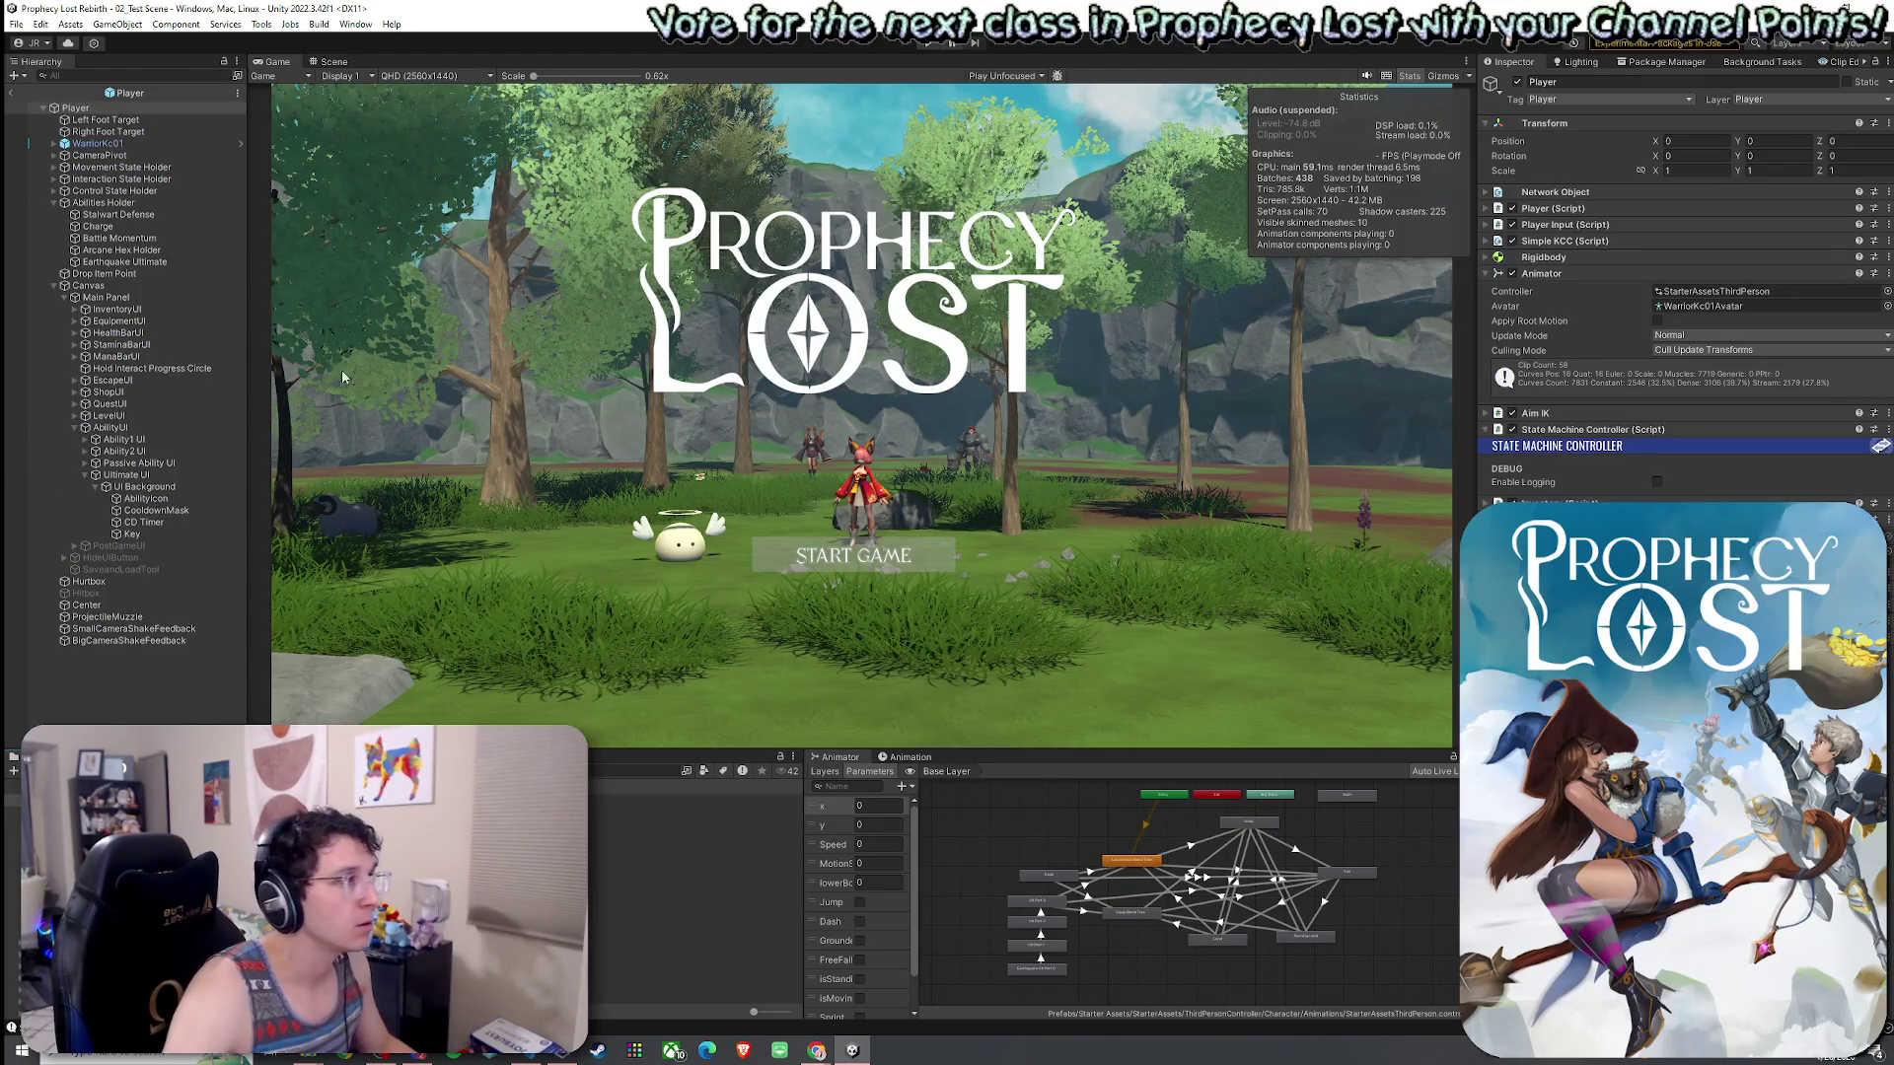
{"action": "left_click", "coordinate": [124, 261]}
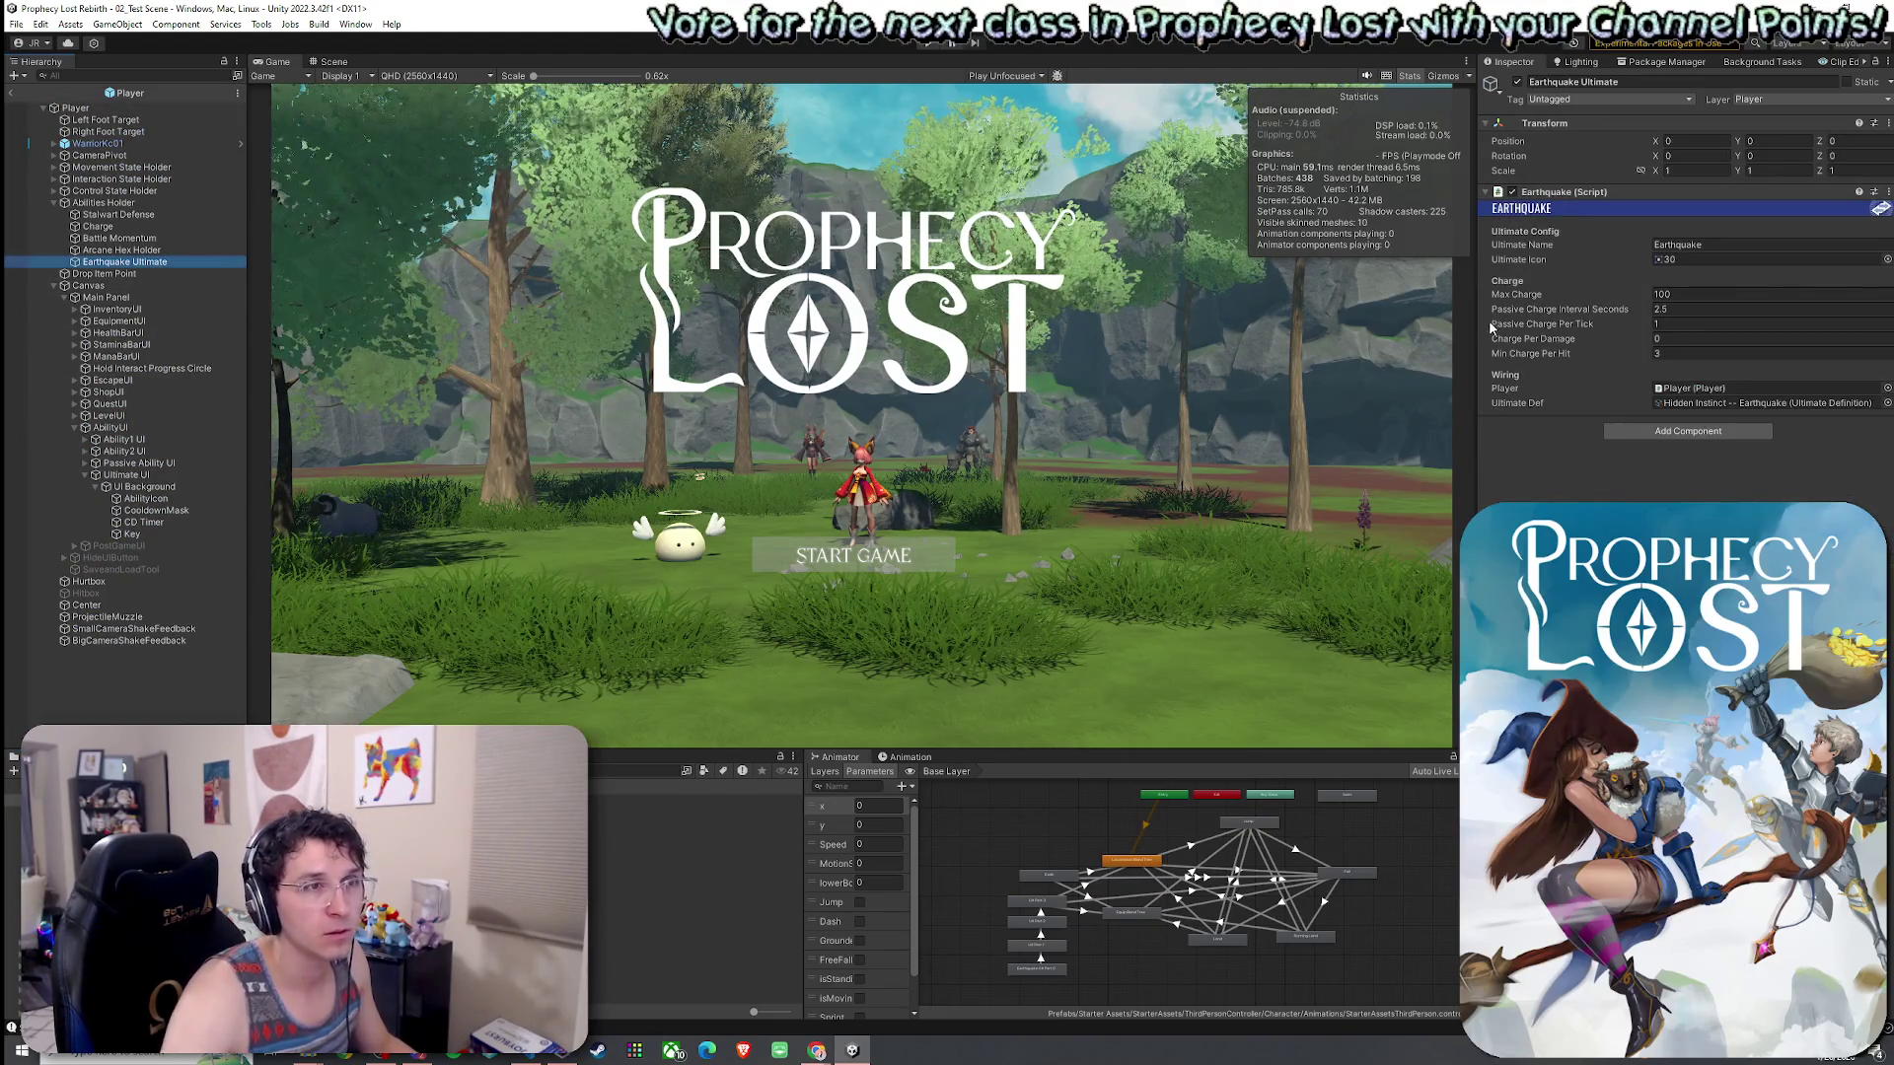
{"action": "left_click", "coordinate": [1682, 324]}
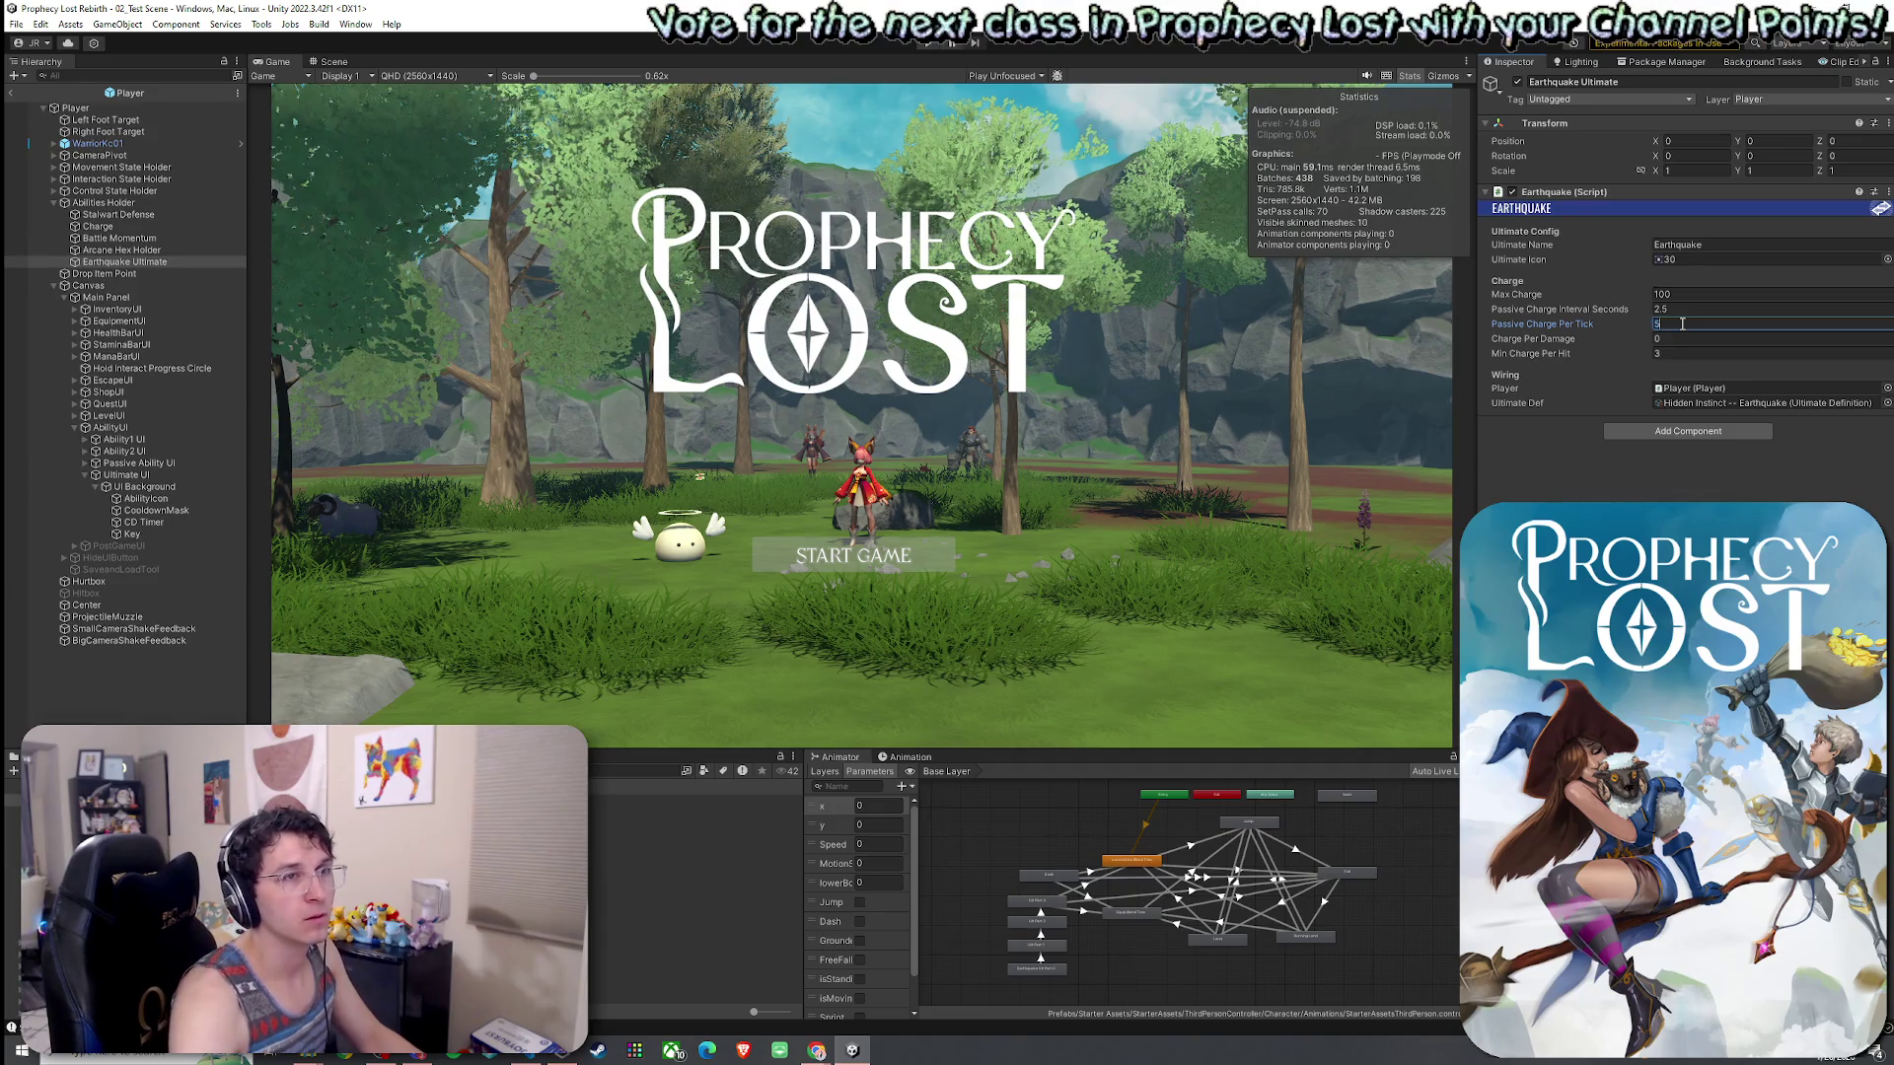
{"action": "type", "text": "0"}
{"action": "key", "text": "ctrl+p"}
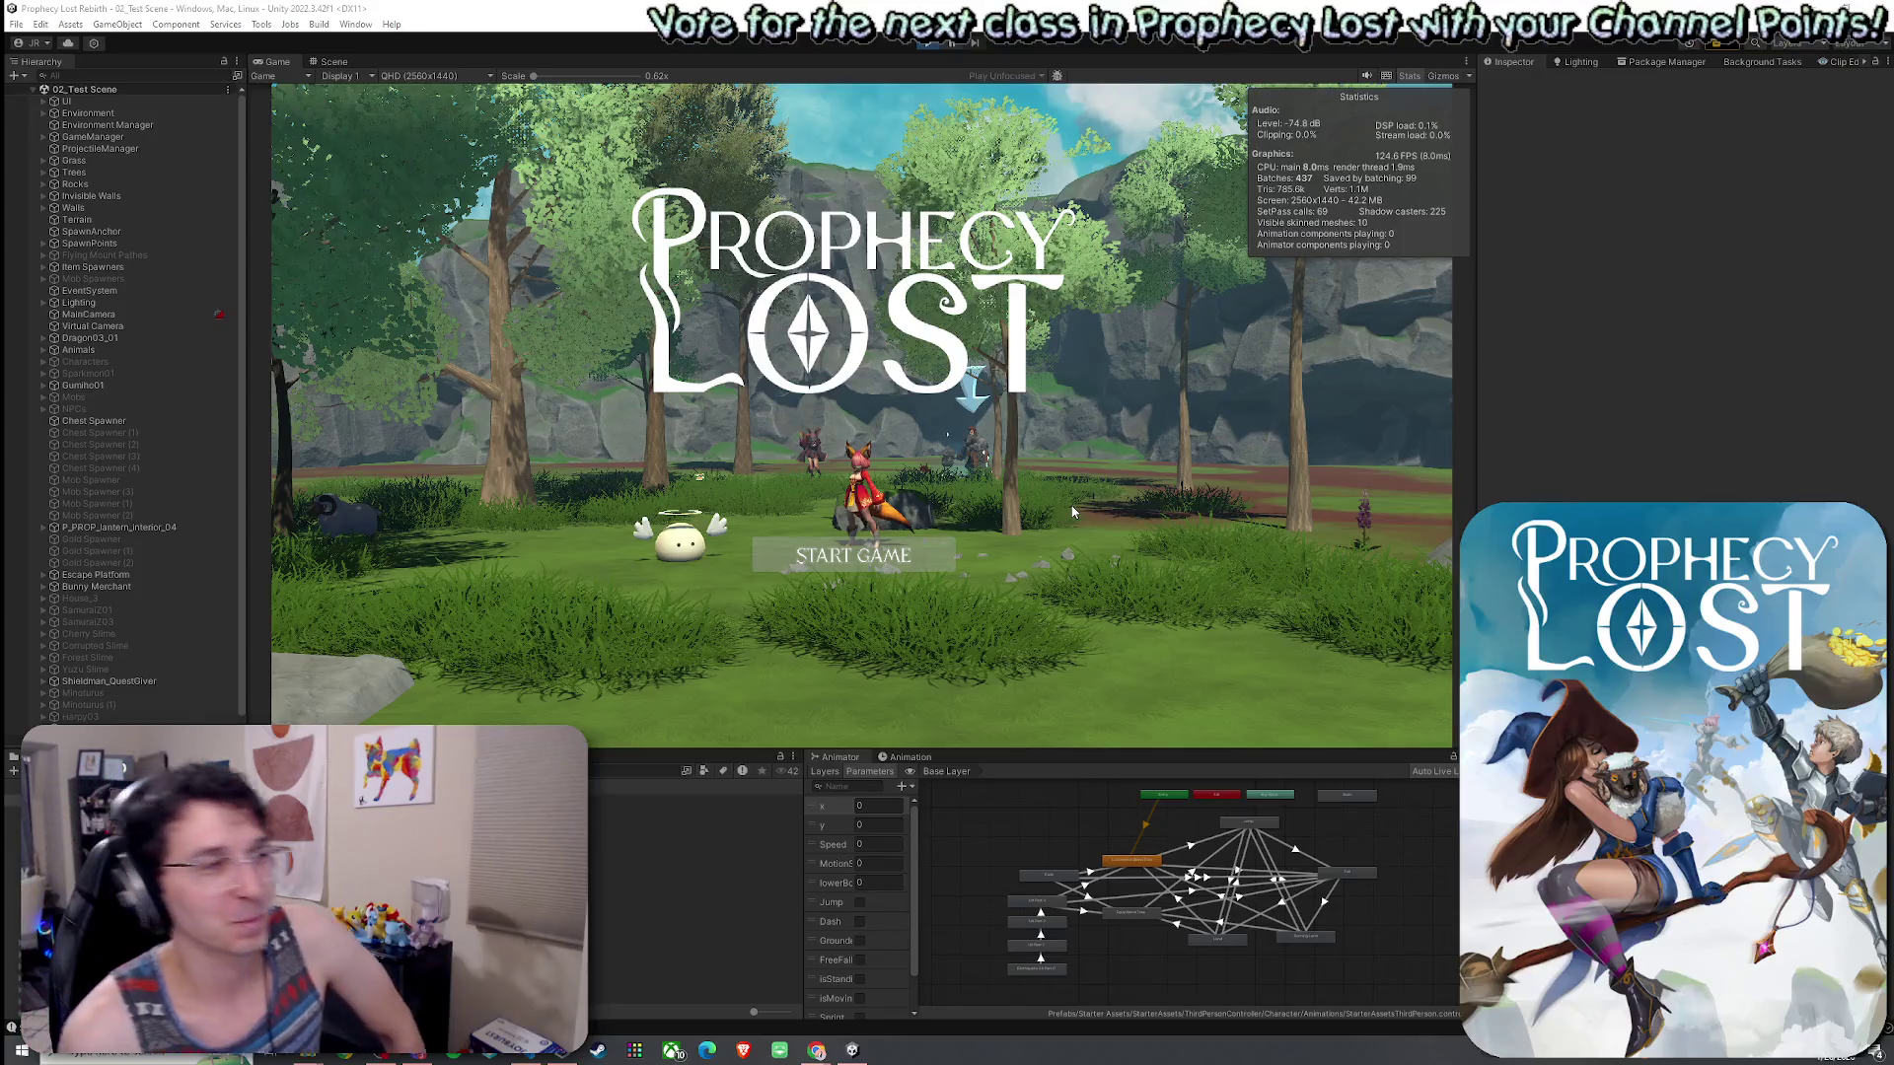
{"action": "left_click", "coordinate": [881, 566]}
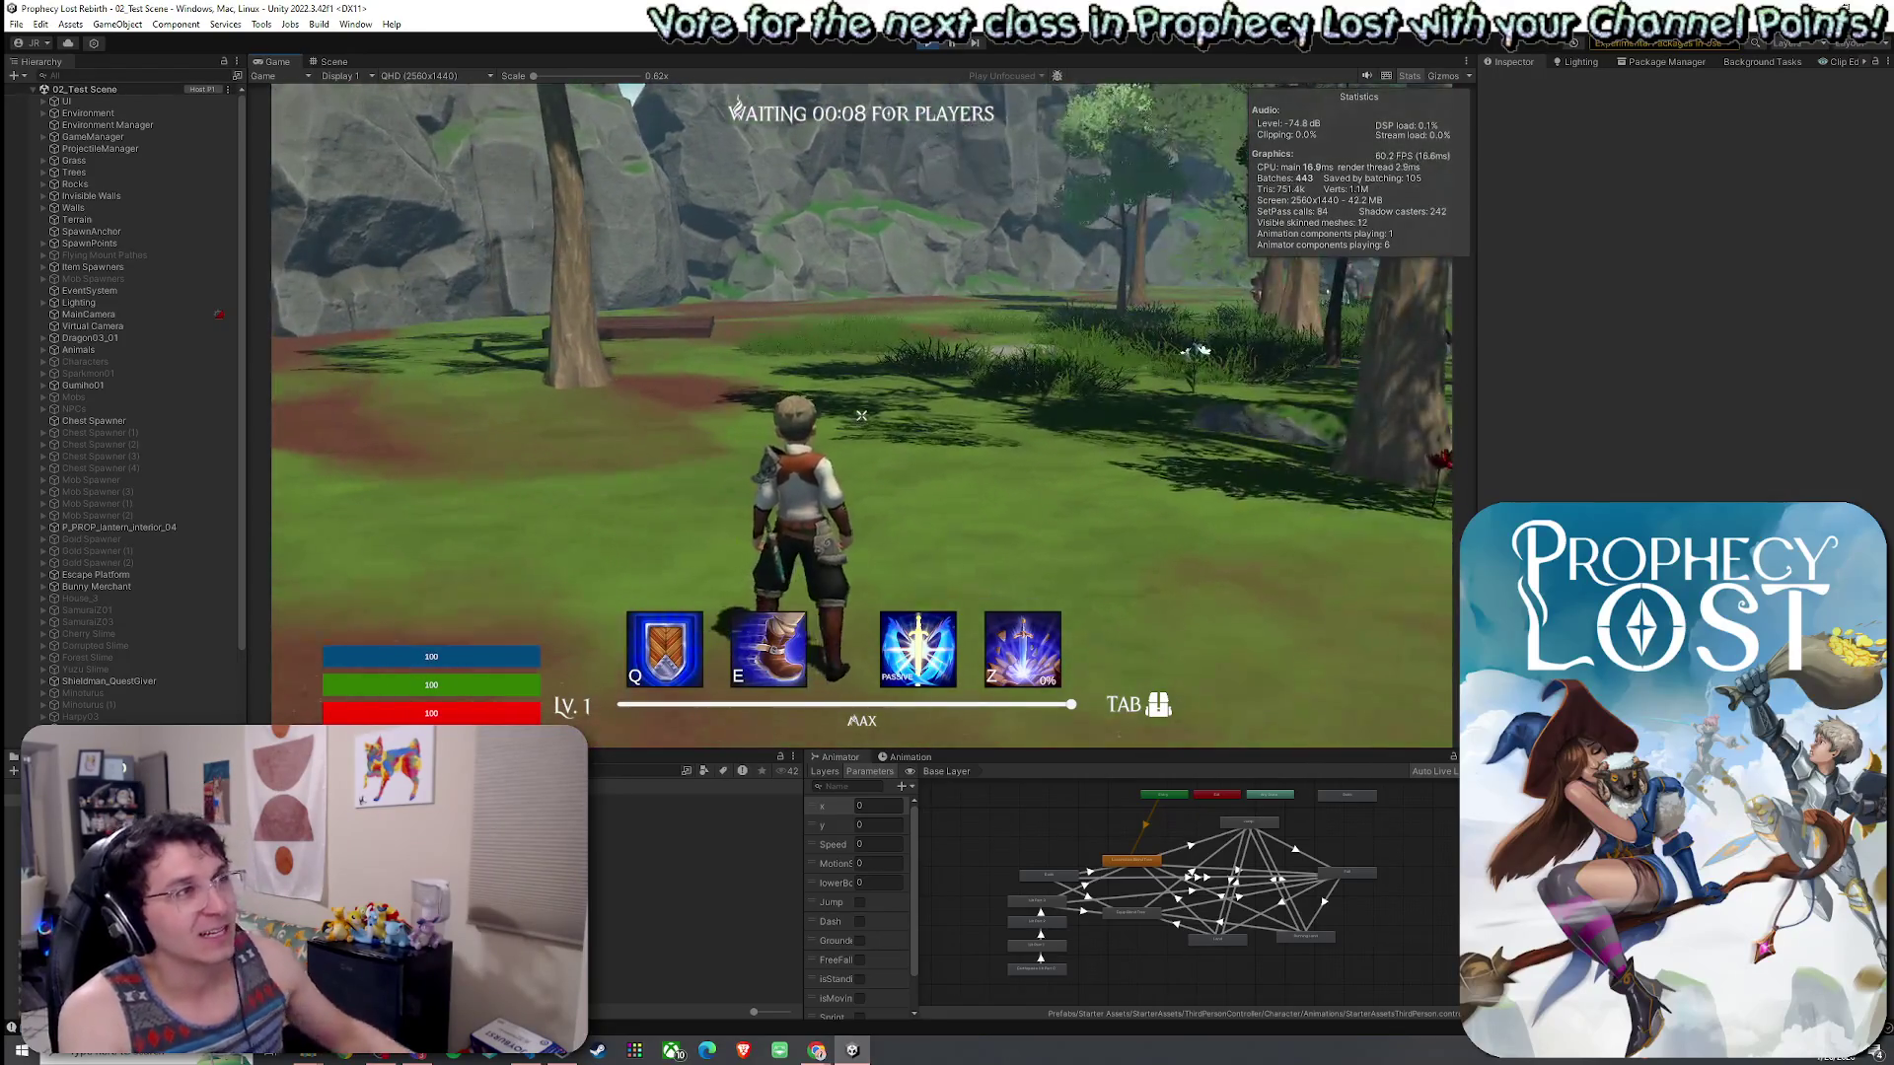
- Run the knight across the field and forest toward the fox NPC, swinging the sword once
{"action": "key", "text": "w"}
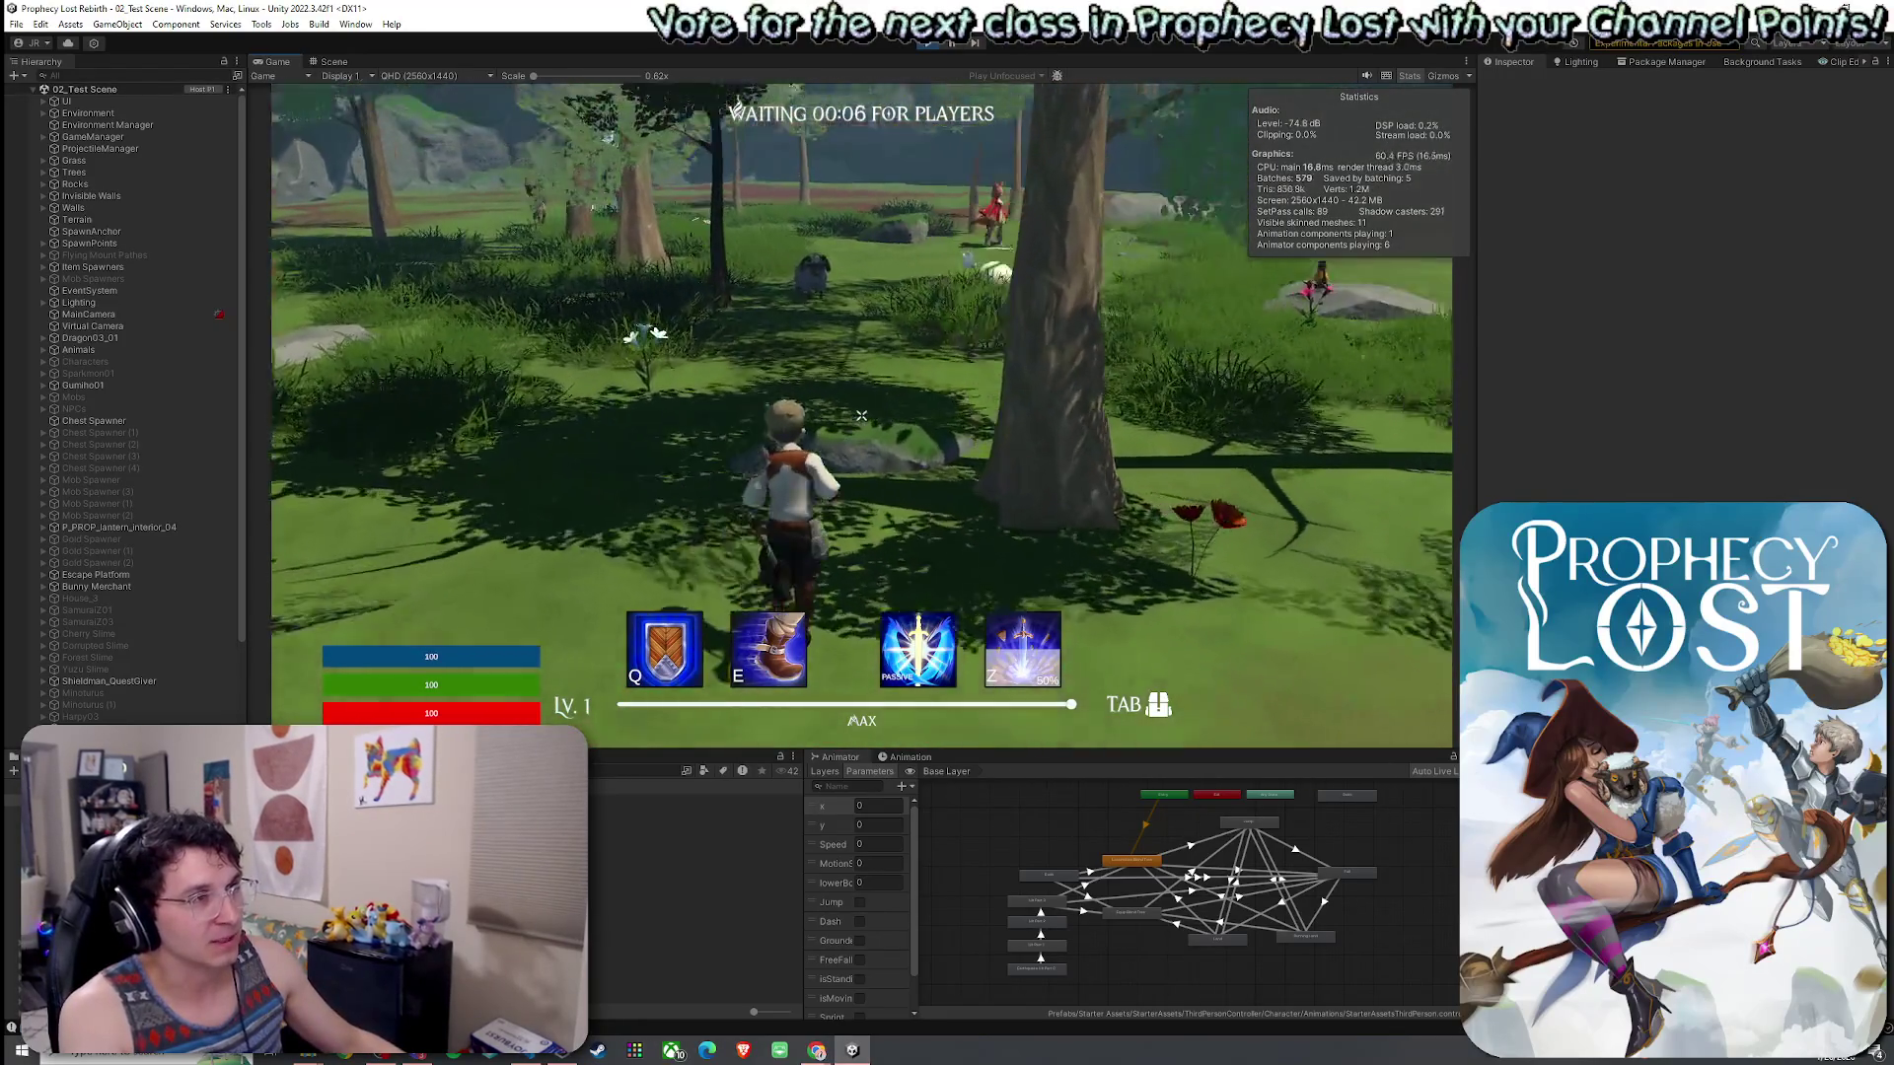
{"action": "key", "text": "w"}
{"action": "key", "text": "w"}
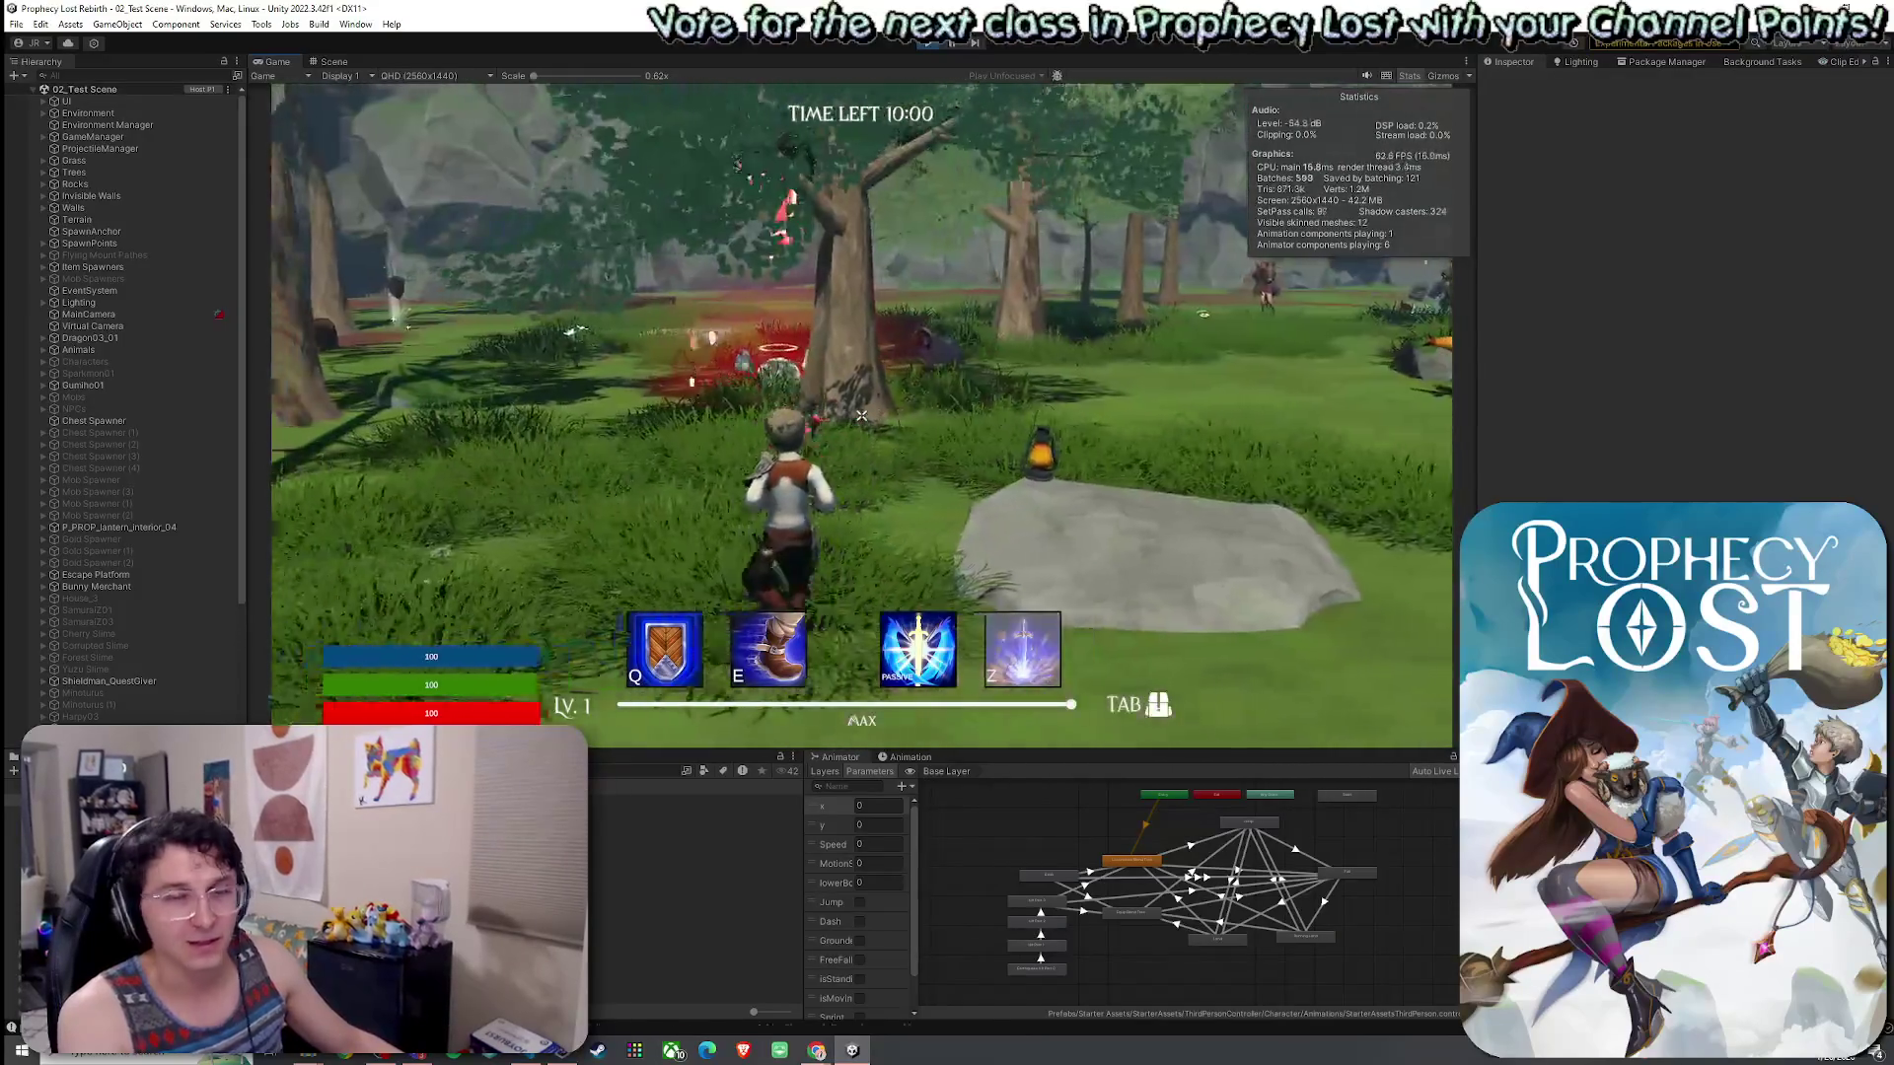
{"action": "key", "text": "w"}
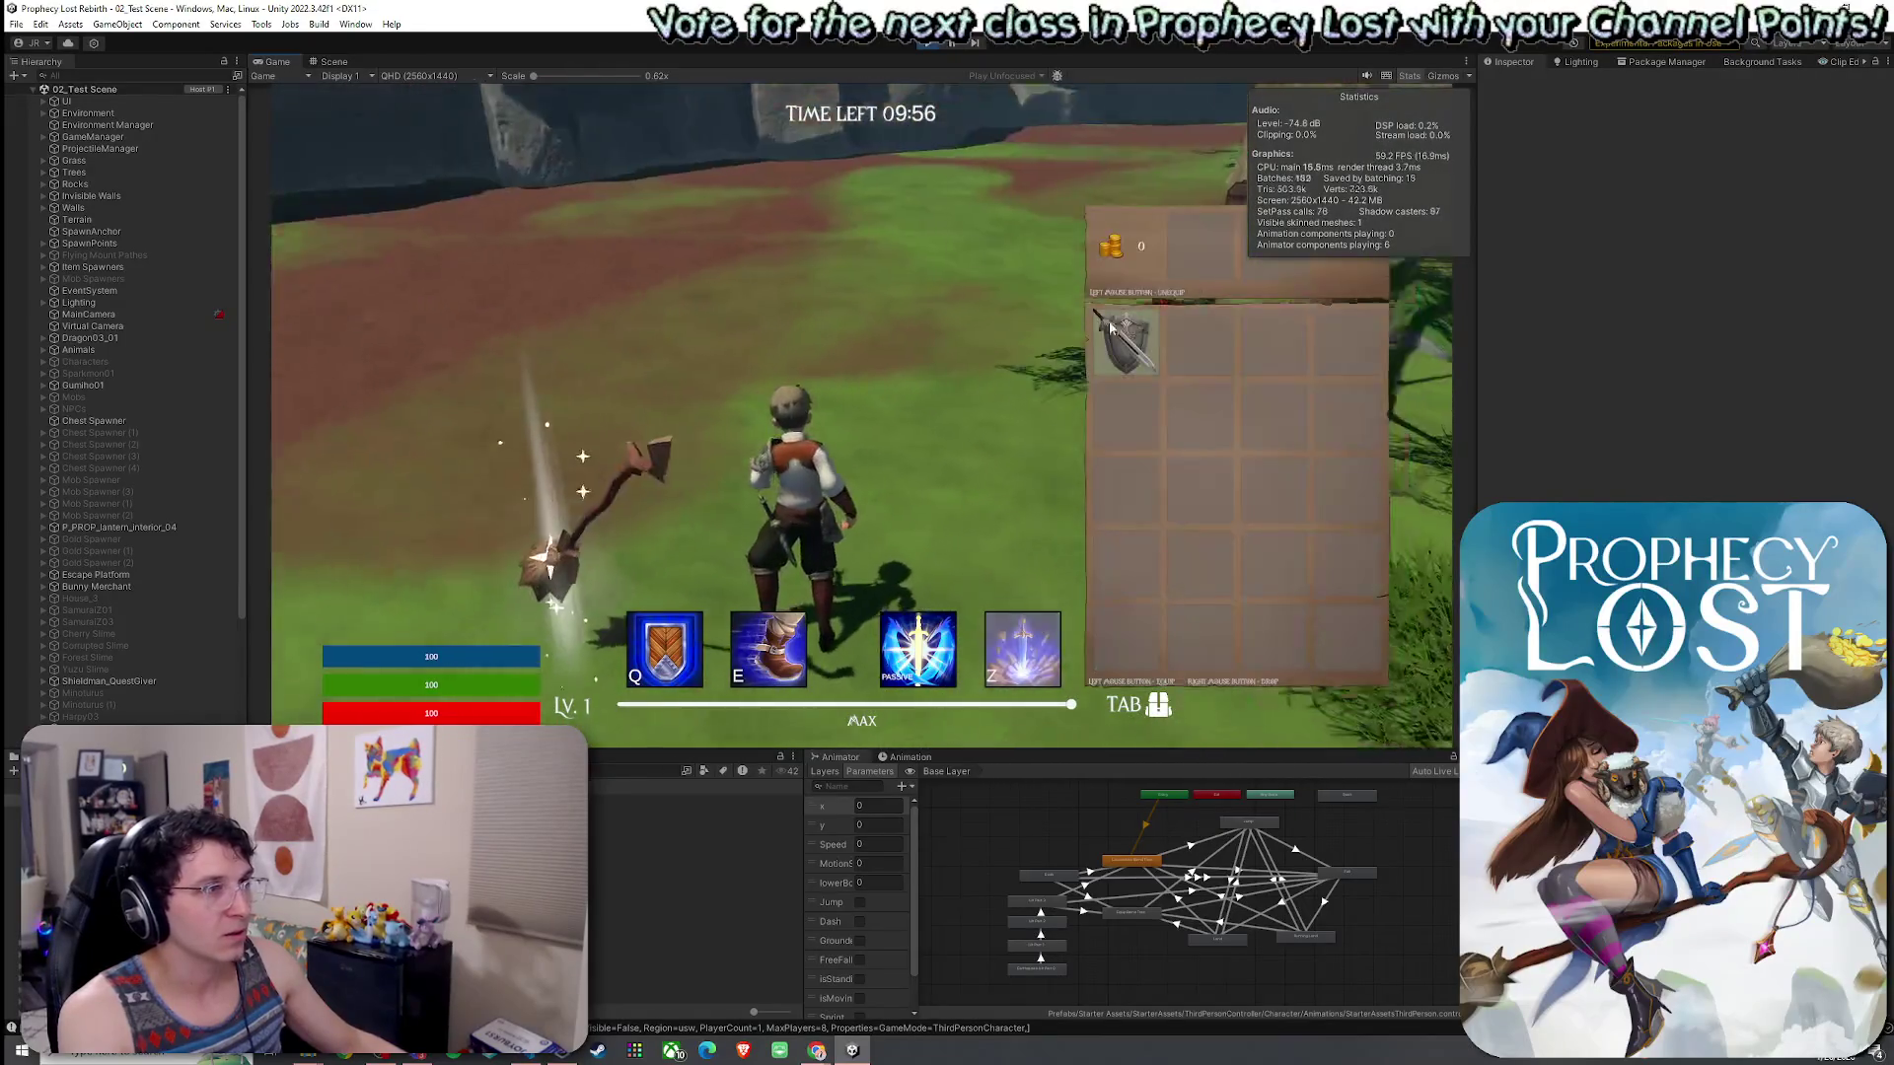
{"action": "key", "text": "Tab"}
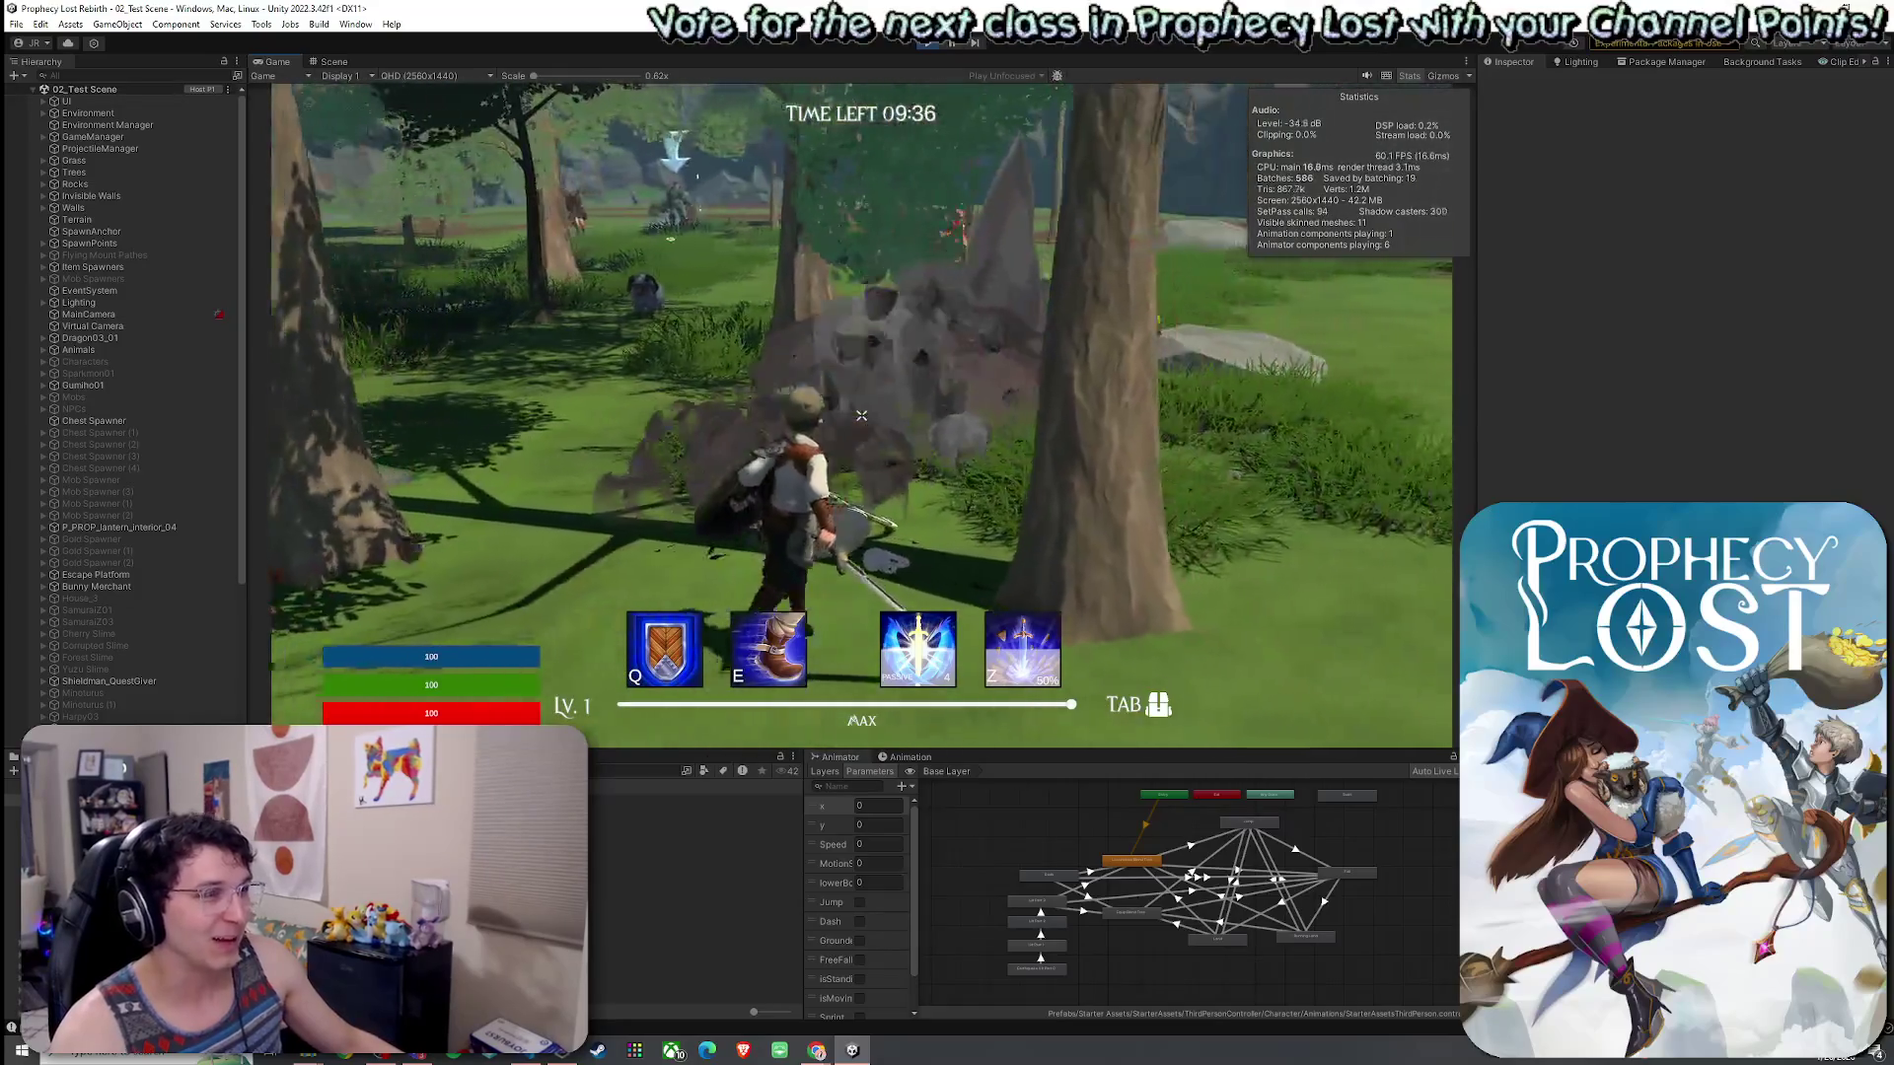
{"action": "key", "text": "w"}
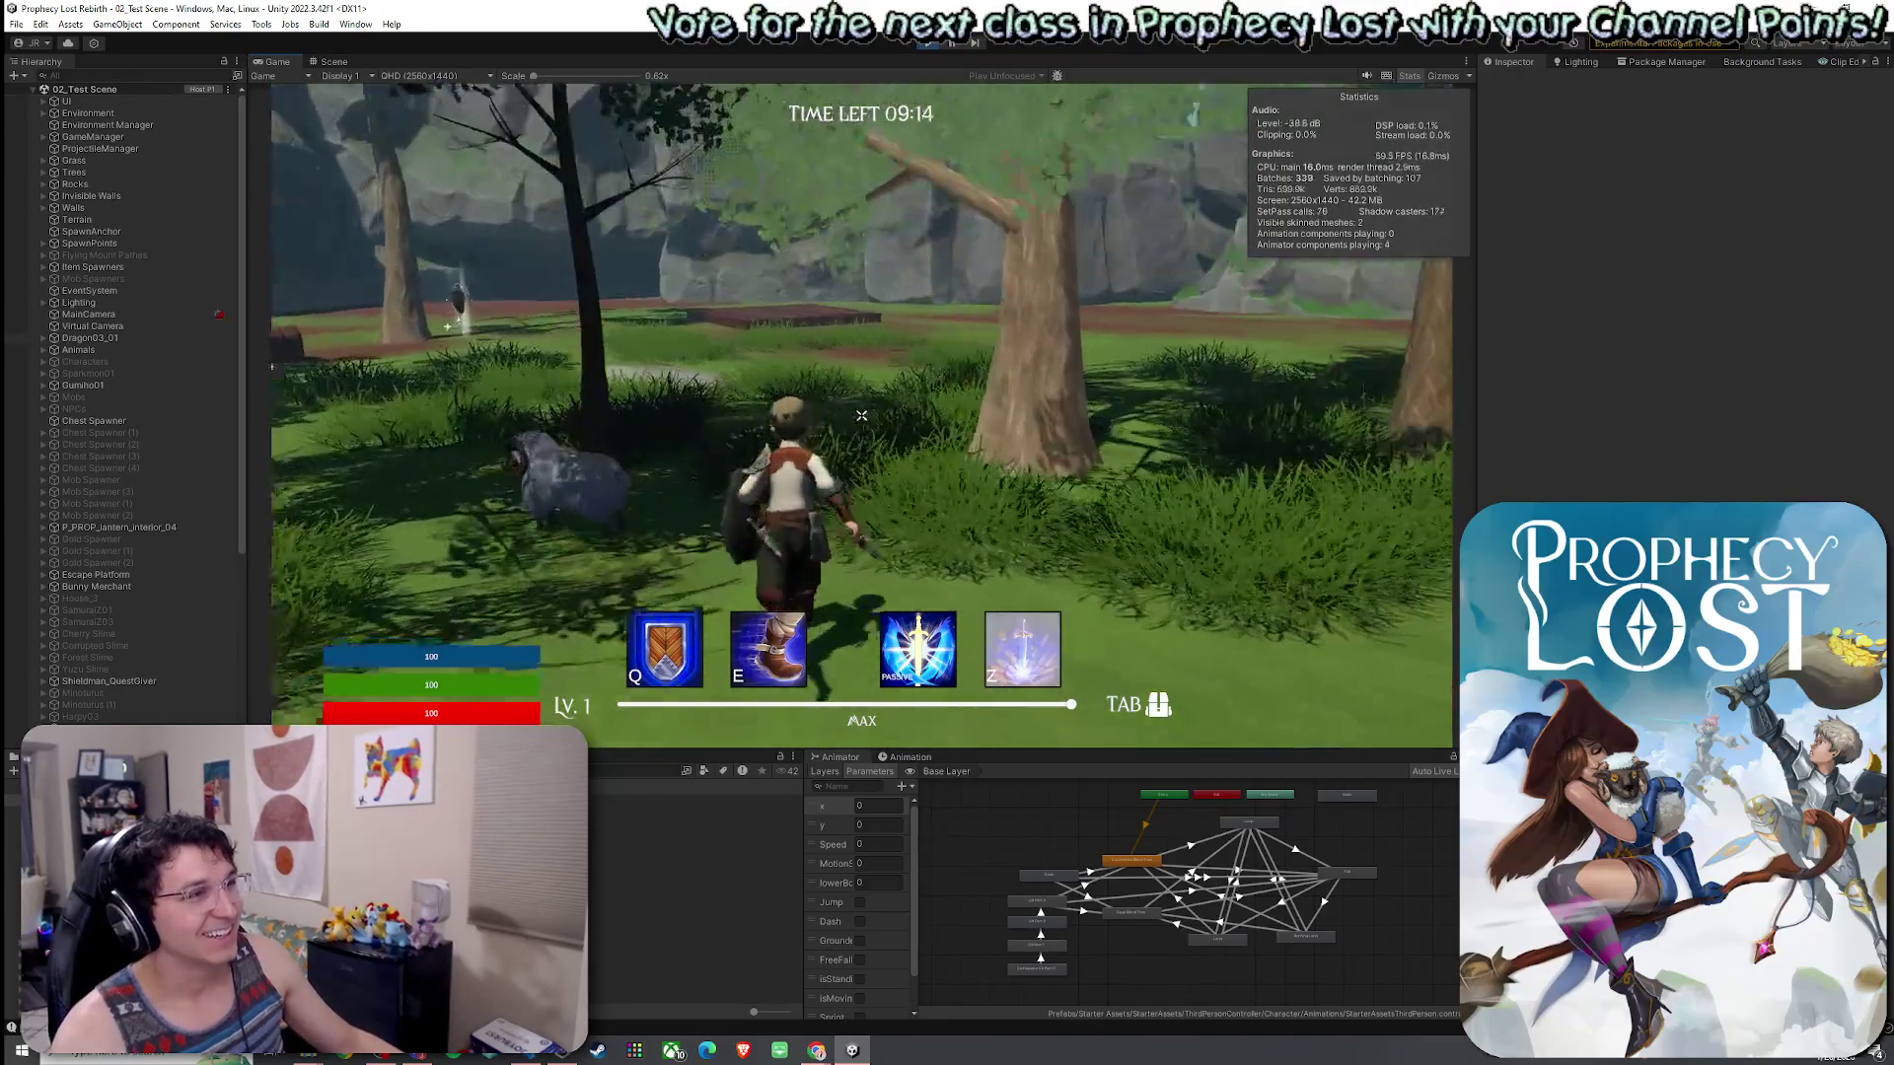
{"action": "key", "text": "w"}
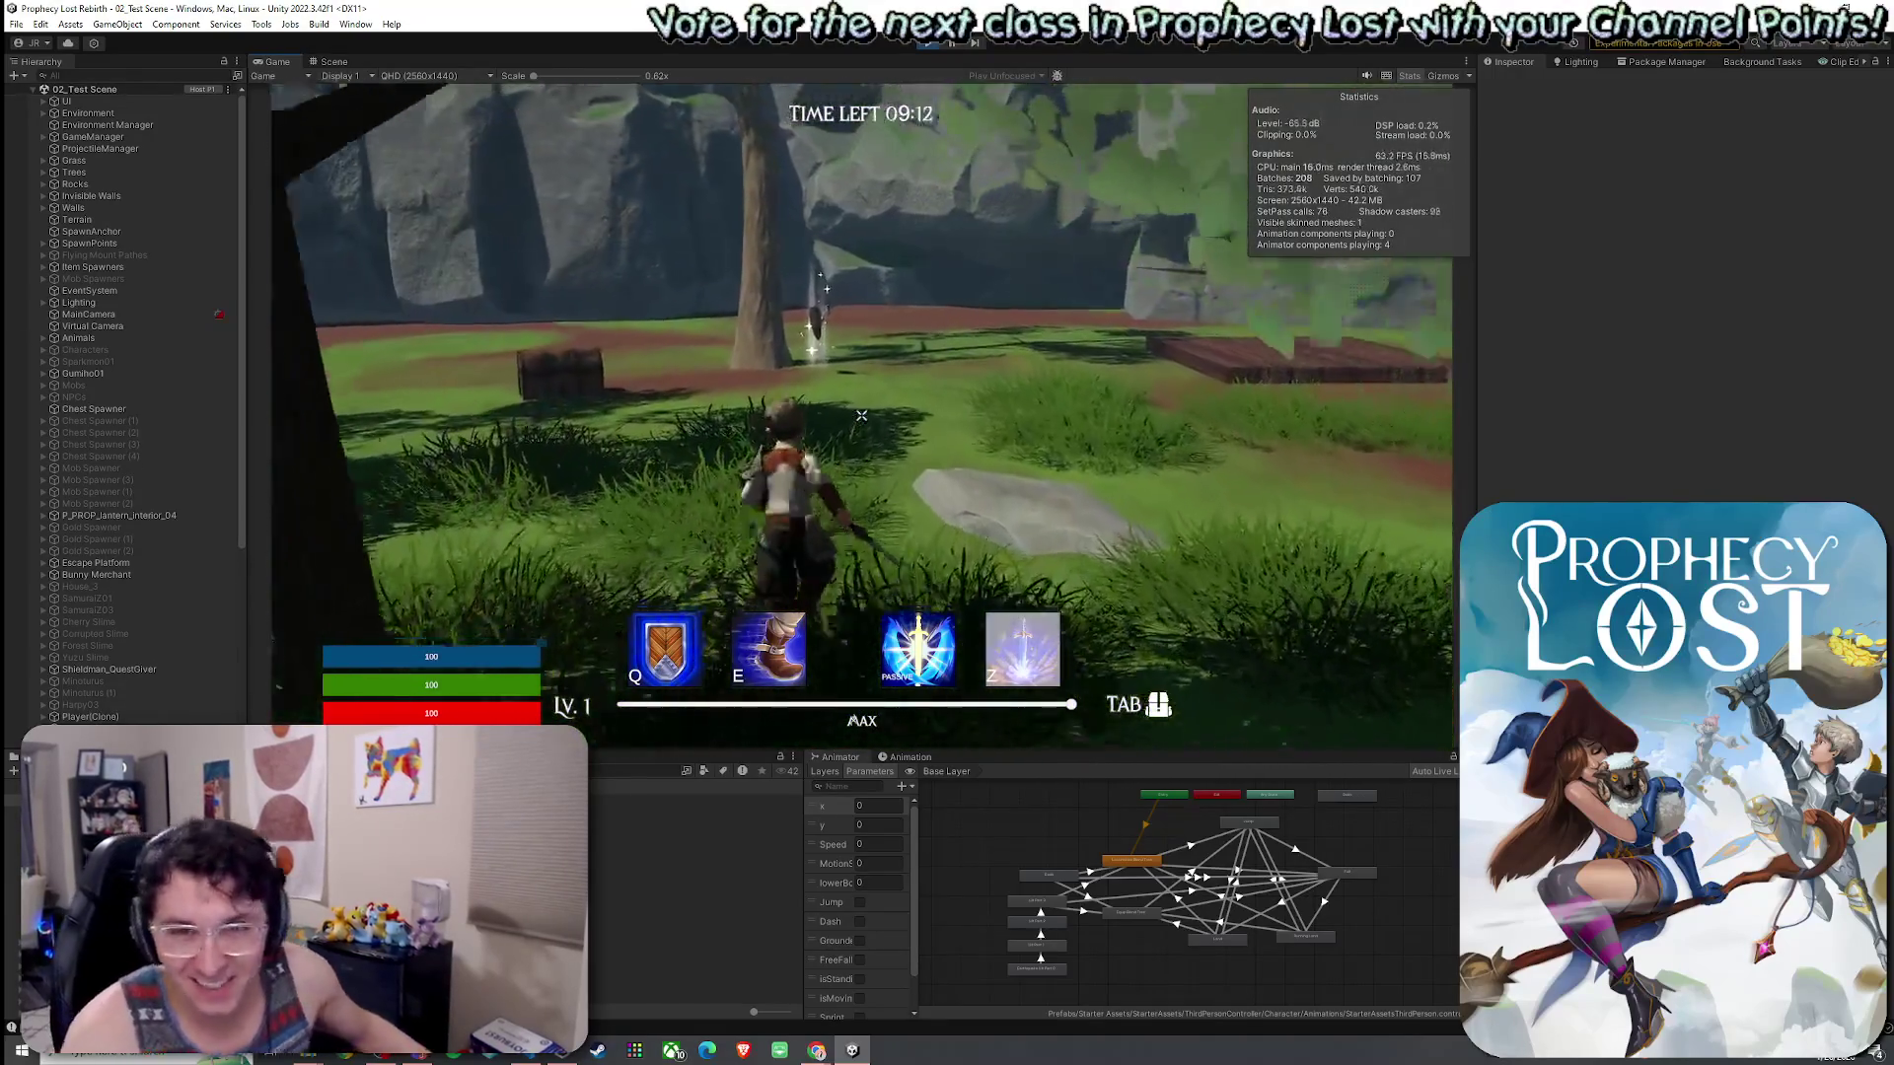
{"action": "key", "text": "w"}
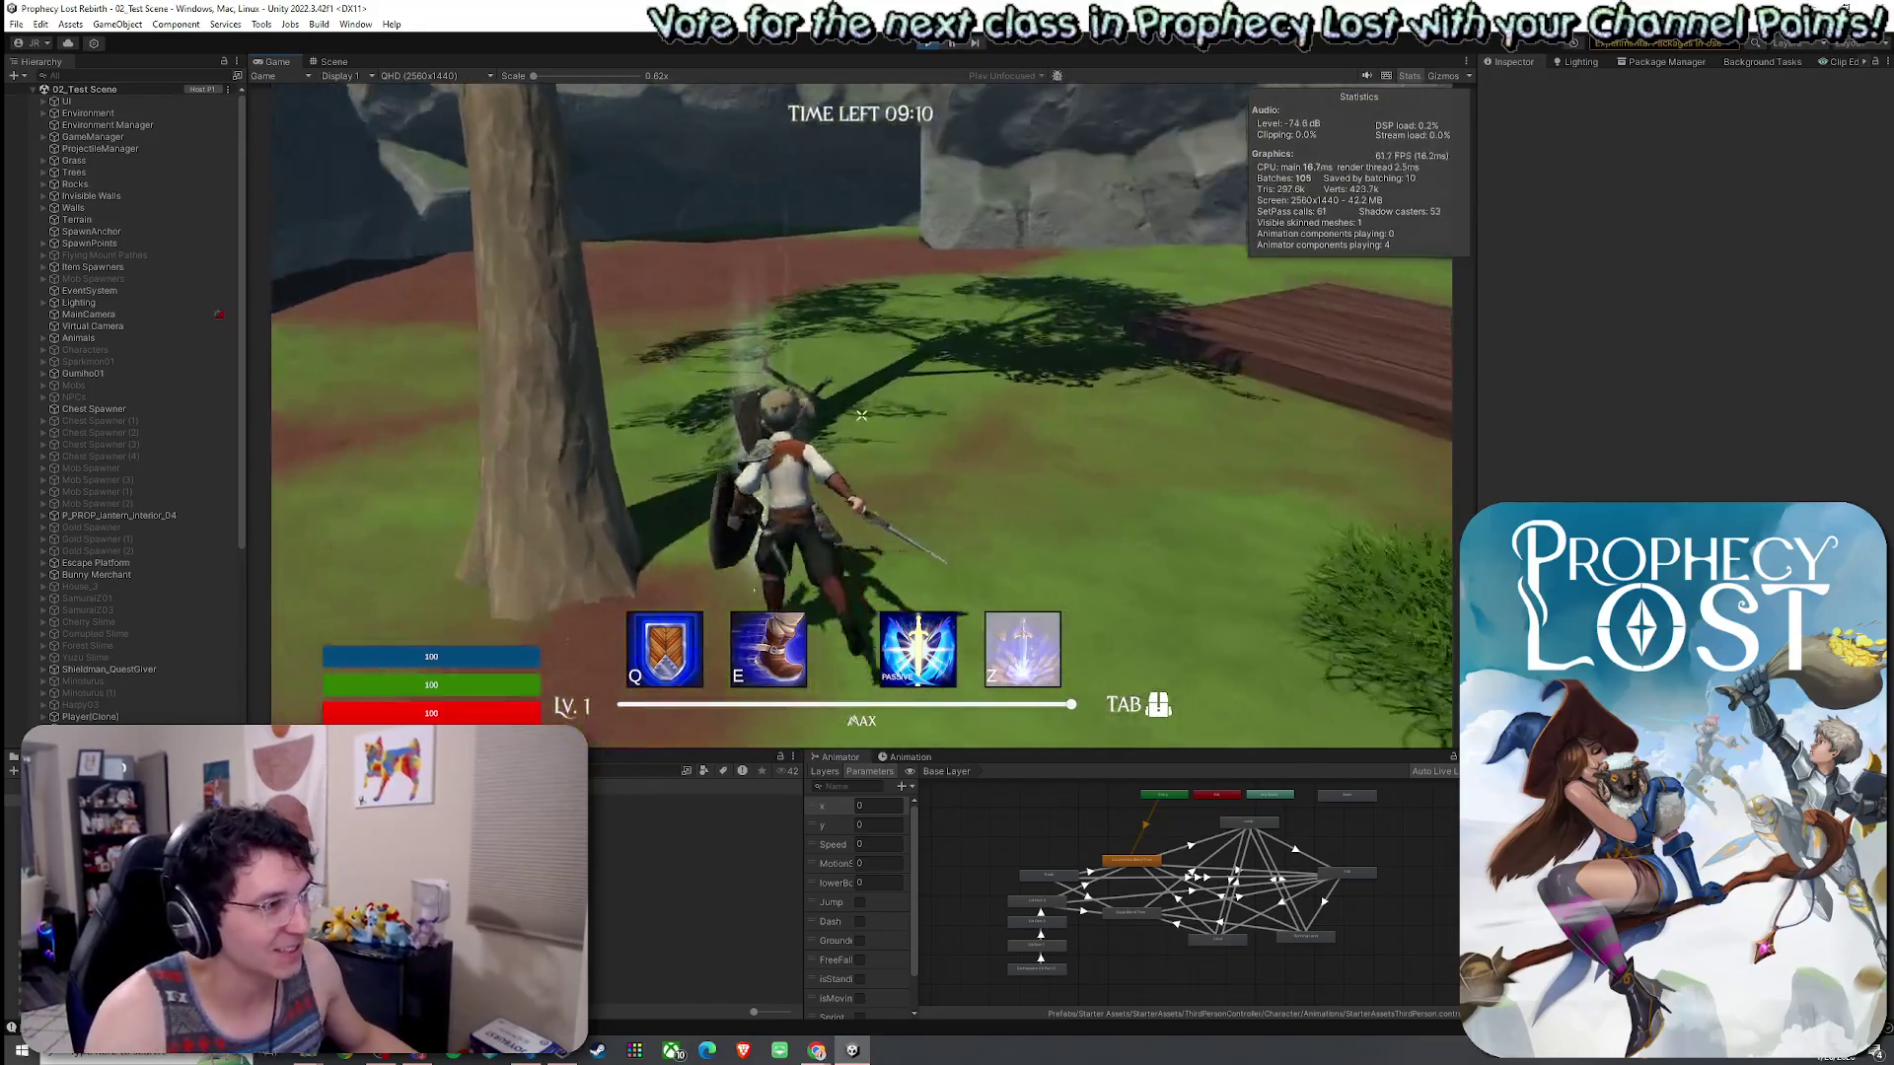
{"action": "key", "text": "w"}
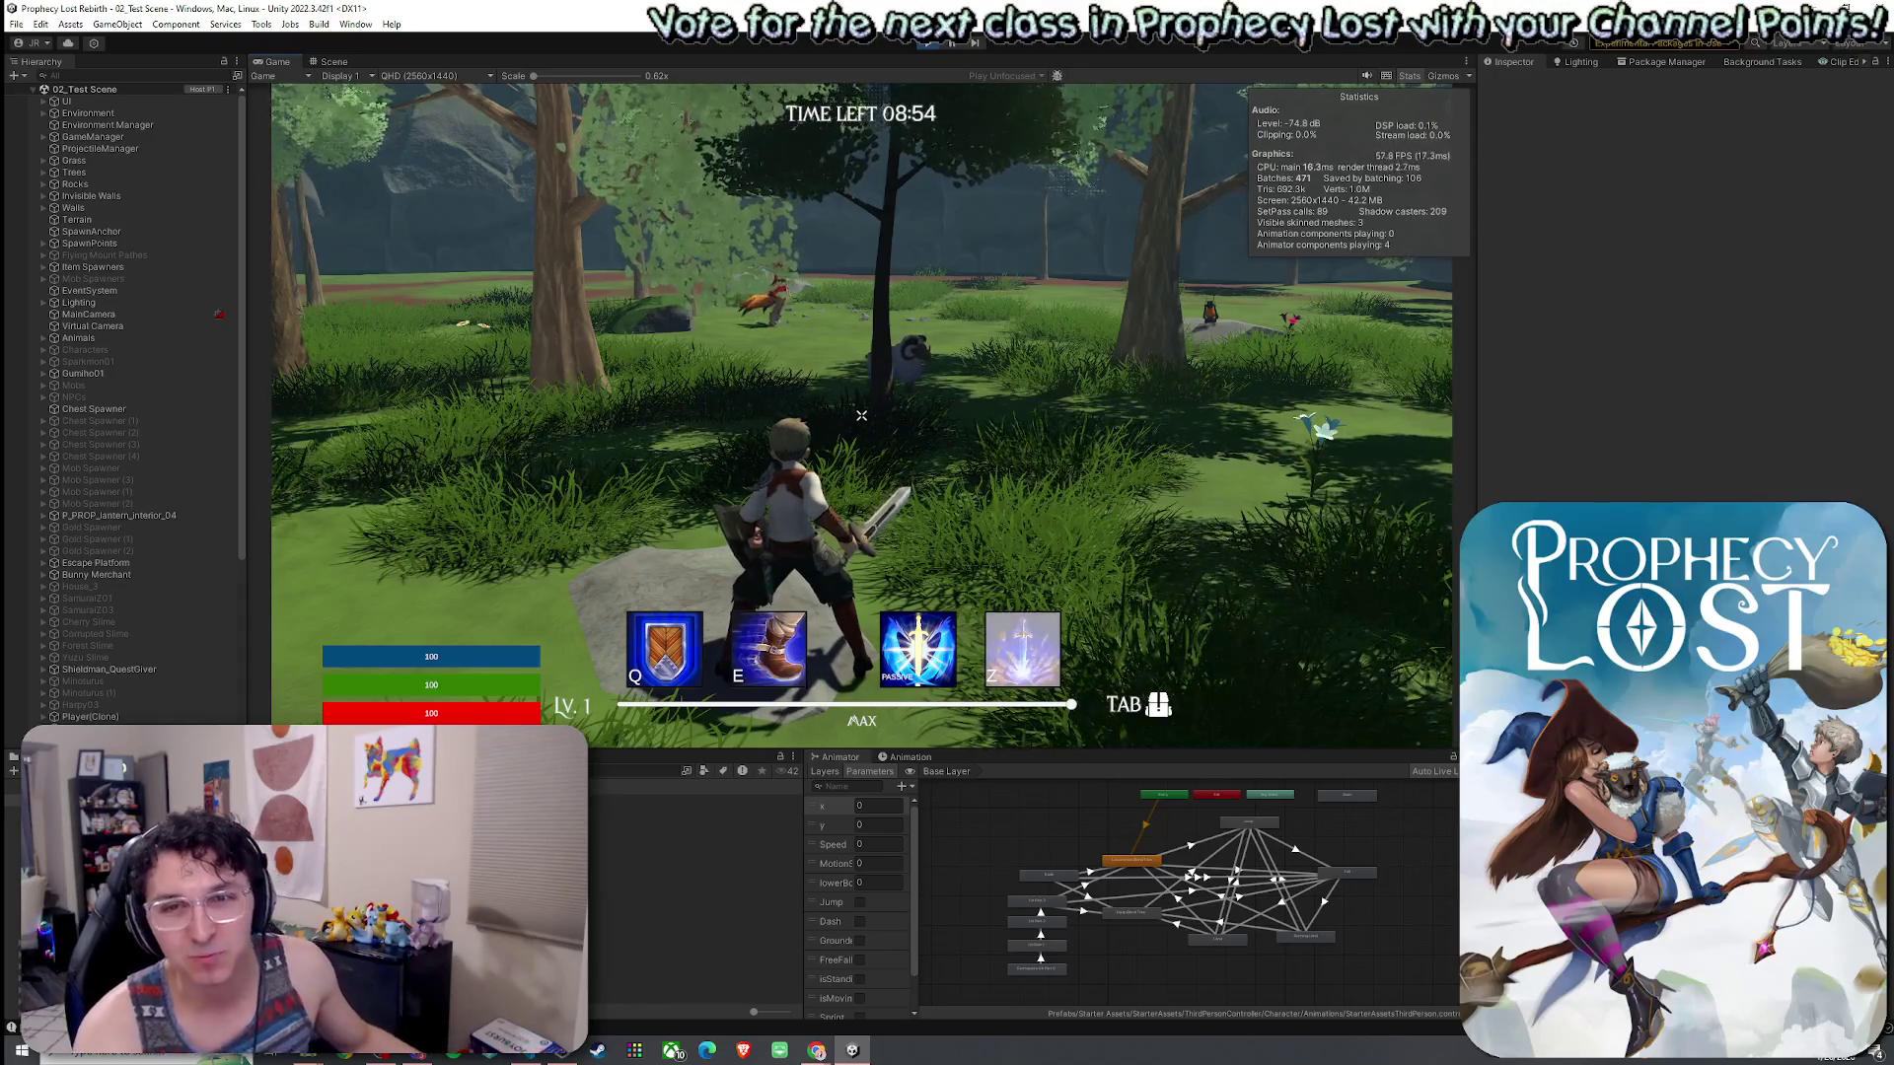
{"action": "key", "text": "w"}
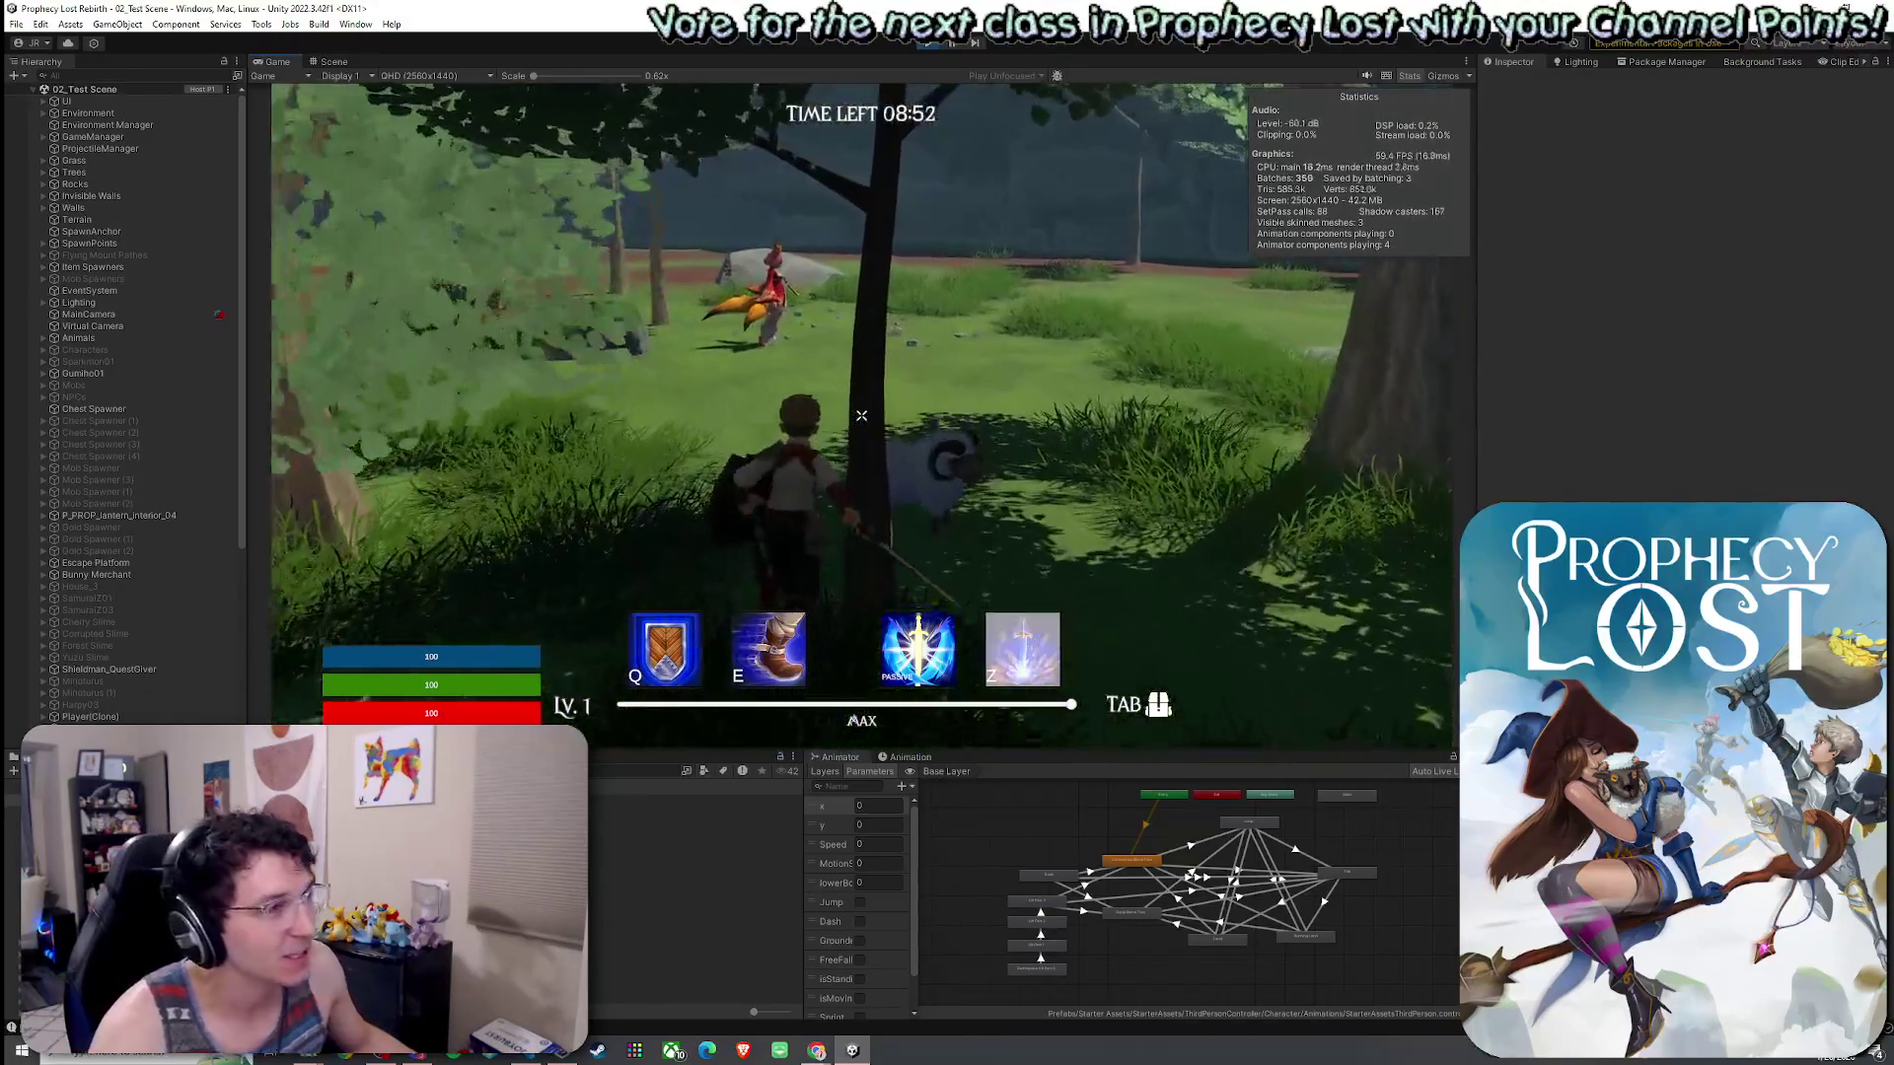
{"action": "key", "text": "w"}
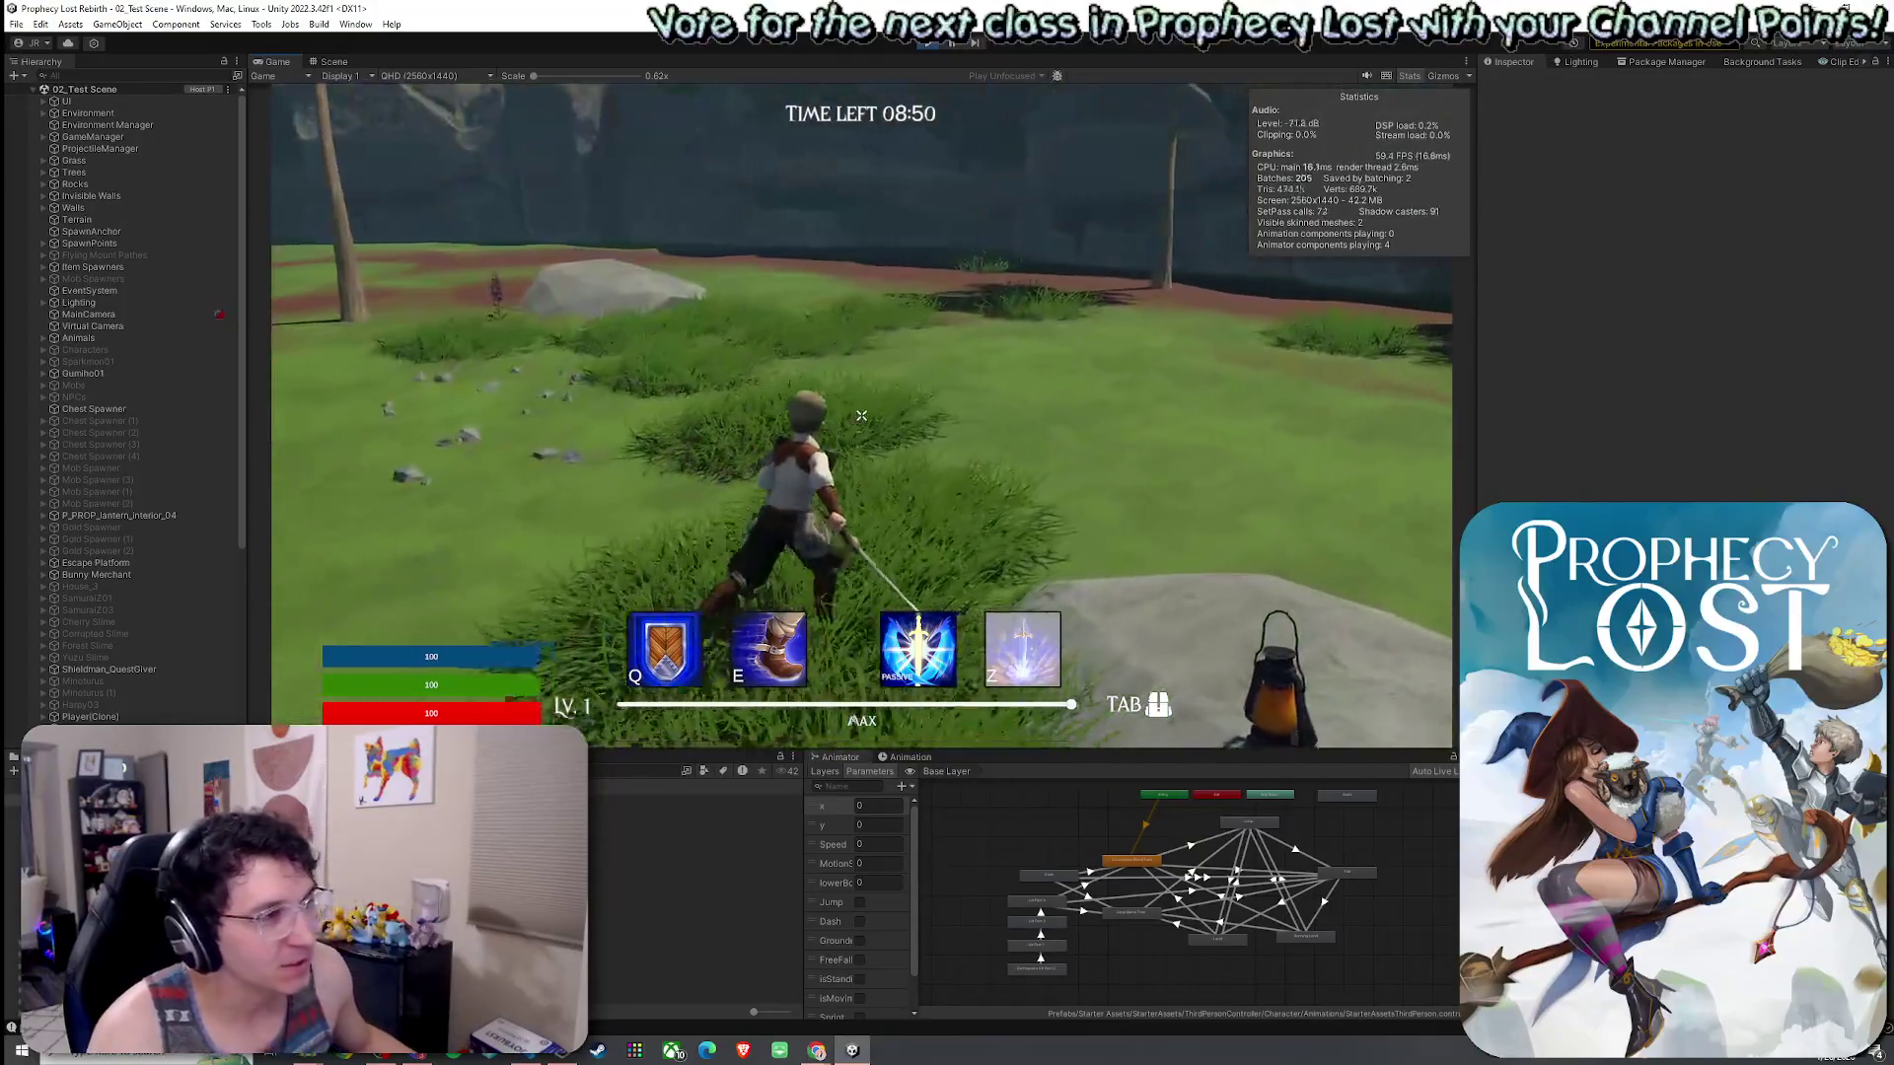
{"action": "key", "text": "w"}
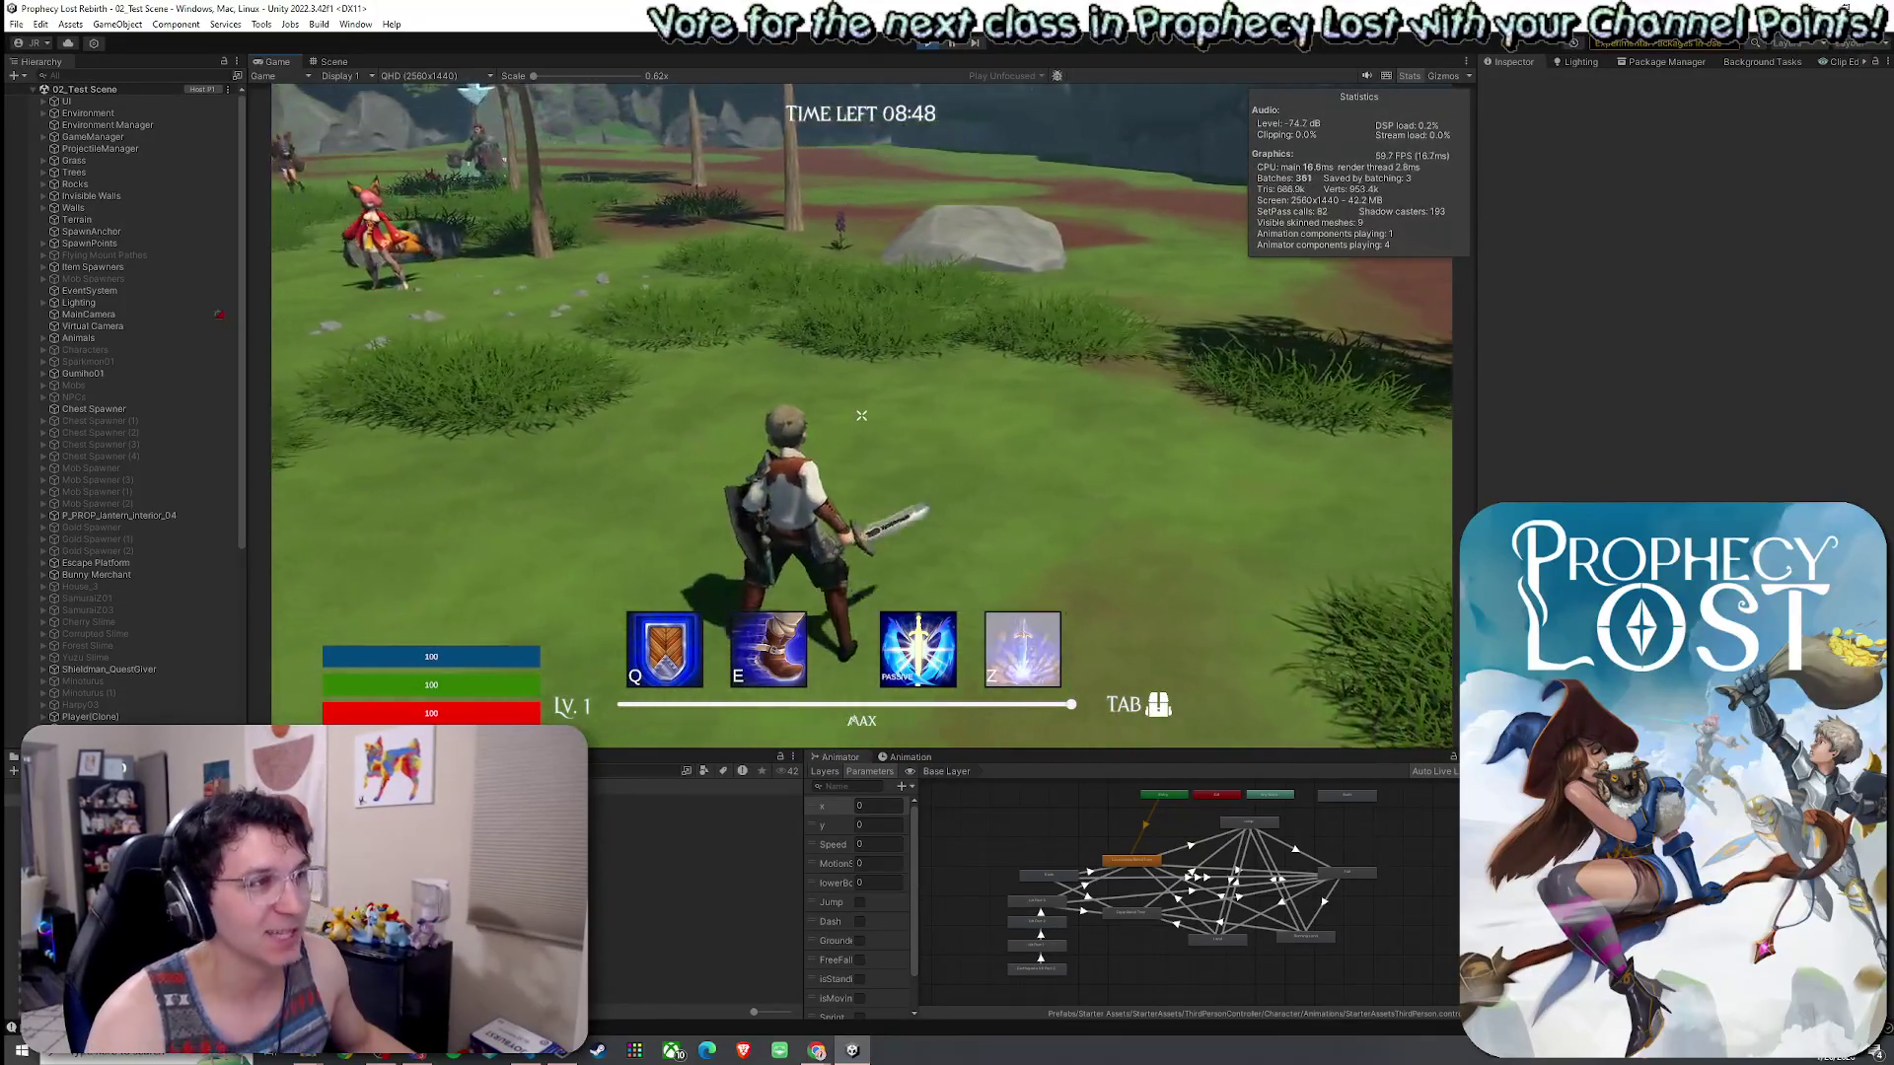
{"action": "left_click", "coordinate": [861, 416]}
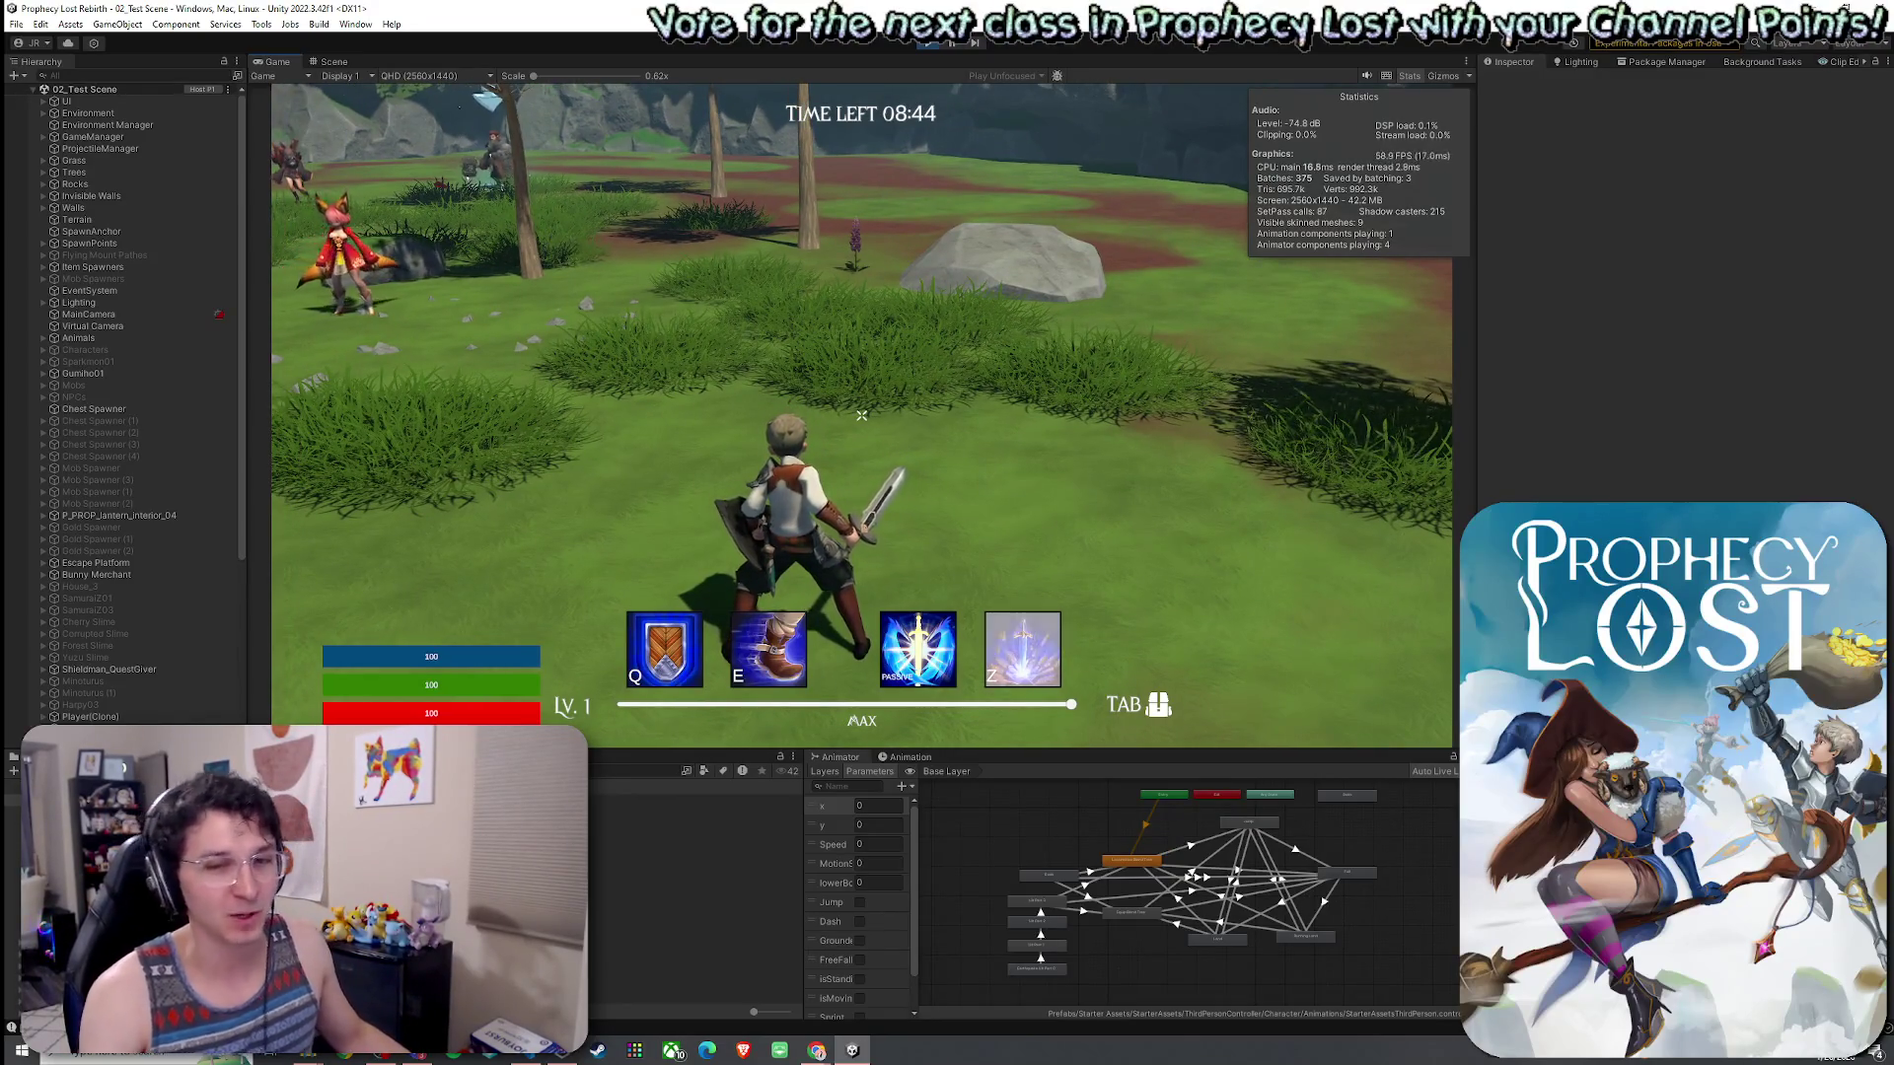
- Continue past the fox-eared girl and the NPCs to reach the wooden platform
{"action": "key", "text": "w"}
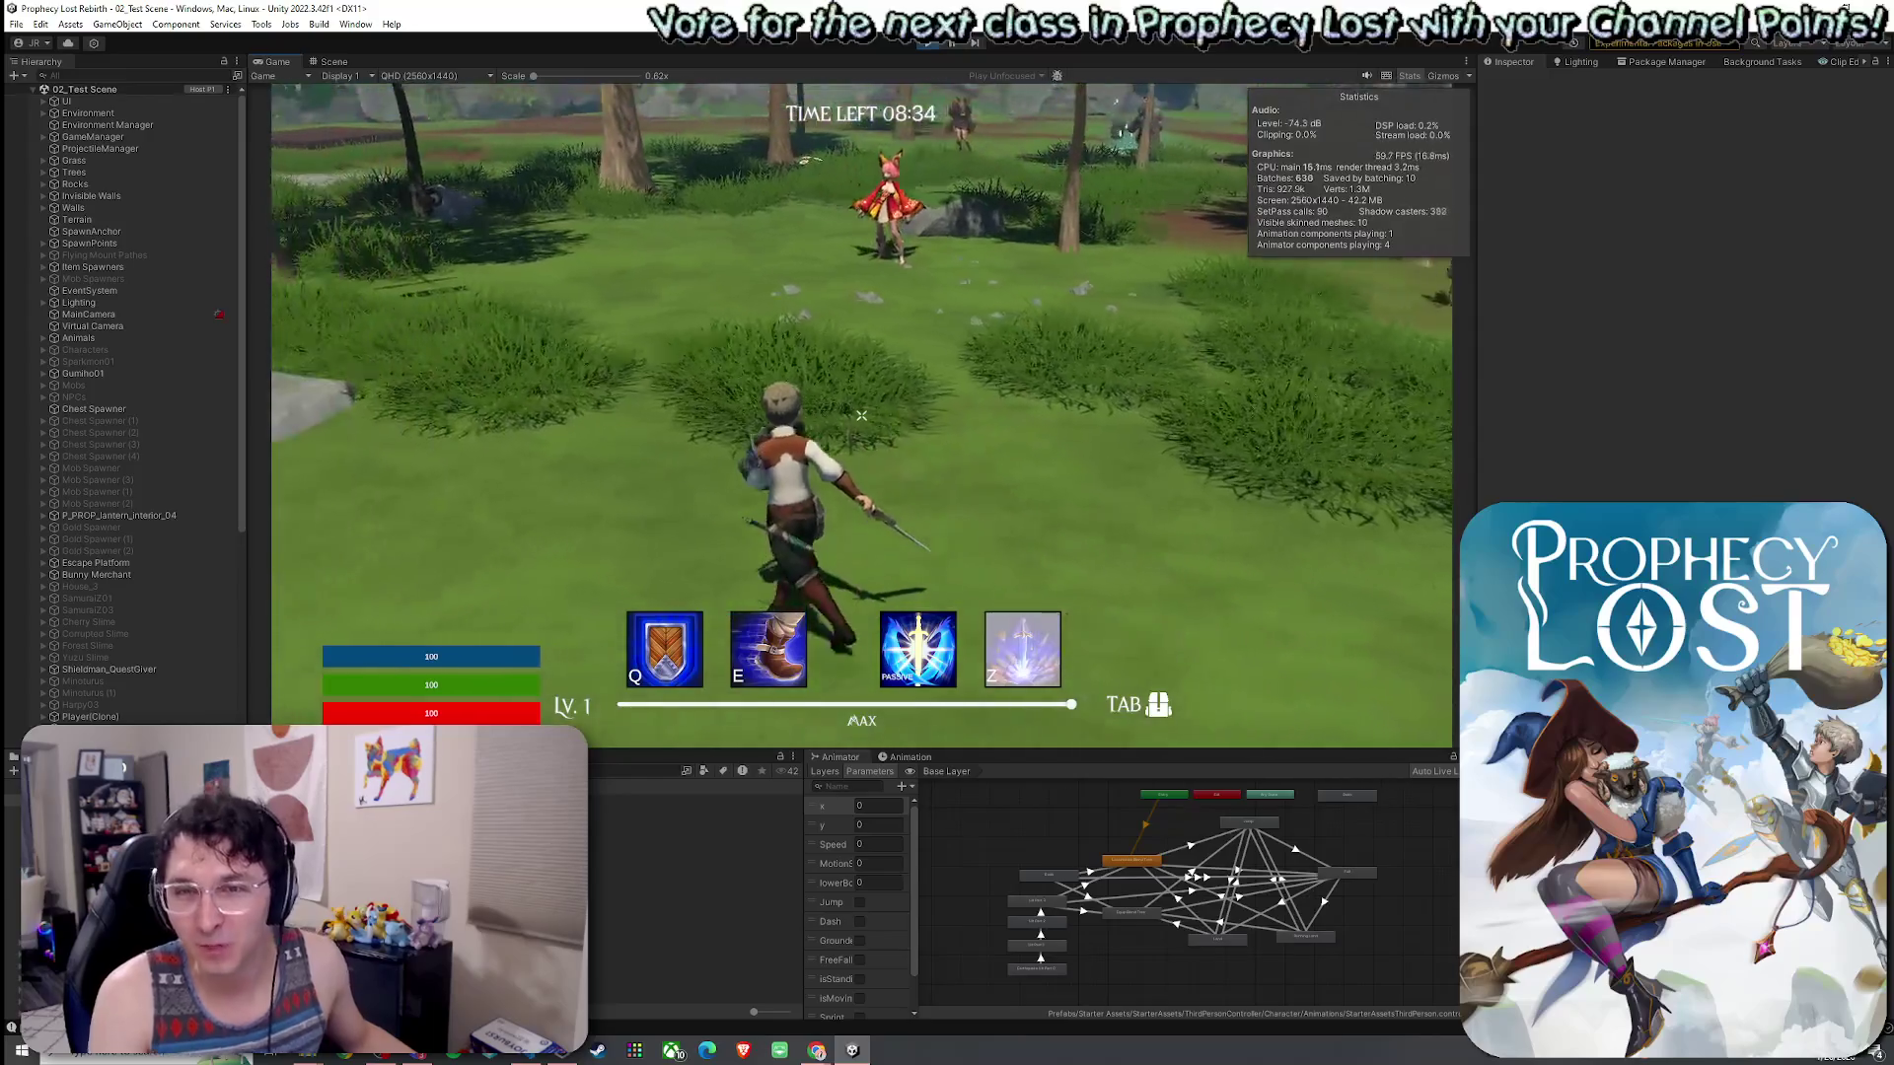
{"action": "key", "text": "a"}
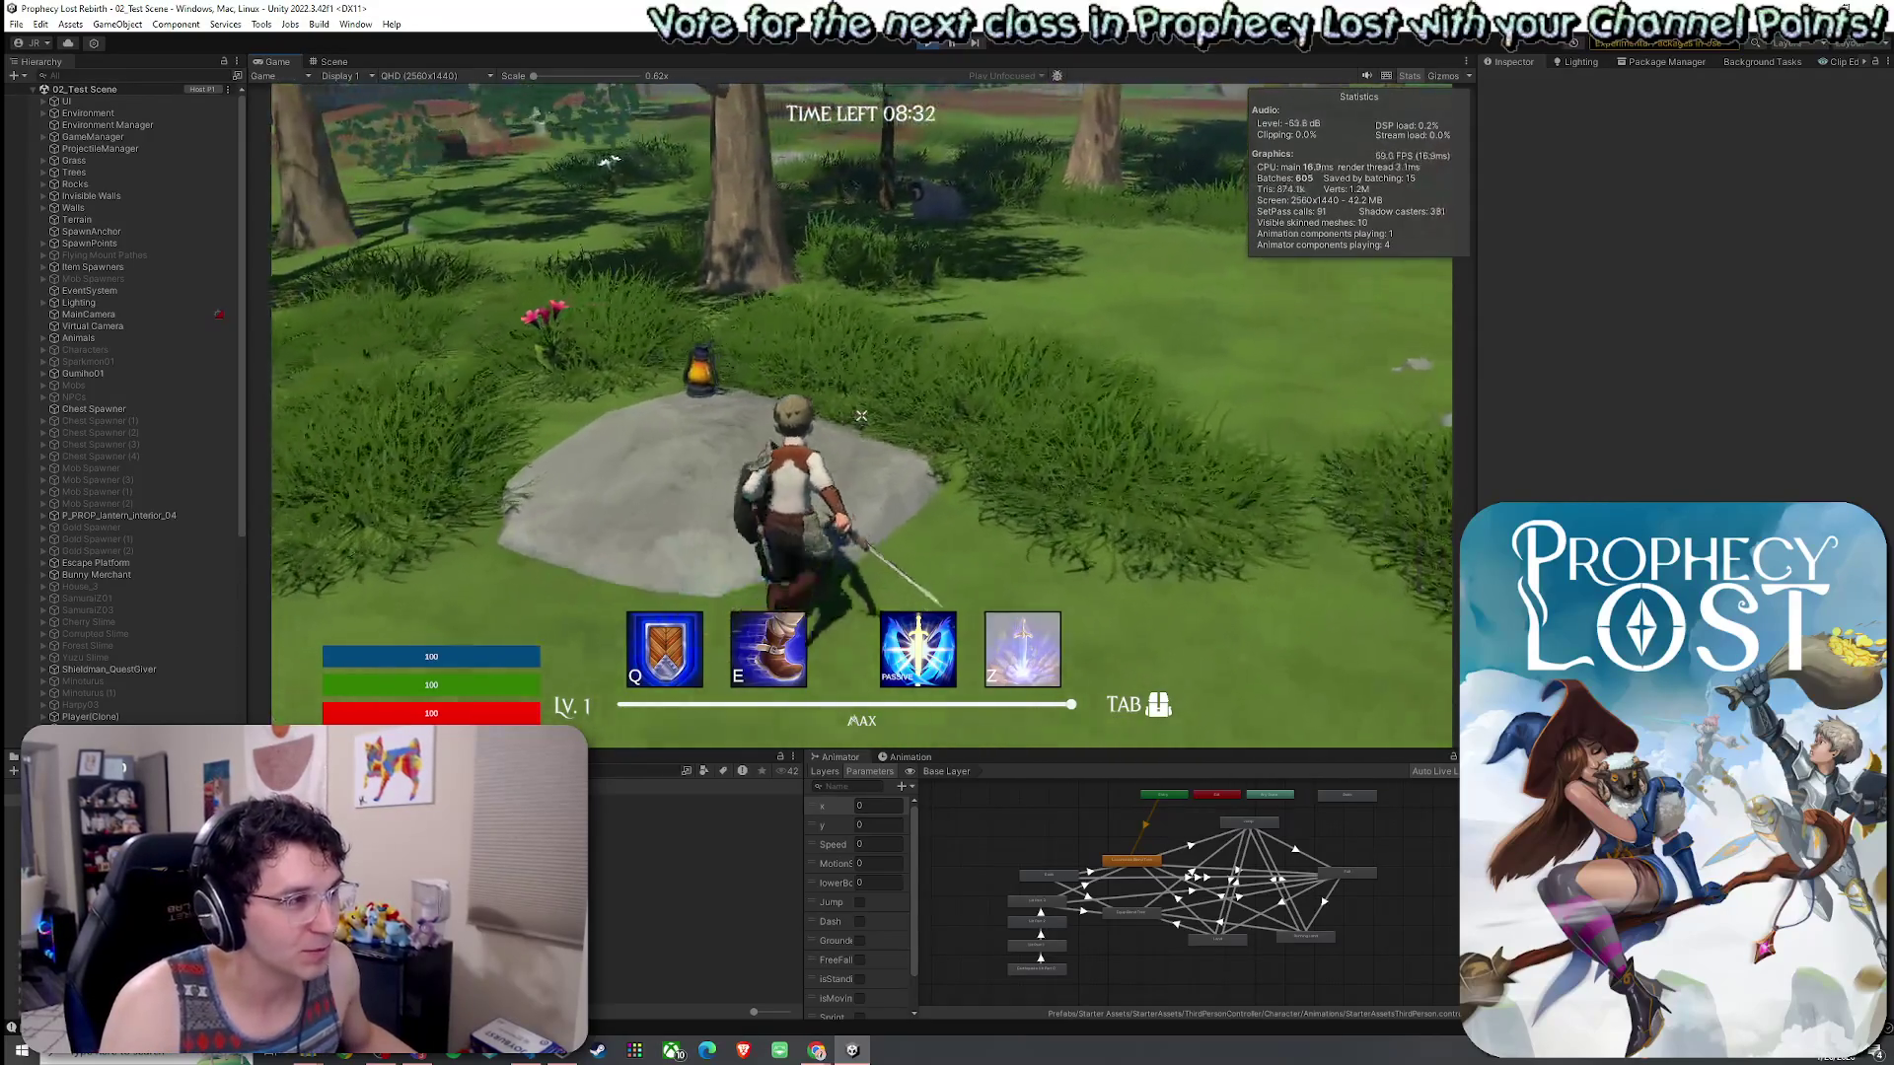
{"action": "key", "text": "w"}
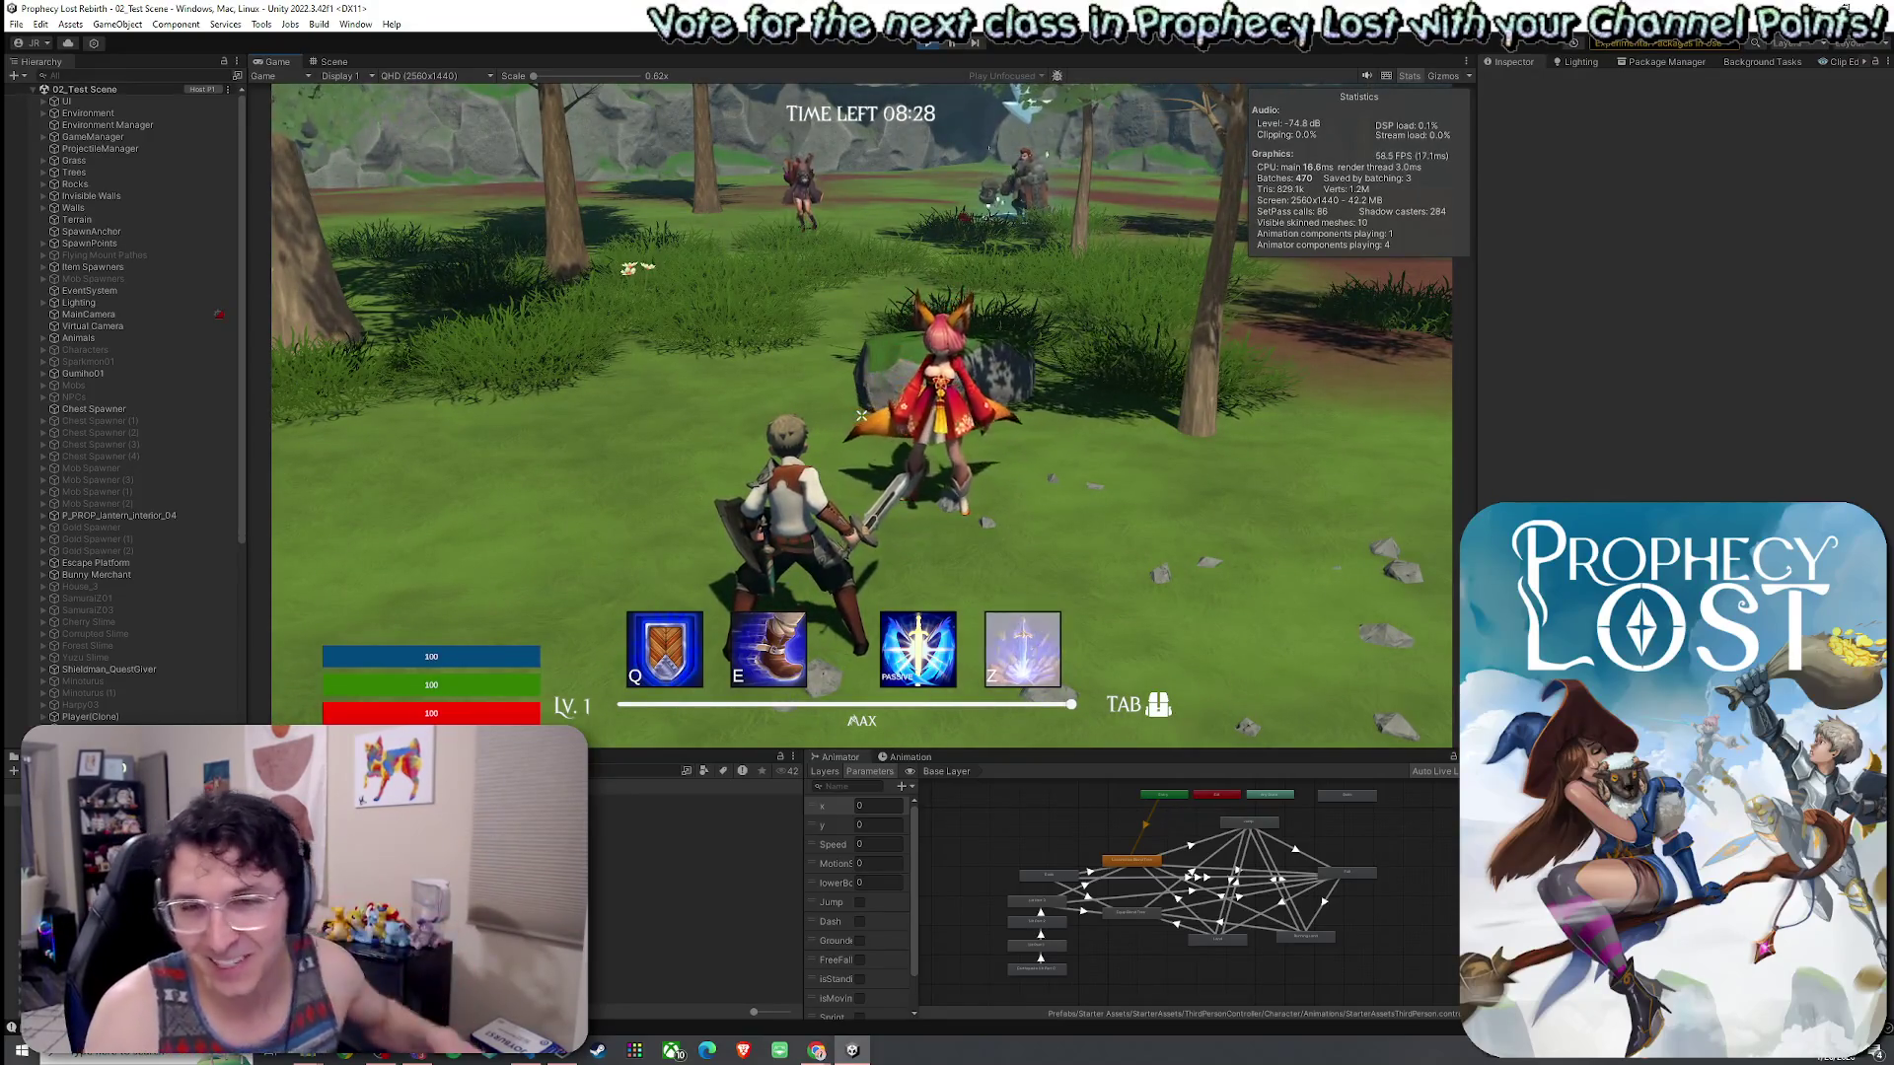
{"action": "mouse_move", "coordinate": [861, 415]}
{"action": "key", "text": "w"}
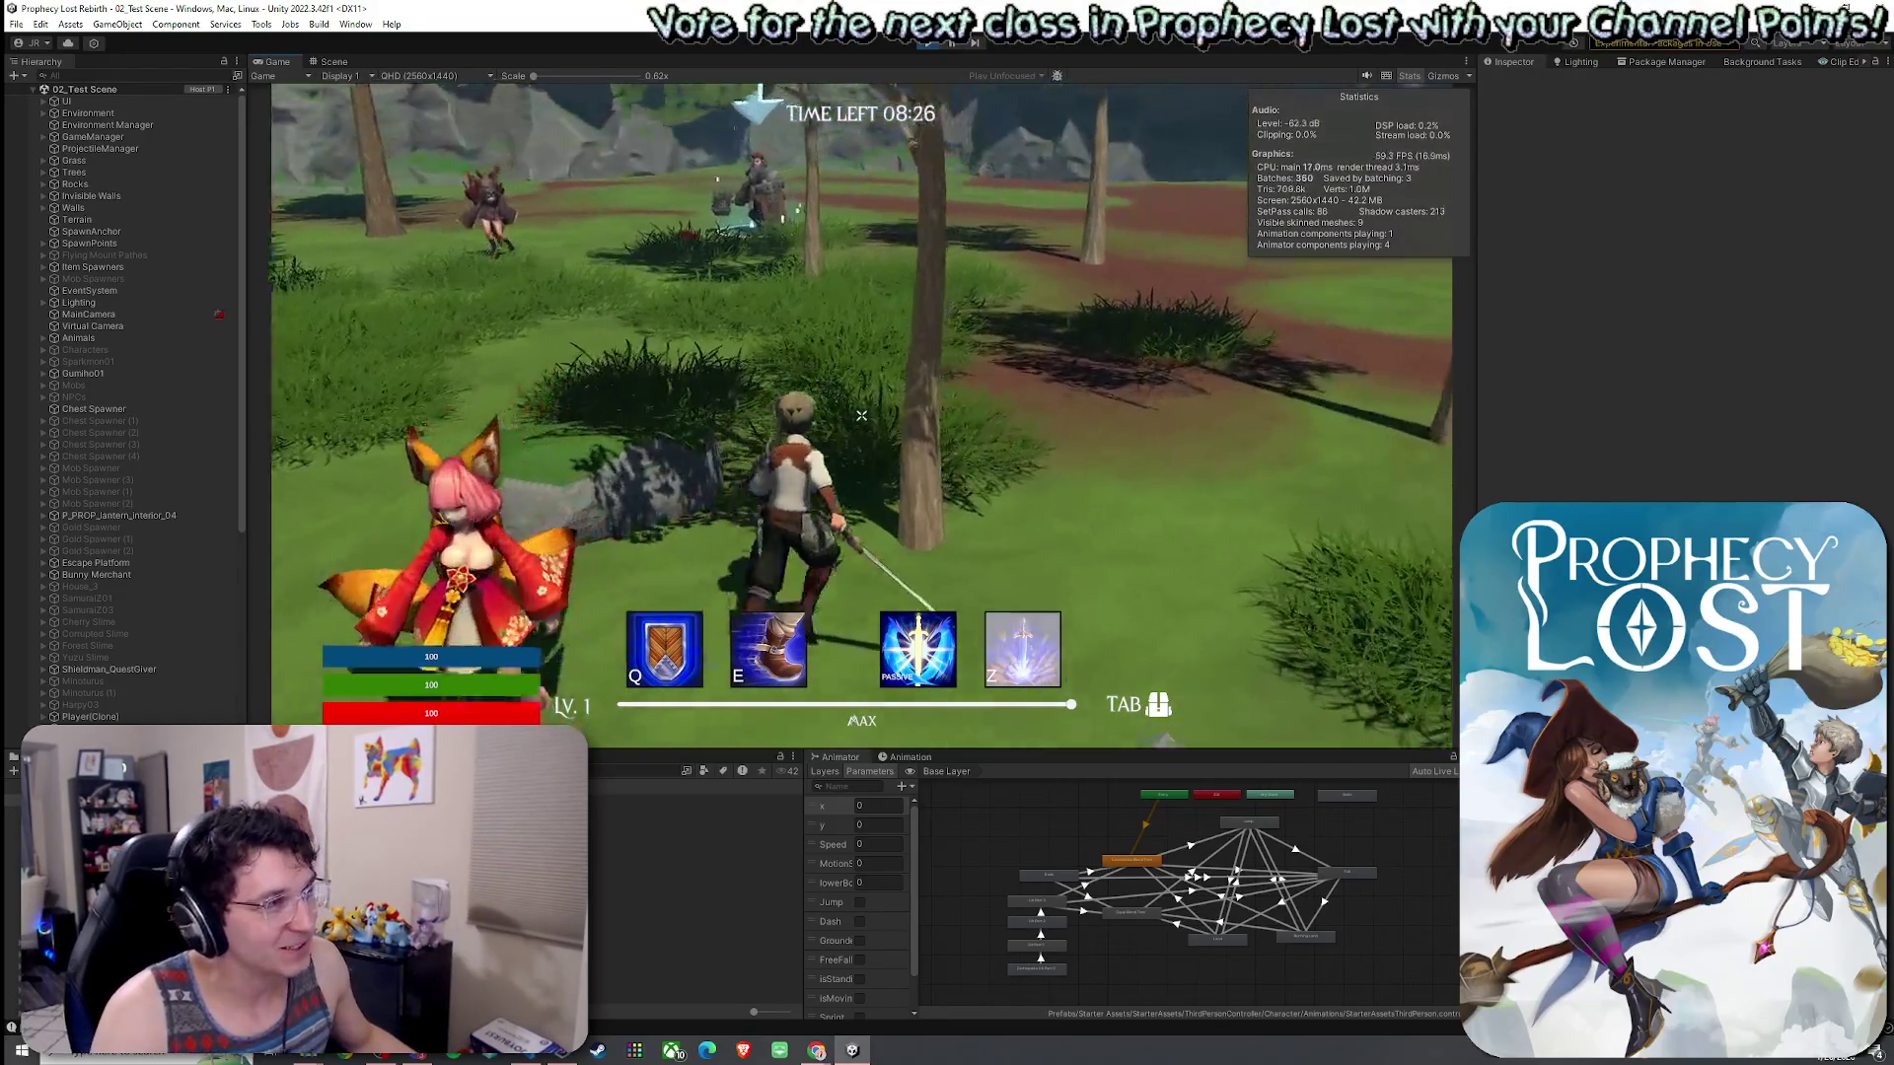
{"action": "key", "text": "w"}
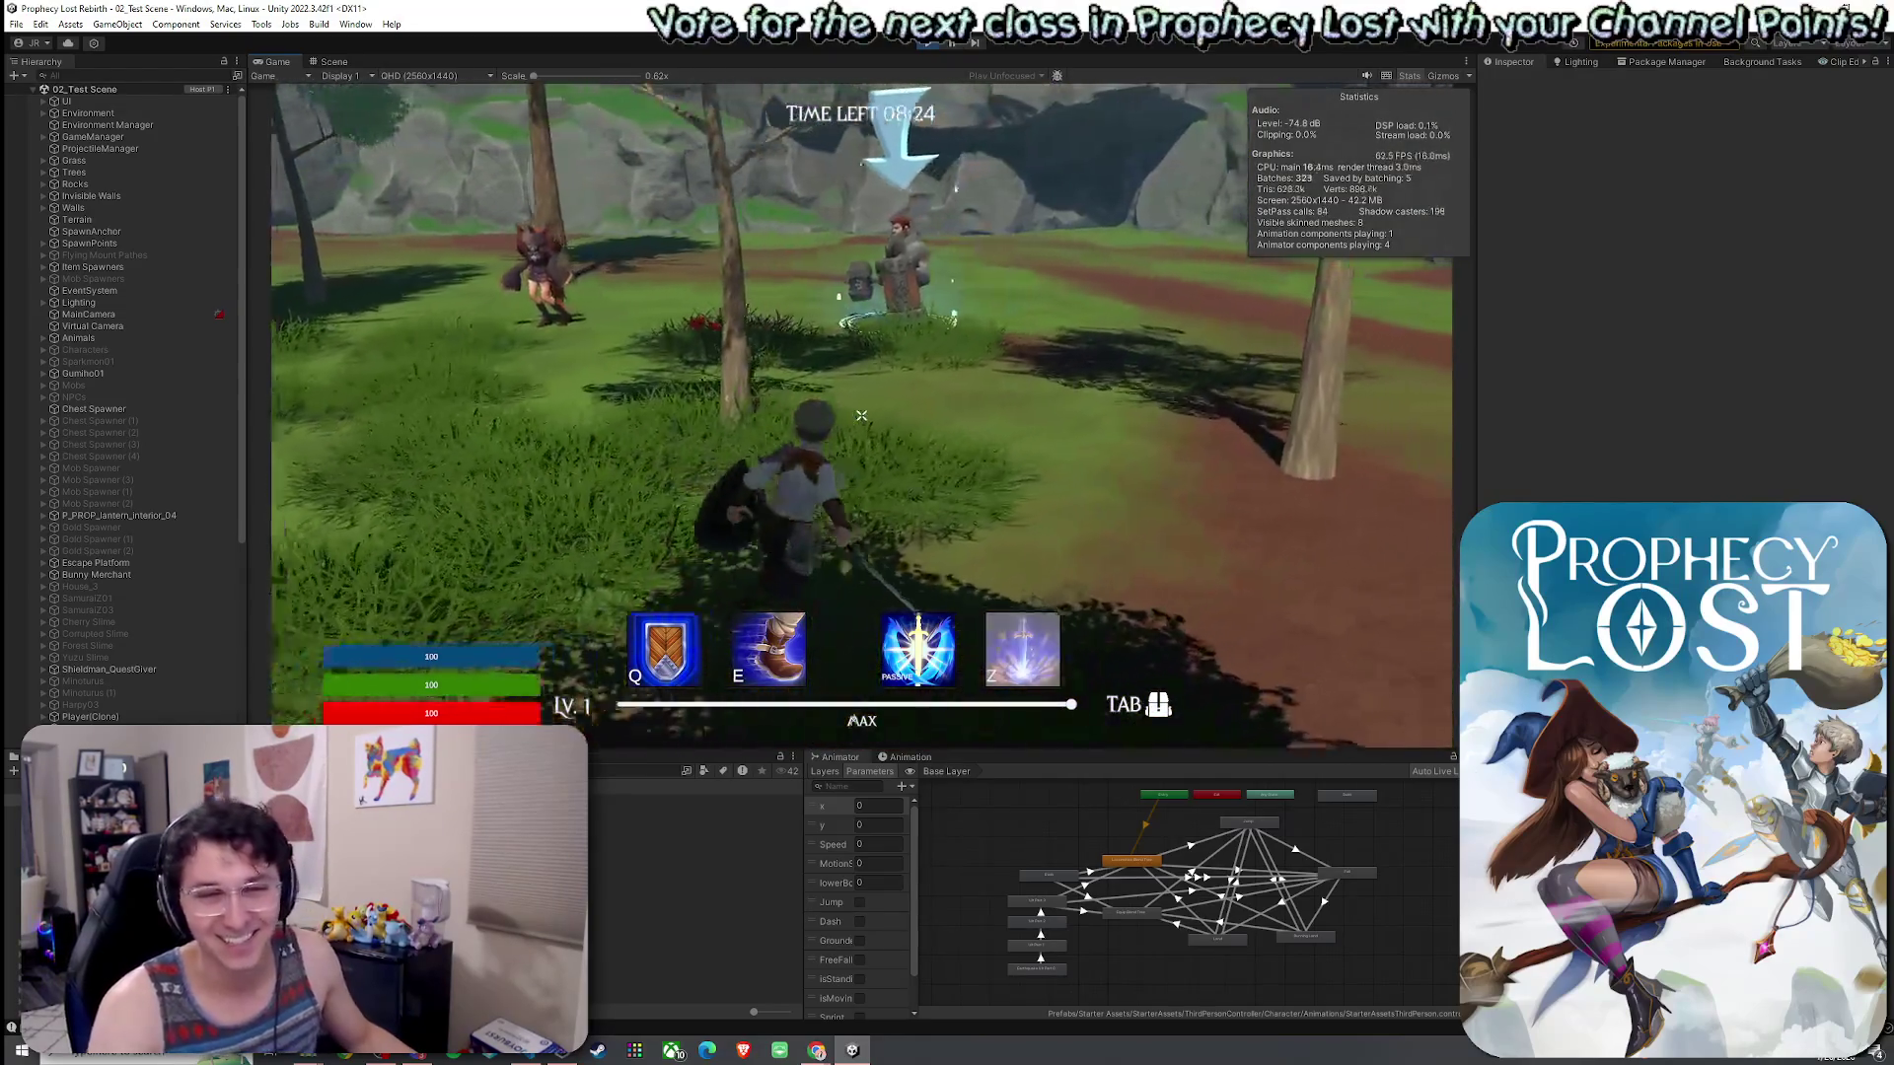
{"action": "key", "text": "w"}
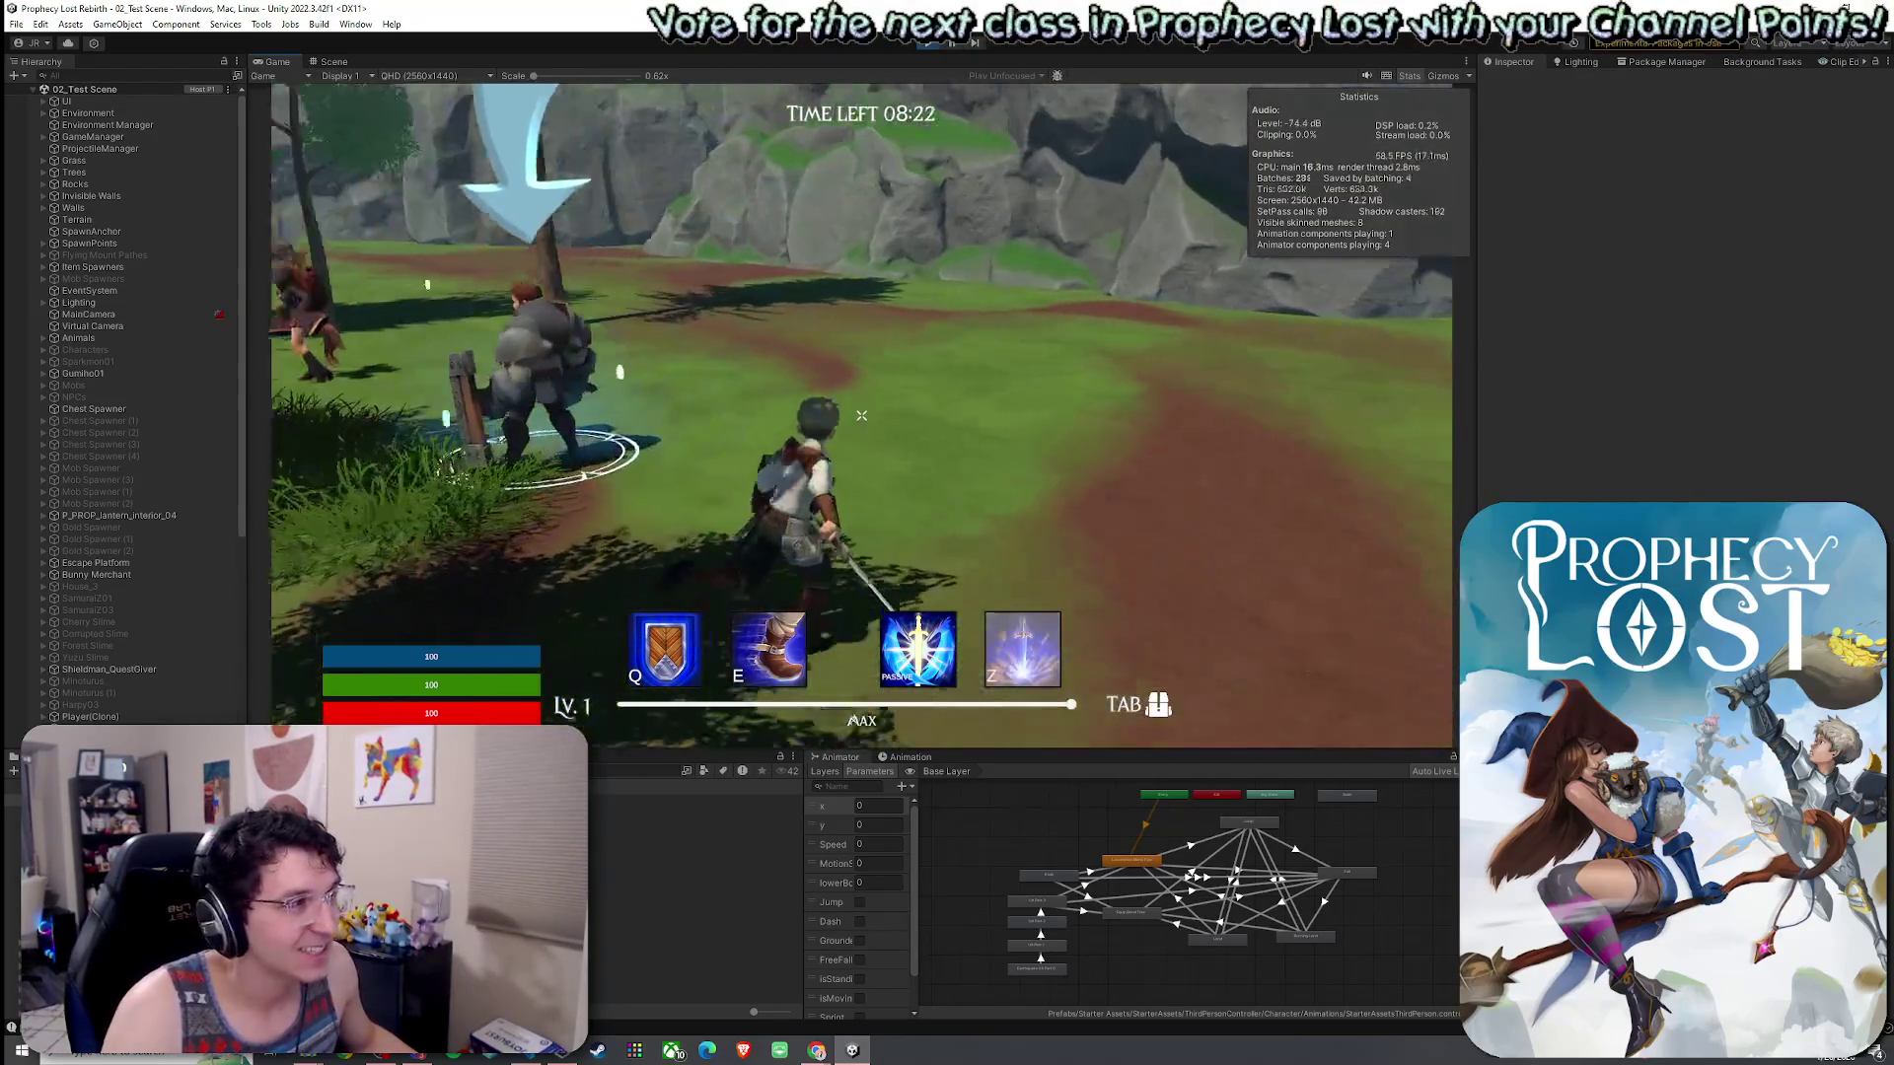
{"action": "key", "text": "w"}
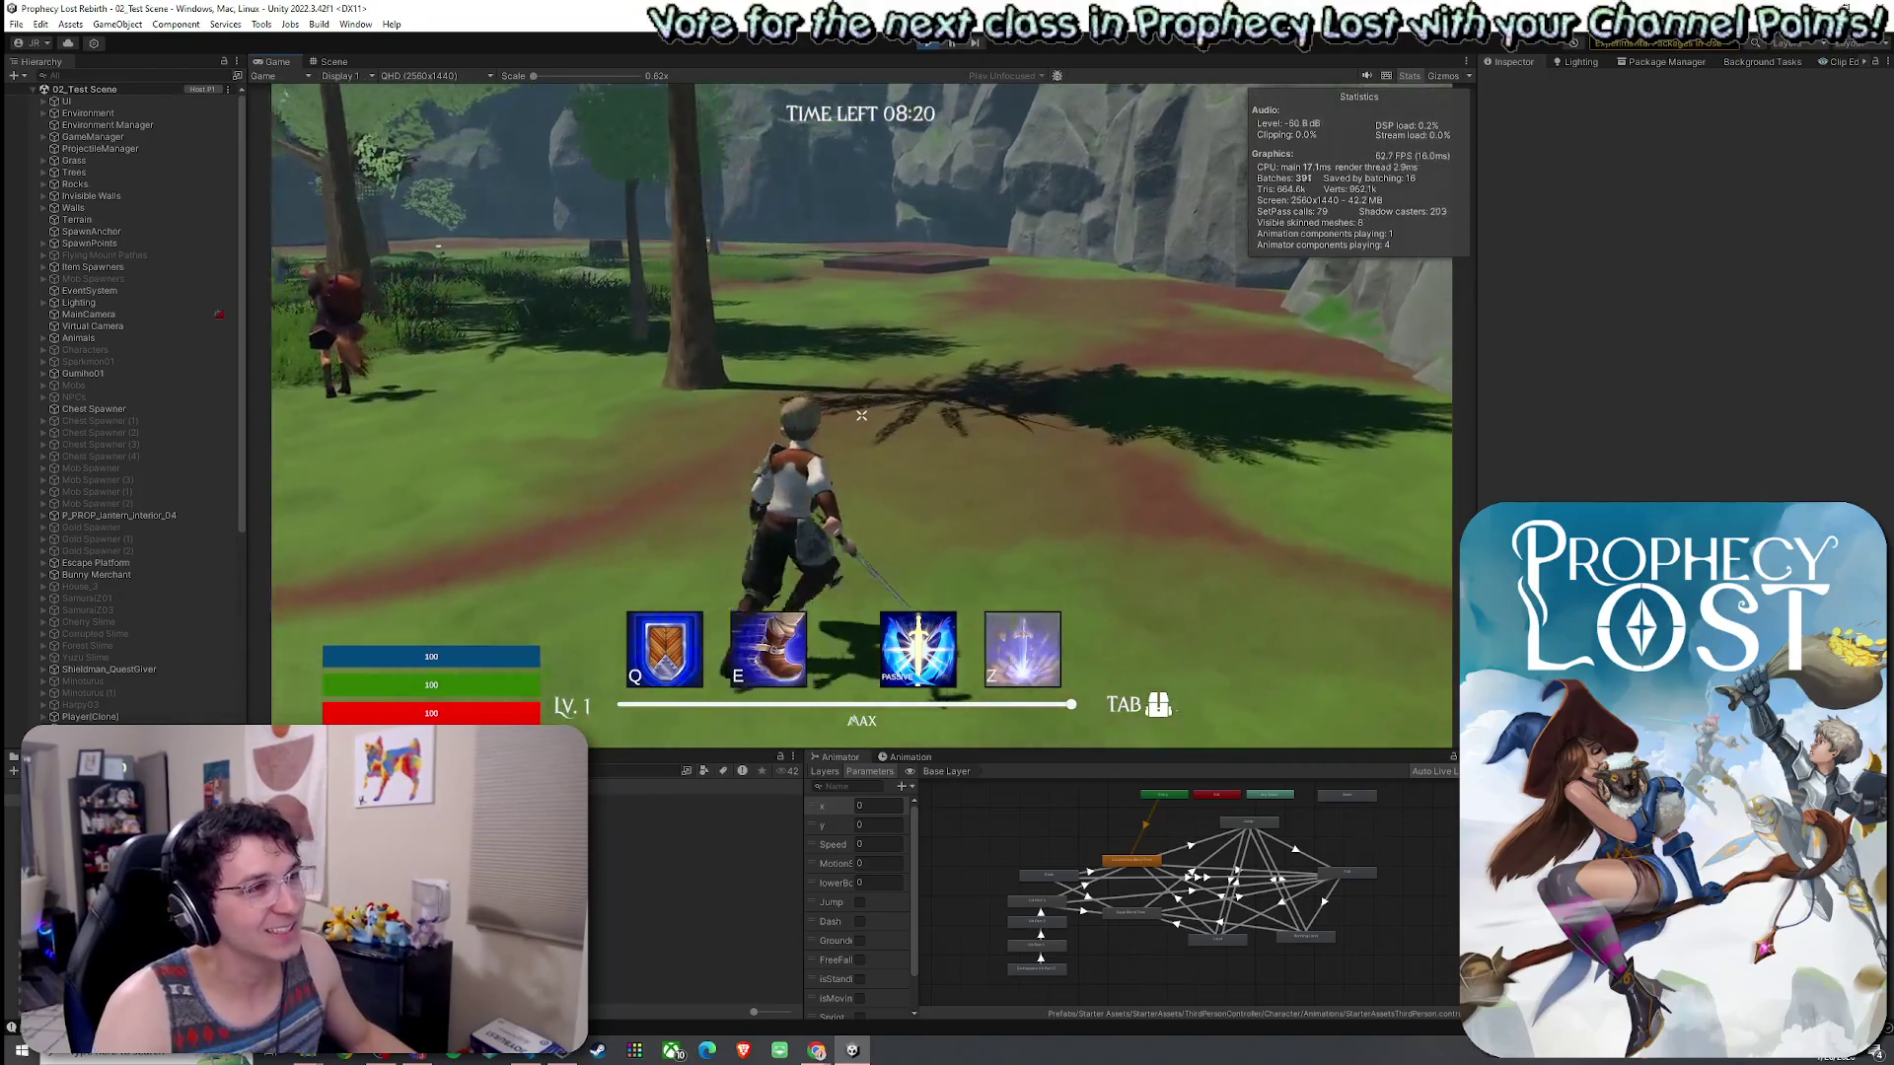
{"action": "key", "text": "w"}
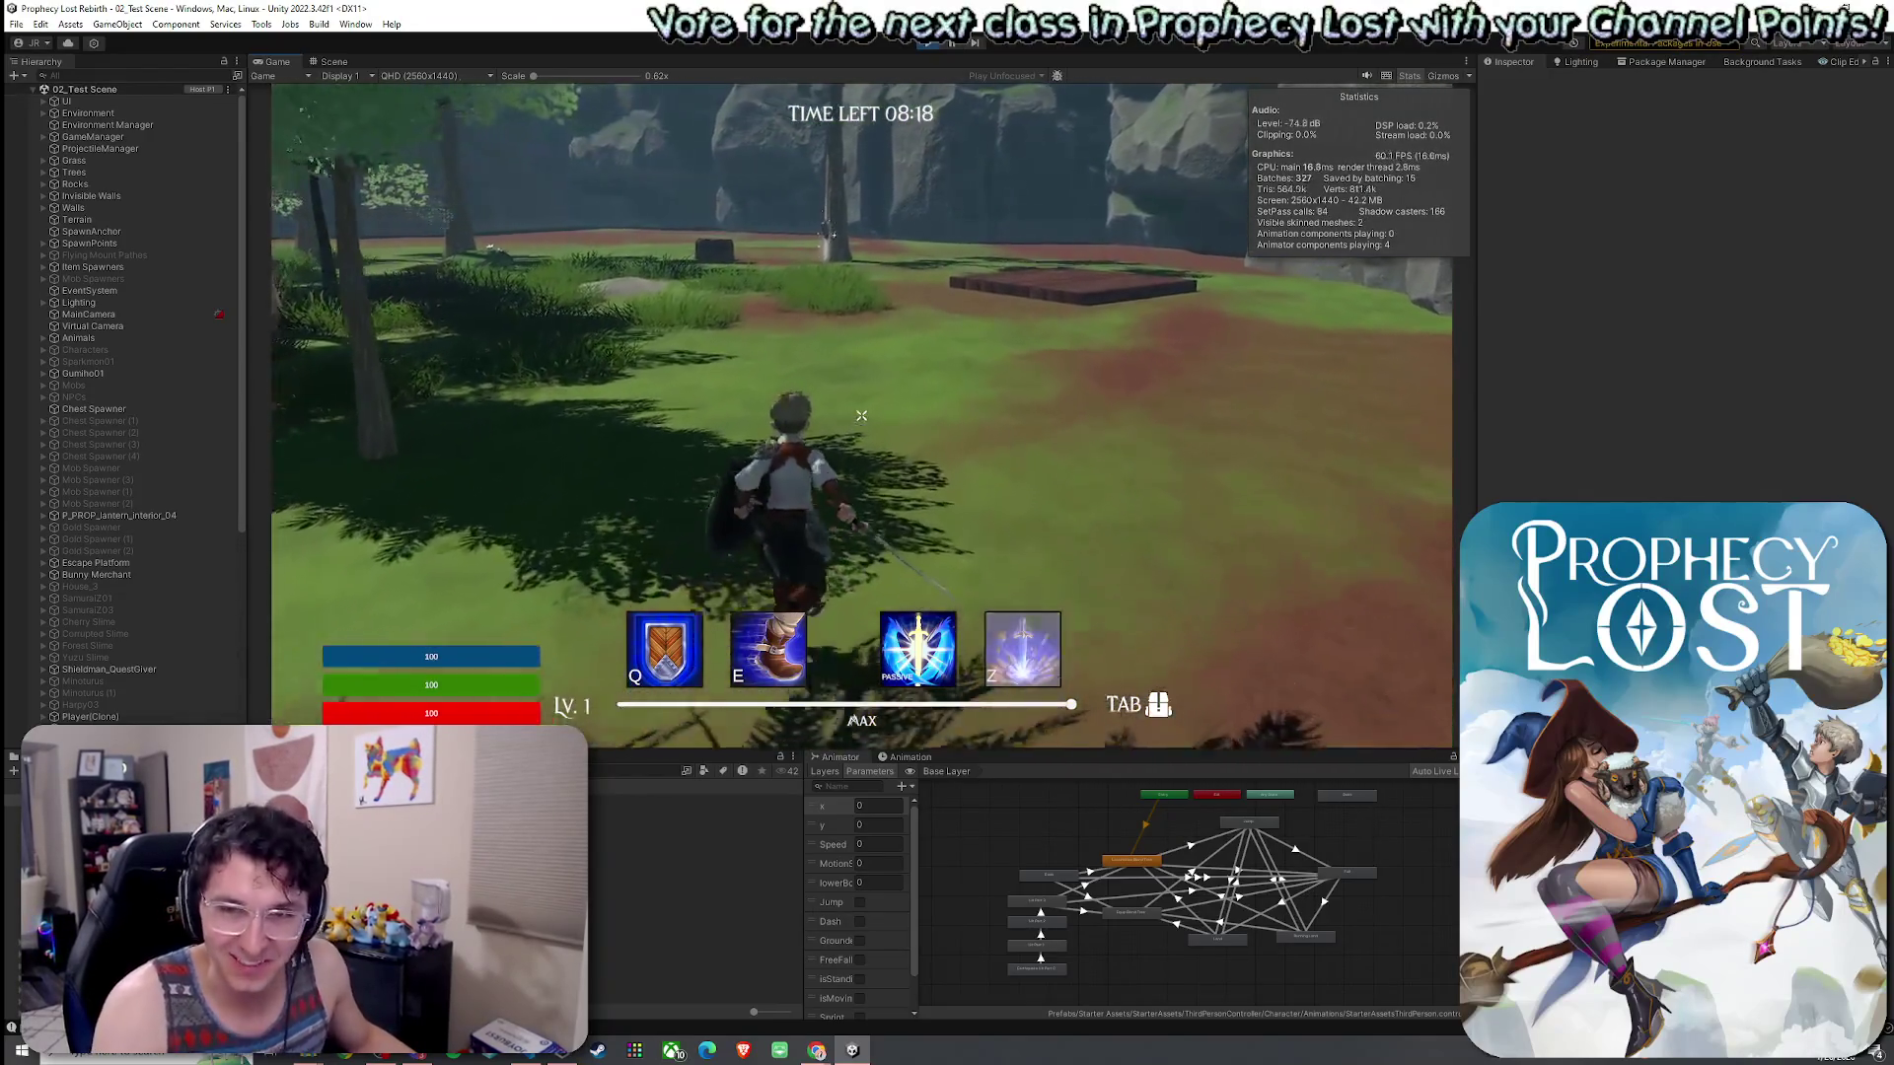
{"action": "key", "text": "w"}
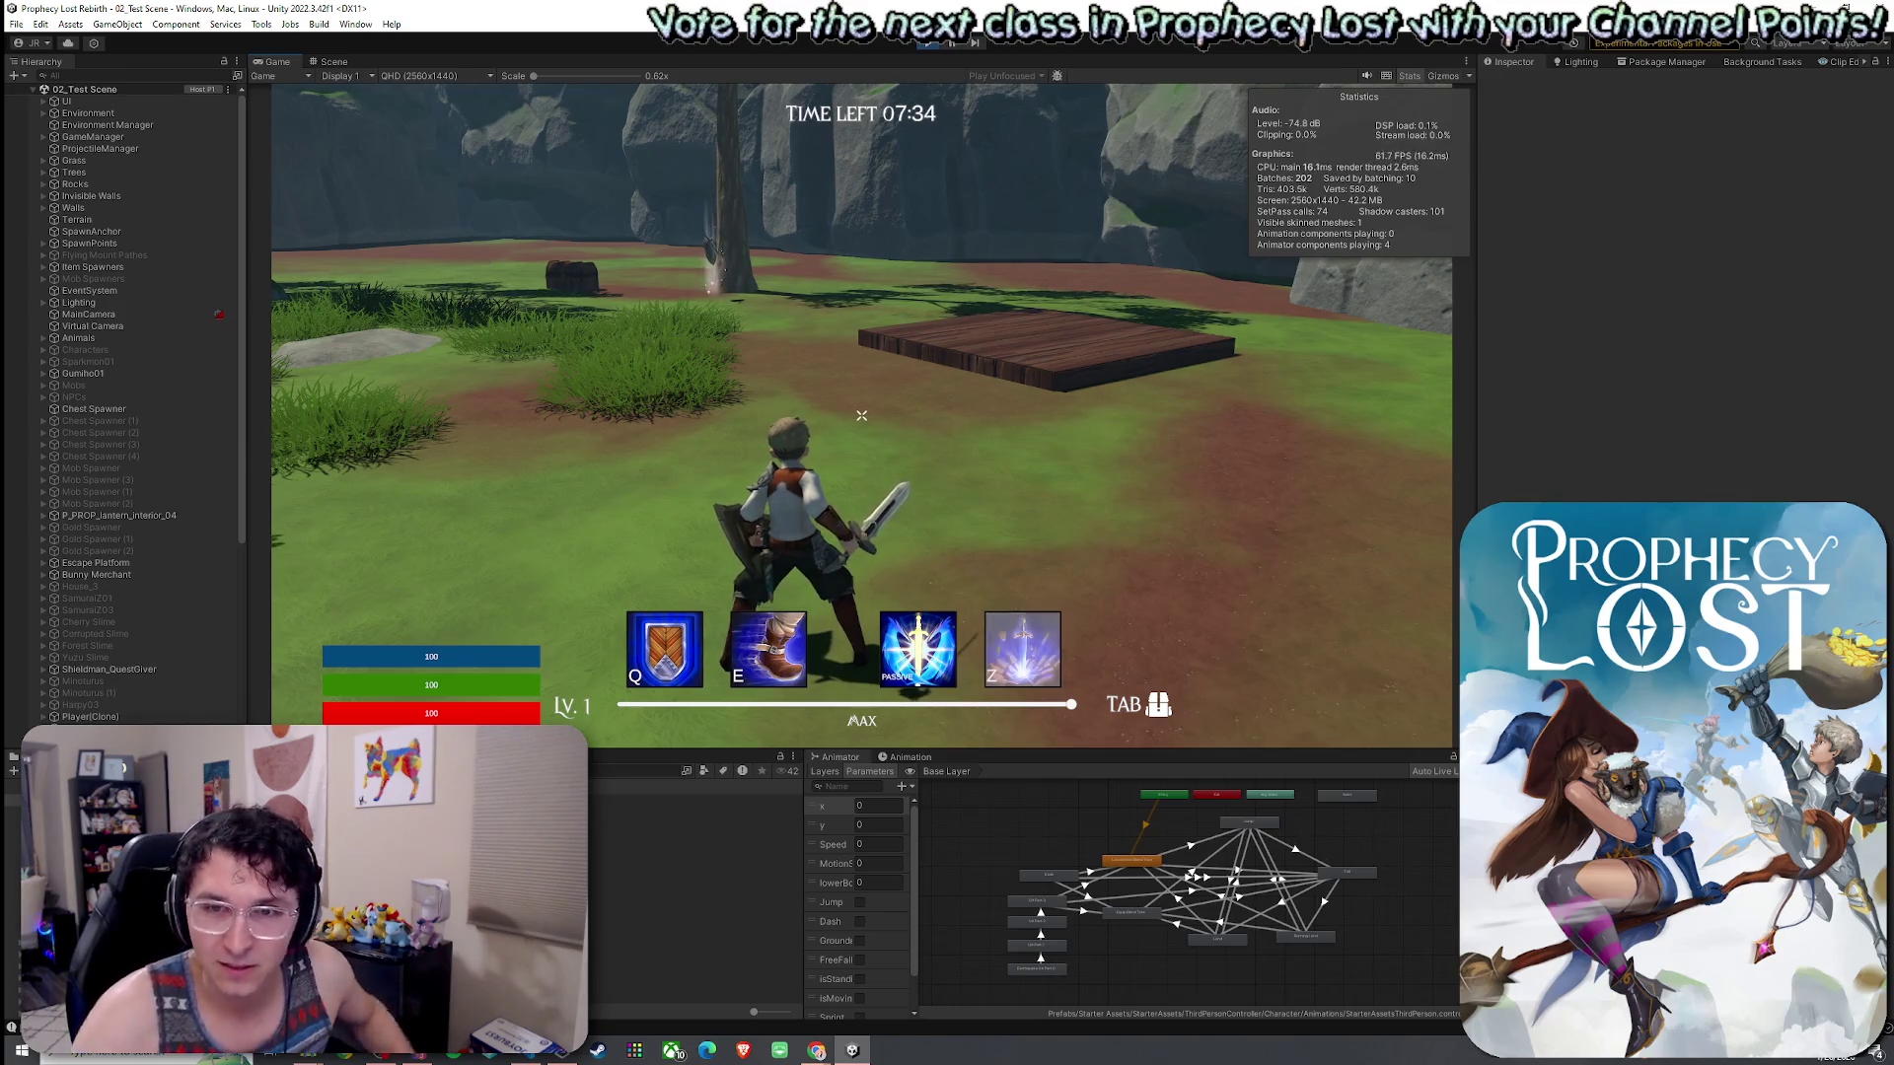
- Run to the chest by the tree, break it open for coins and check the inventory
{"action": "key", "text": "w"}
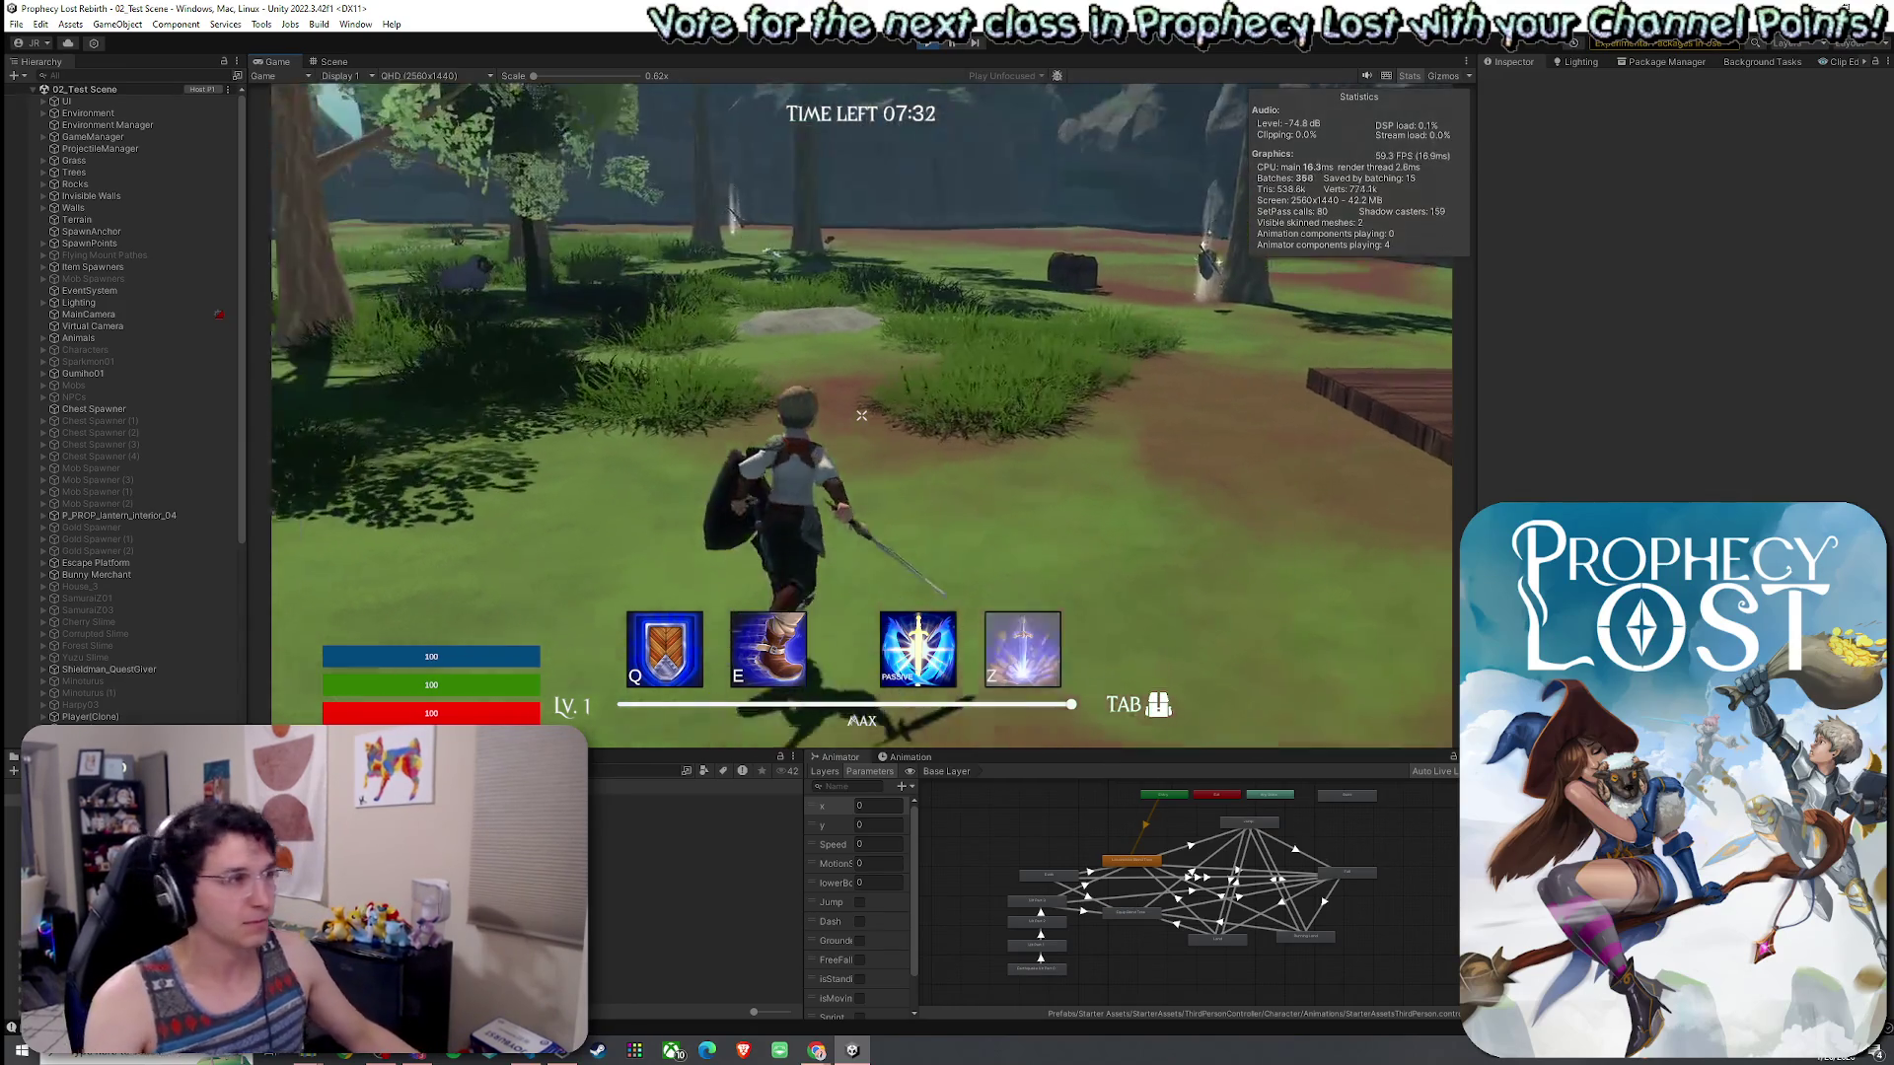
{"action": "key", "text": "w"}
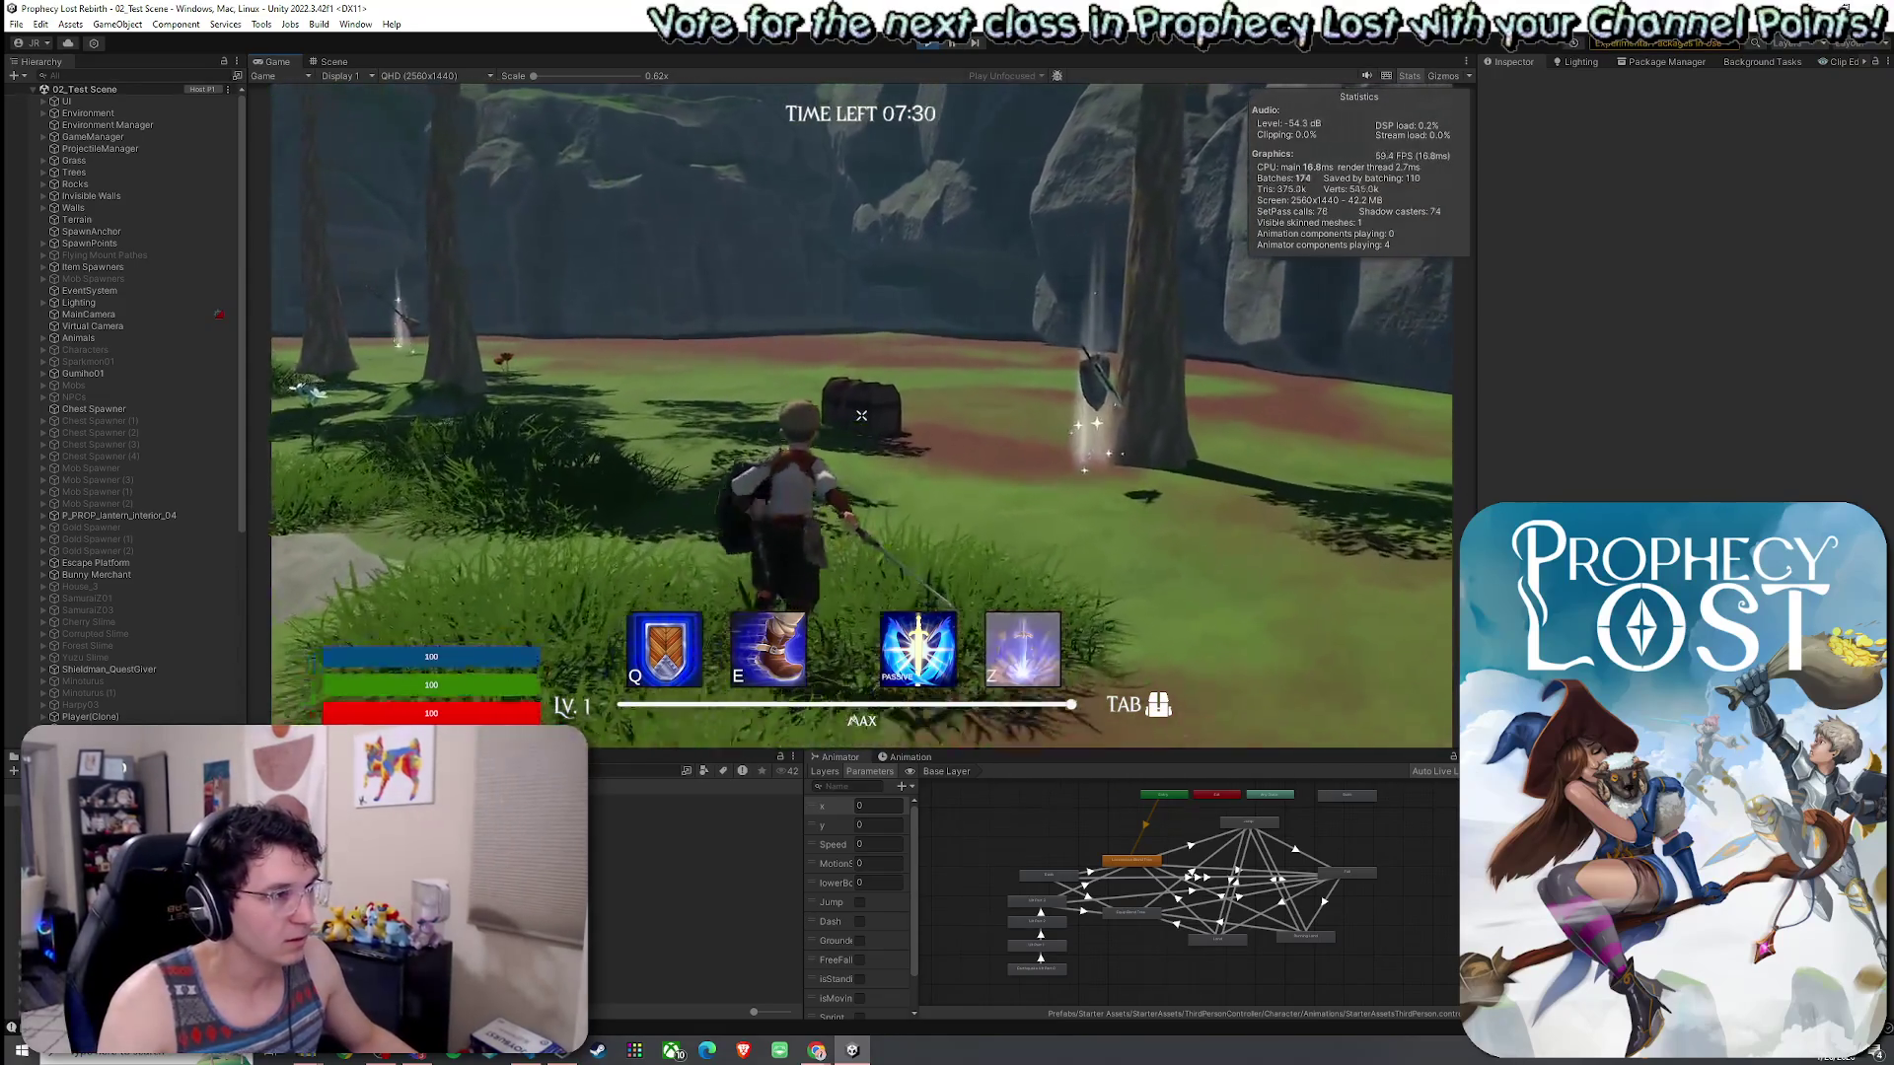
{"action": "key", "text": "w"}
{"action": "left_click", "coordinate": [861, 415]}
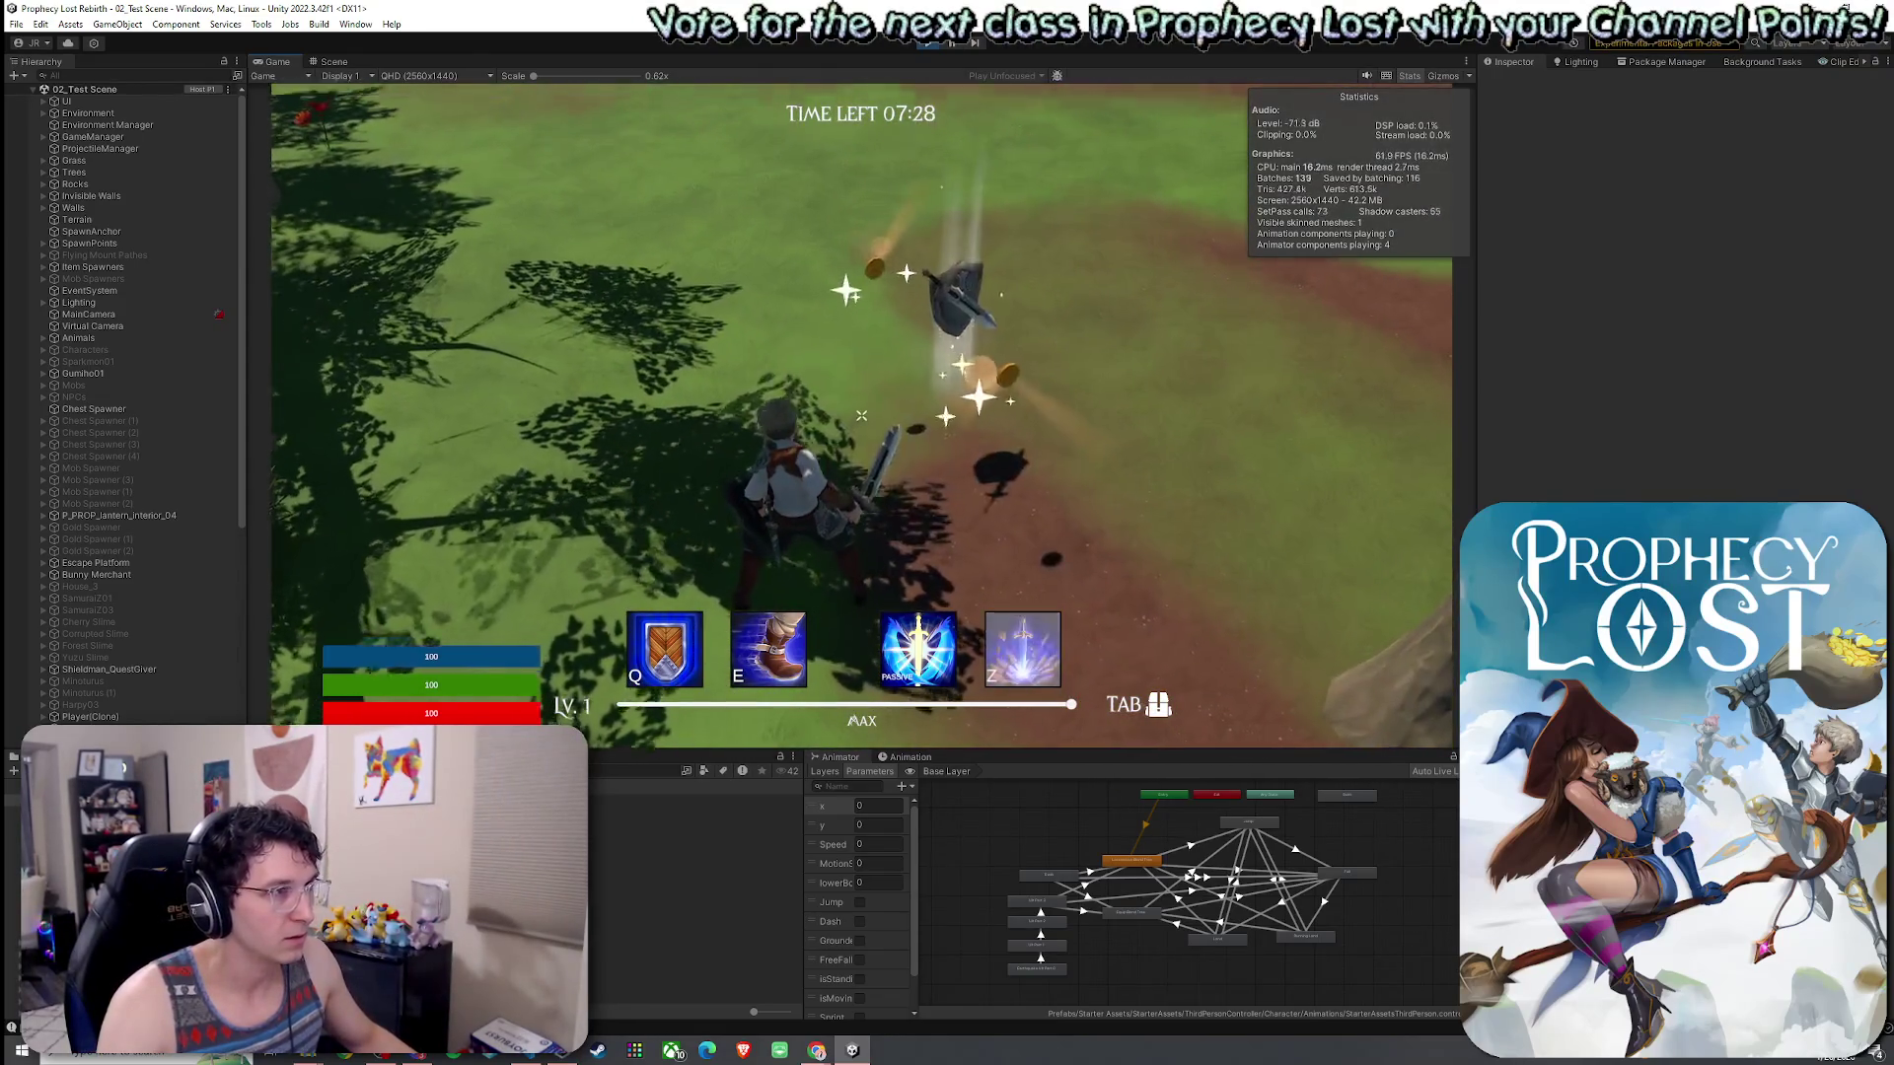
{"action": "key", "text": "w"}
{"action": "key", "text": "Tab"}
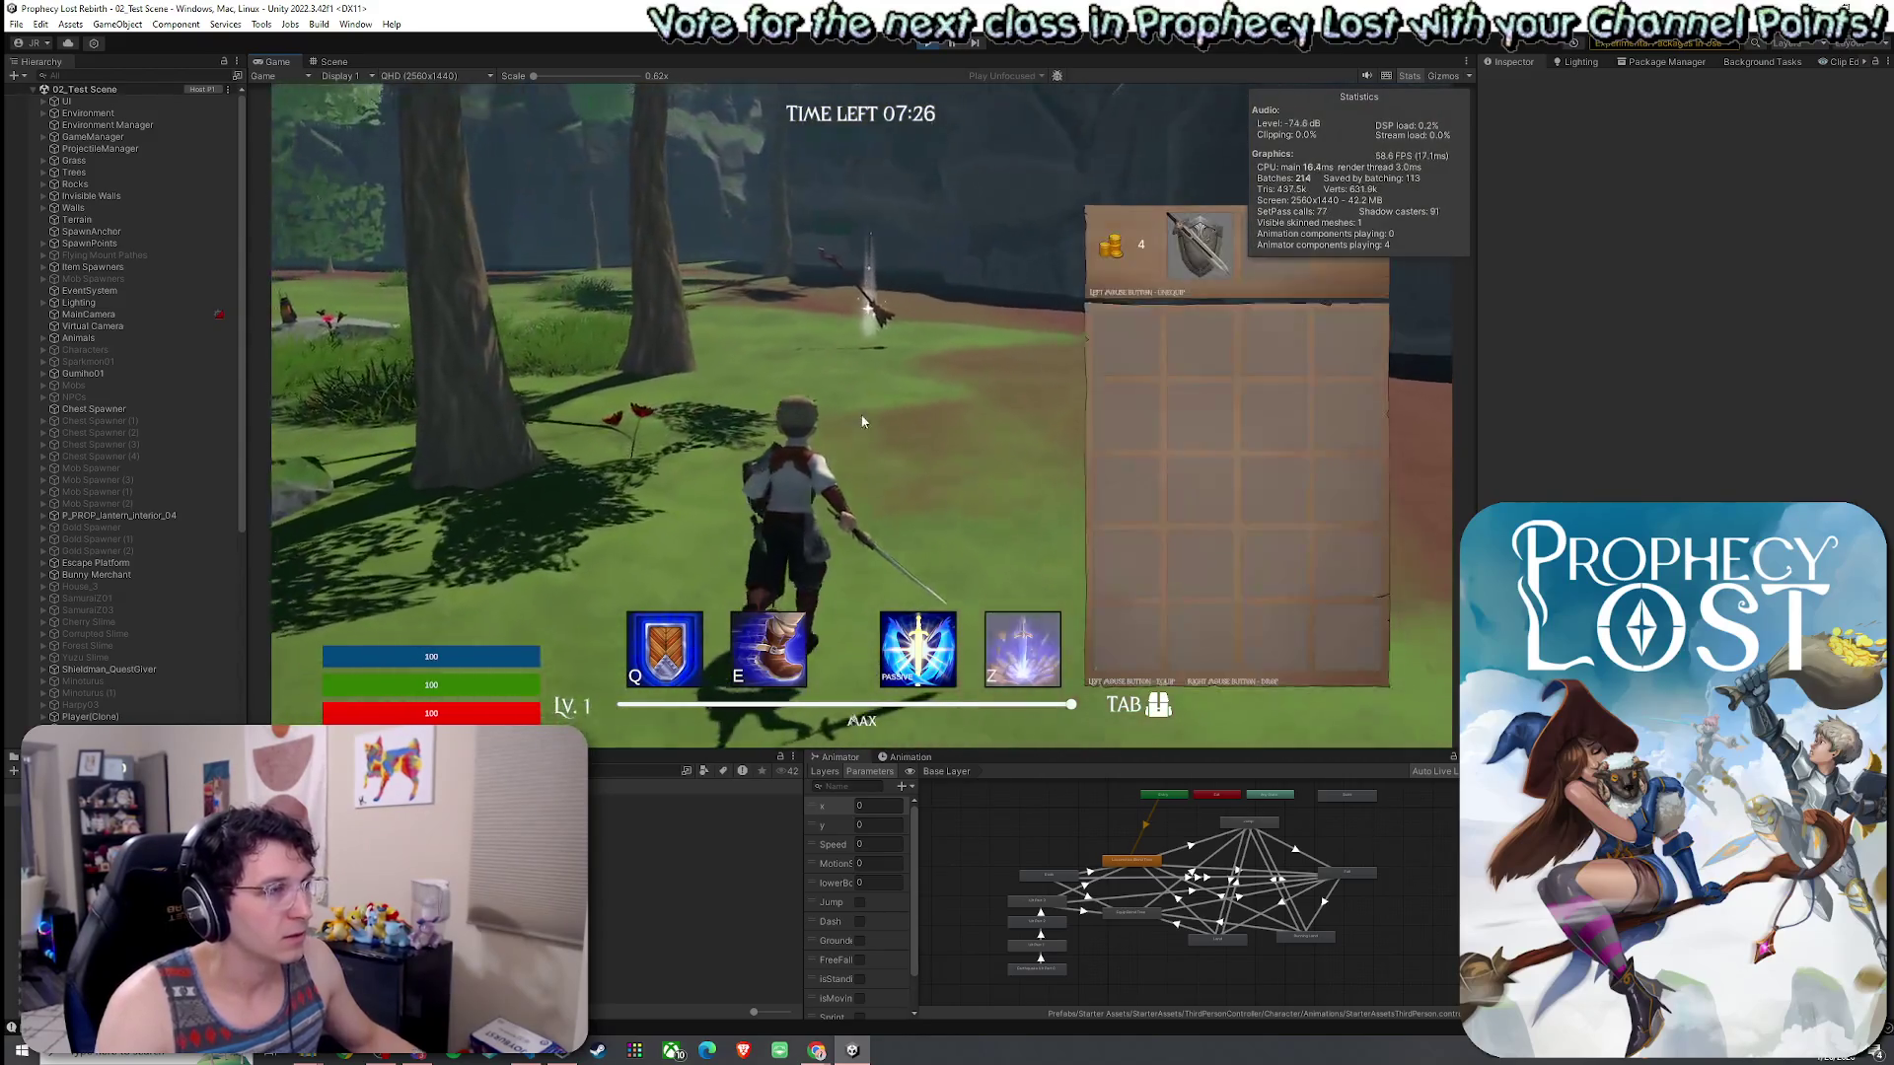
{"action": "key", "text": "Tab"}
- Release the mouse and stop Play mode to return to the title screen
{"action": "key", "text": "super"}
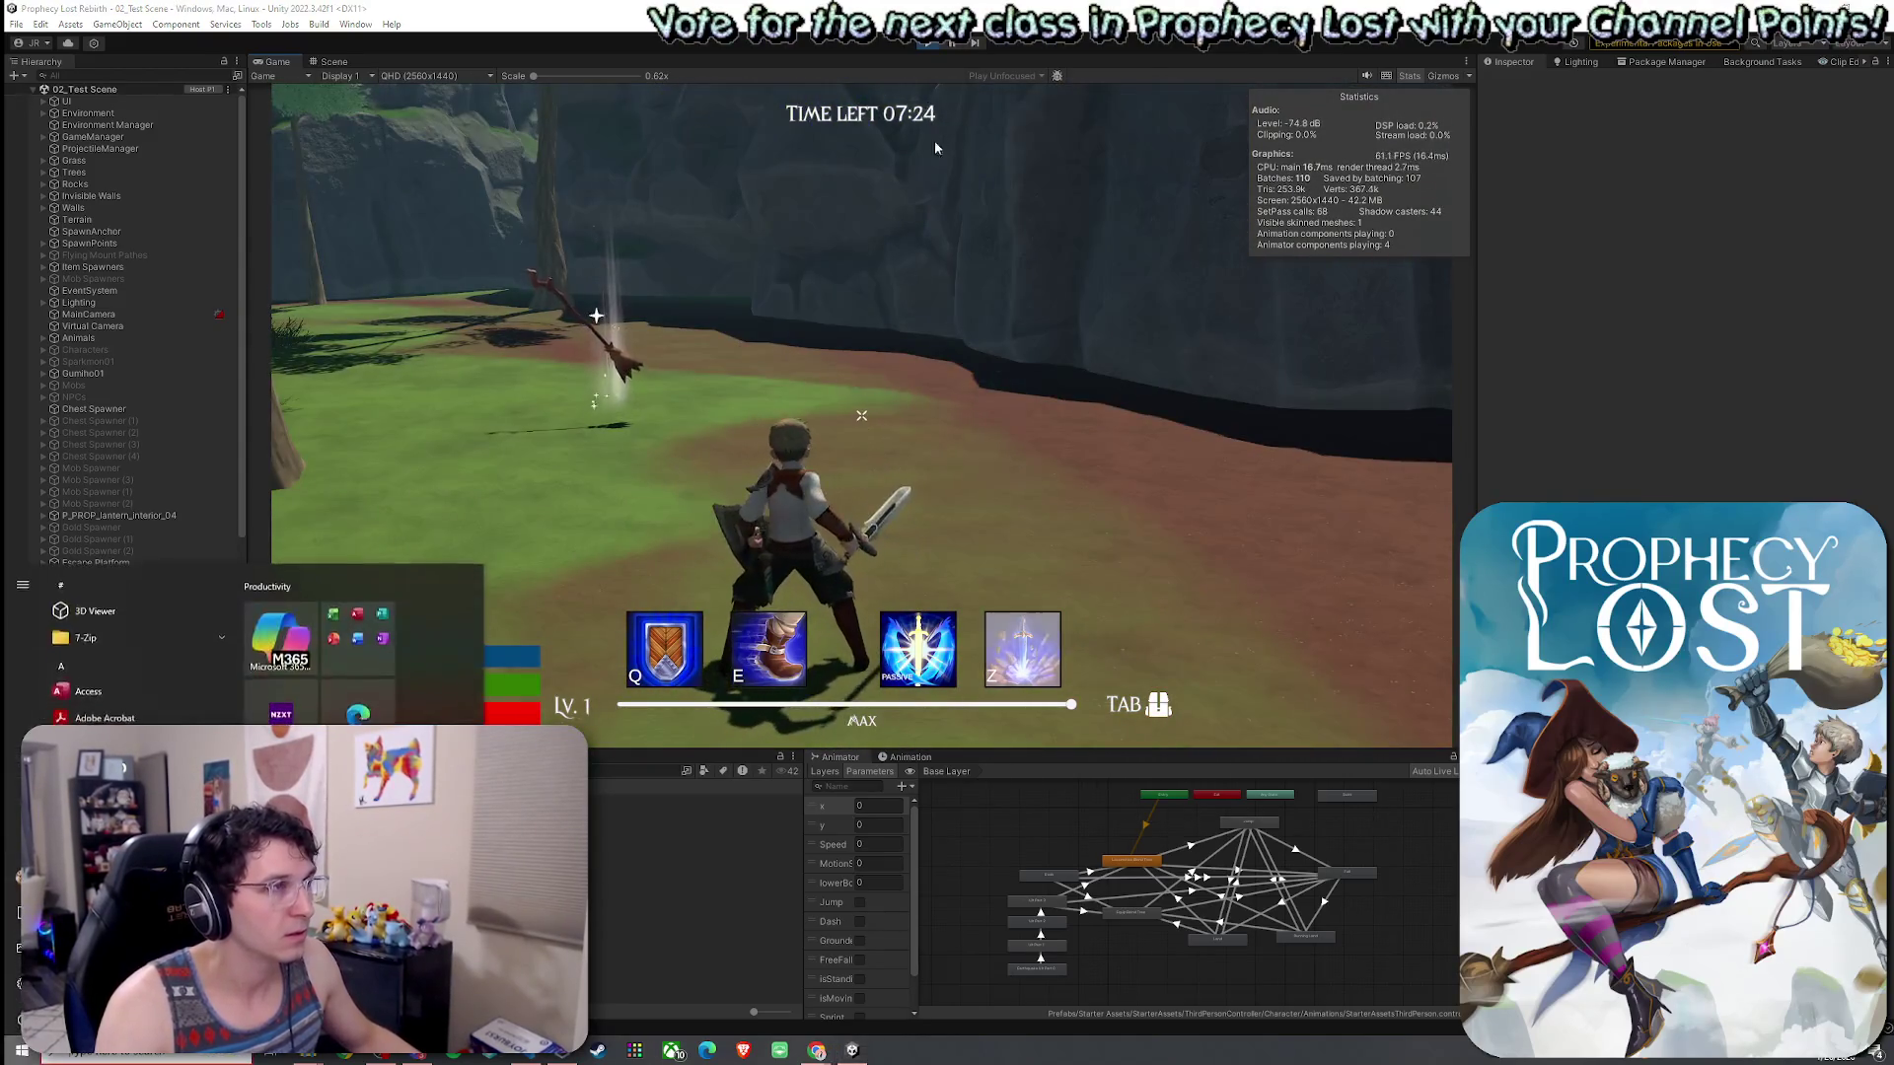
{"action": "left_click", "coordinate": [912, 116]}
{"action": "key", "text": "ctrl+p"}
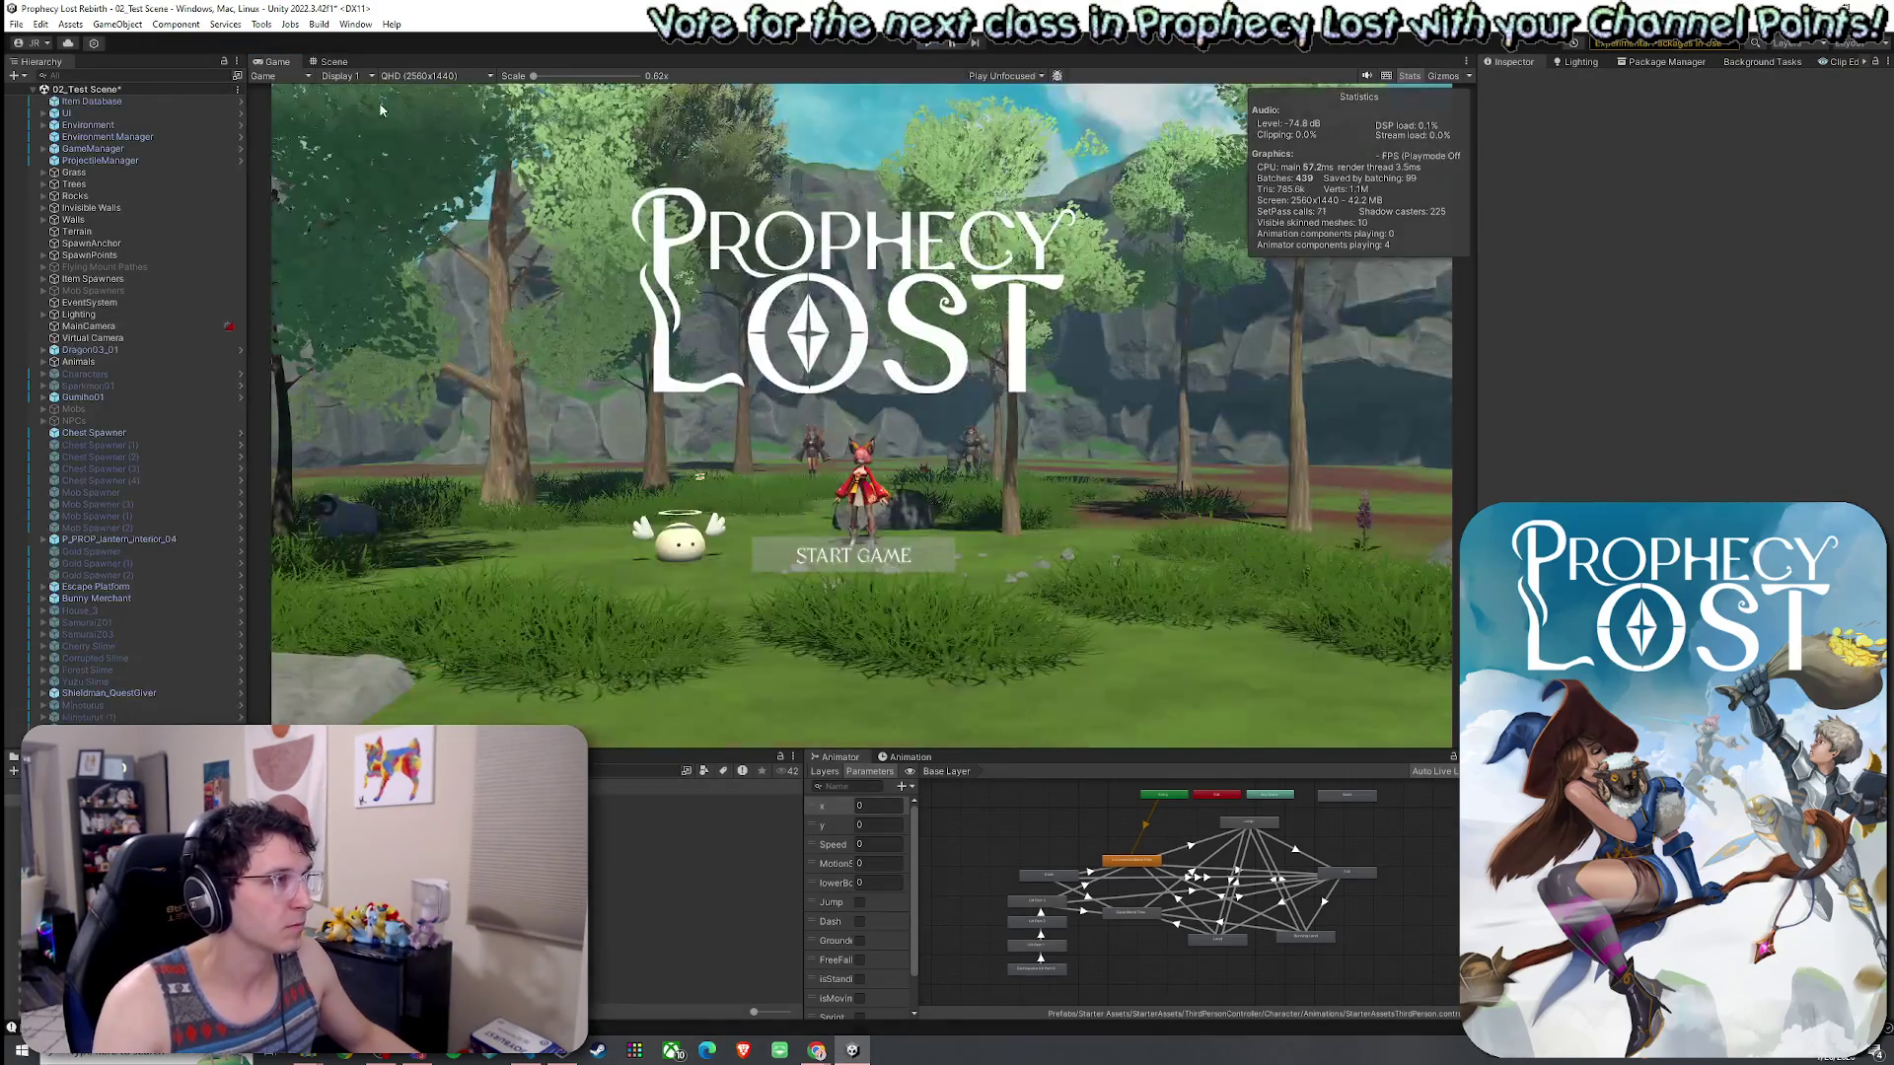
- Enable the always-play-from-scene-0 option and inspect the Item Database components
{"action": "left_click", "coordinate": [268, 24]}
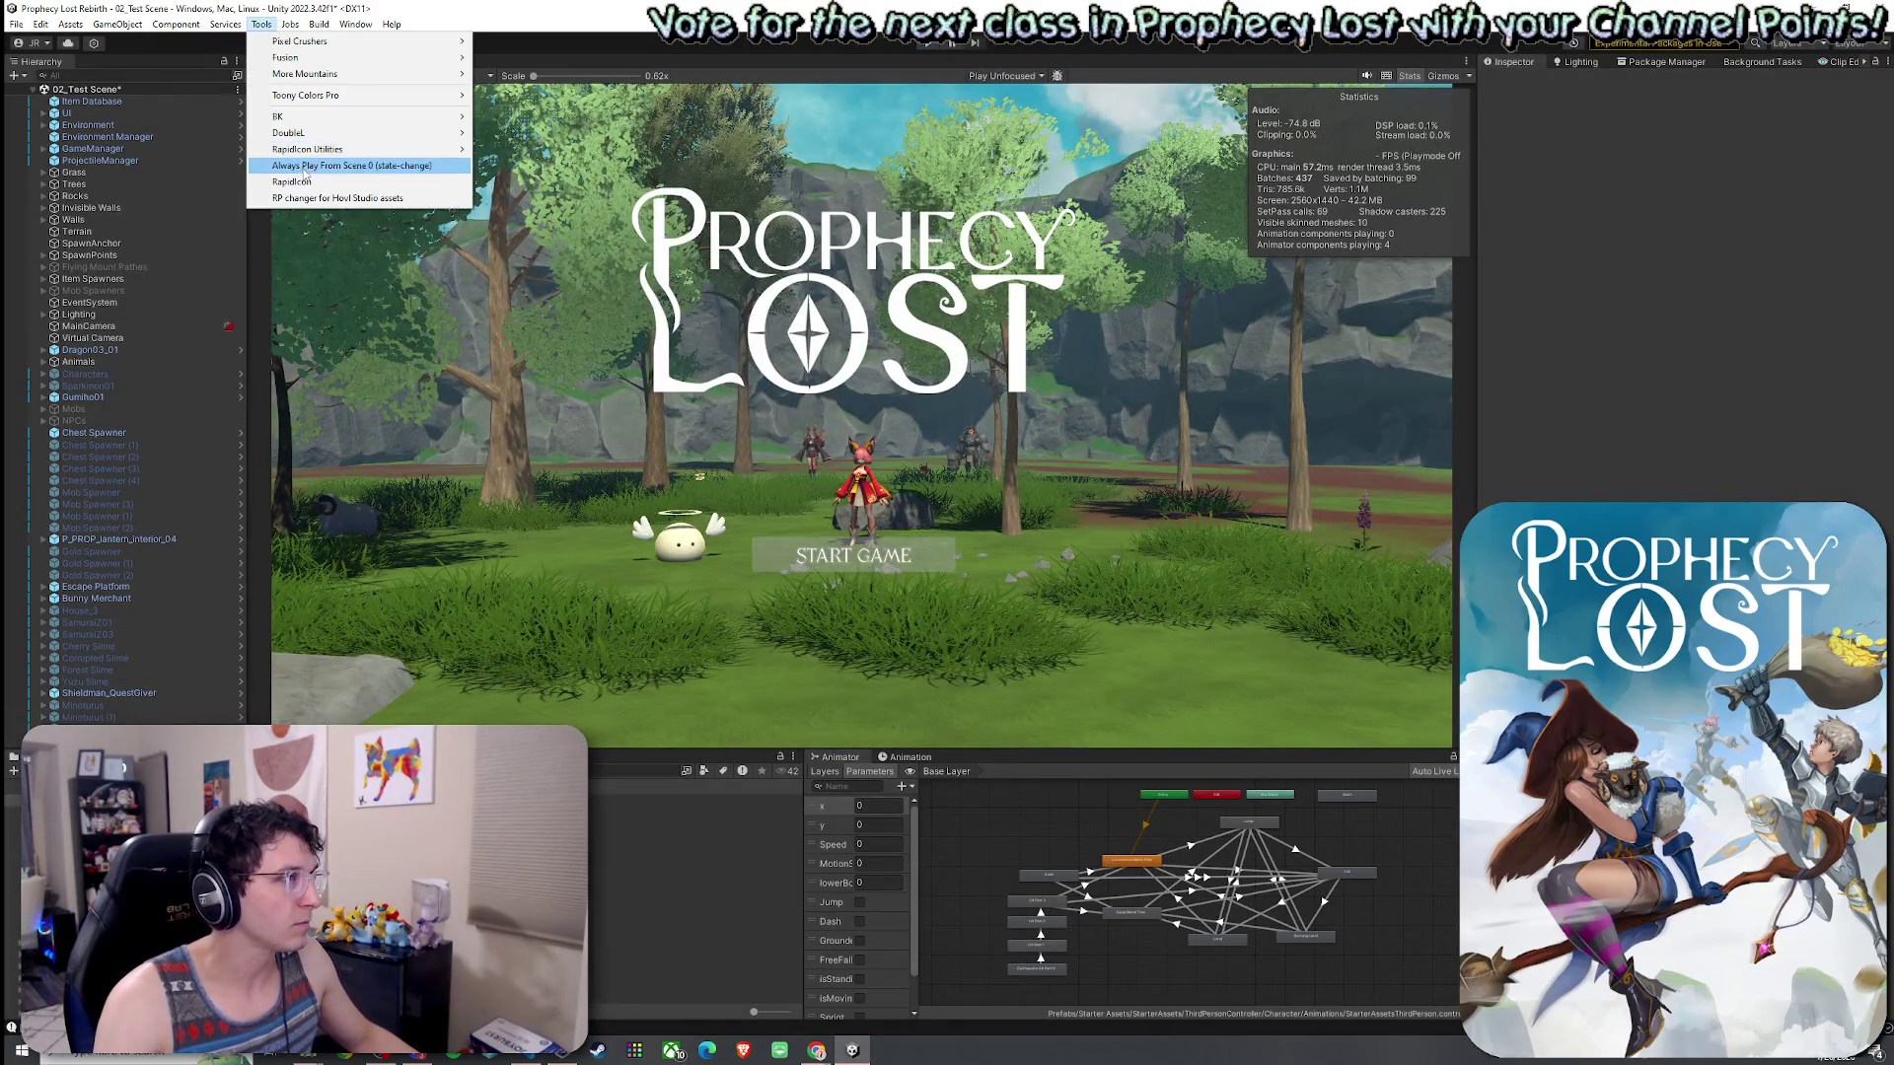
{"action": "left_click", "coordinate": [306, 166]}
{"action": "left_click", "coordinate": [92, 101]}
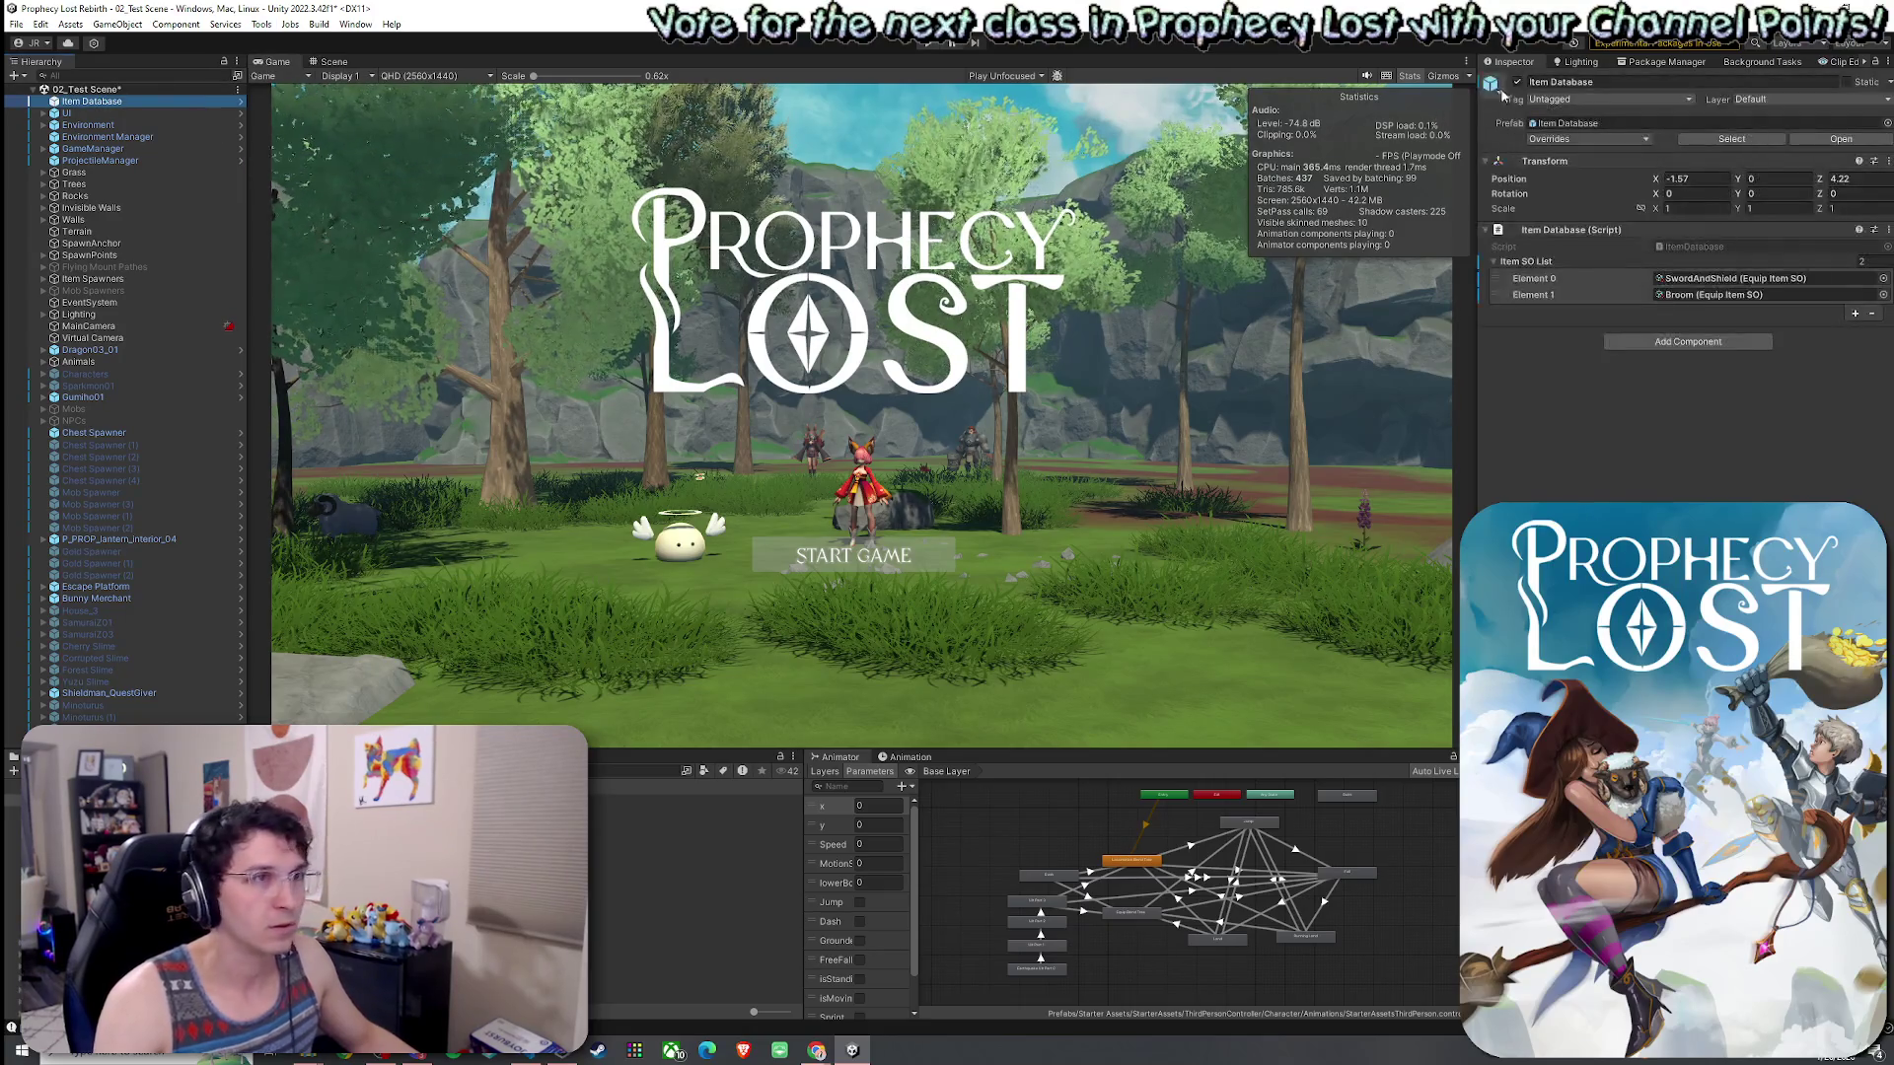
{"action": "left_click", "coordinate": [16, 24]}
{"action": "key", "text": "Escape"}
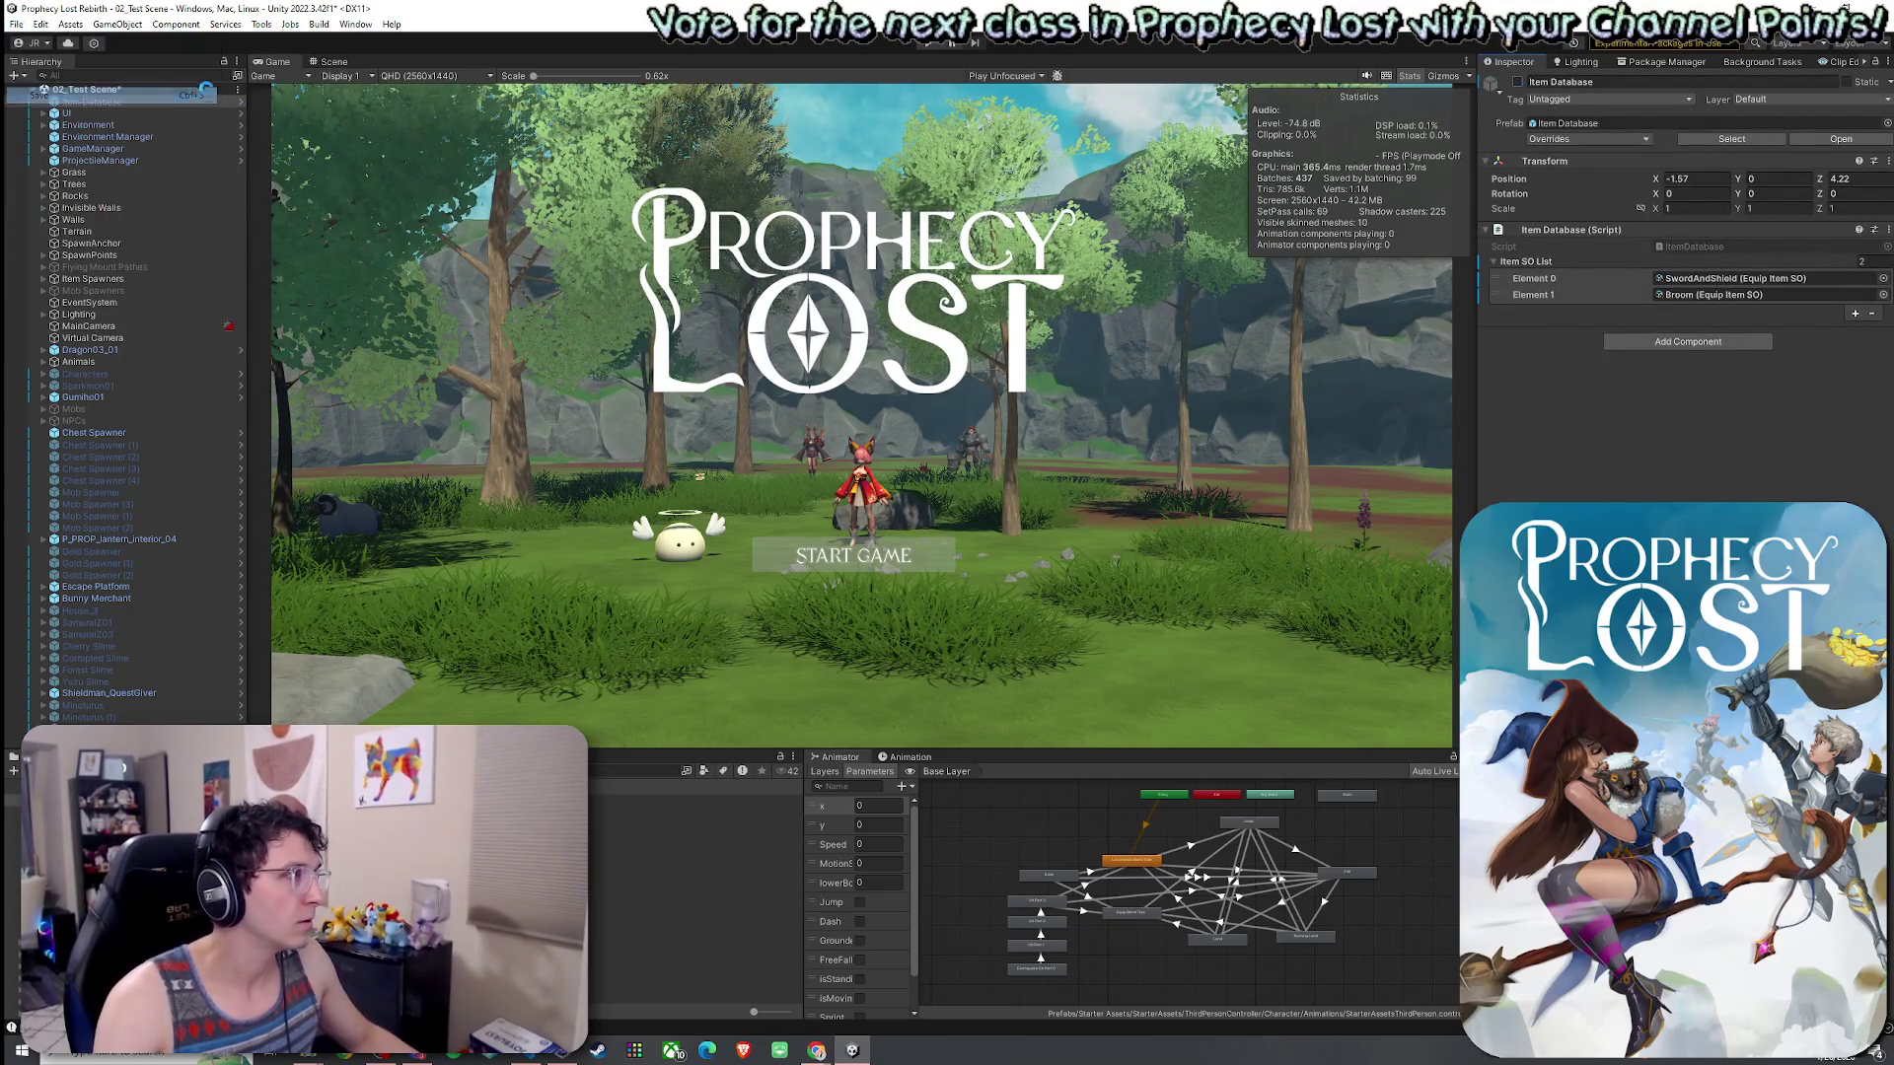
- Save 02_Test Scene and open 00_BootStrap from the Scenes folder
{"action": "key", "text": "ctrl+s"}
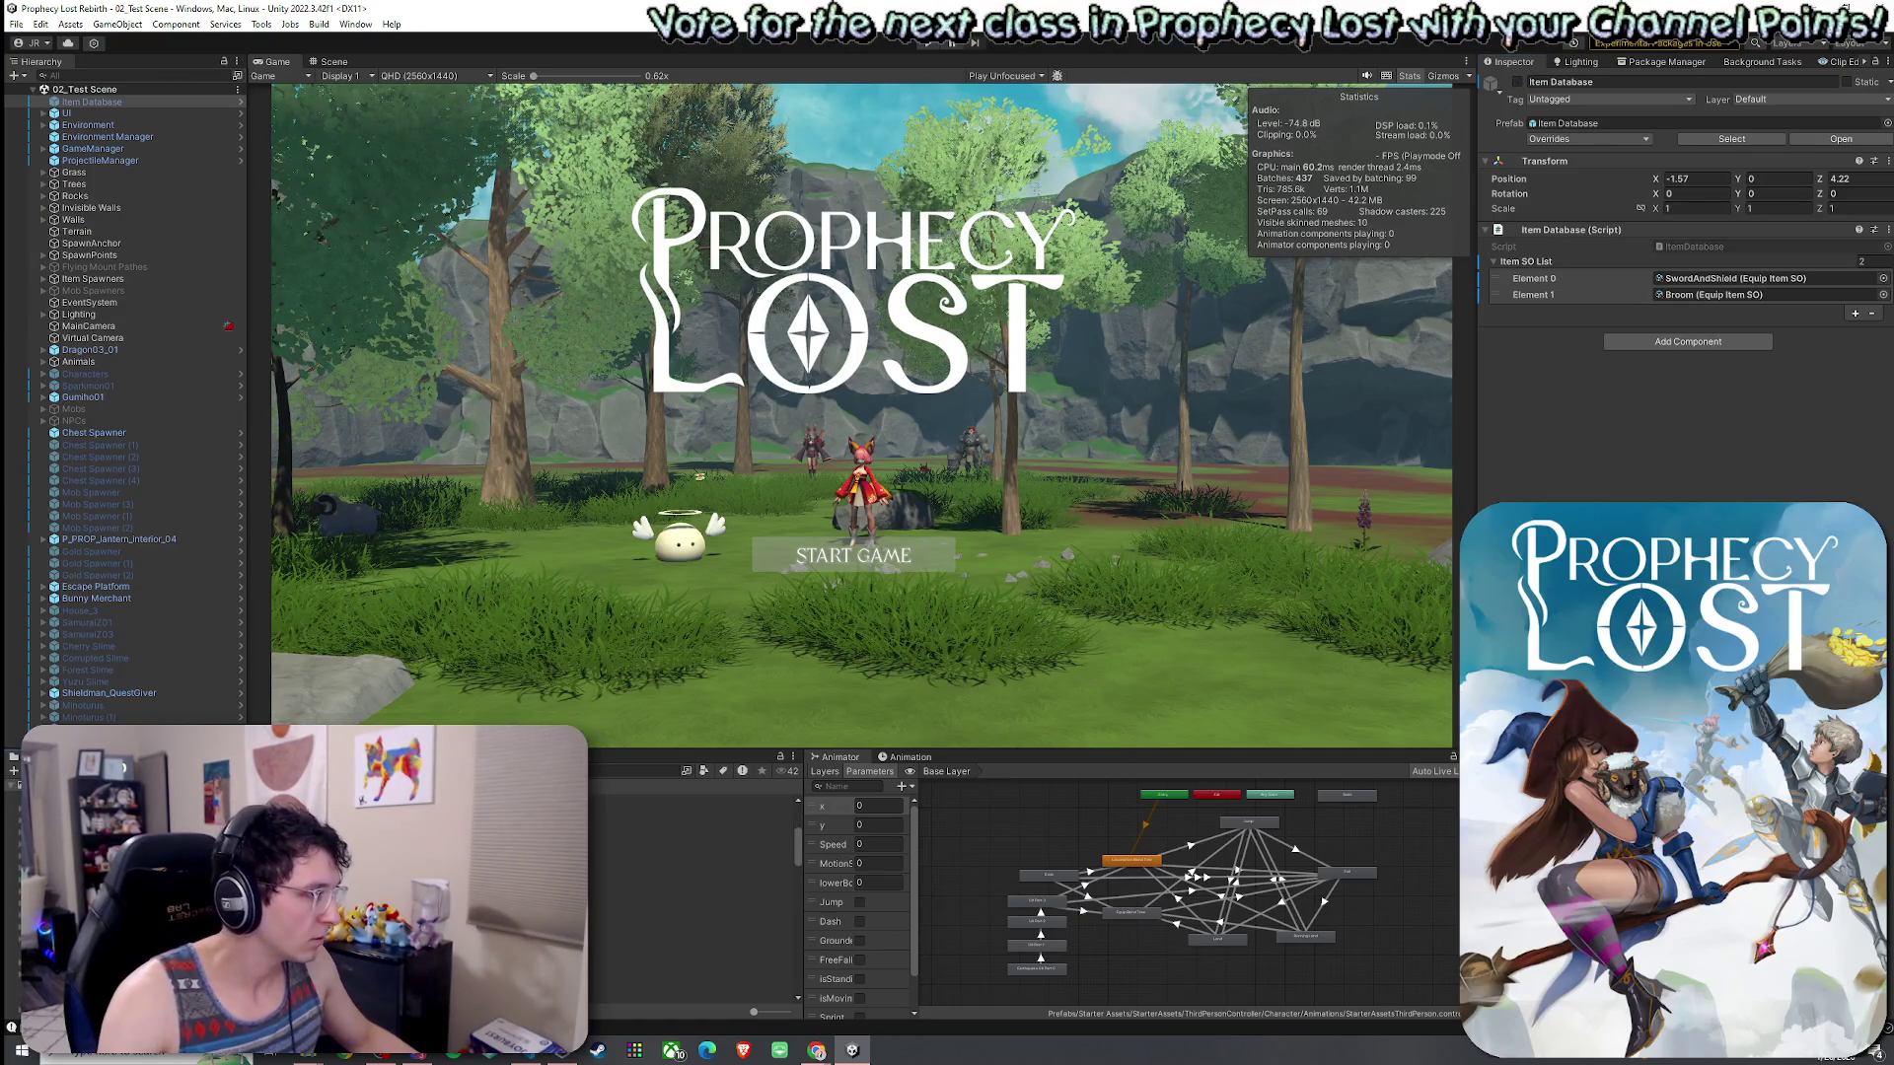
{"action": "left_click", "coordinate": [691, 937]}
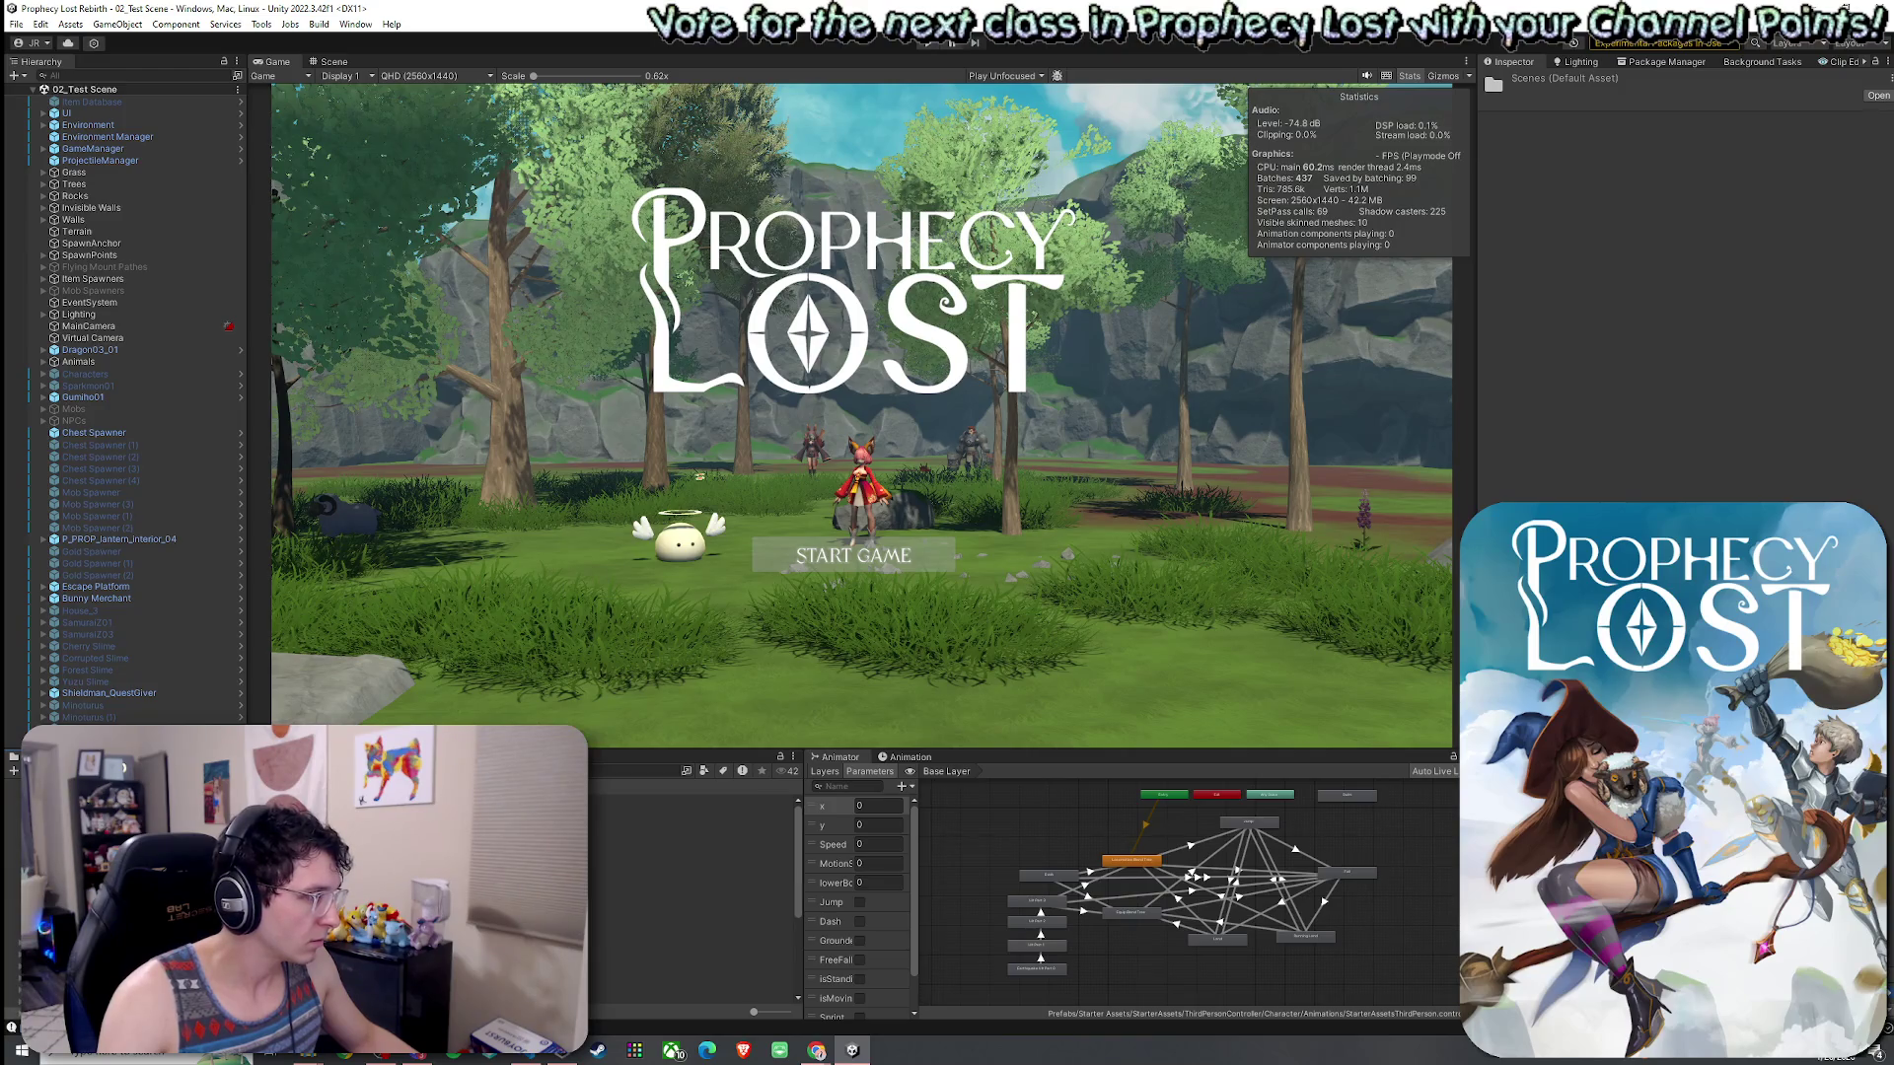
{"action": "double_click", "coordinate": [690, 882]}
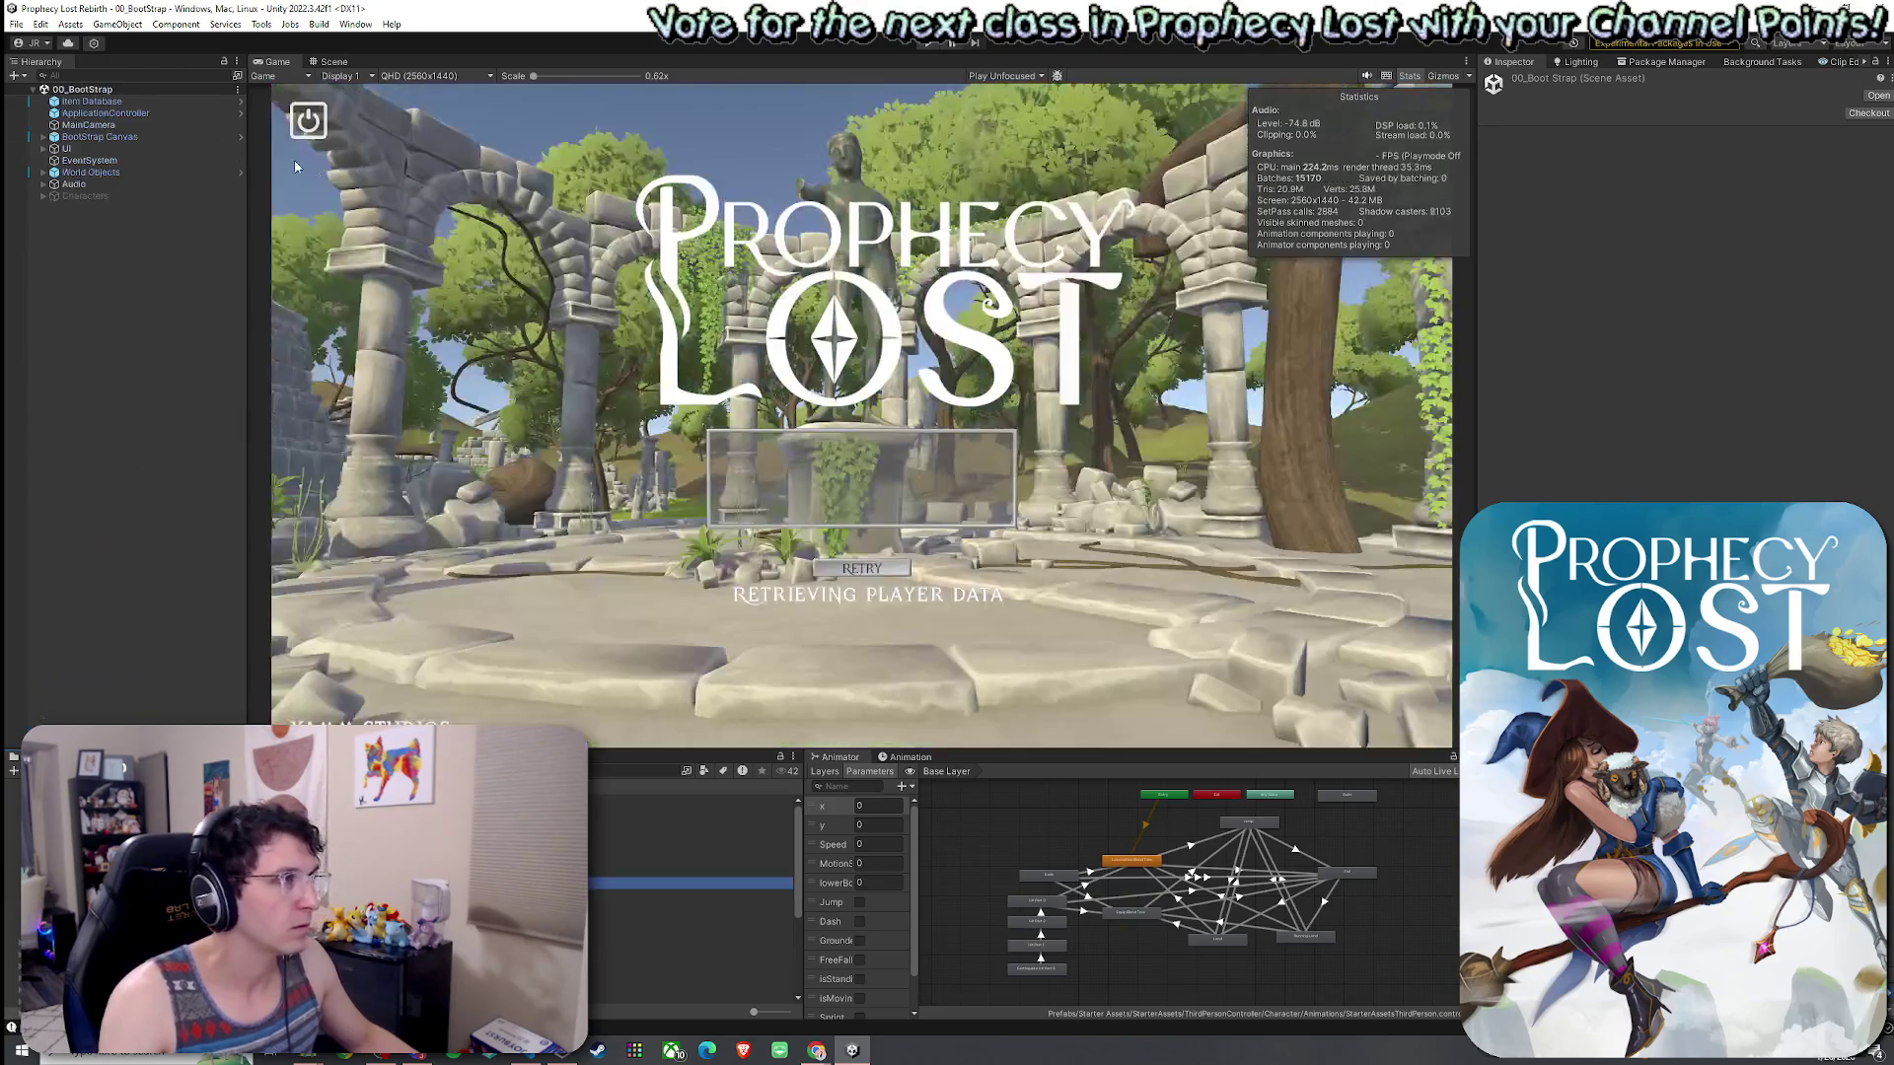
- Run the game from 00_BootStrap, choose the Witch class and continue to the destination map
{"action": "left_click", "coordinate": [16, 23]}
{"action": "key", "text": "Escape"}
{"action": "key", "text": "ctrl+p"}
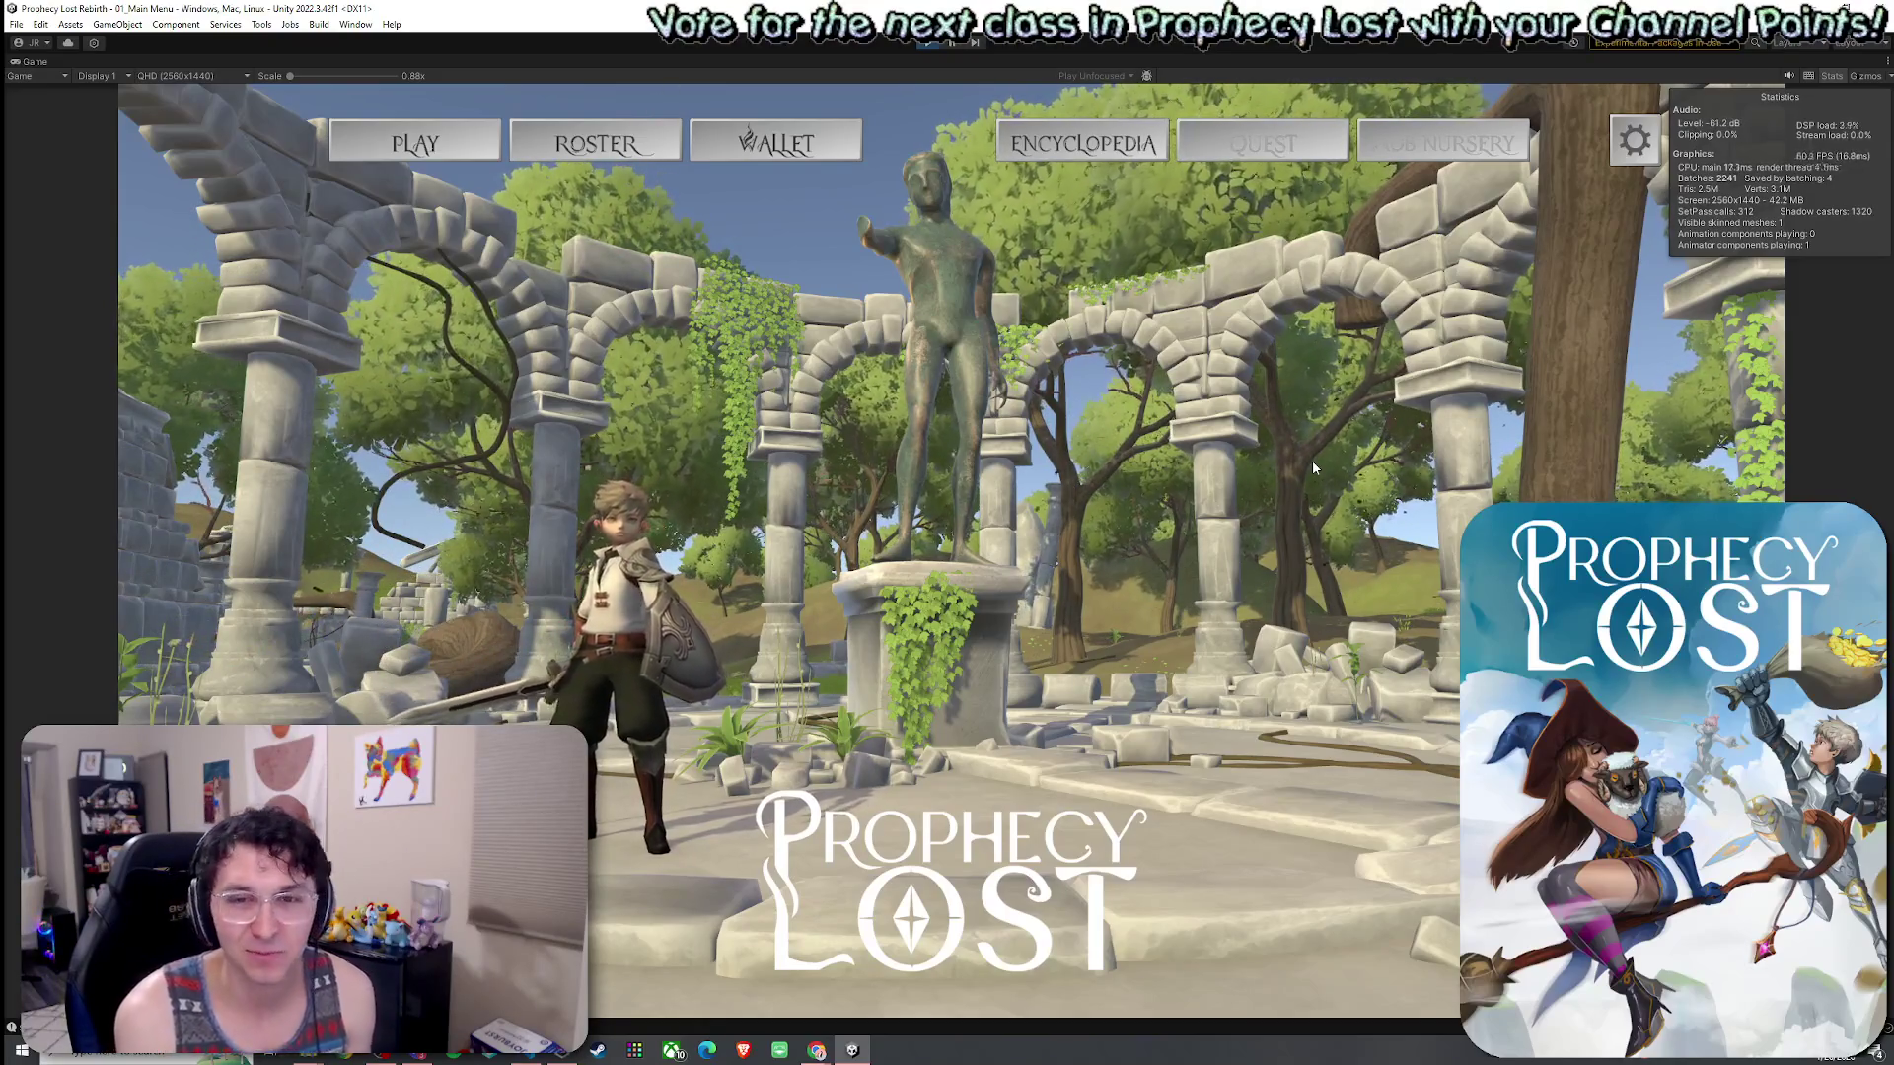
{"action": "left_click", "coordinate": [415, 143]}
{"action": "left_click", "coordinate": [860, 221]}
{"action": "left_click", "coordinate": [884, 513]}
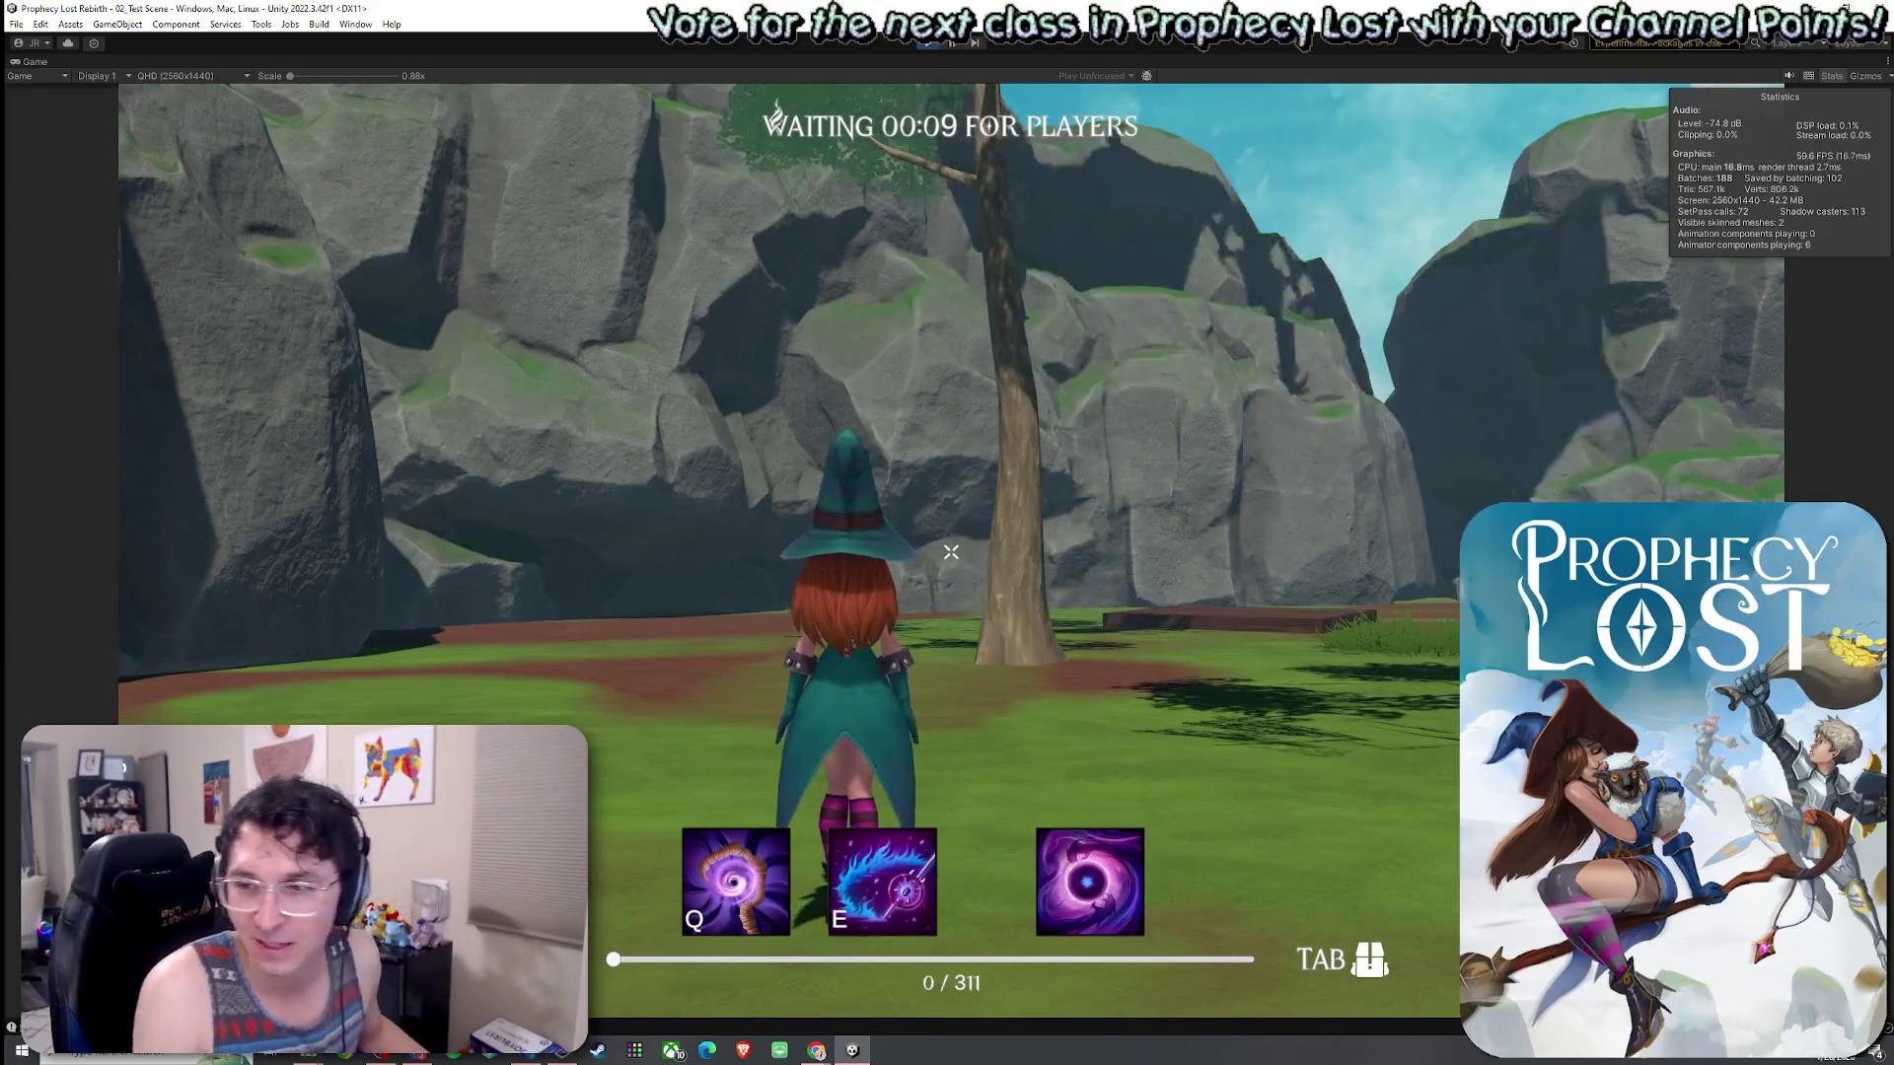
- Run the witch through the clearing, pick up a glowing broom and view it in the inventory
{"action": "key", "text": "w"}
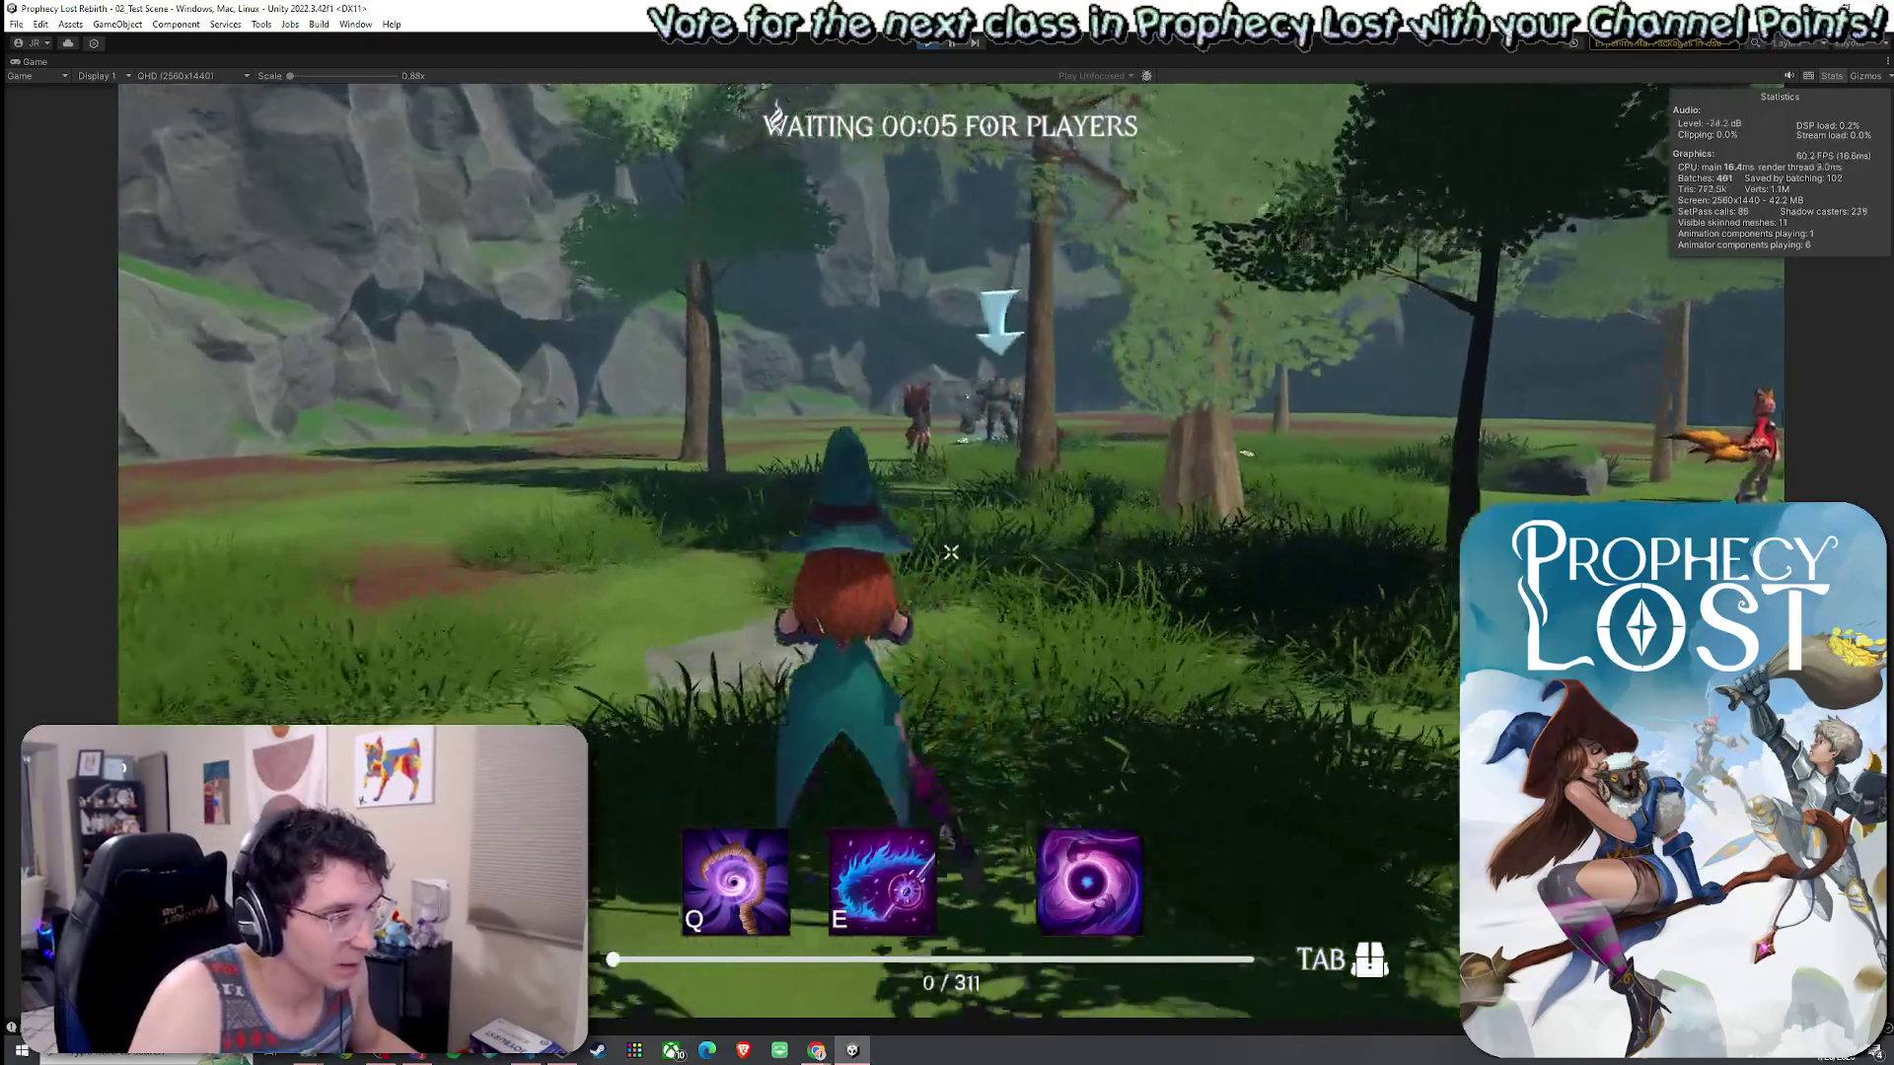
{"action": "key", "text": "w"}
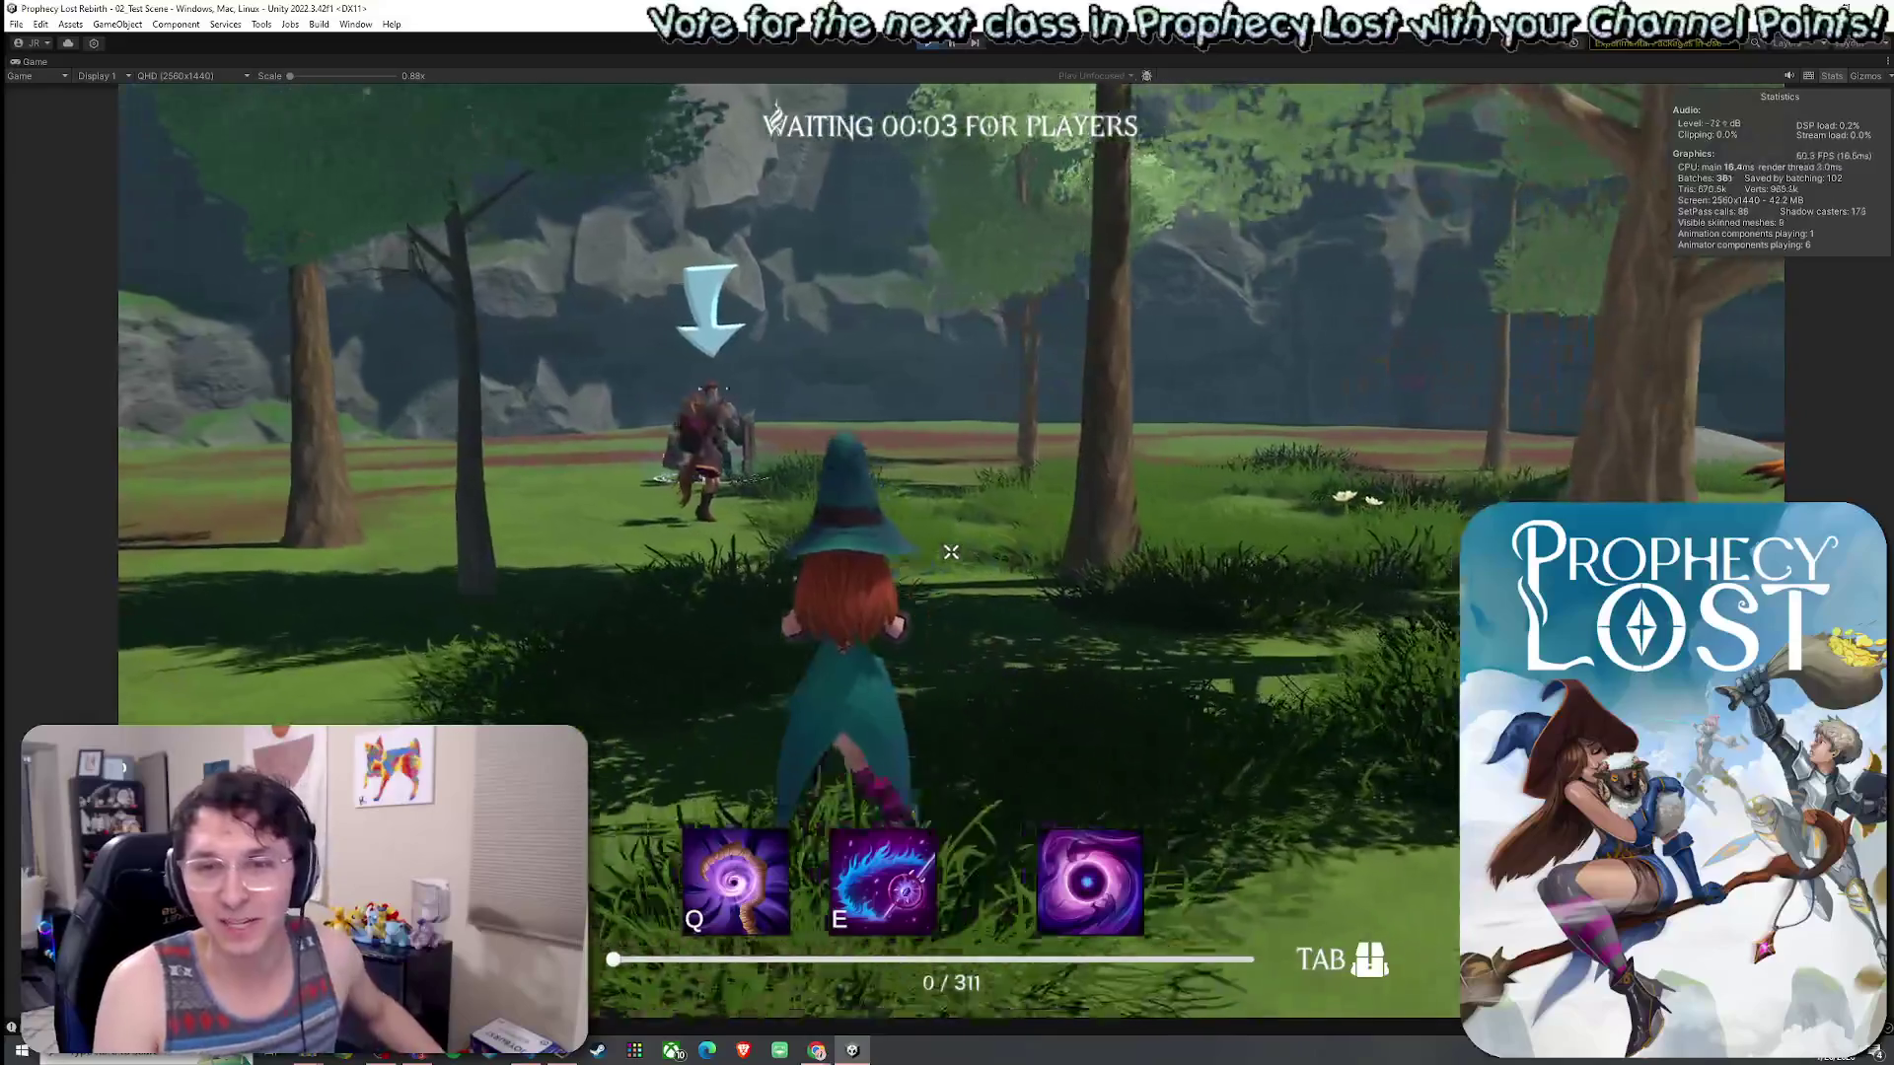
{"action": "key", "text": "w"}
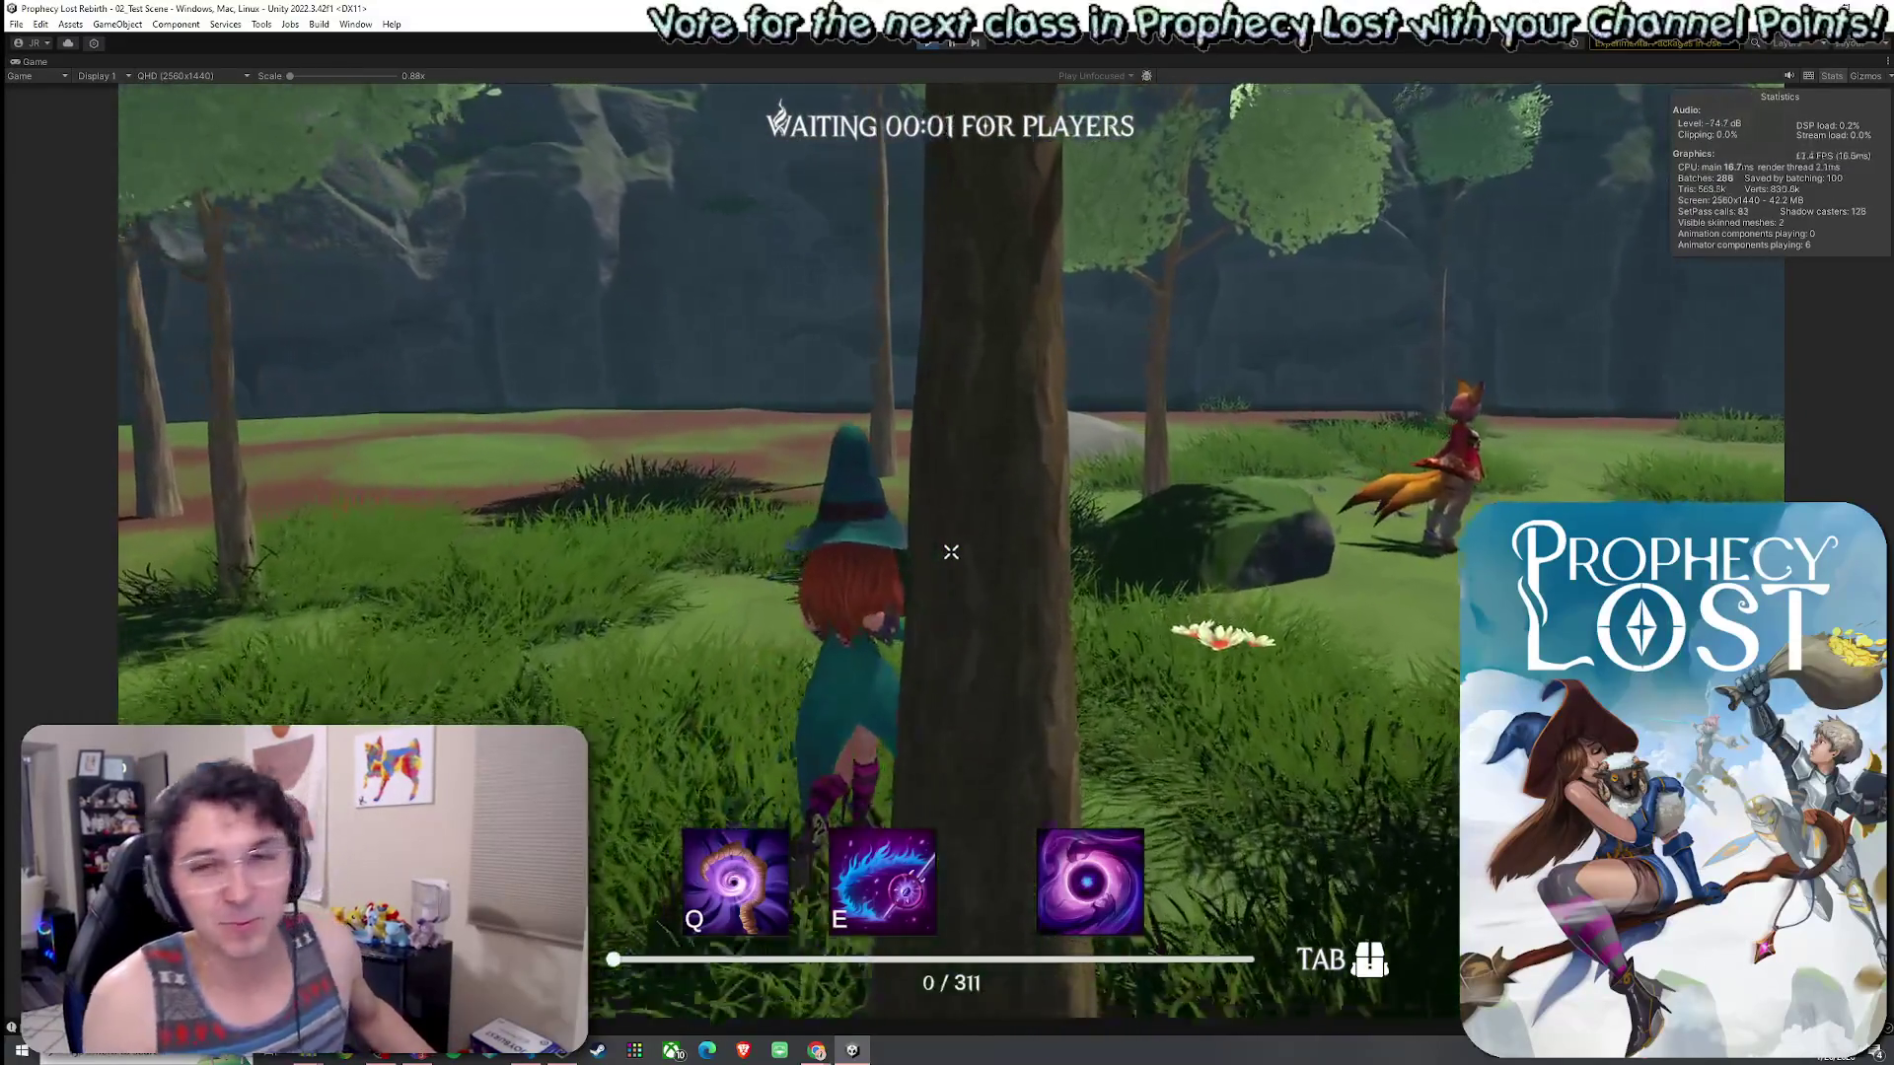
{"action": "key", "text": "w"}
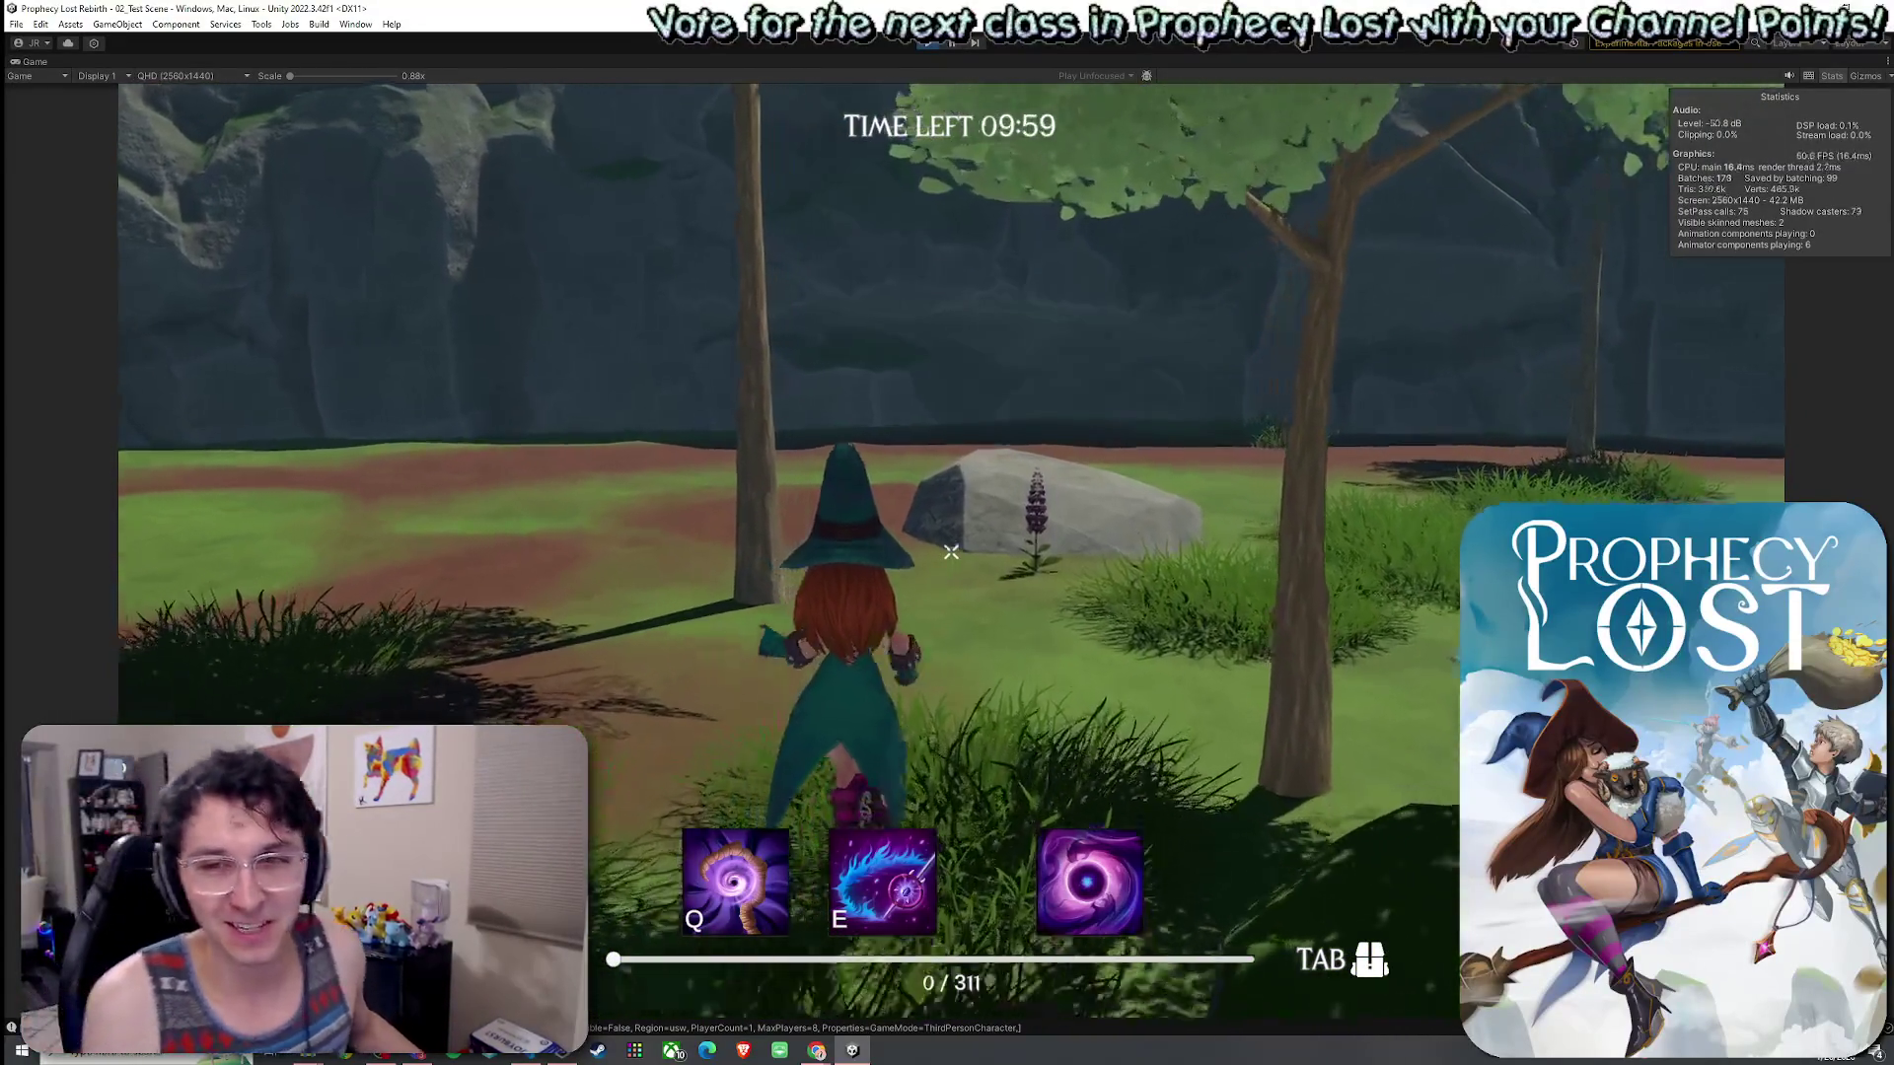
{"action": "key", "text": "w"}
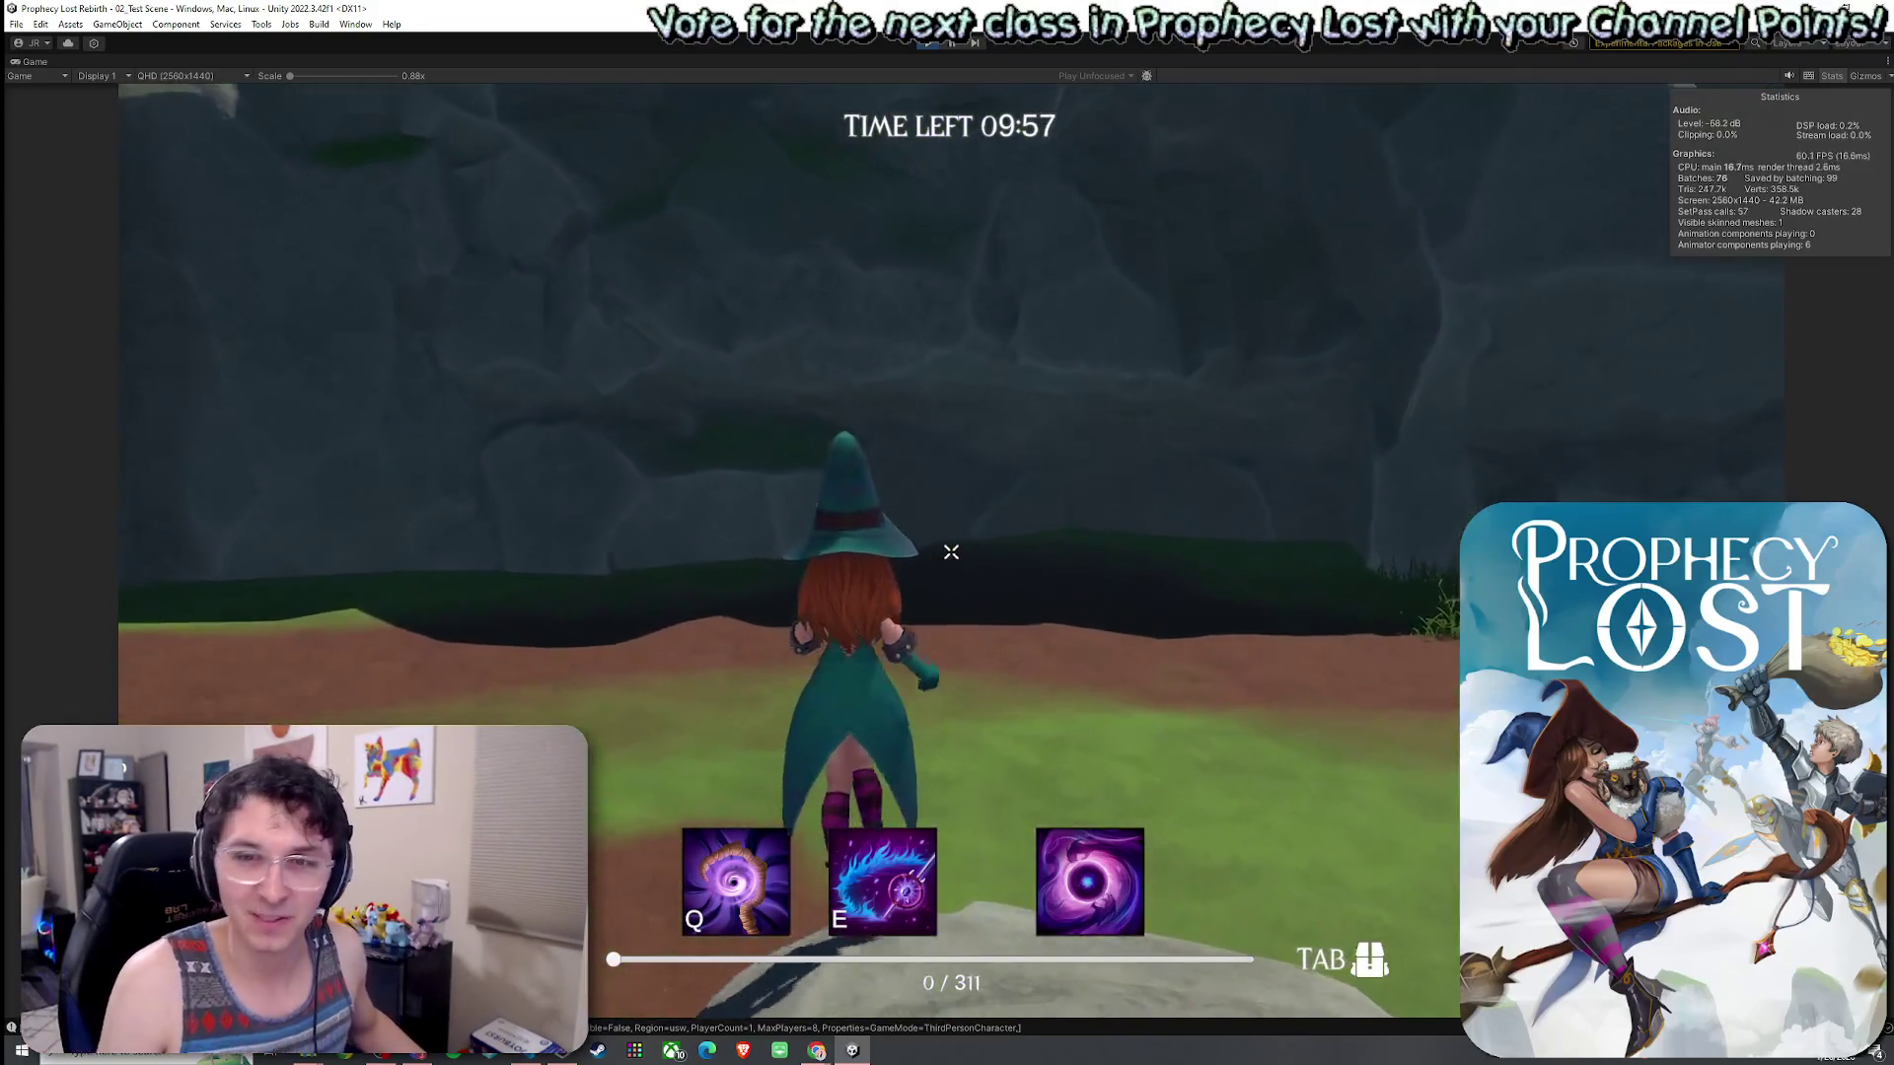
{"action": "key", "text": "w"}
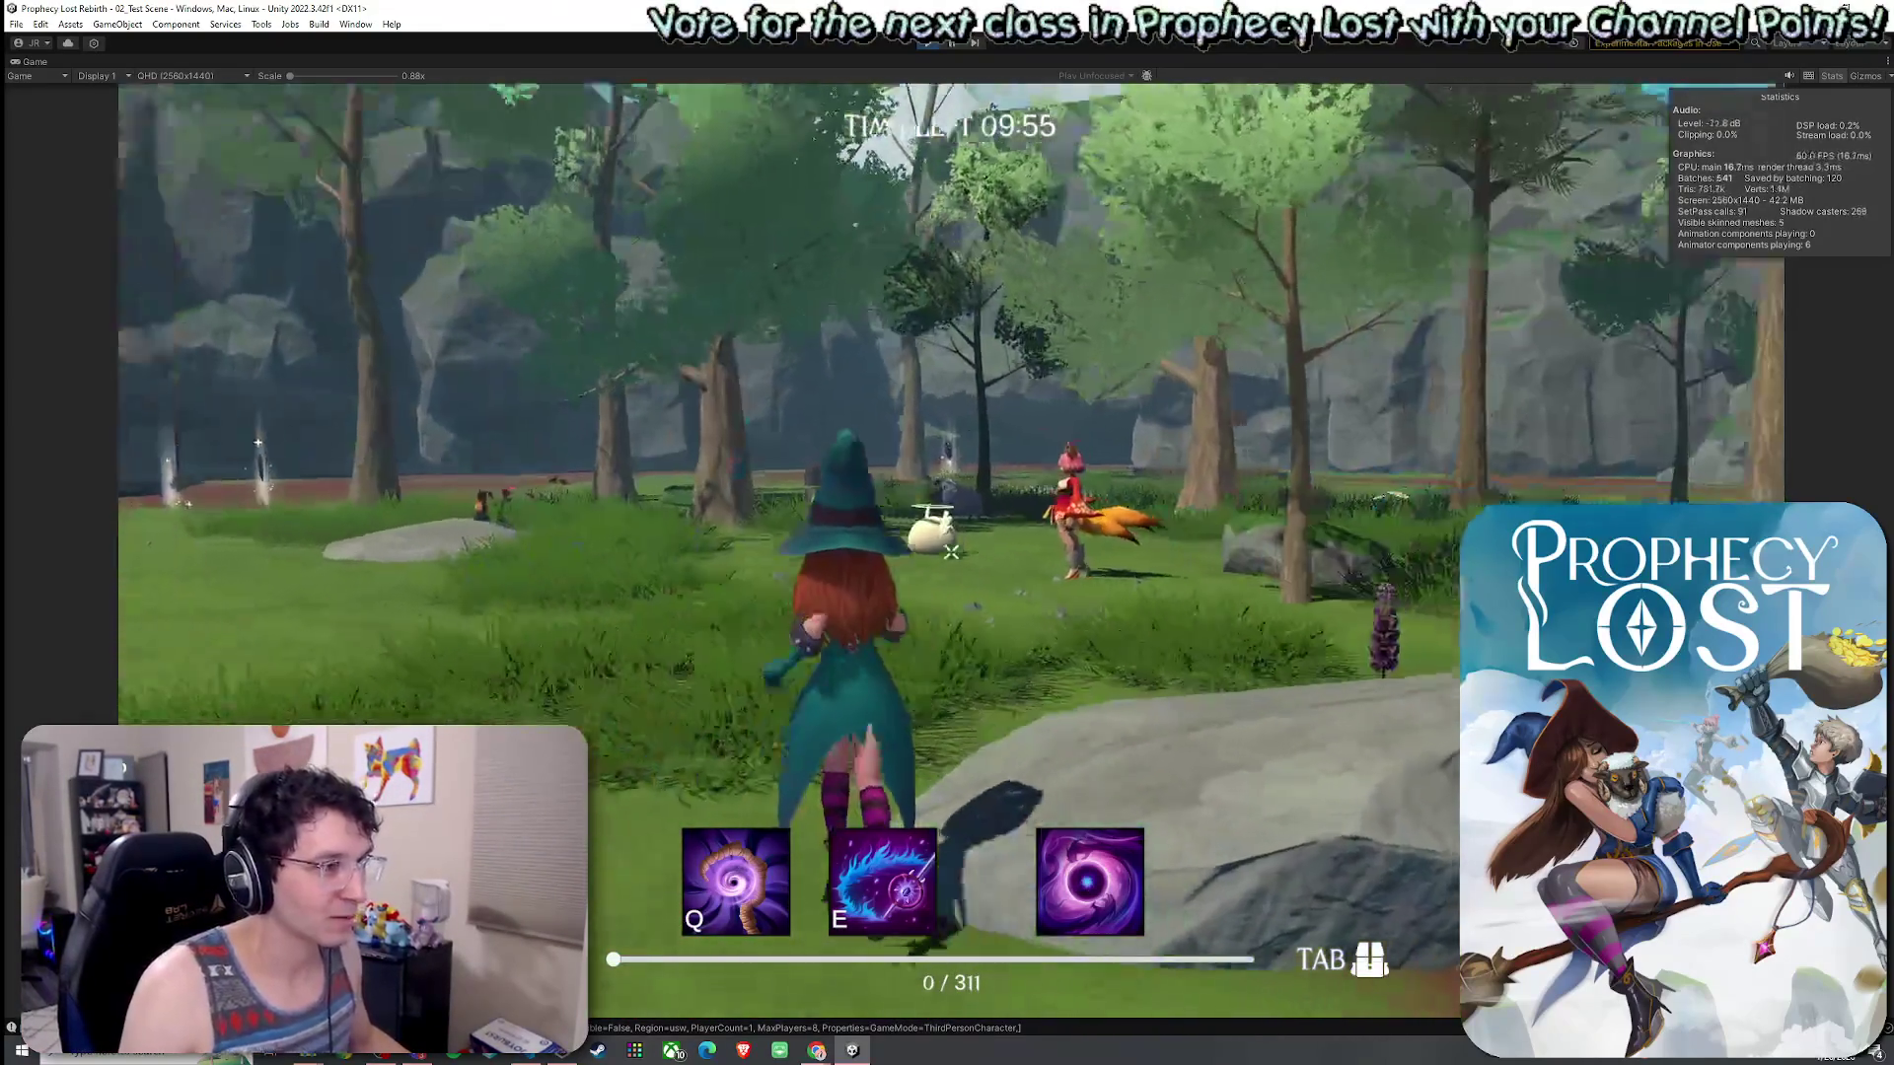
{"action": "key", "text": "w"}
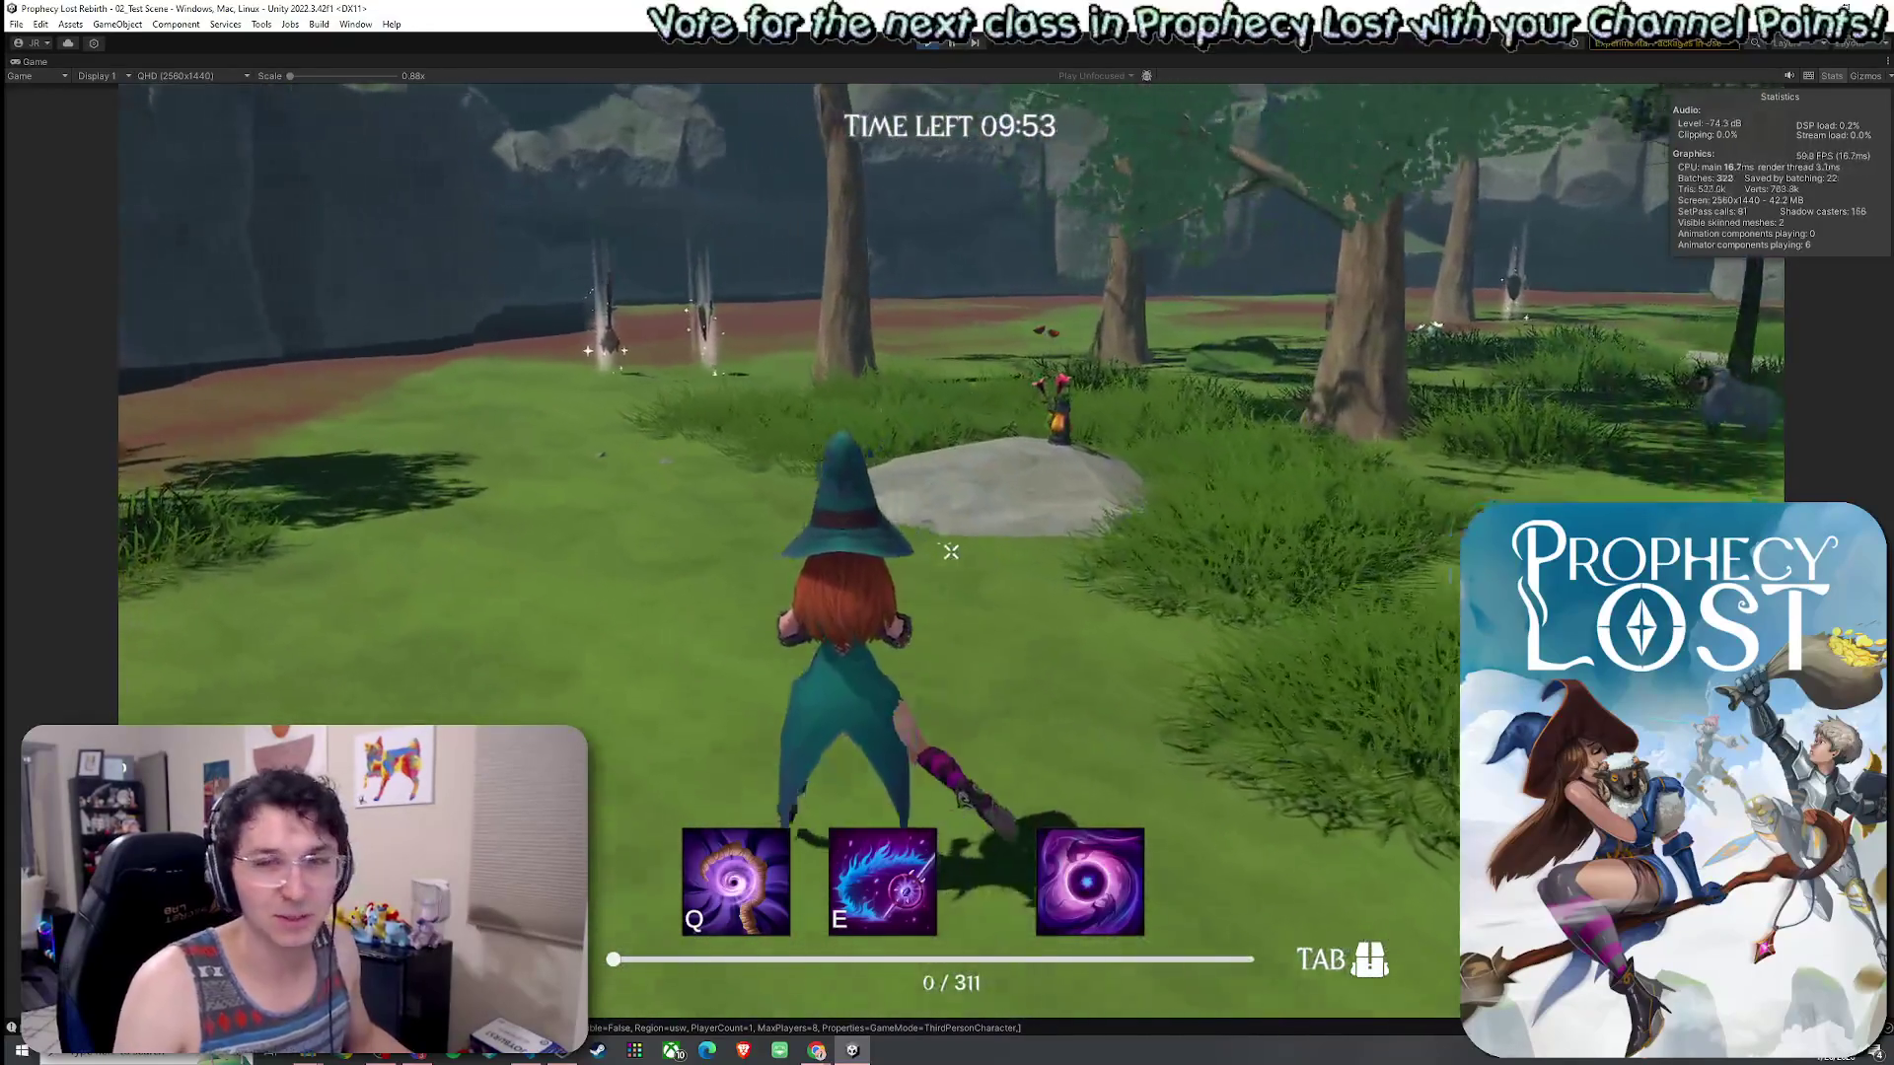
{"action": "key", "text": "w"}
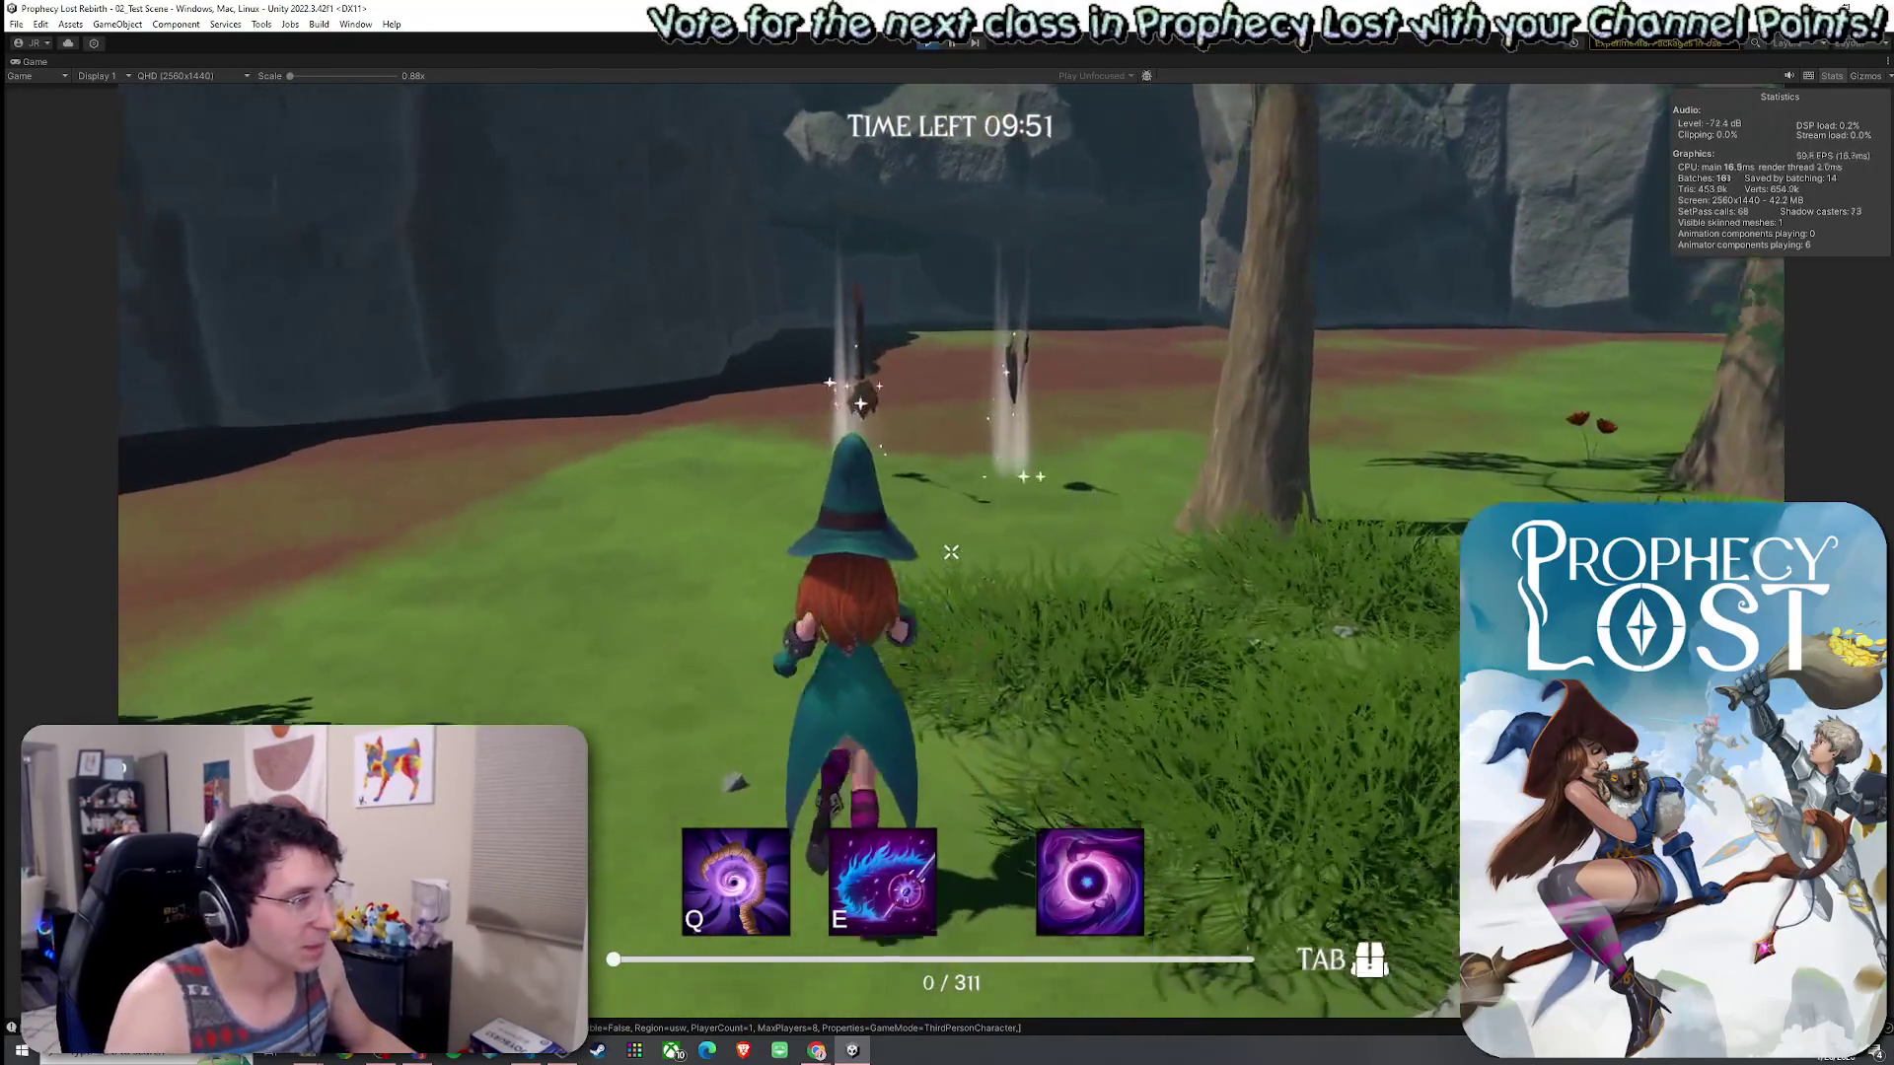
{"action": "key", "text": "w"}
{"action": "key", "text": "Tab"}
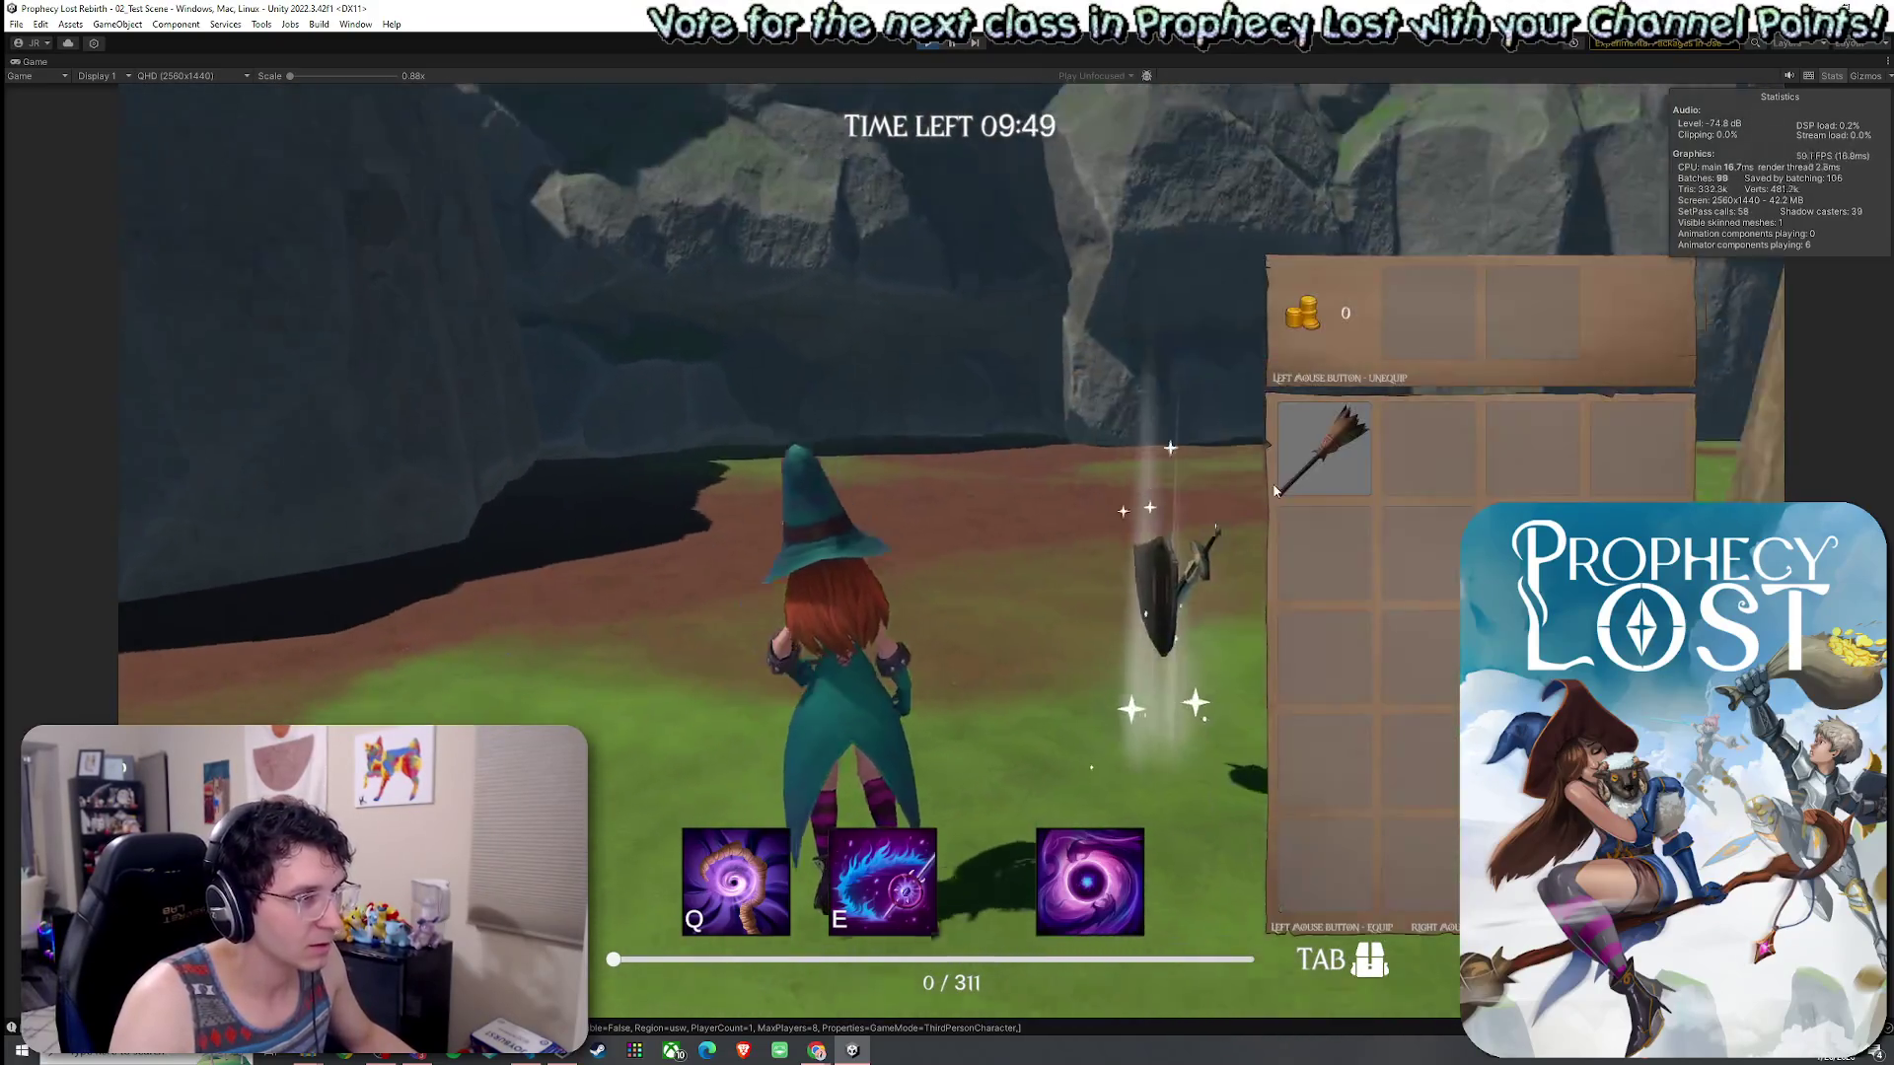
{"action": "key", "text": "w"}
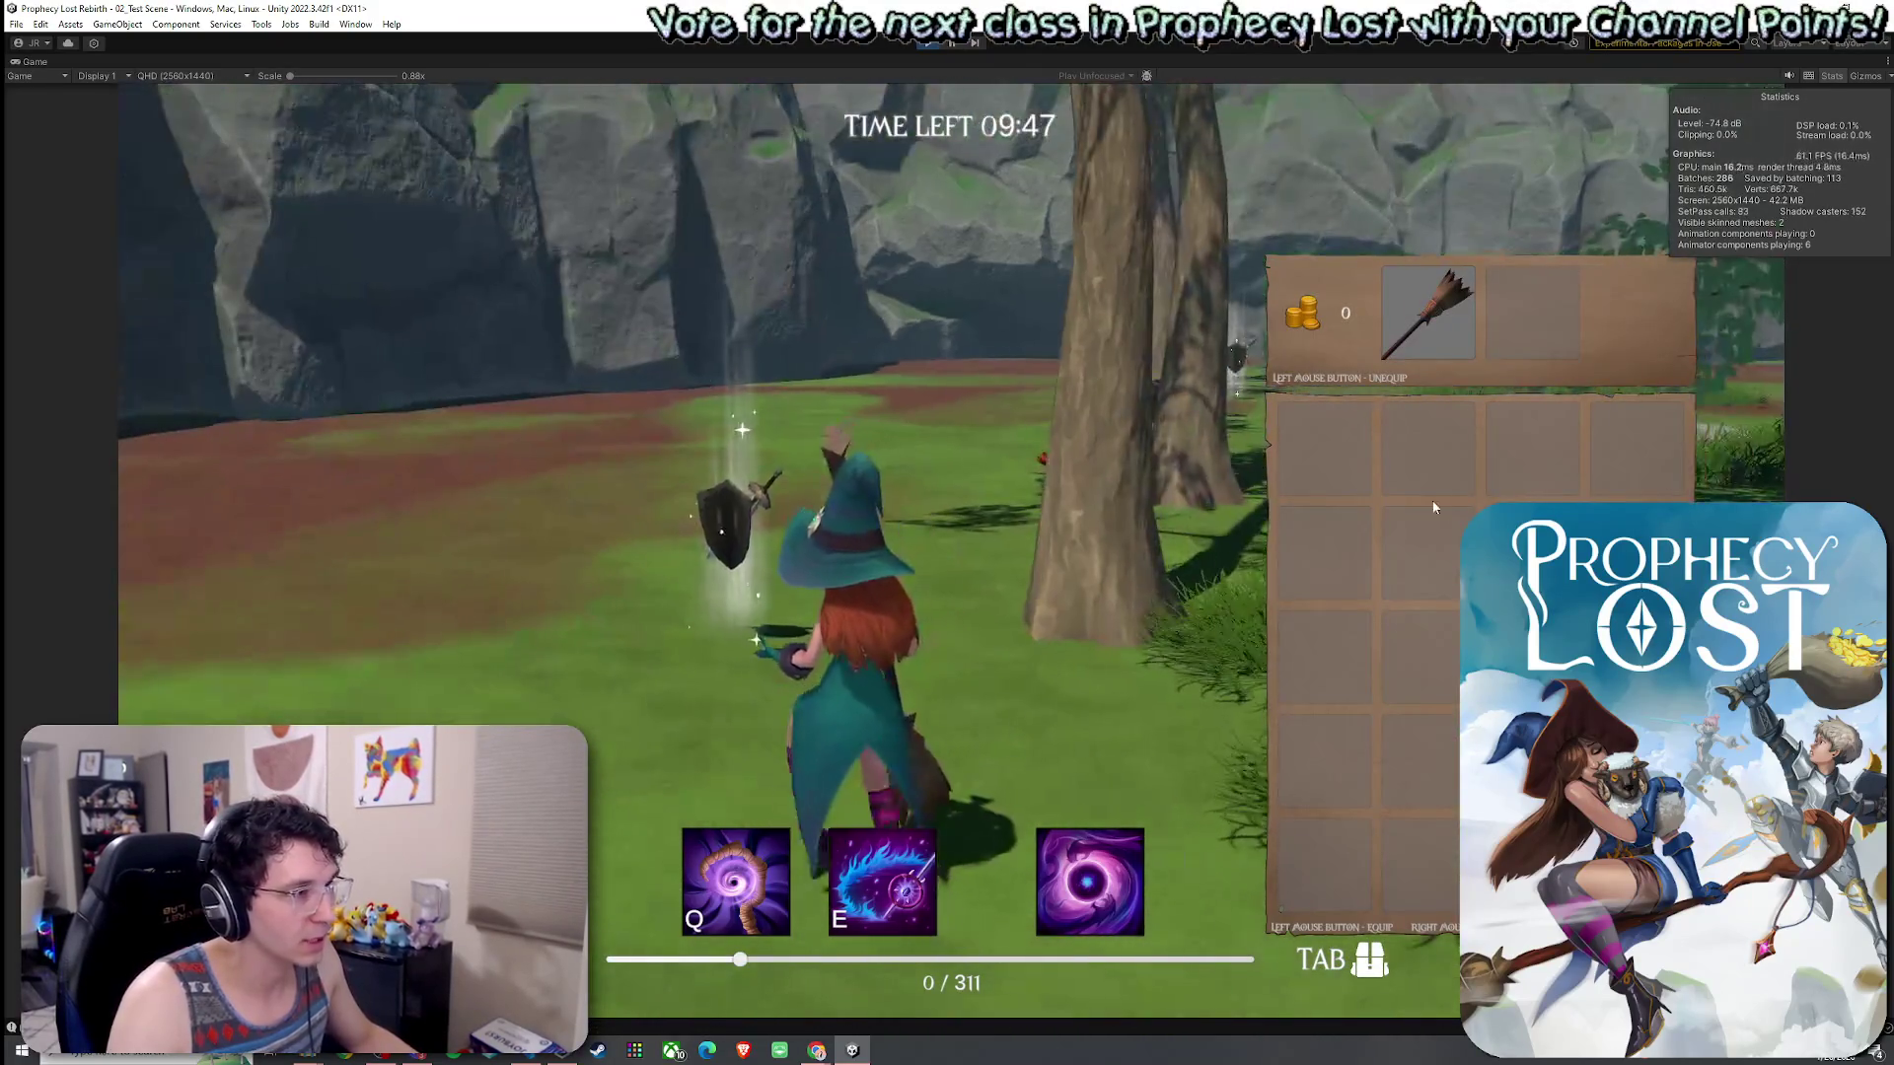
- Show the Console errors and open Player.cs at the failing UpdateUlt line
{"action": "key", "text": "super"}
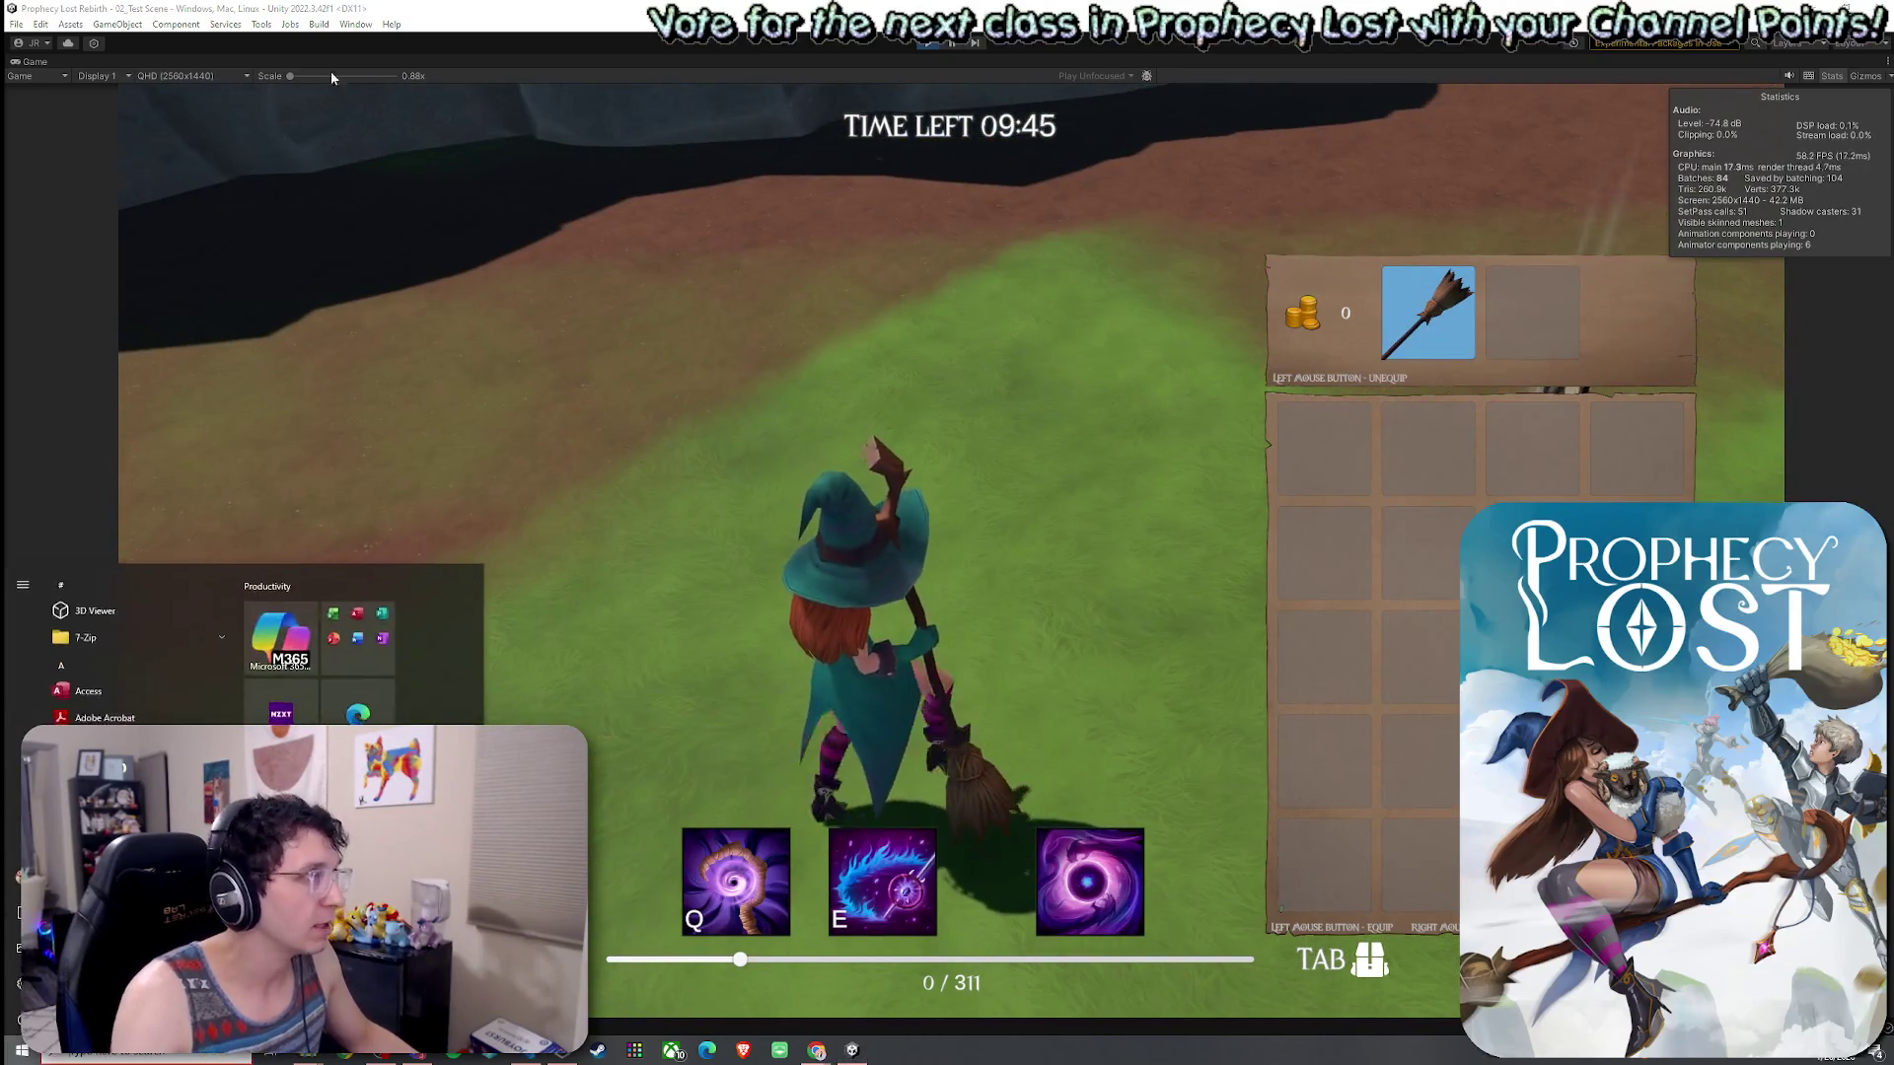
{"action": "double_click", "coordinate": [46, 63]}
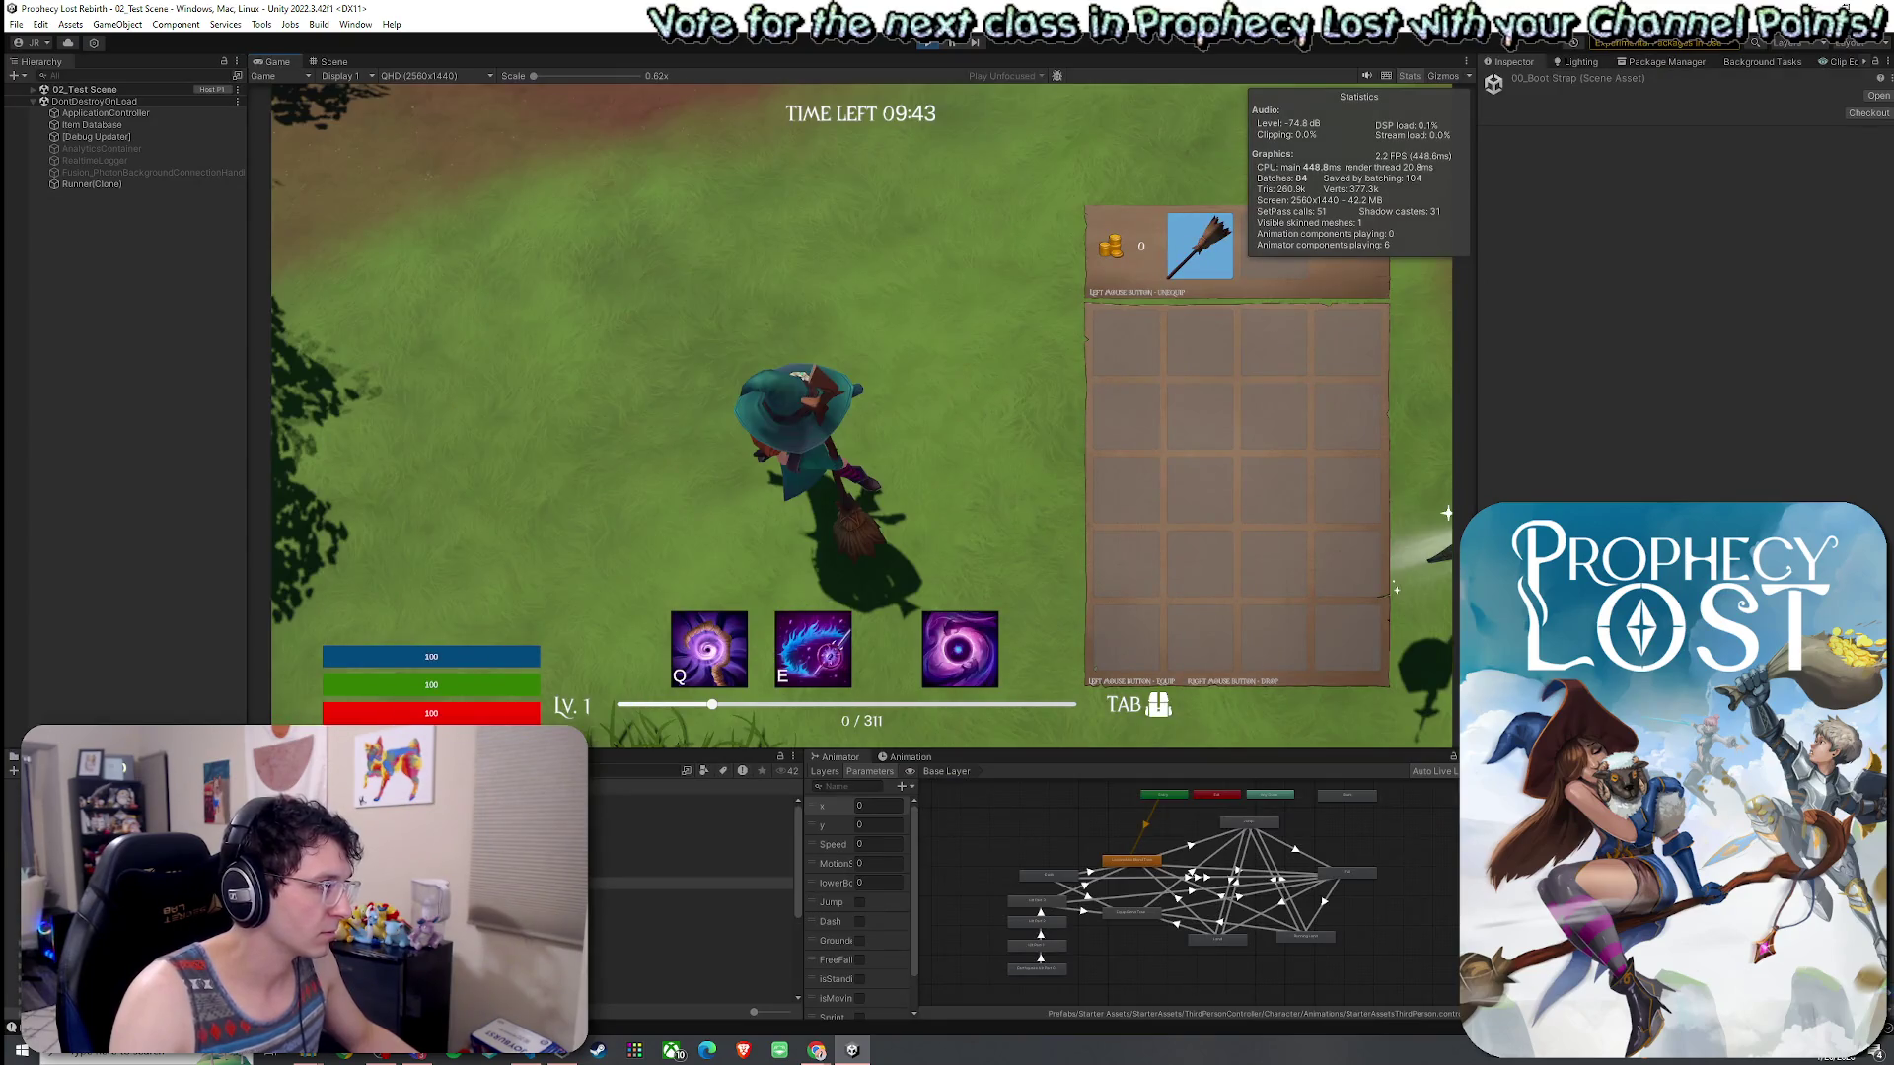
{"action": "left_click", "coordinate": [734, 832]}
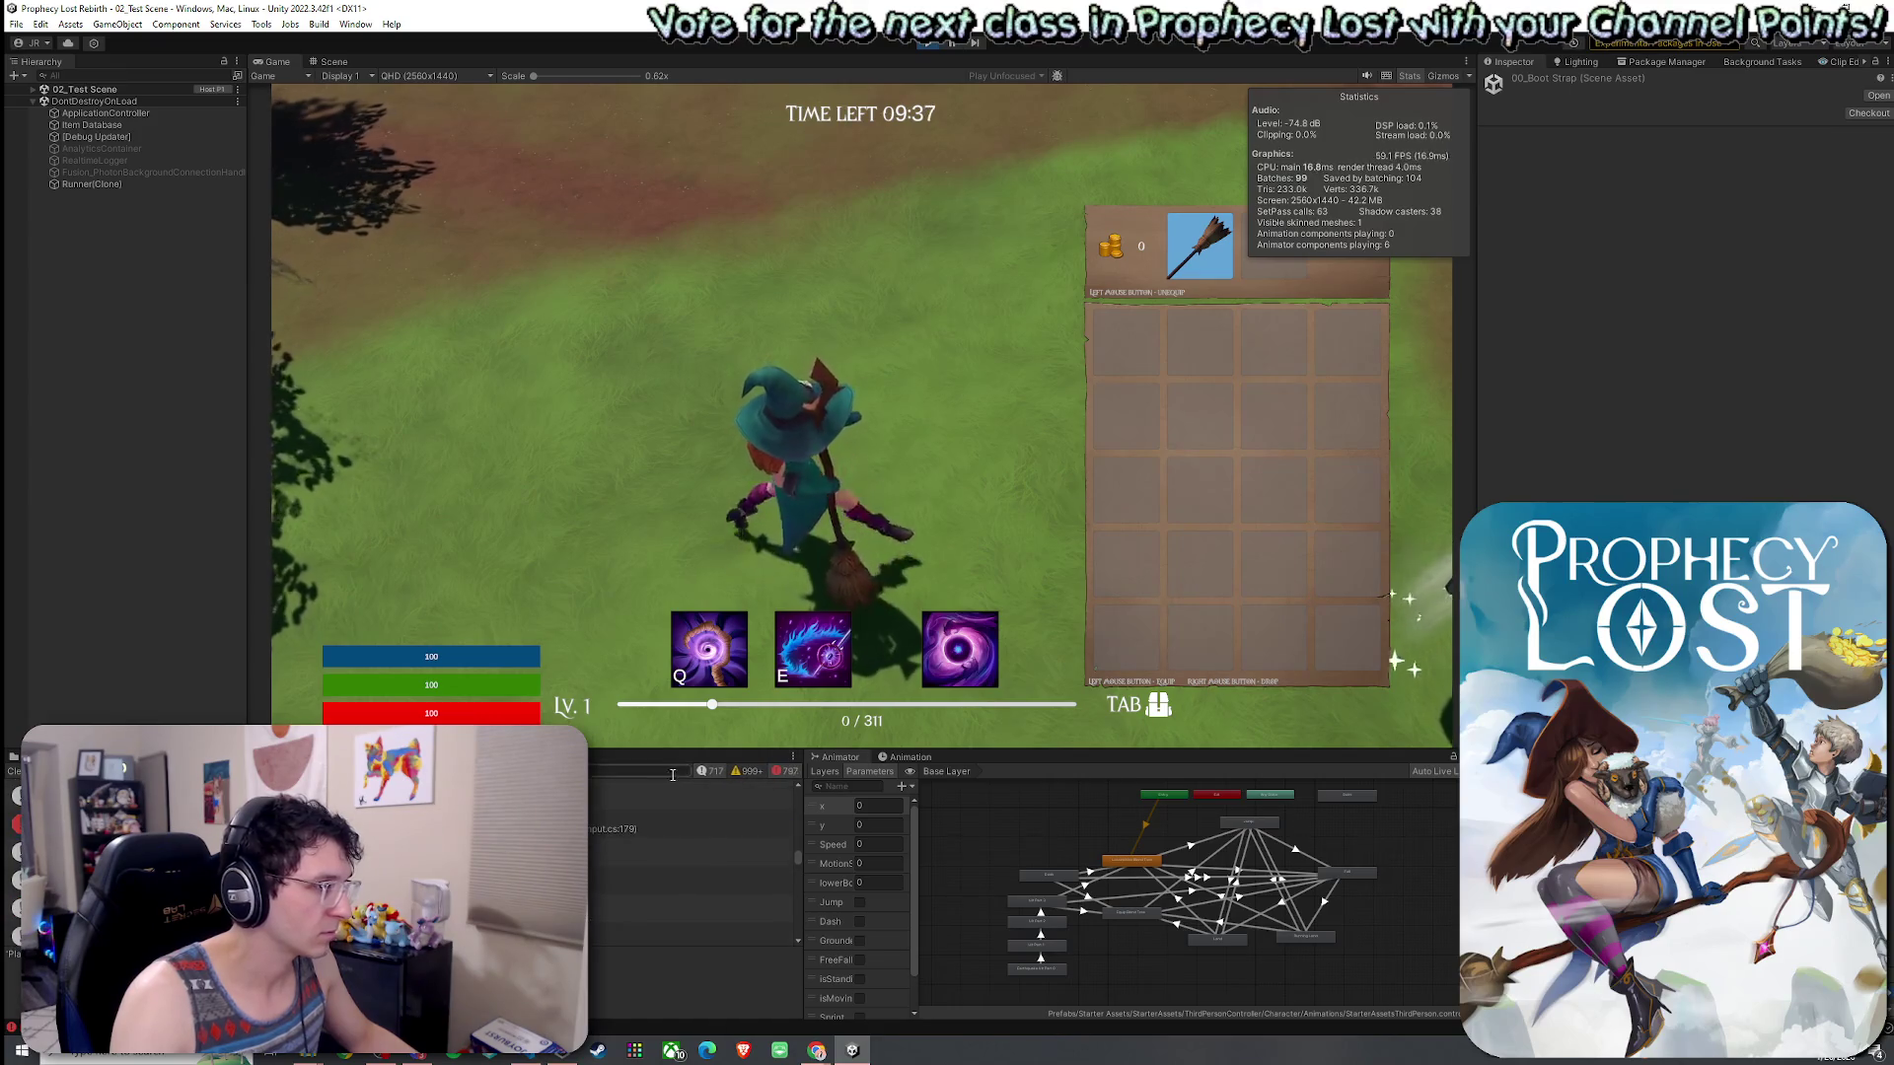
{"action": "left_click", "coordinate": [690, 851]}
{"action": "double_click", "coordinate": [690, 851]}
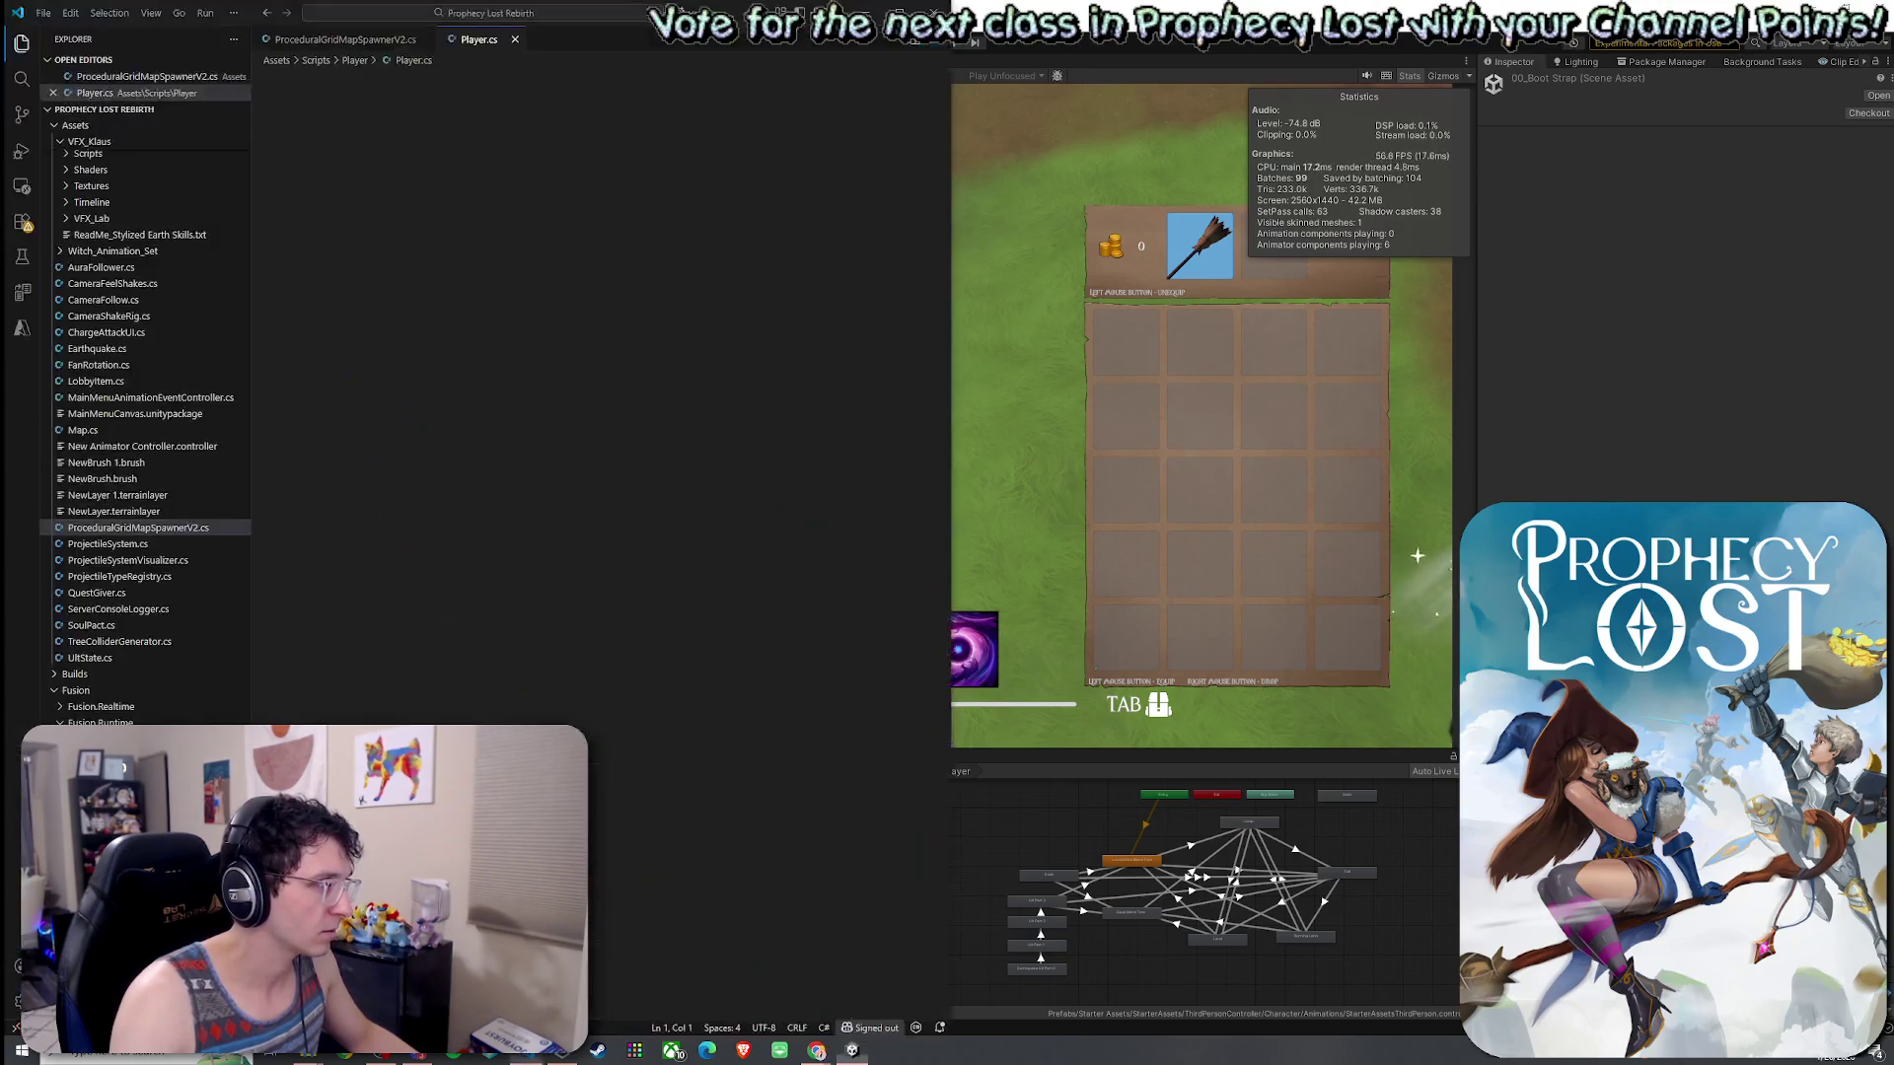
- Insert 'if (ultimate == null) return;' above the fail-safe block in UpdateUlt
{"action": "left_click", "coordinate": [455, 552]}
{"action": "left_click", "coordinate": [398, 550]}
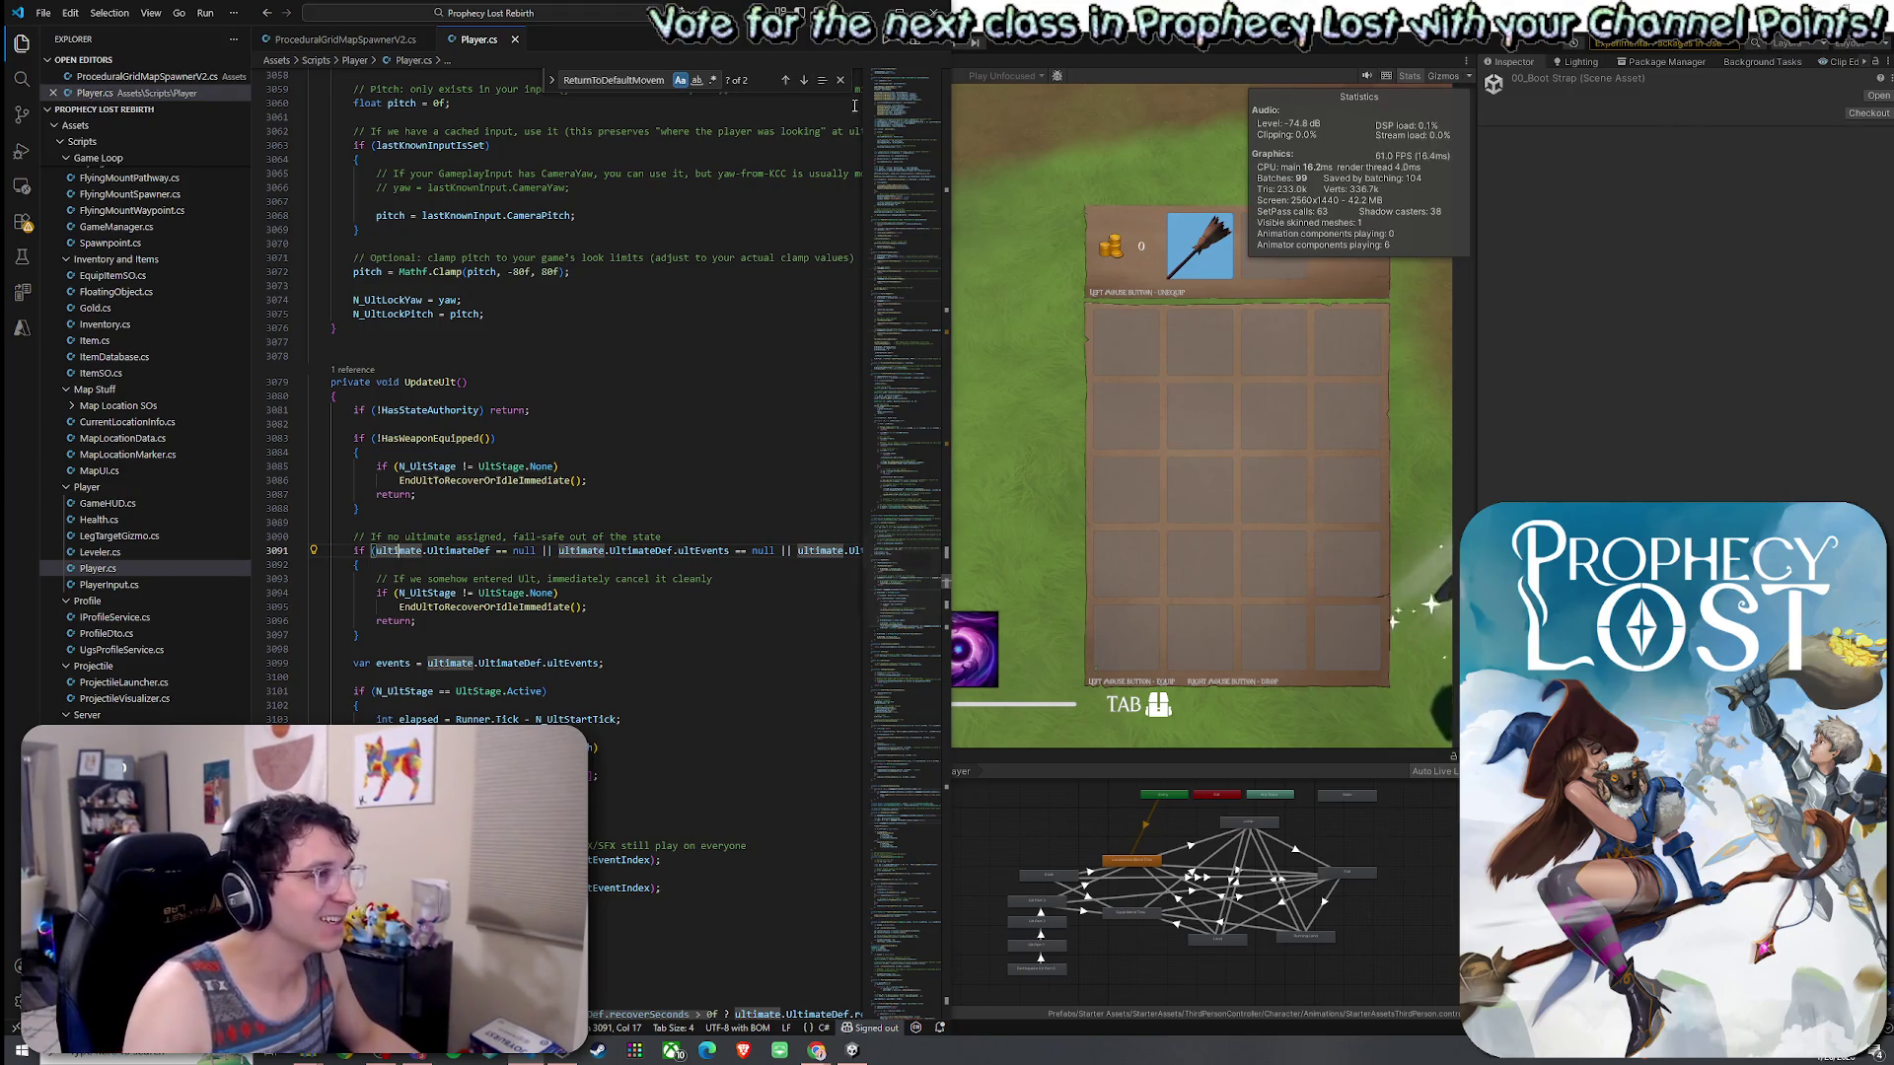
{"action": "key", "text": "super+Up"}
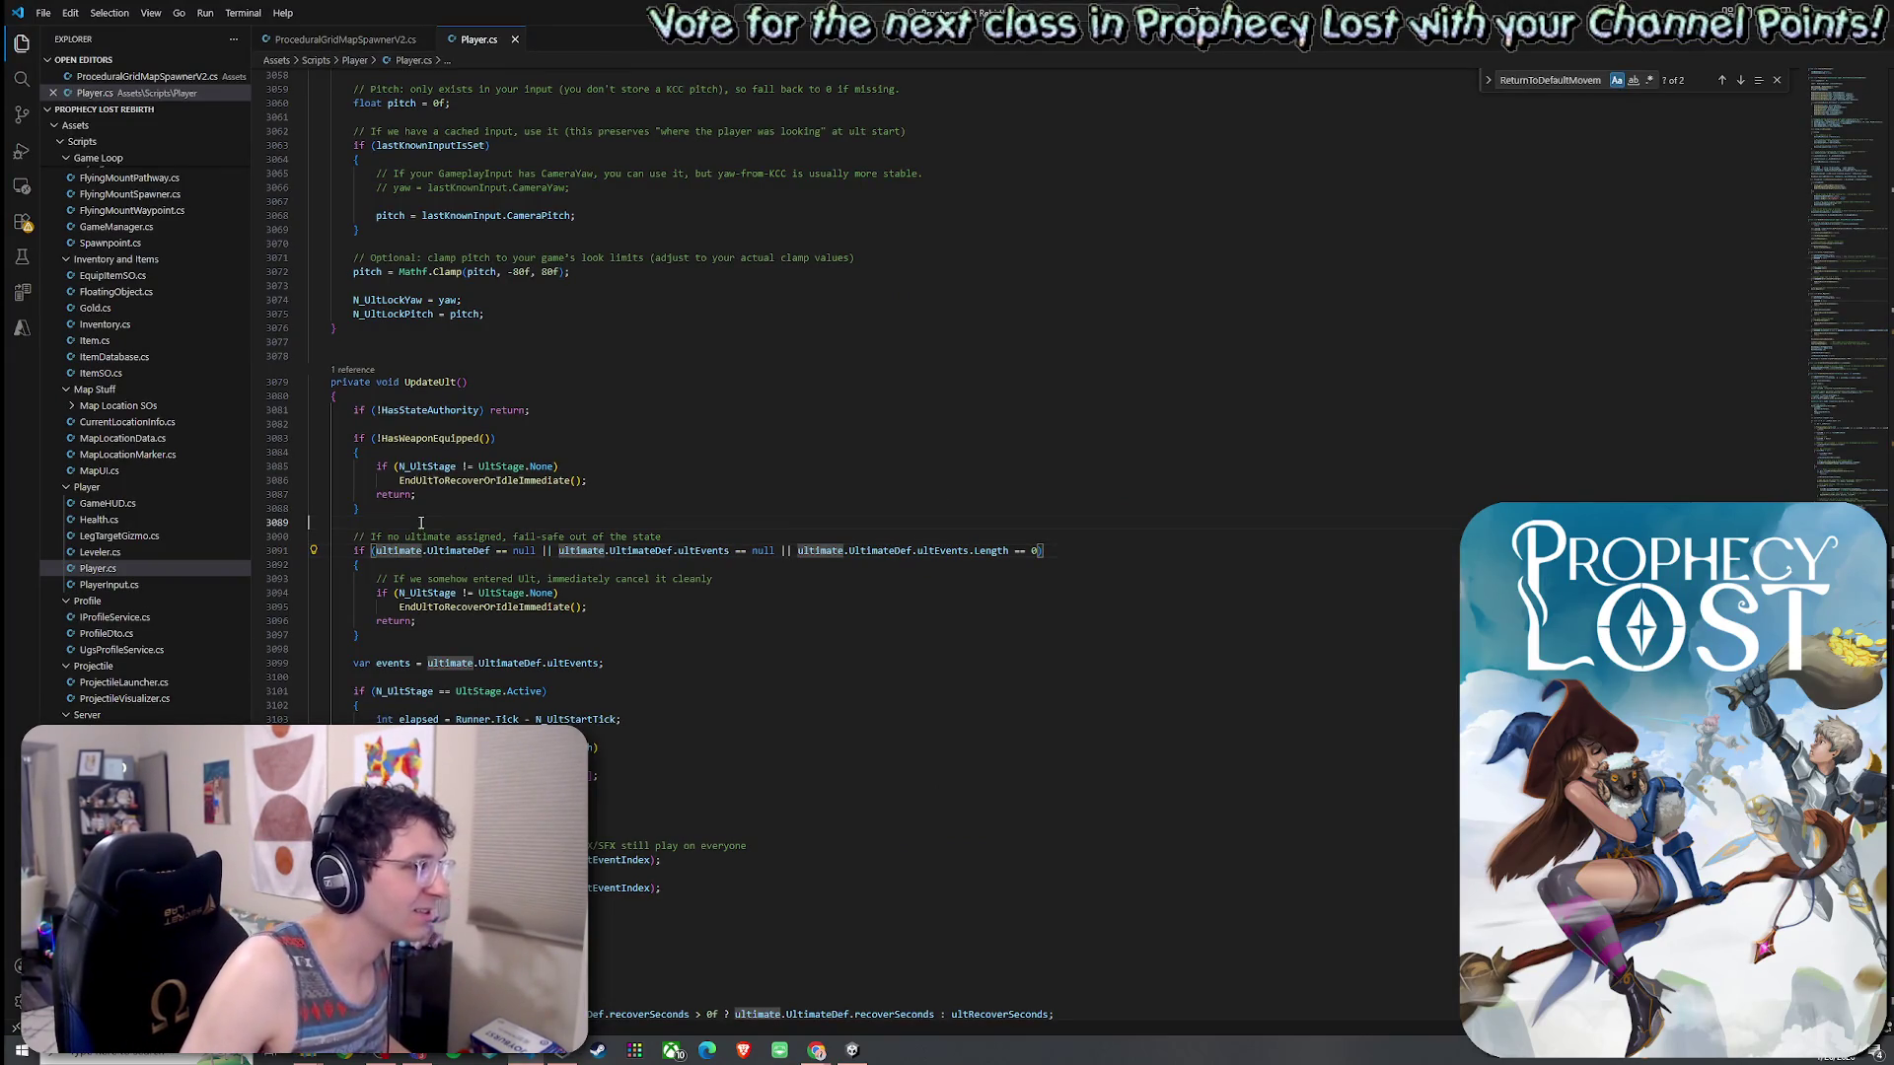
{"action": "key", "text": "Return"}
{"action": "key", "text": "Return"}
{"action": "key", "text": "Up"}
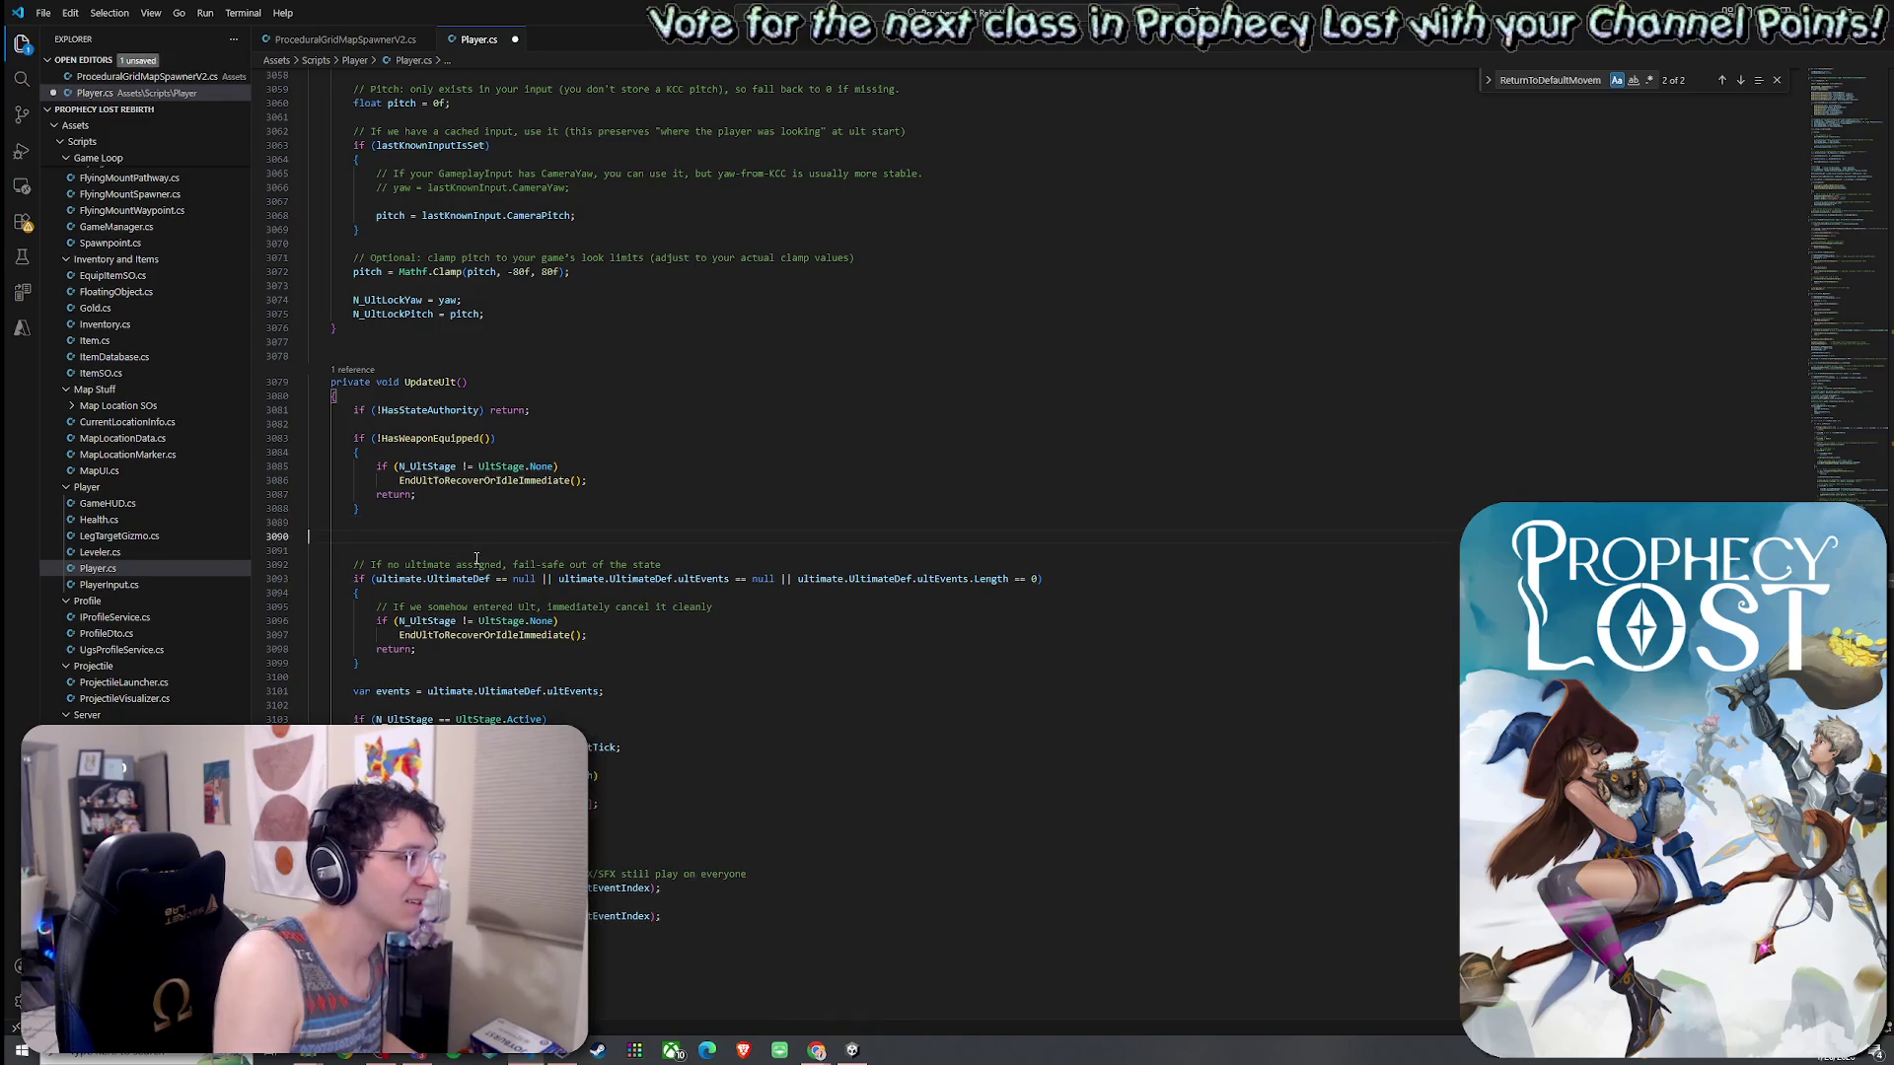
{"action": "key", "text": "BackSpace"}
{"action": "key", "text": "BackSpace"}
{"action": "key", "text": "BackSpace"}
{"action": "type", "text": "if ("}
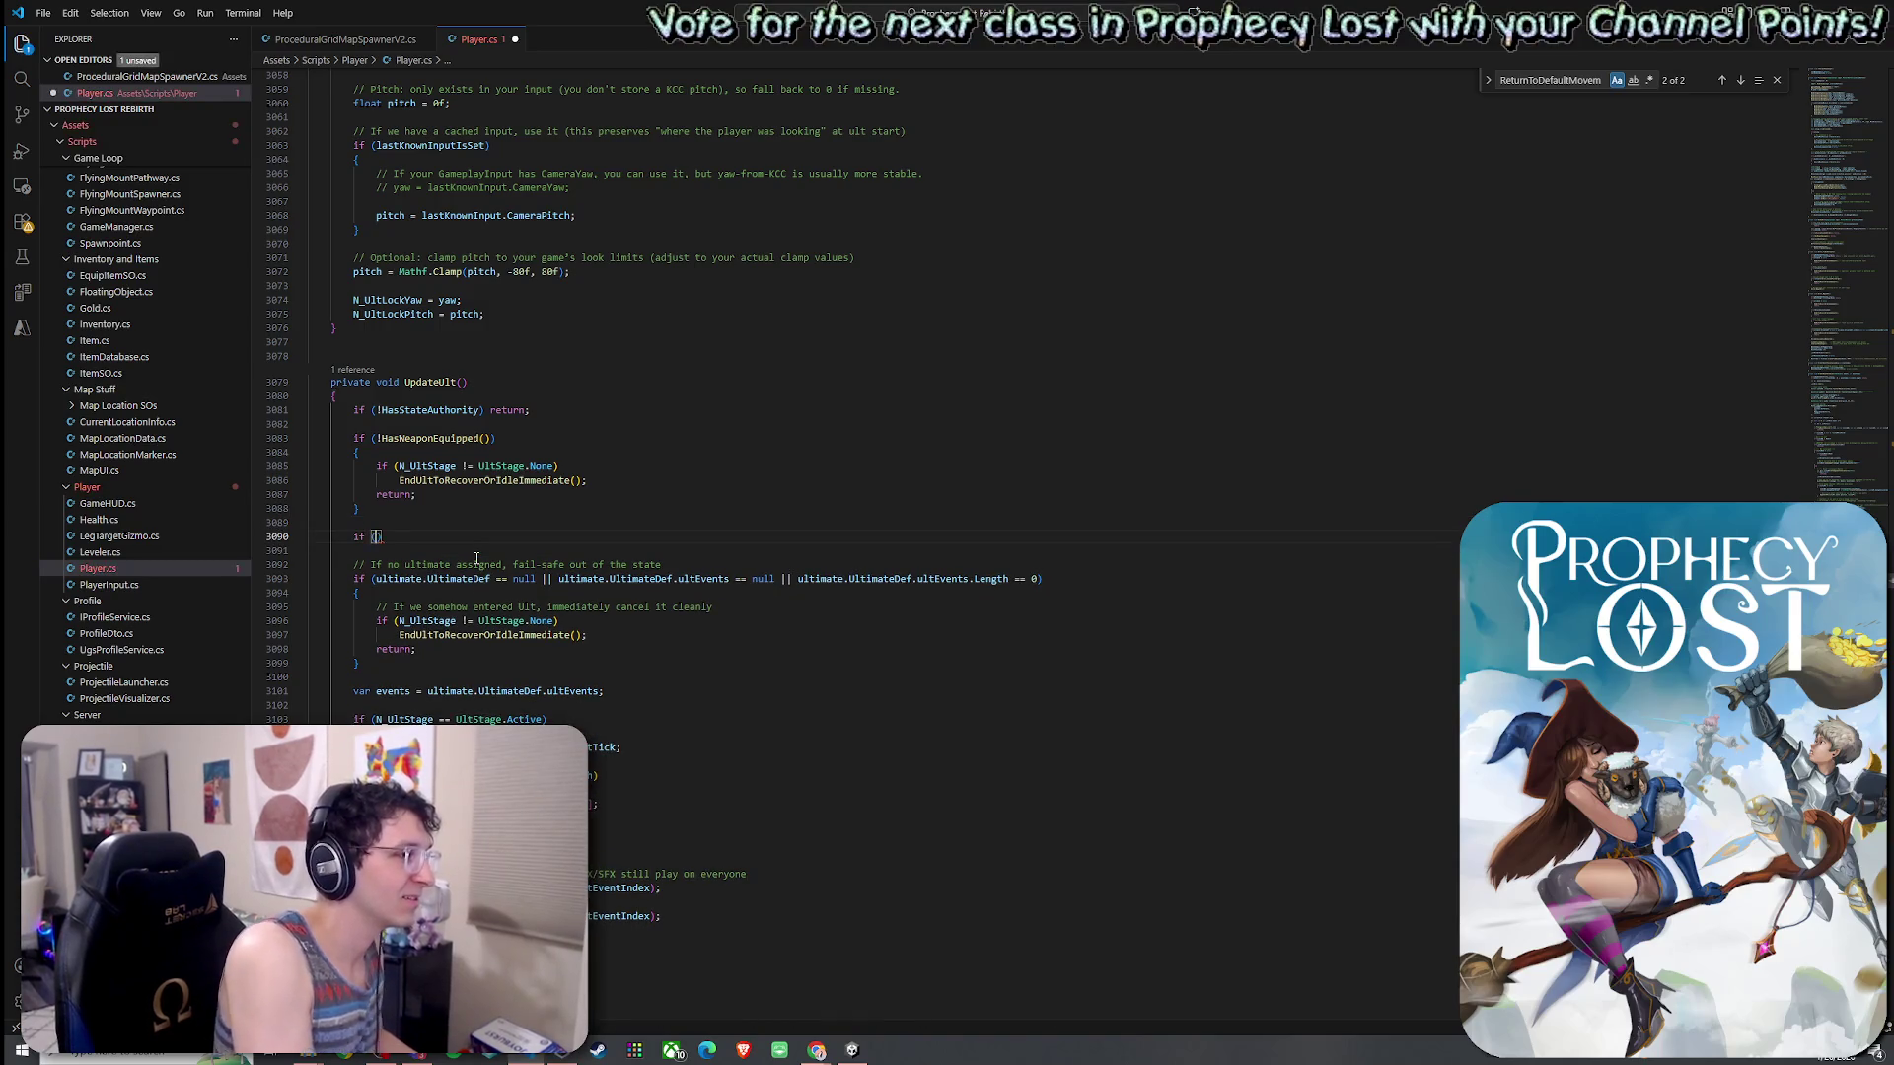
{"action": "type", "text": "ltimate == null"}
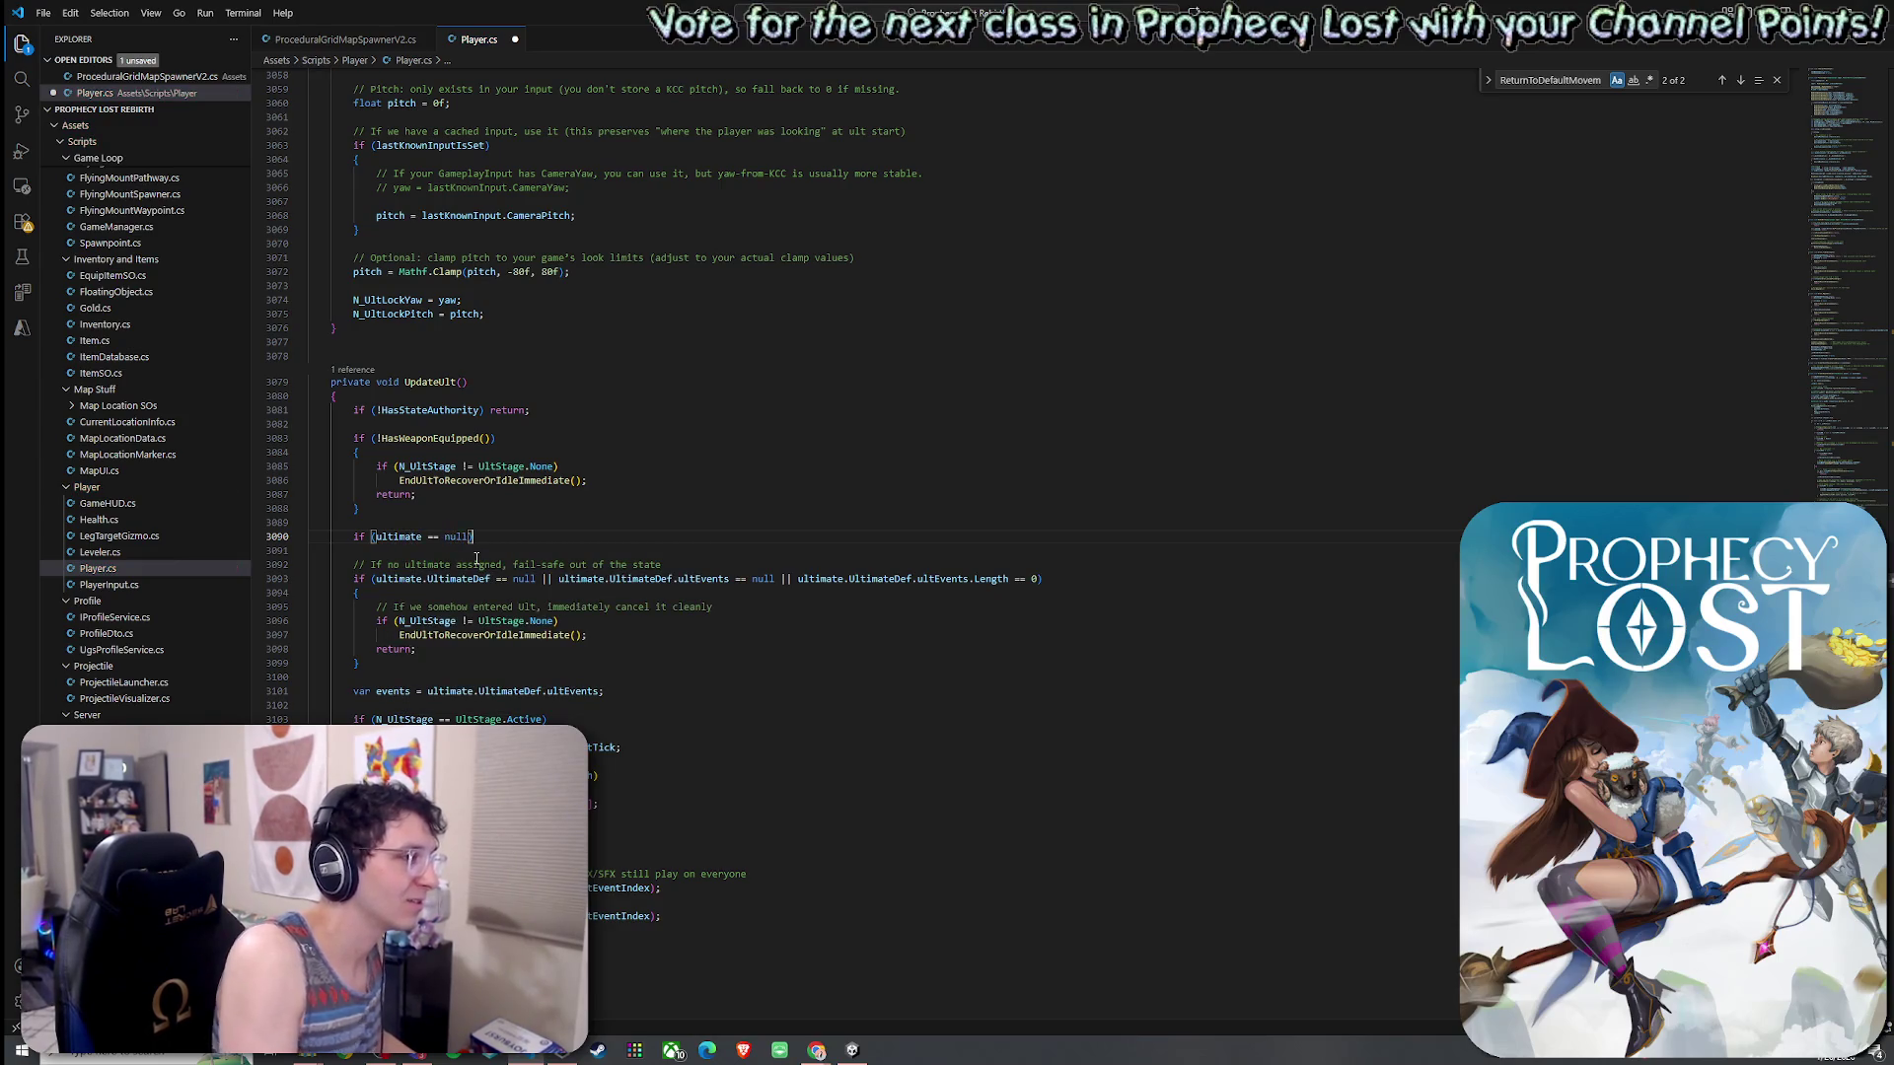
{"action": "type", "text": "tinue;"}
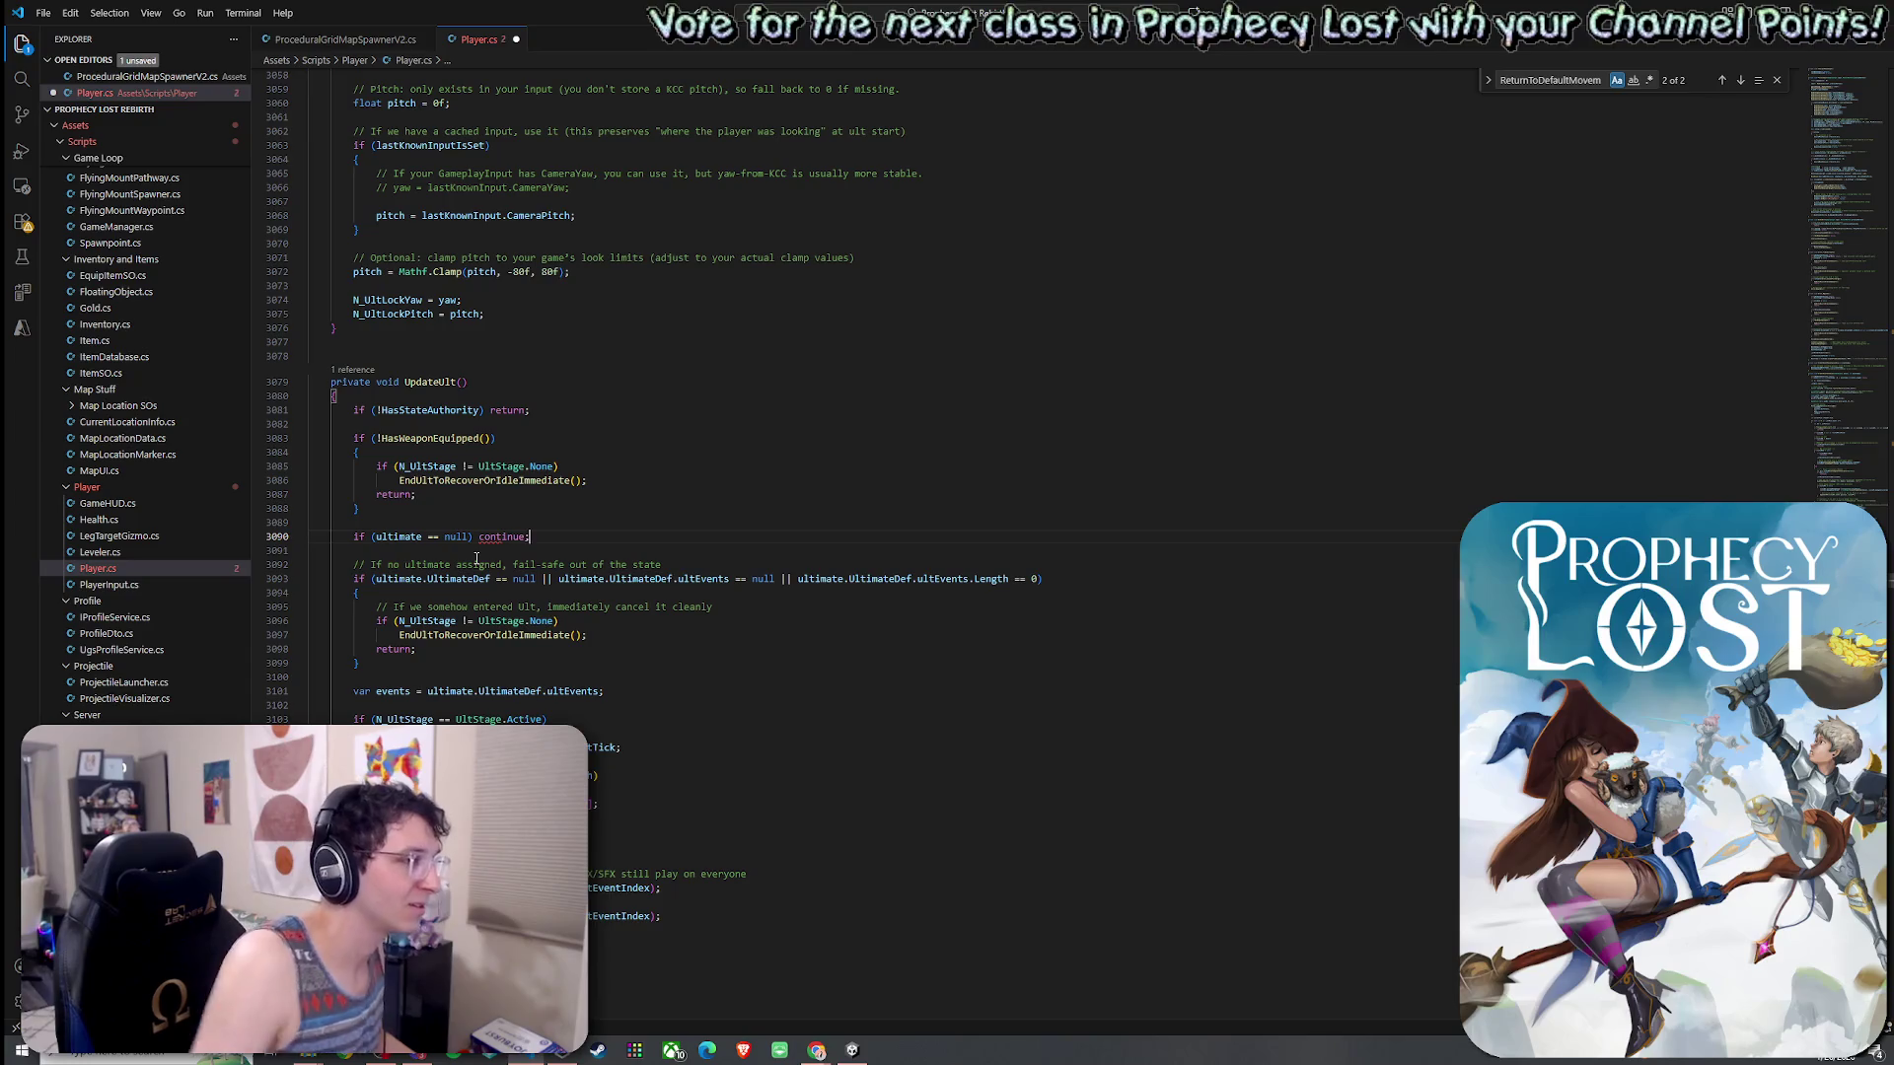
{"action": "scroll", "coordinate": [532, 533], "scroll_direction": "down", "scroll_amount": 3}
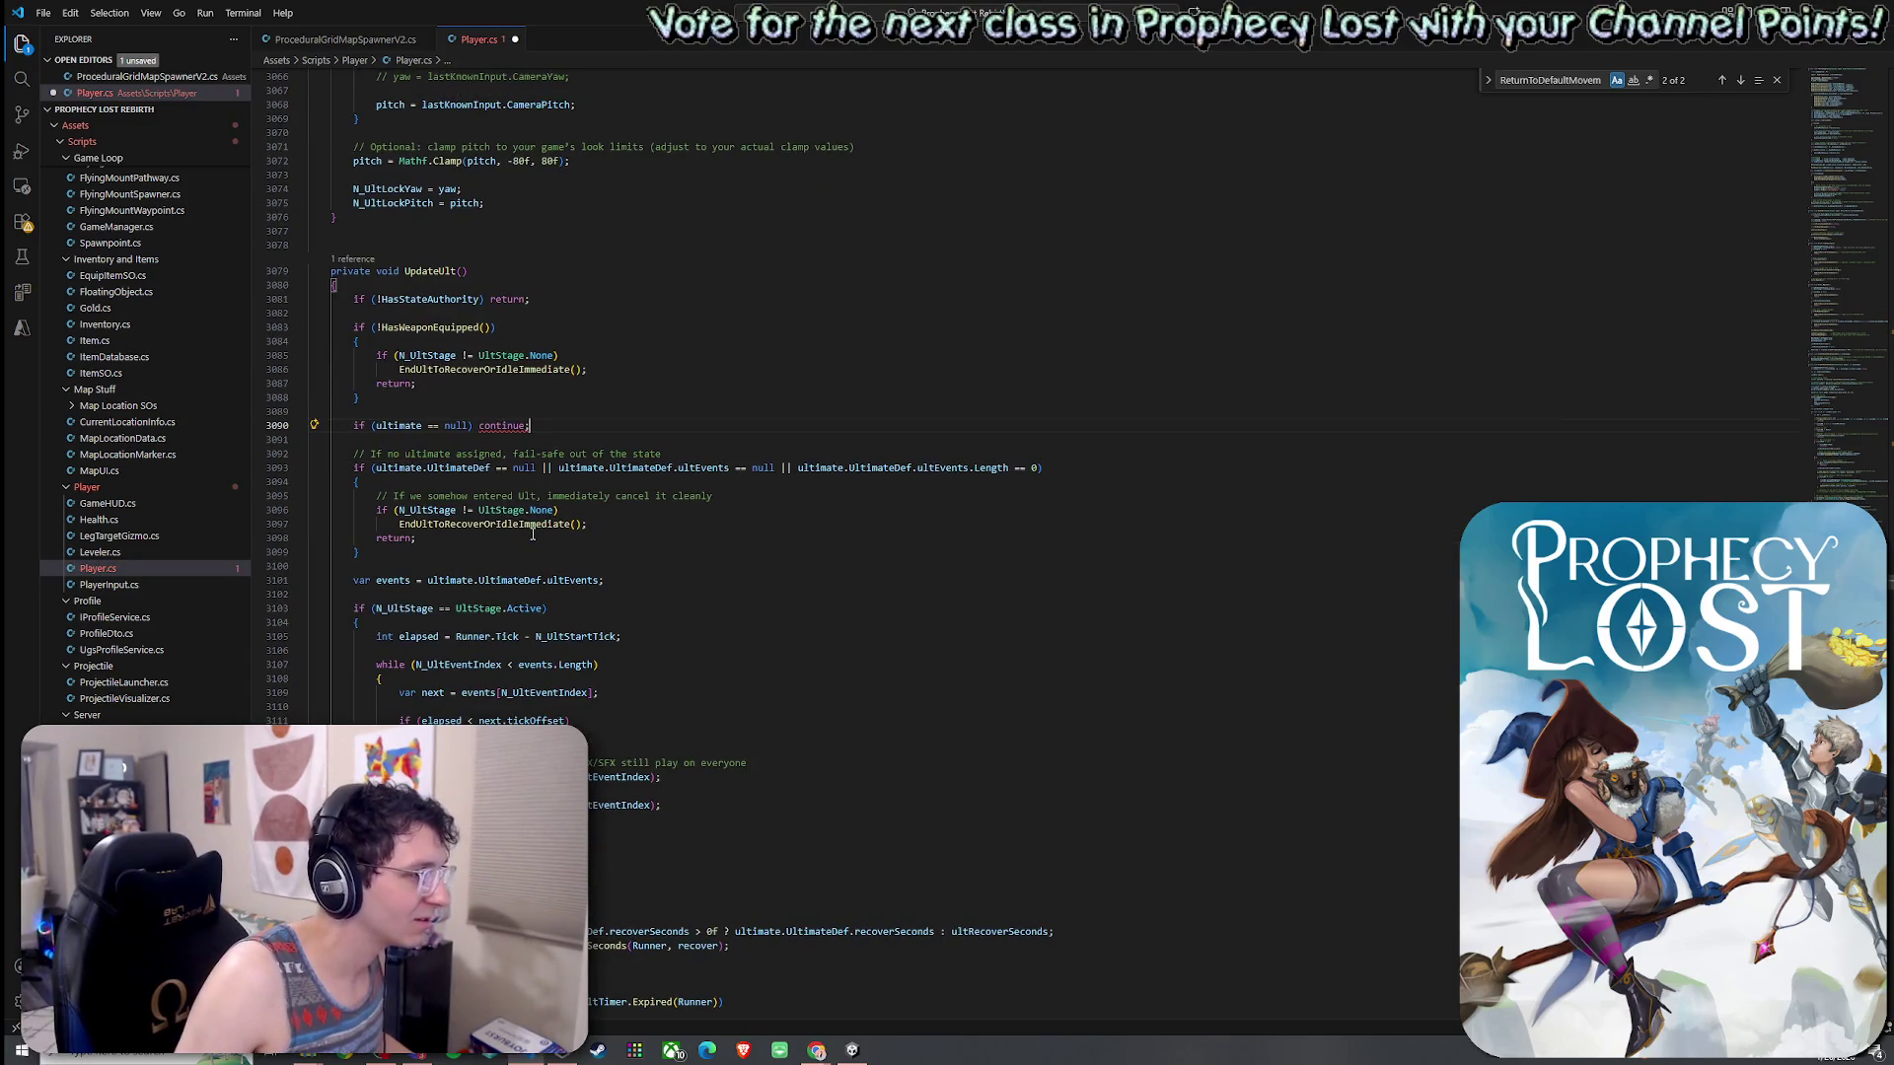
{"action": "scroll", "coordinate": [533, 533], "scroll_direction": "down", "scroll_amount": 1}
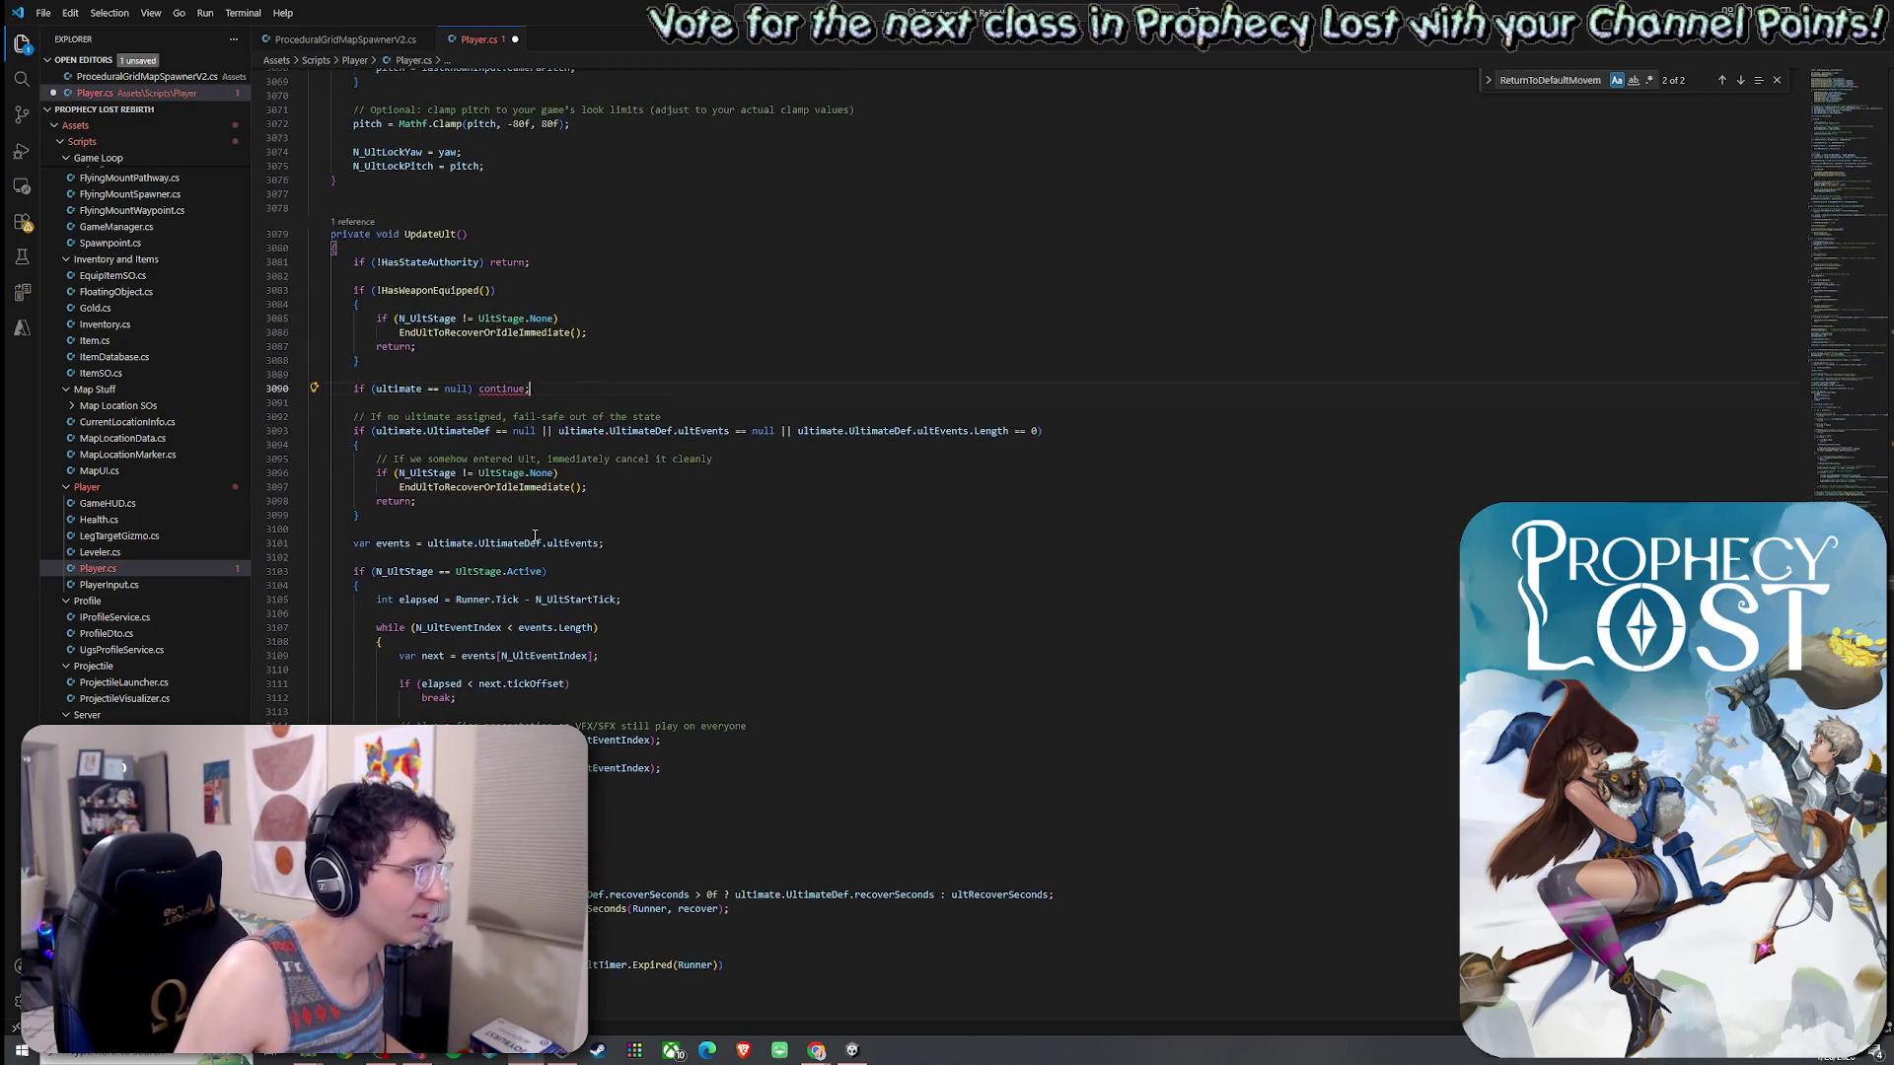
{"action": "type", "text": "return"}
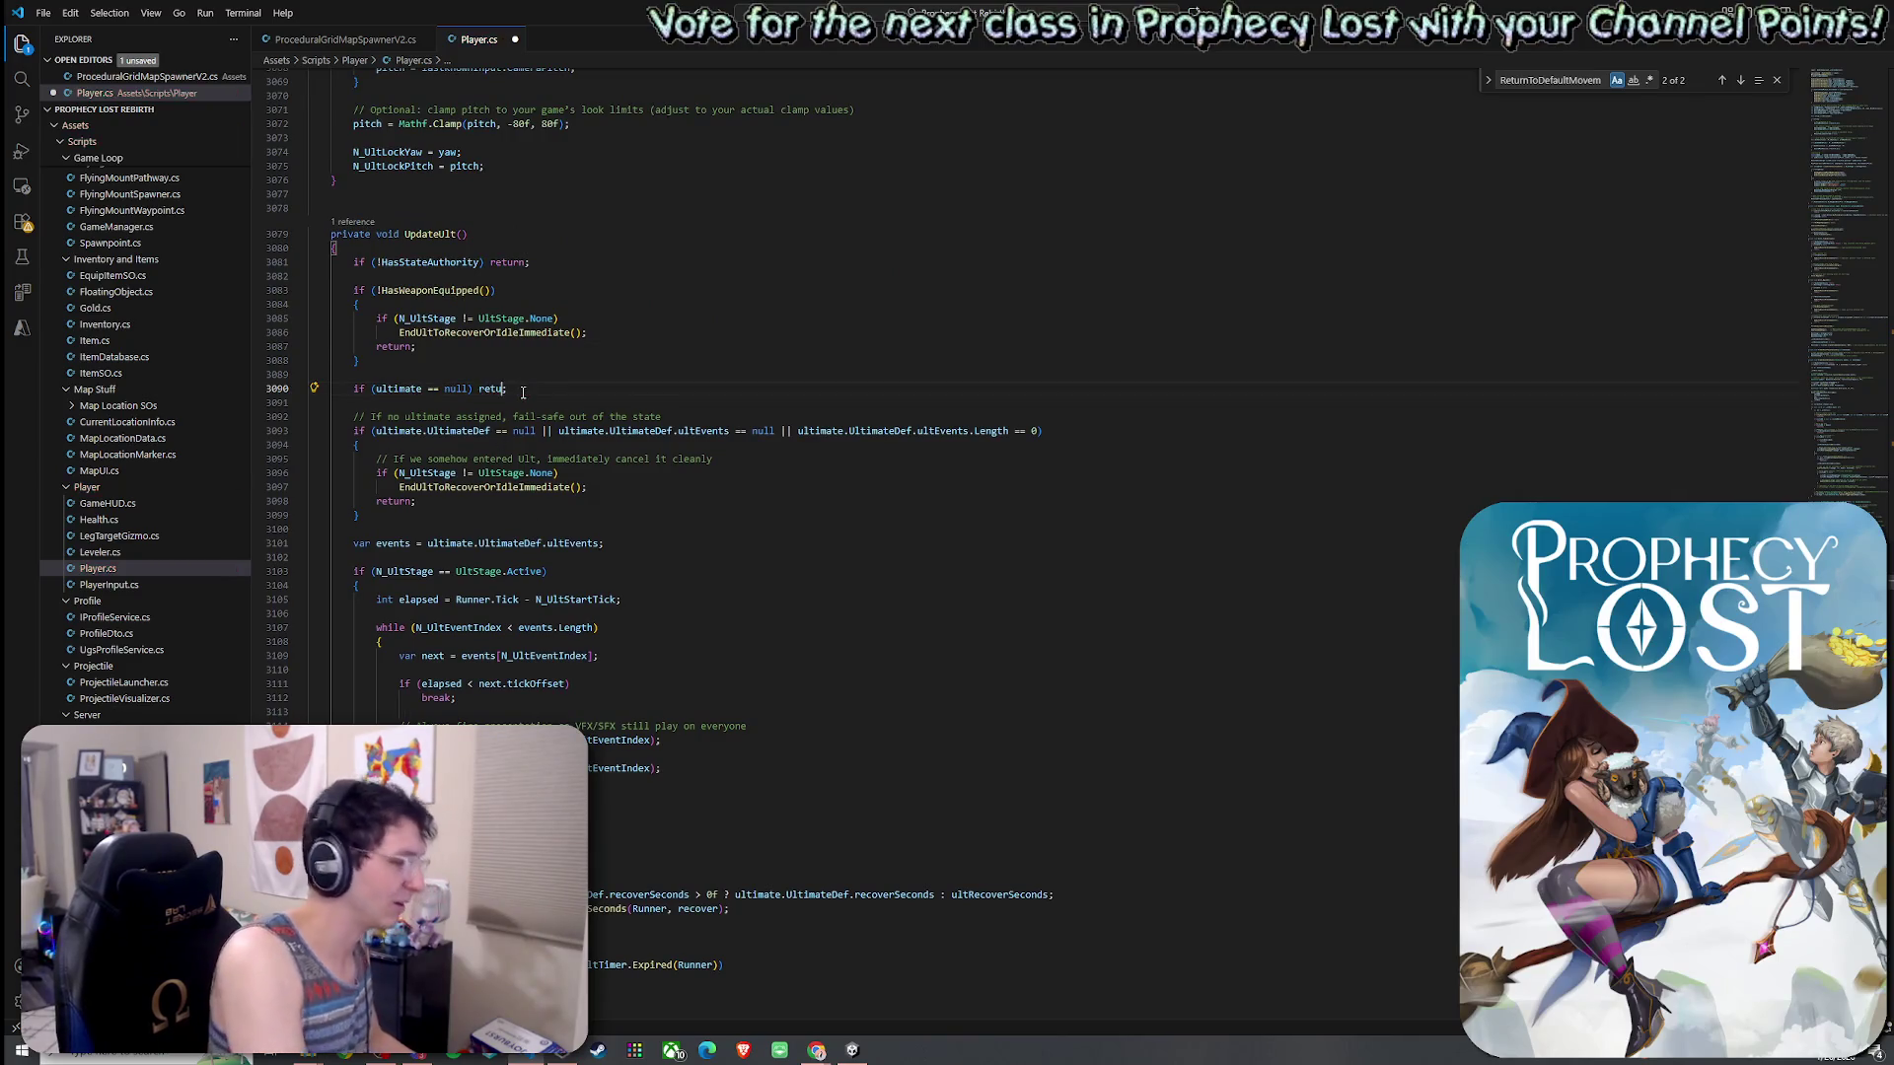
{"action": "key", "text": "Up"}
{"action": "key", "text": "Up"}
- Save Player.cs with File > Save All and return to Unity
{"action": "left_click", "coordinate": [43, 13]}
{"action": "left_click", "coordinate": [119, 312]}
{"action": "key", "text": "alt+Tab"}
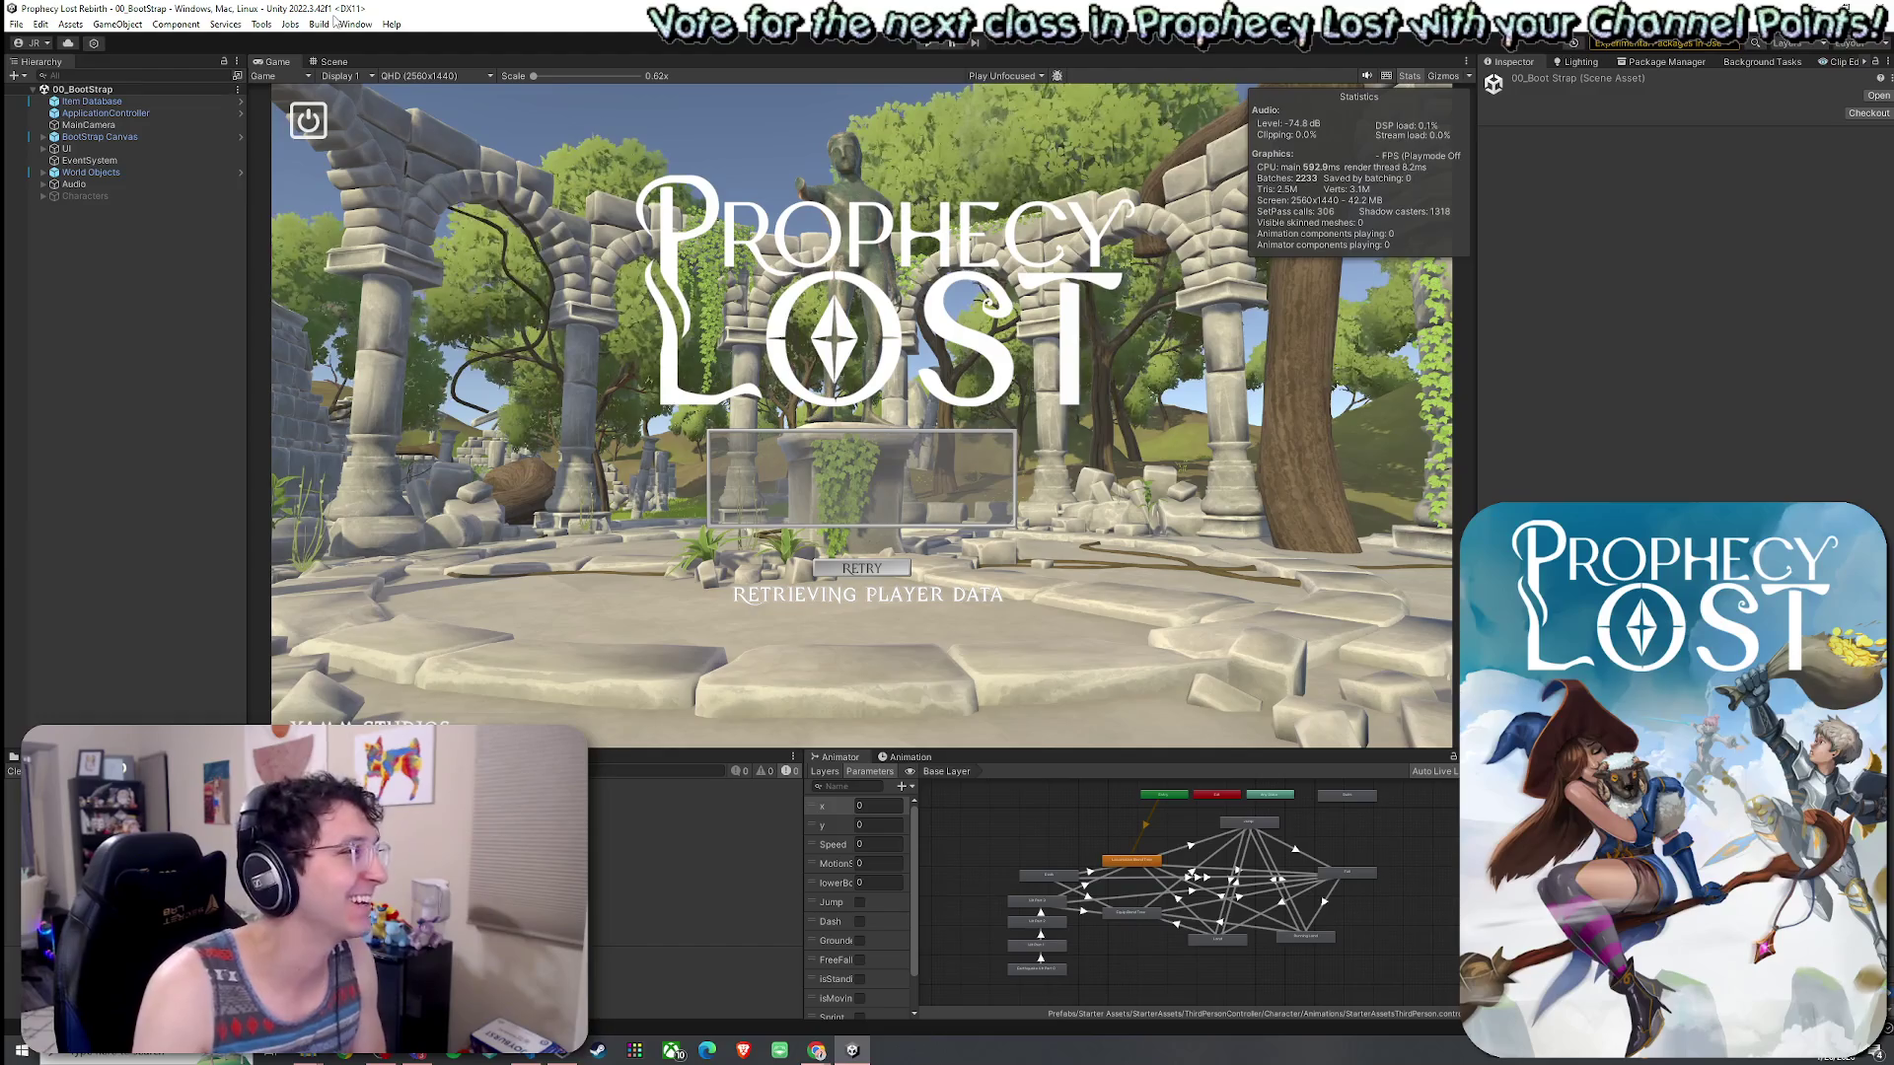
- Dismiss the open menu and enter Play mode to reach the Prophecy Lost title screen
{"action": "left_click", "coordinate": [40, 24]}
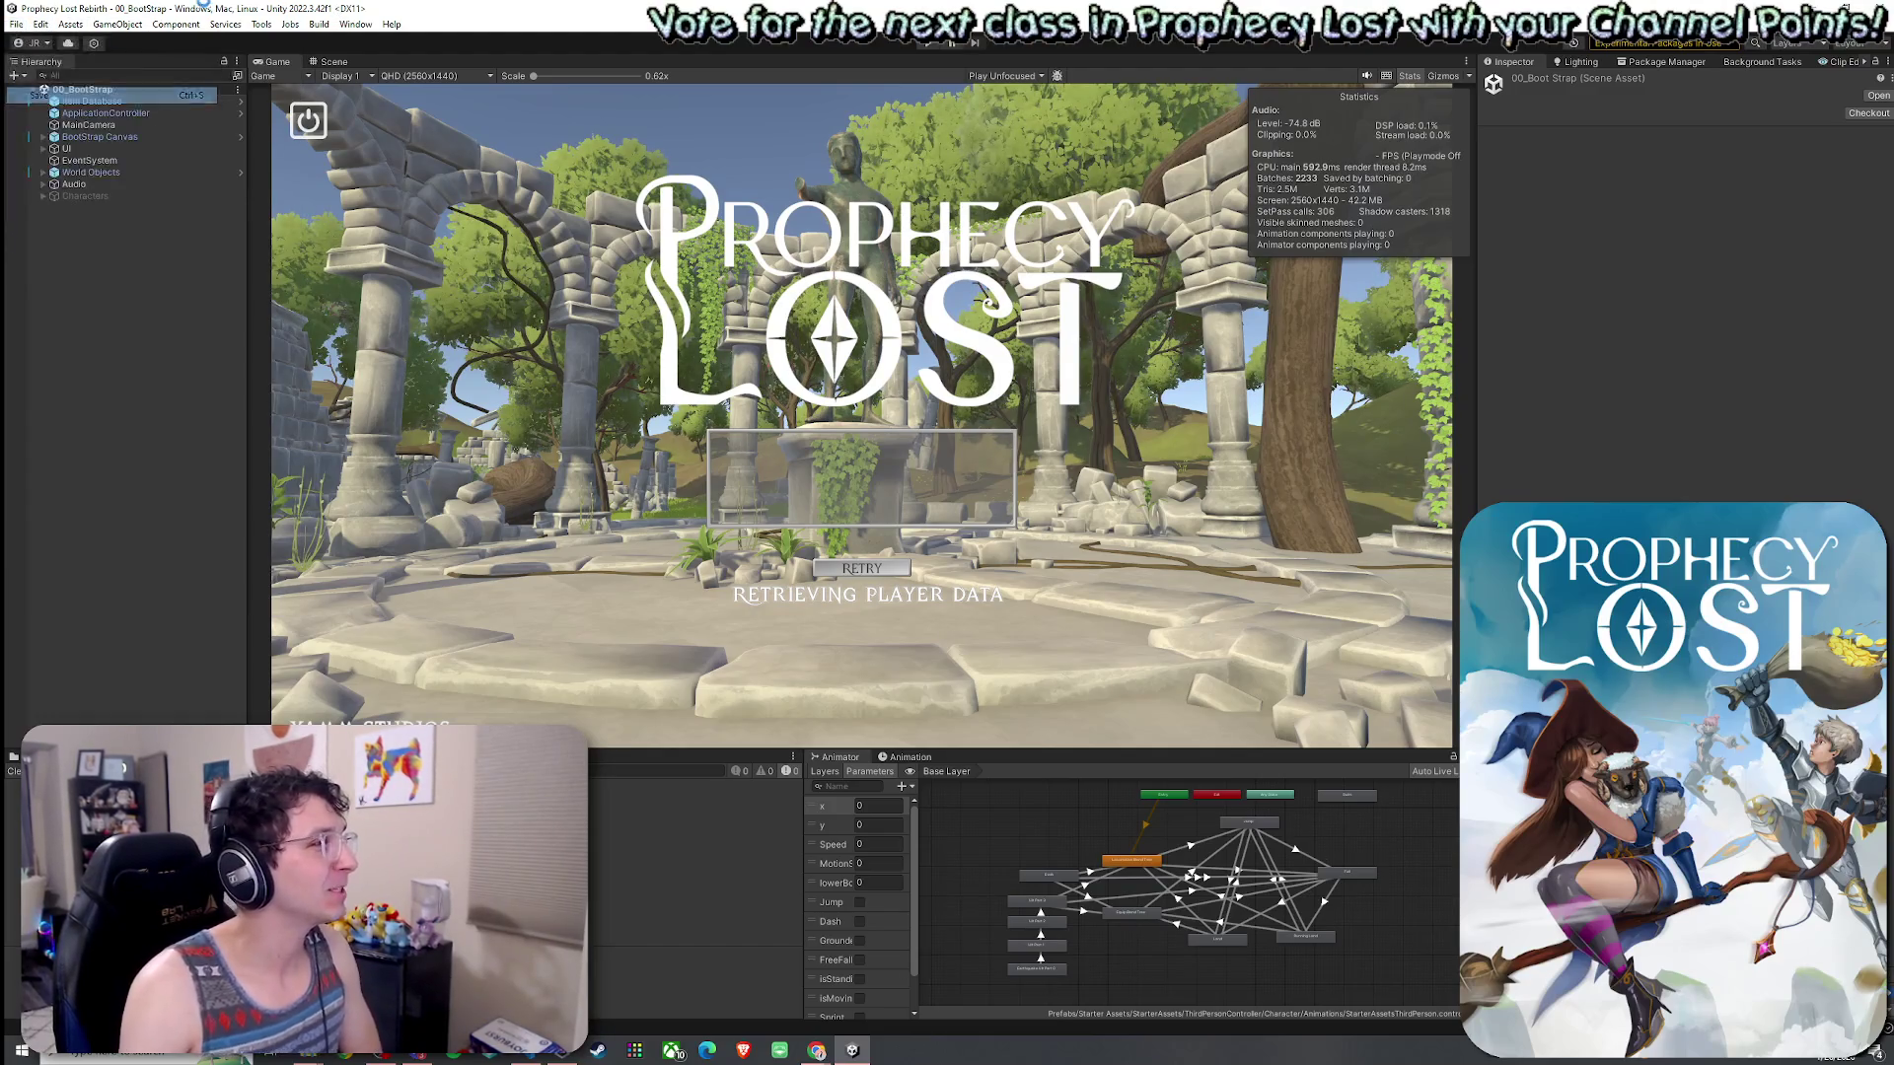
{"action": "key", "text": "Escape"}
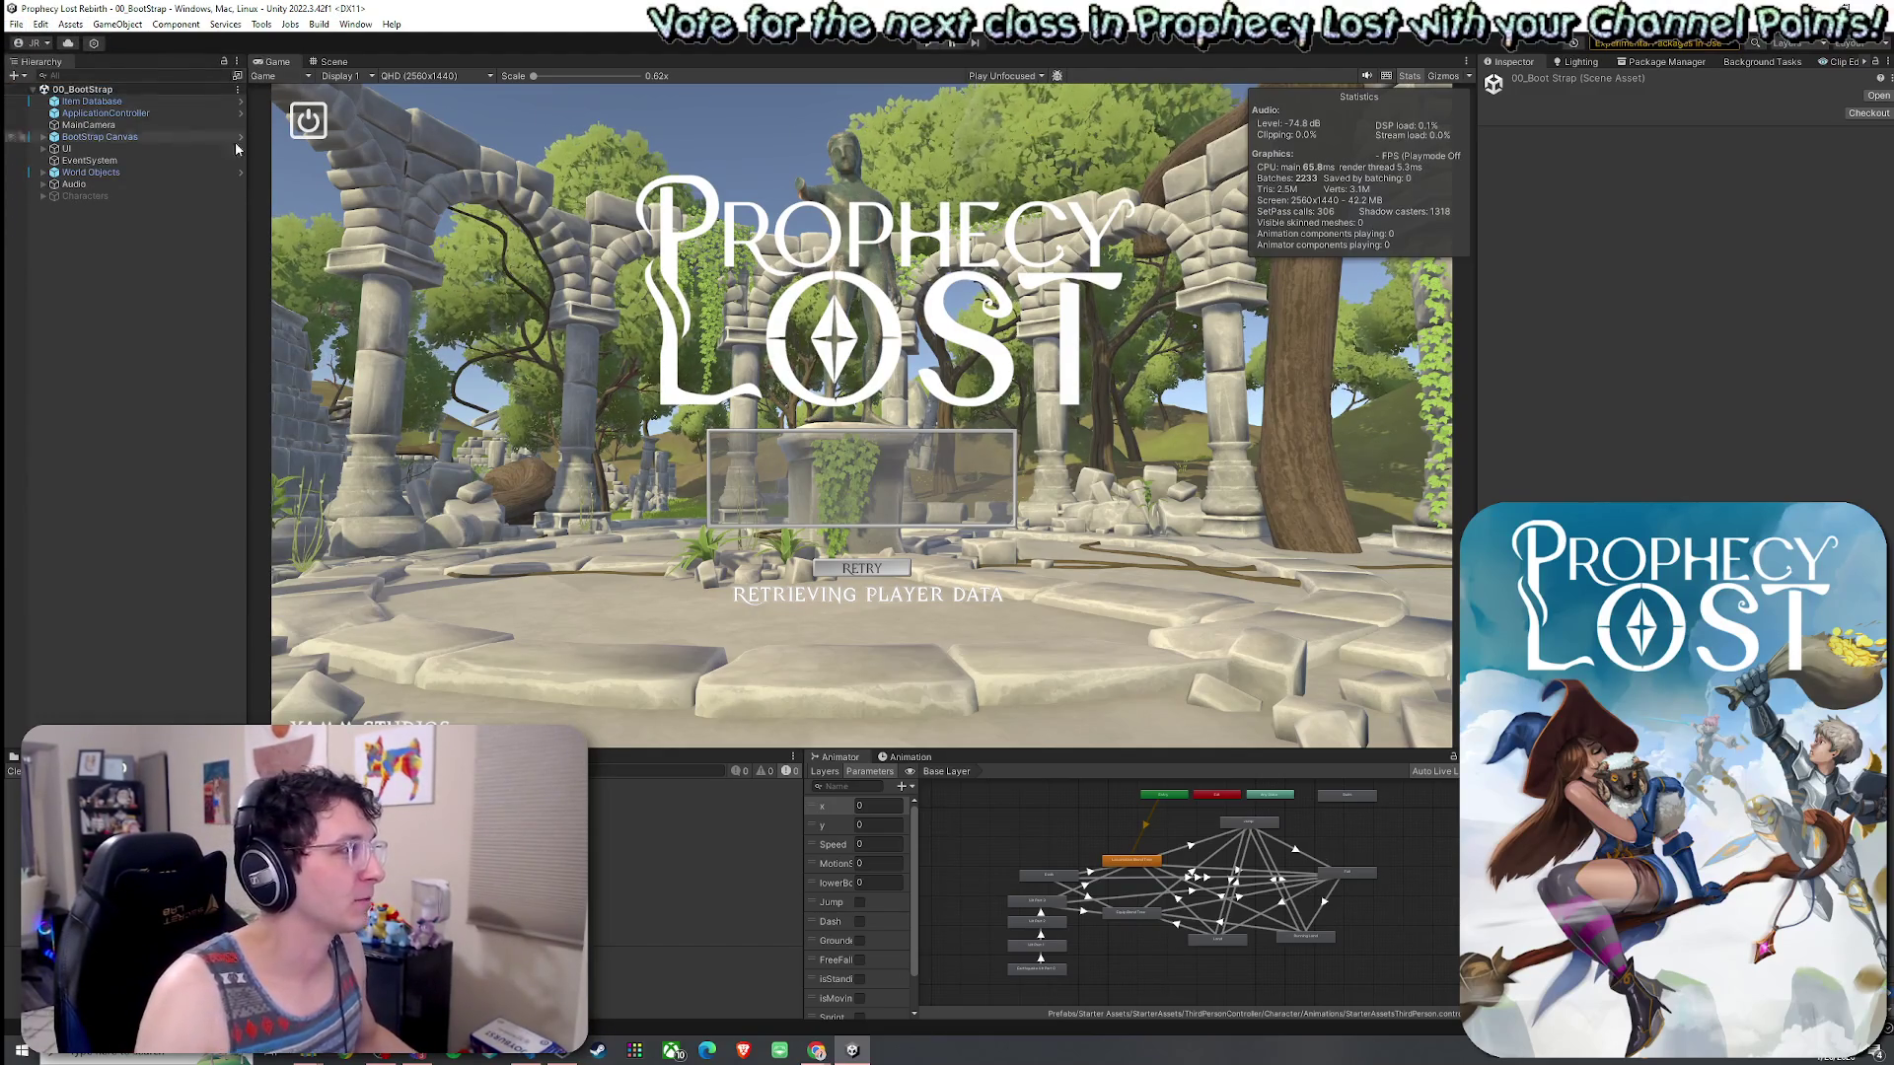
{"action": "left_click", "coordinate": [923, 44]}
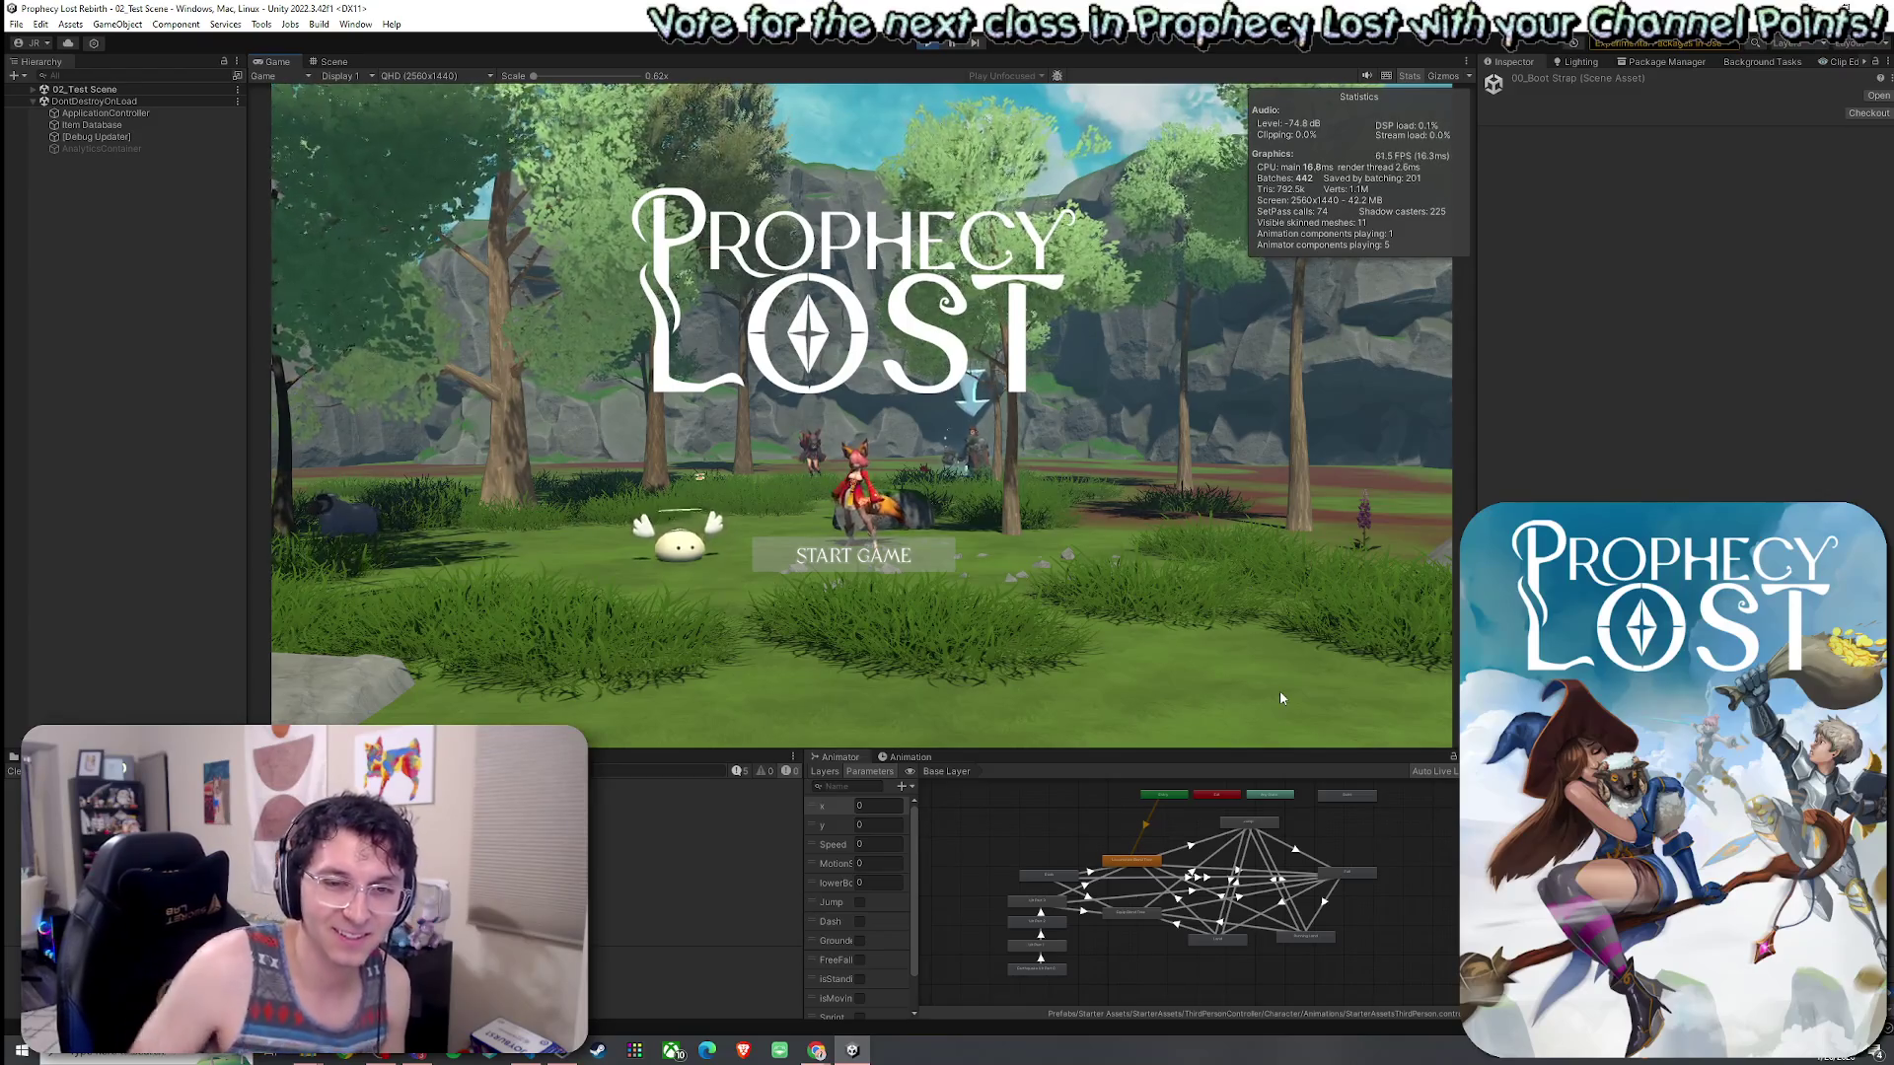
- Choose START GAME so the Witch spawns in the forest lobby
{"action": "left_click", "coordinate": [868, 559]}
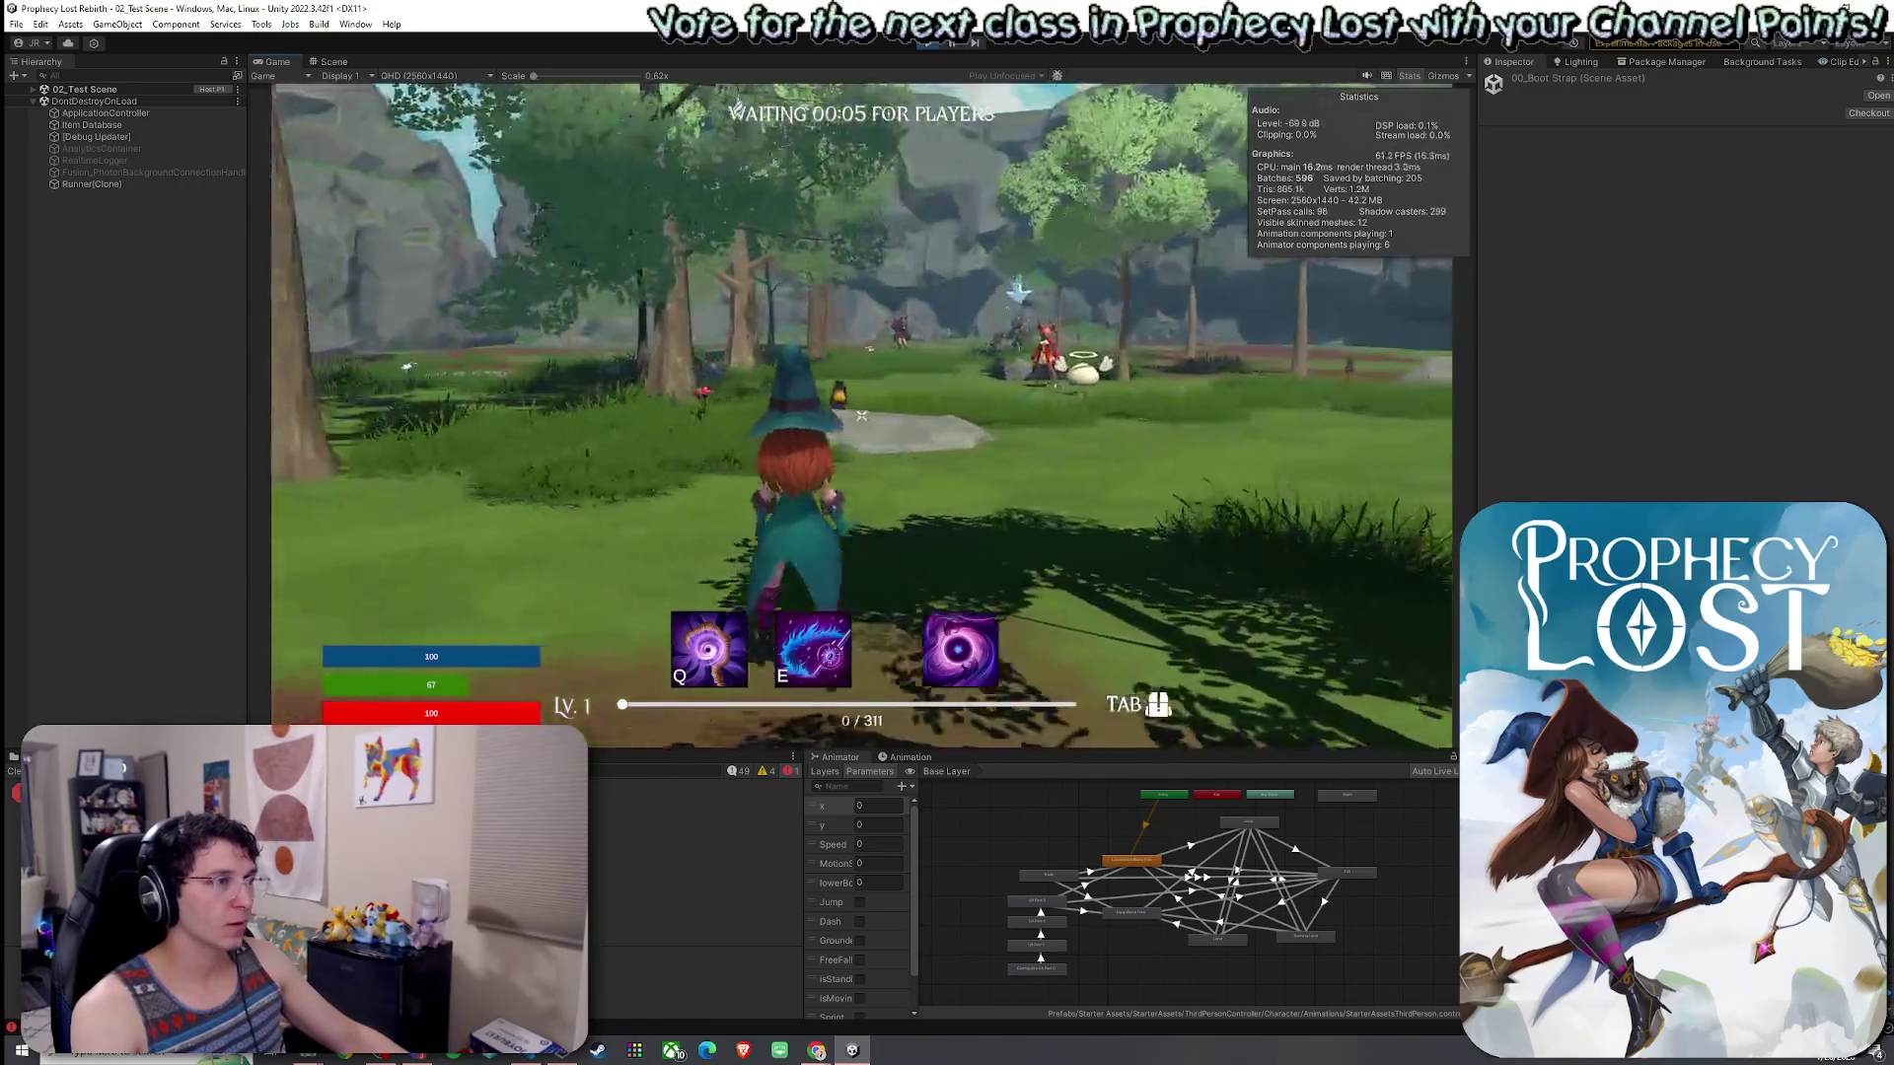
{"action": "key", "text": "Escape"}
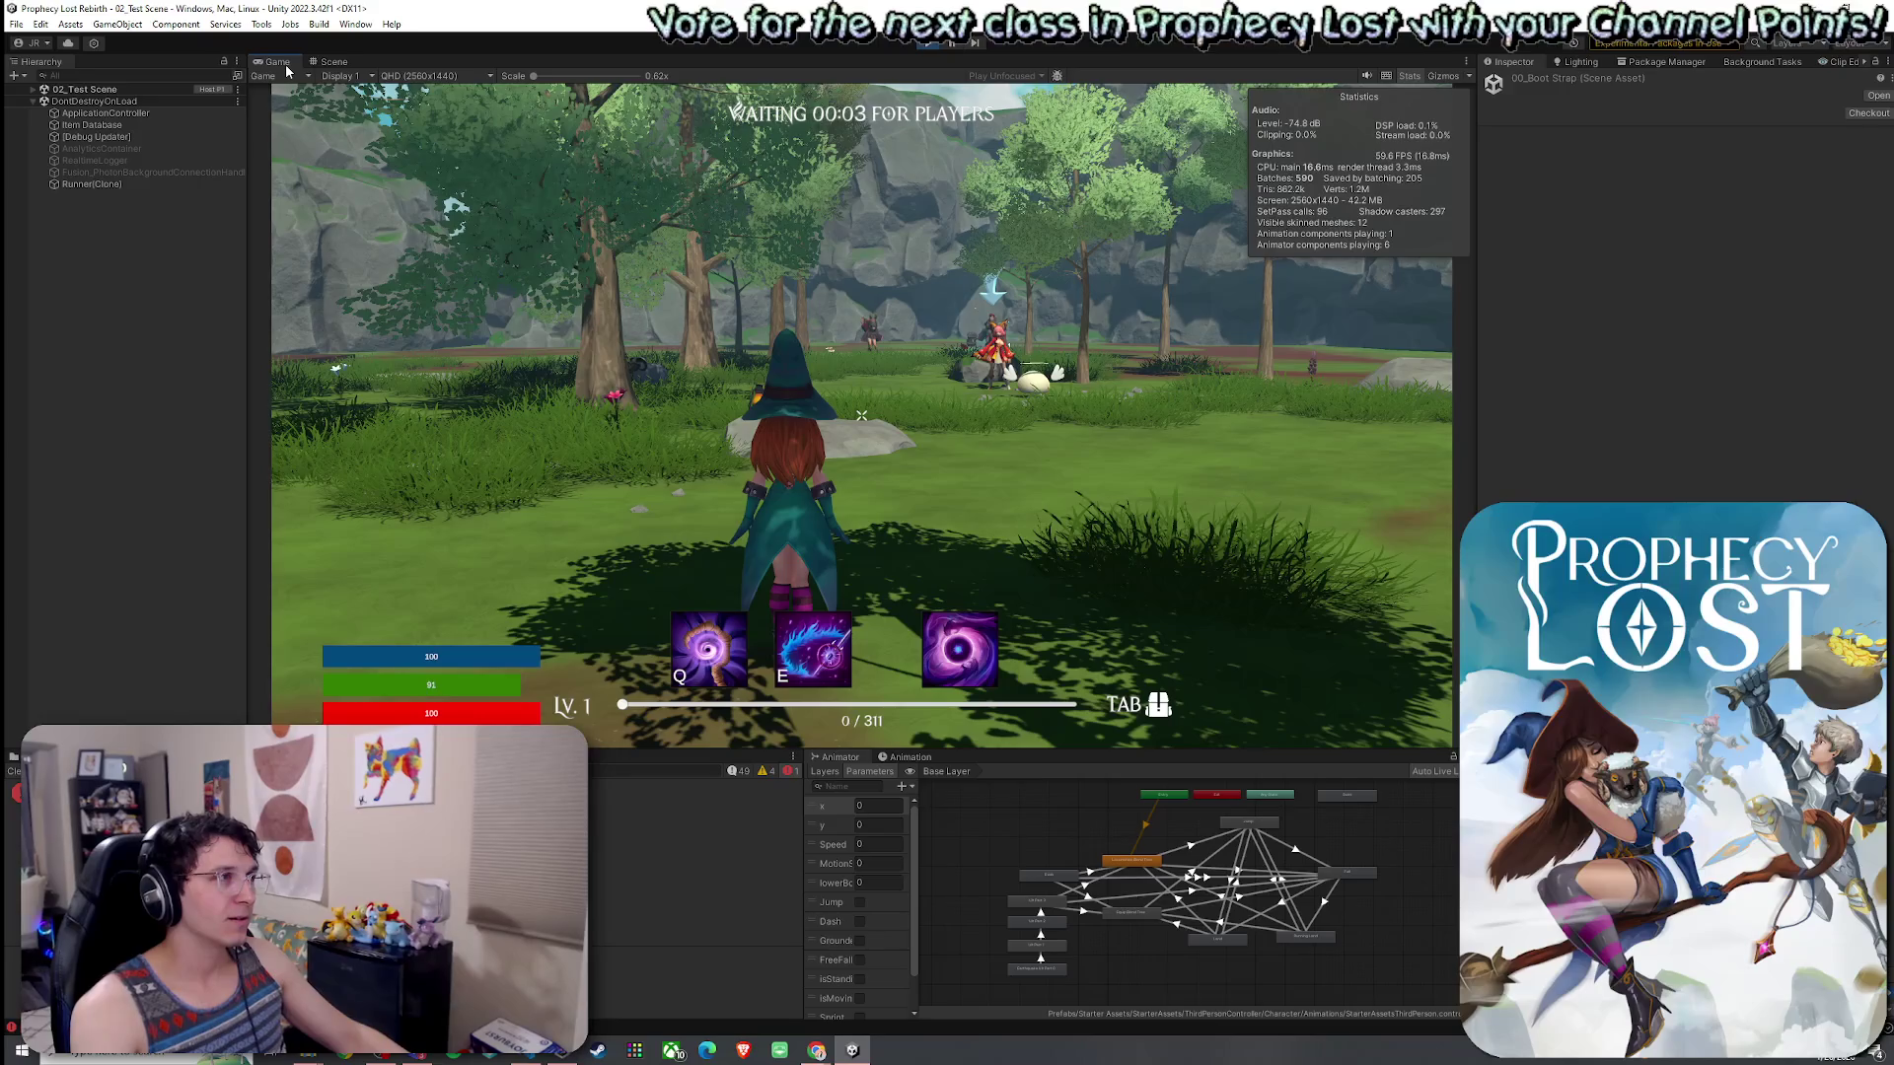
- Maximize the Game view and toggle the Witch's inventory to ready the broom
{"action": "double_click", "coordinate": [286, 63]}
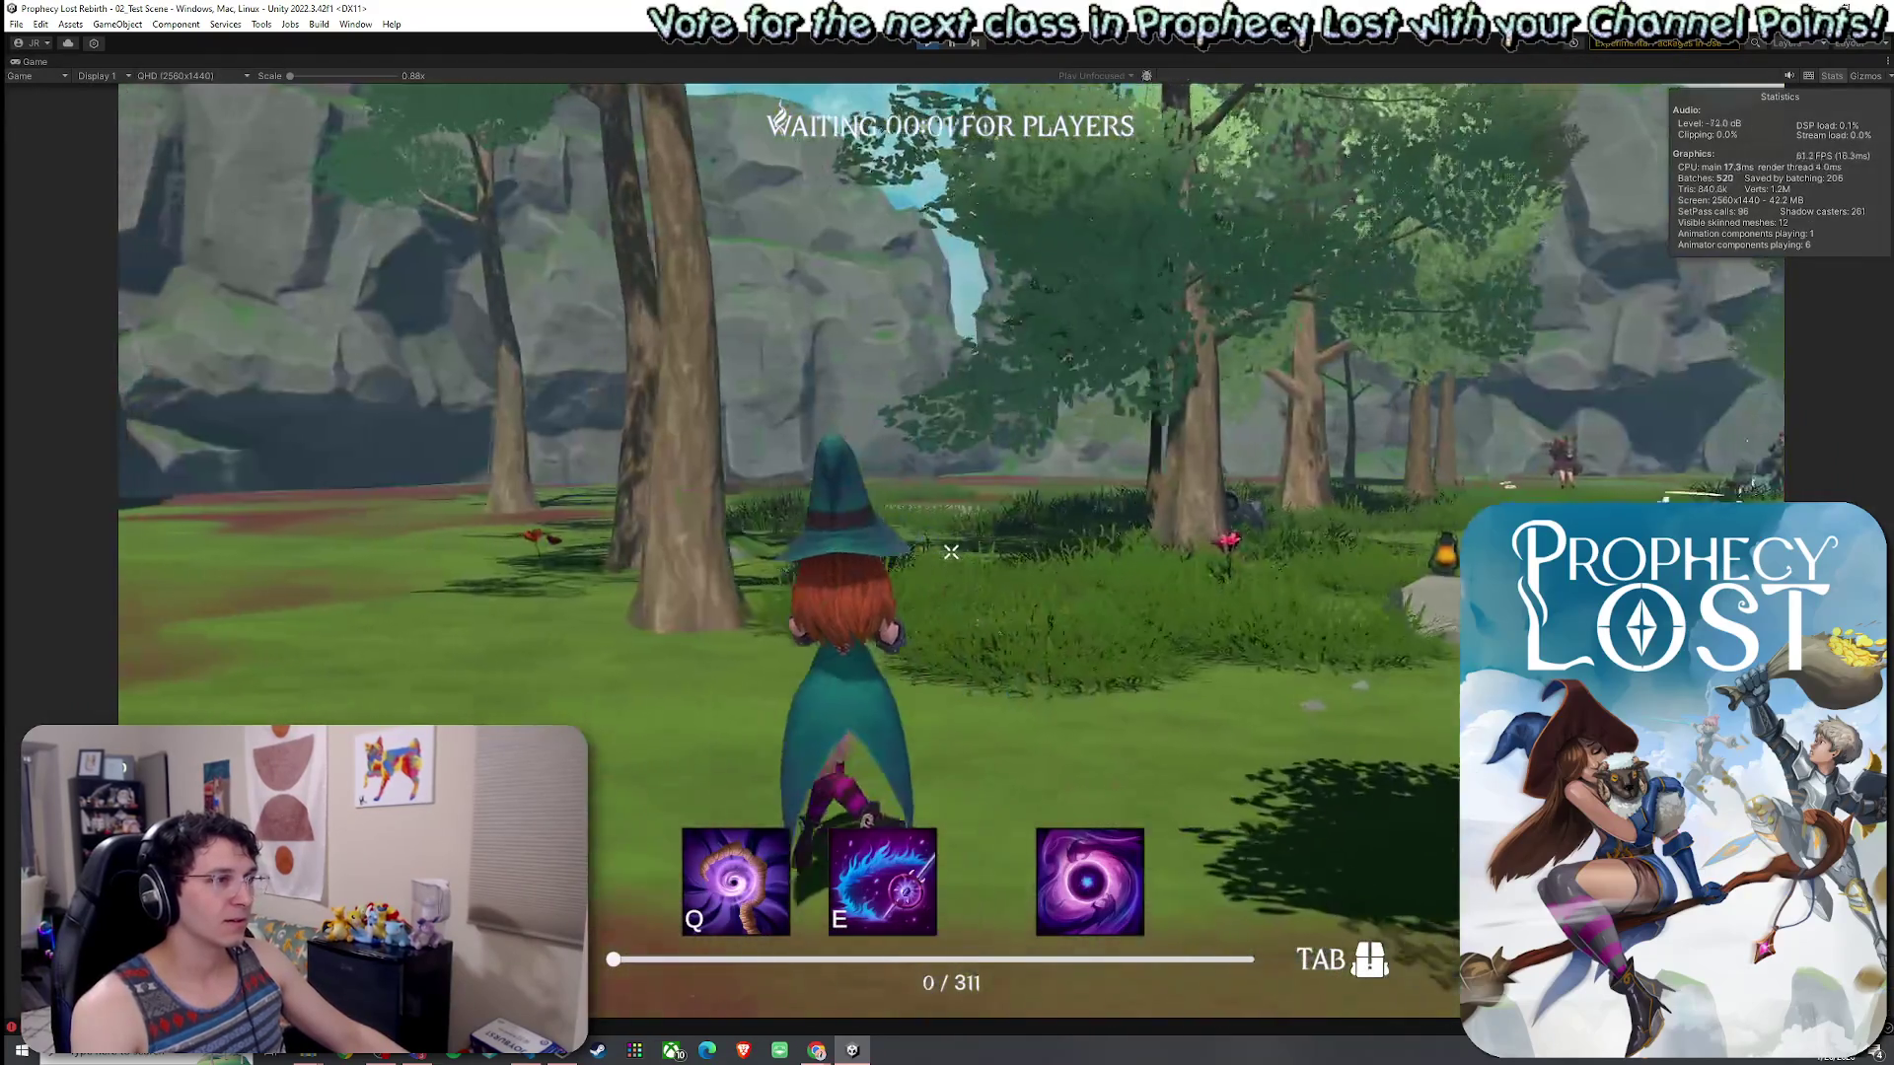
{"action": "key", "text": "Tab"}
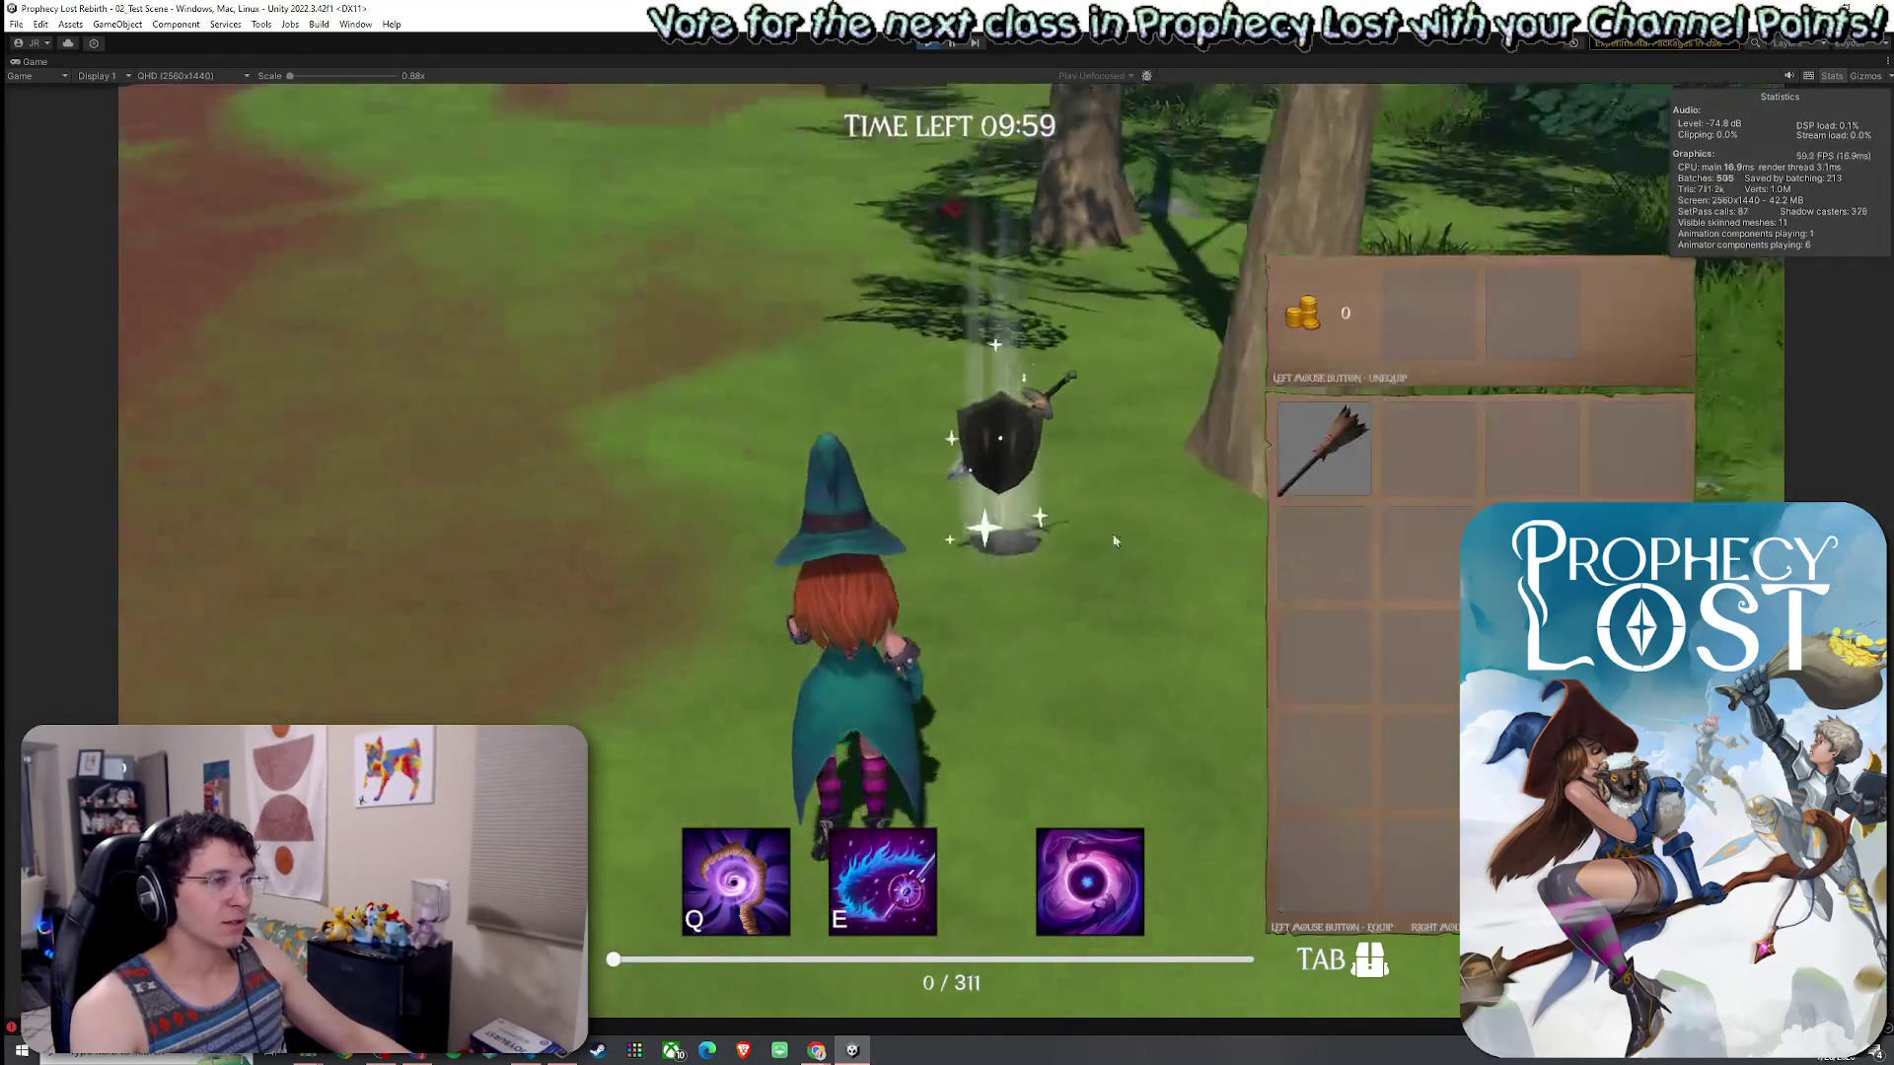
{"action": "key", "text": "Tab"}
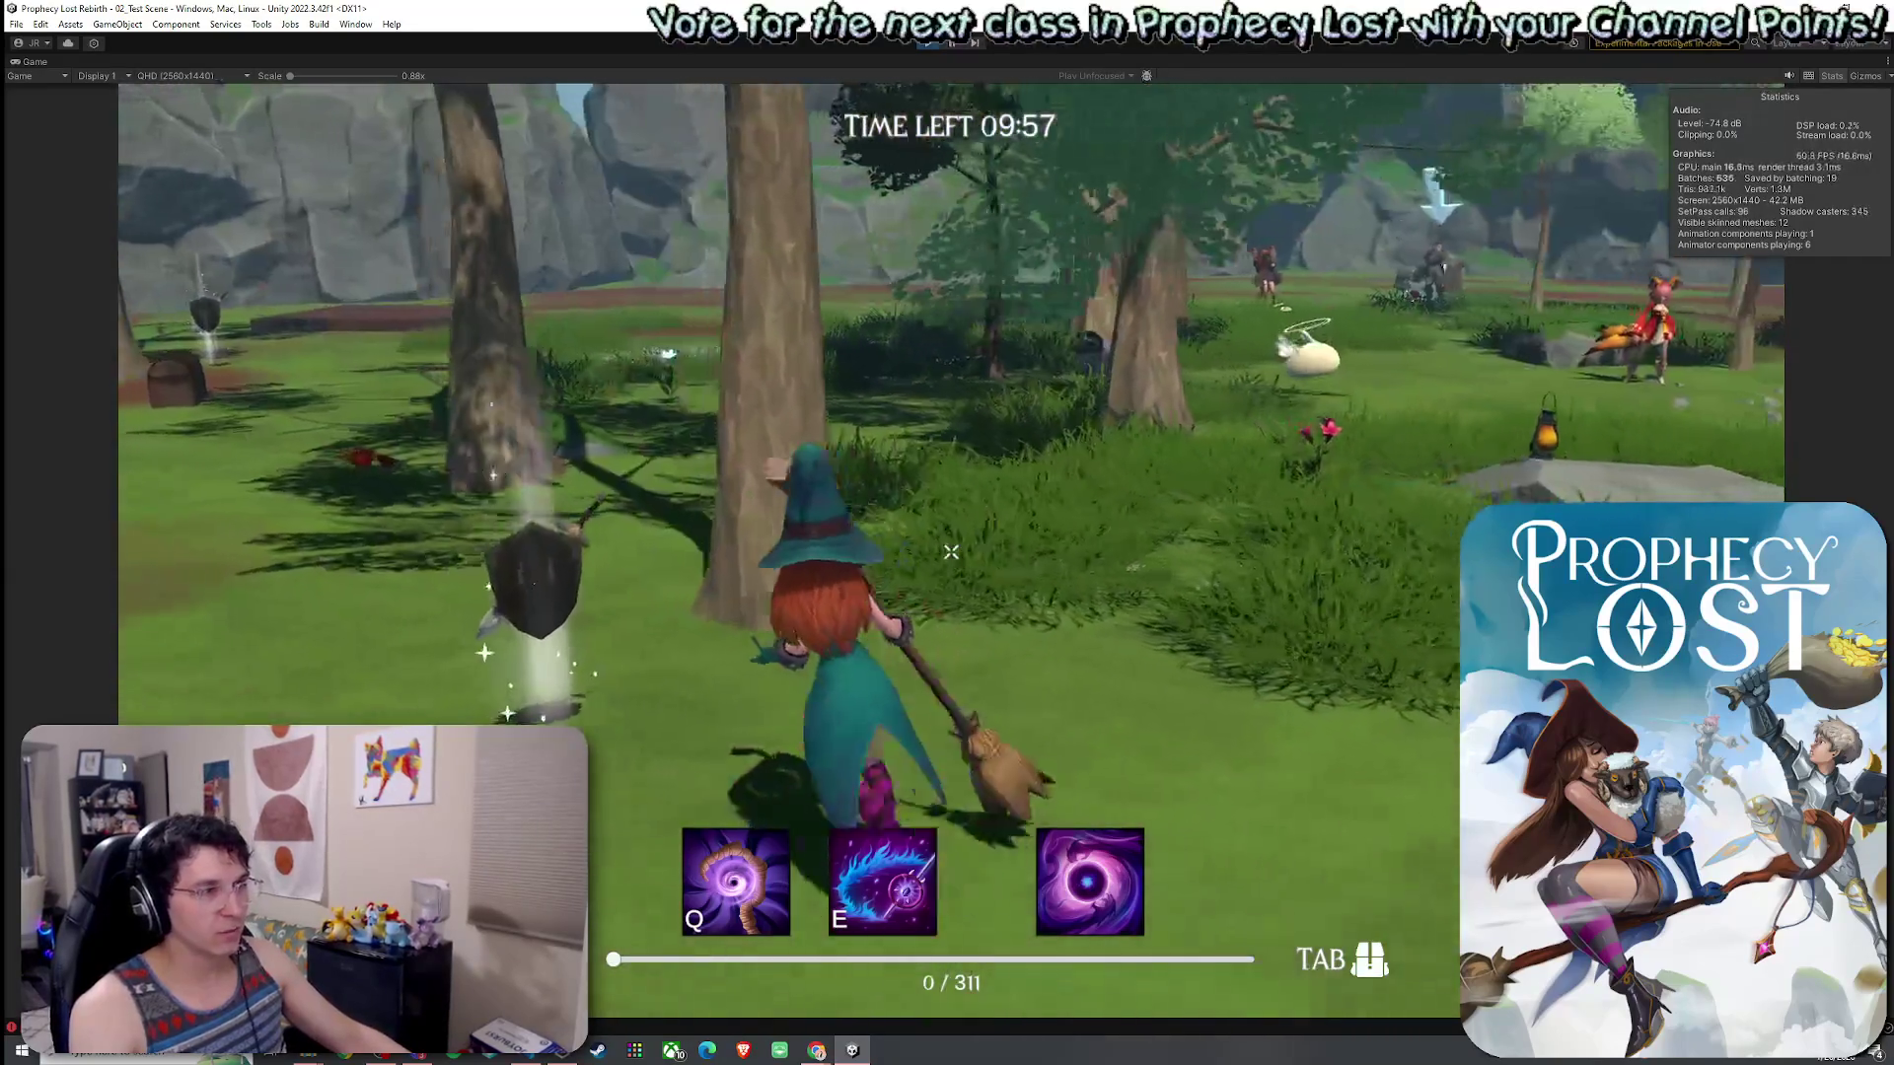
- Walk the Witch across the clearing toward the rock, swinging basic staff attacks
{"action": "key", "text": "w"}
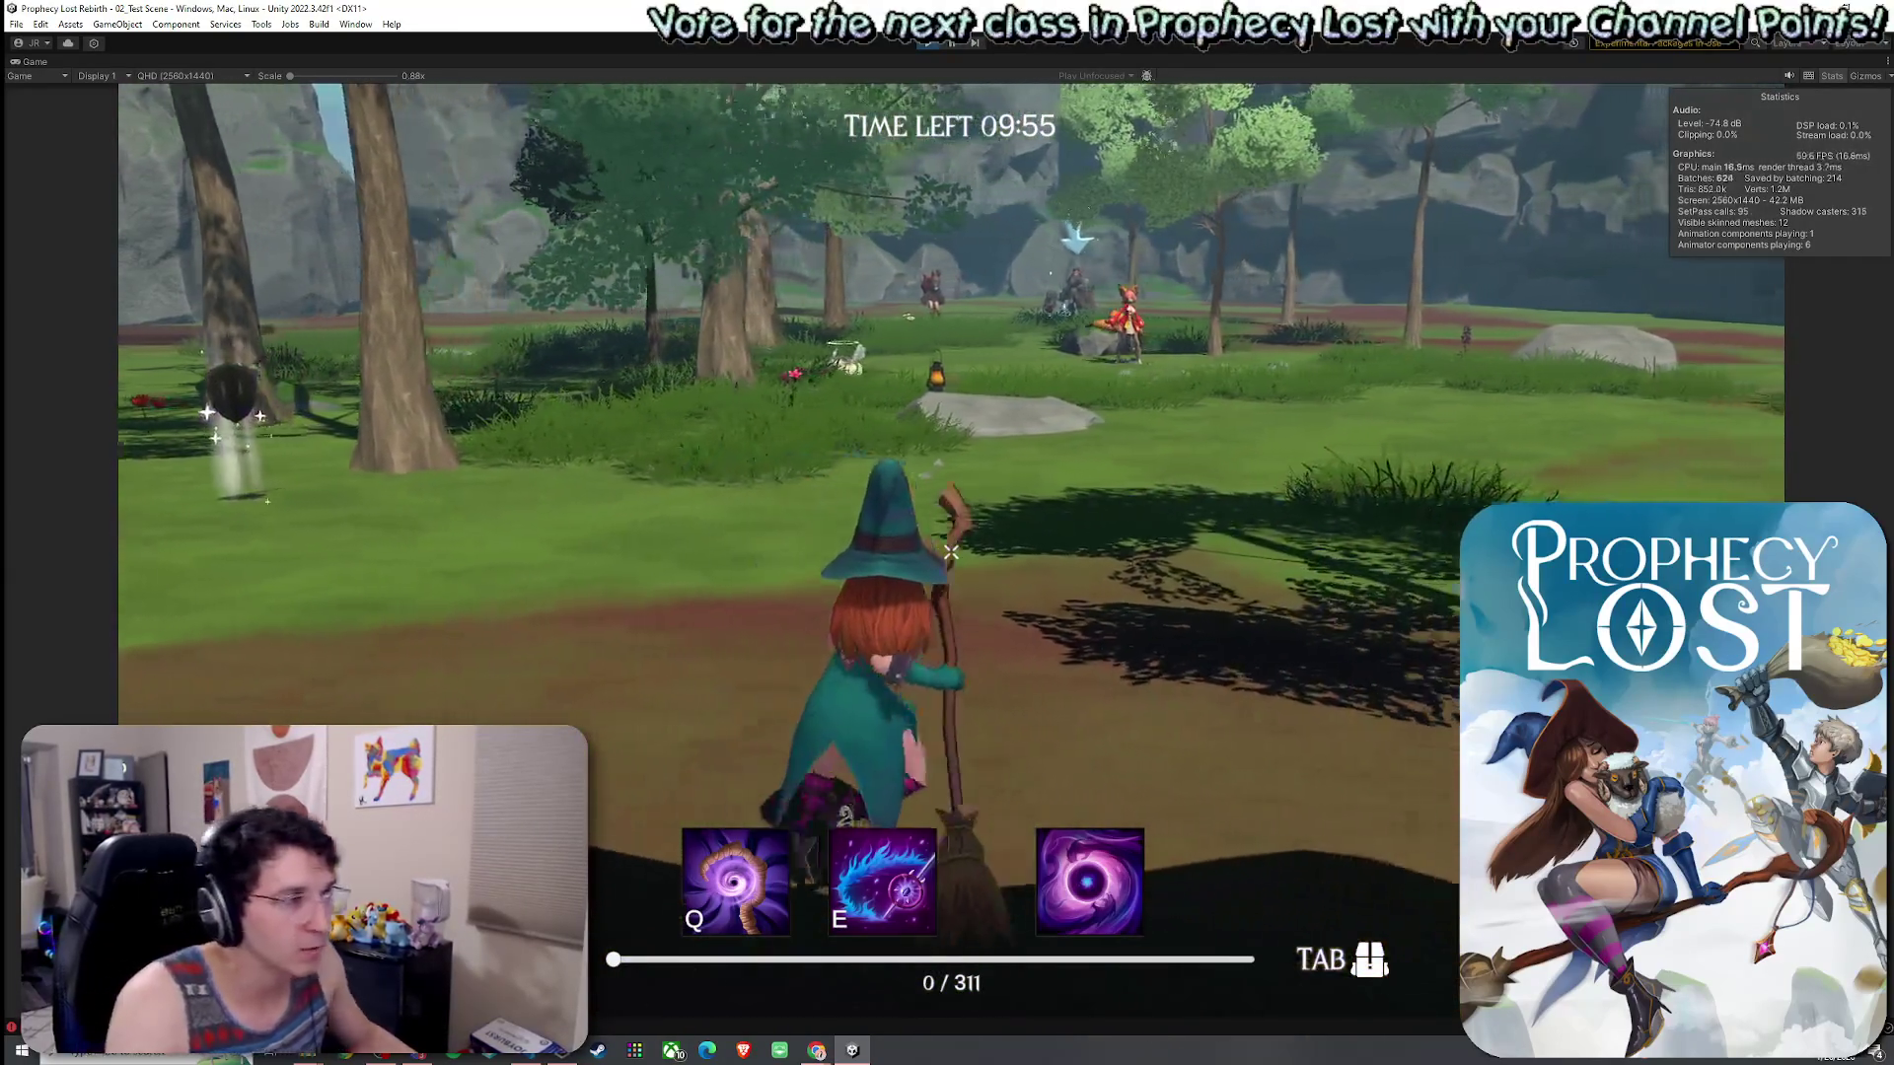
{"action": "key", "text": "w"}
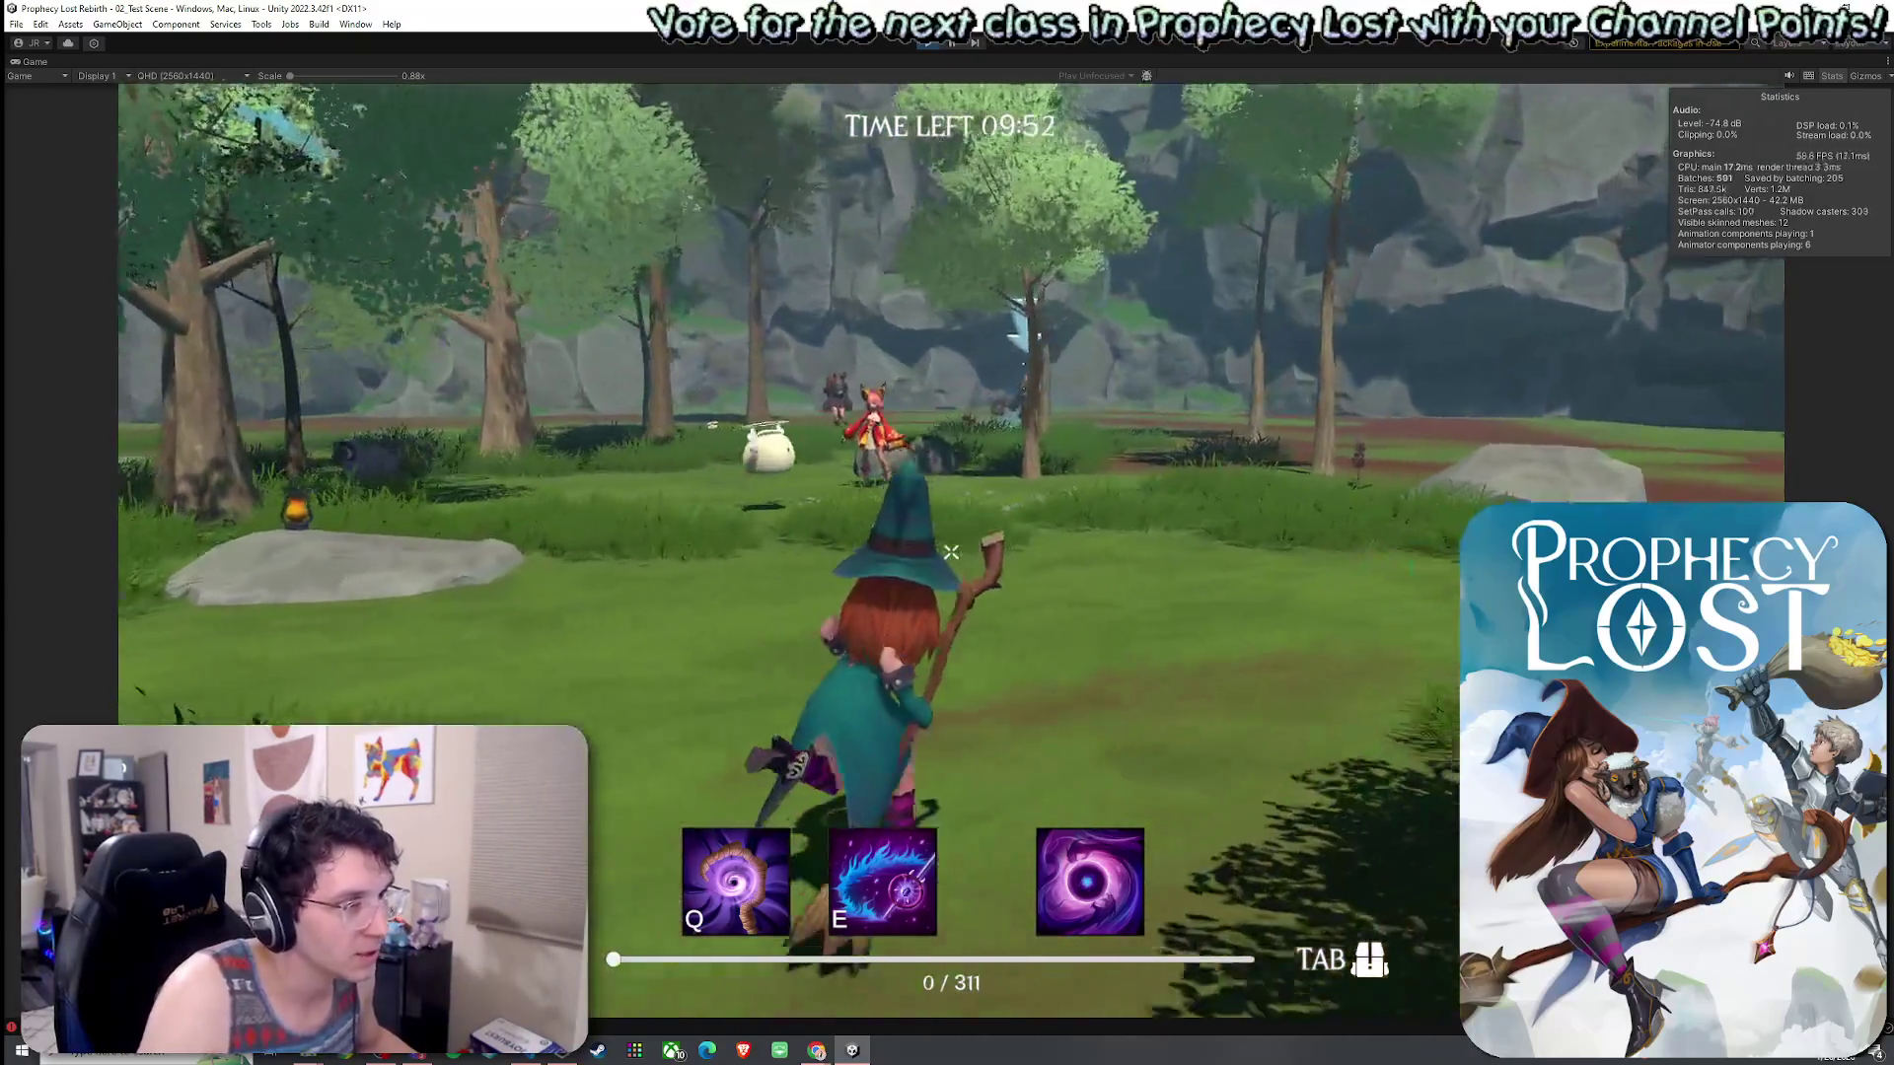
{"action": "key", "text": "w"}
{"action": "left_click", "coordinate": [950, 553]}
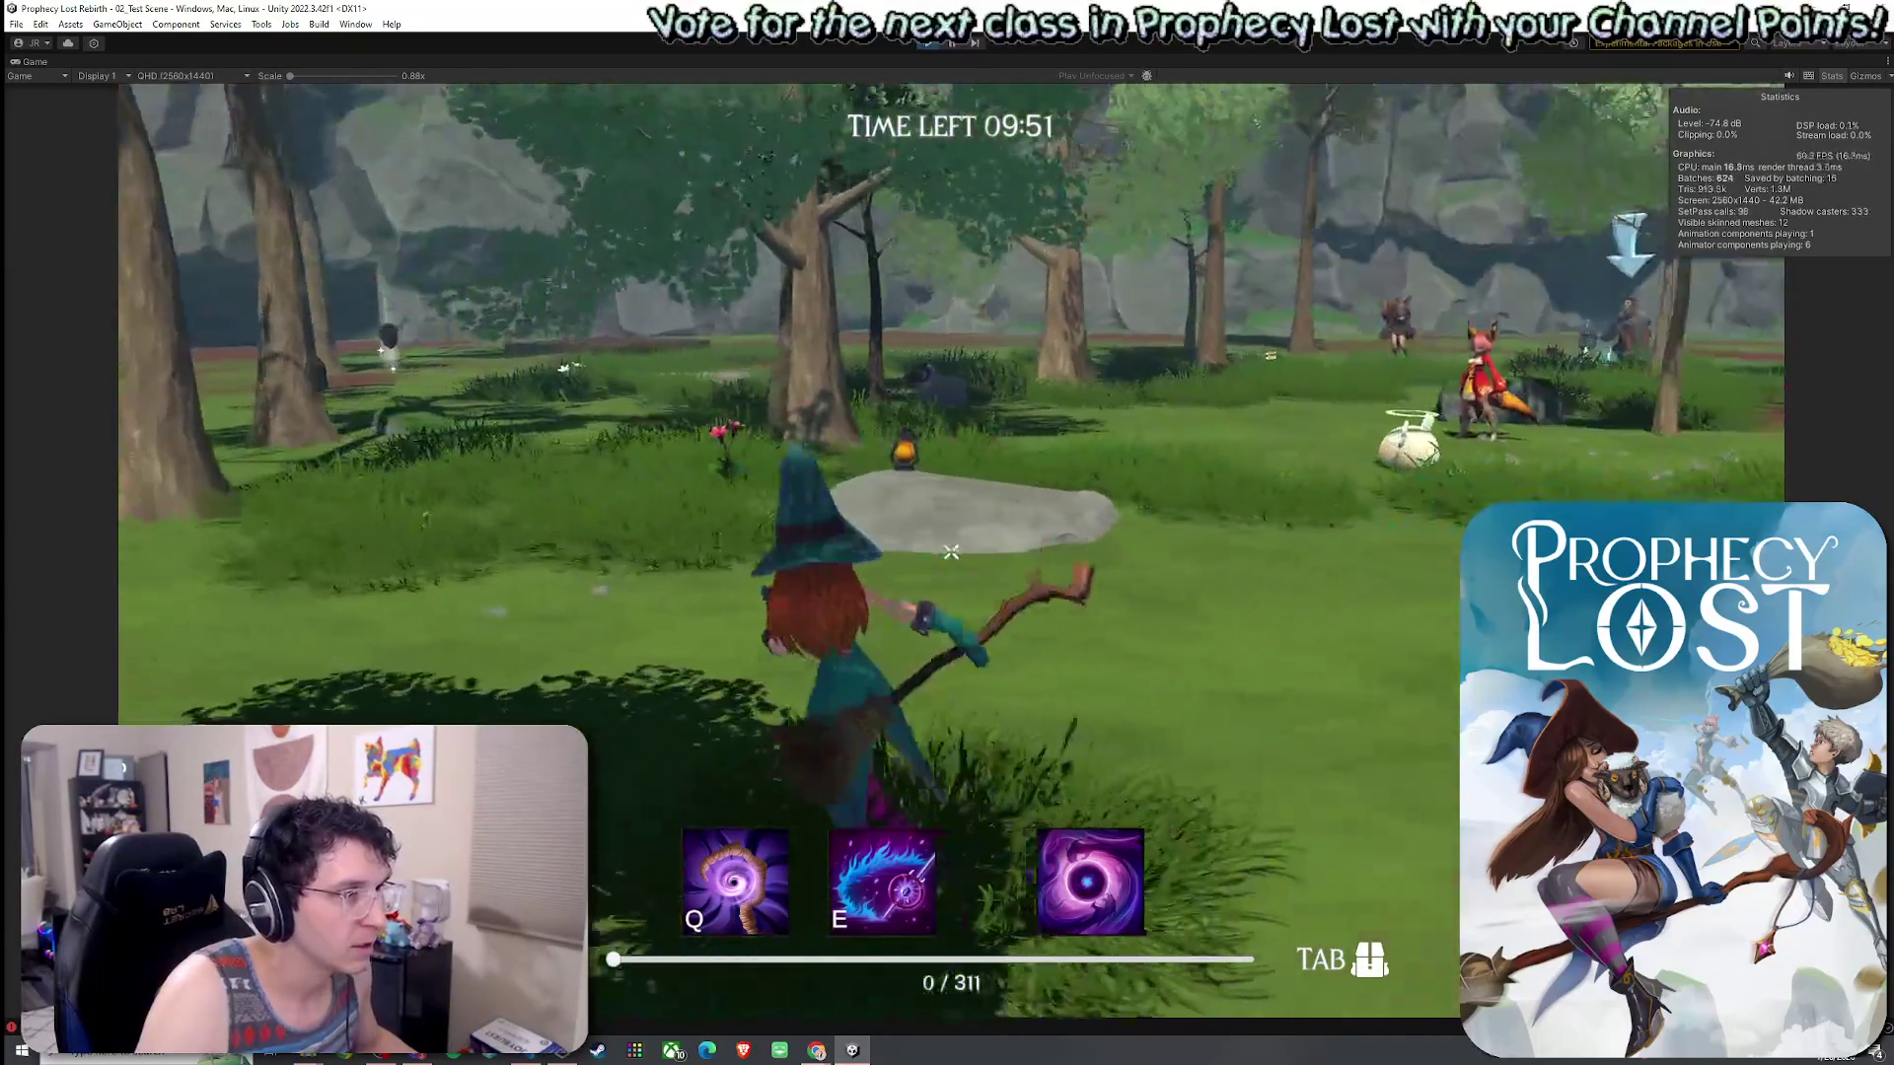
{"action": "key", "text": "w"}
{"action": "left_click", "coordinate": [950, 553]}
{"action": "left_click", "coordinate": [950, 552]}
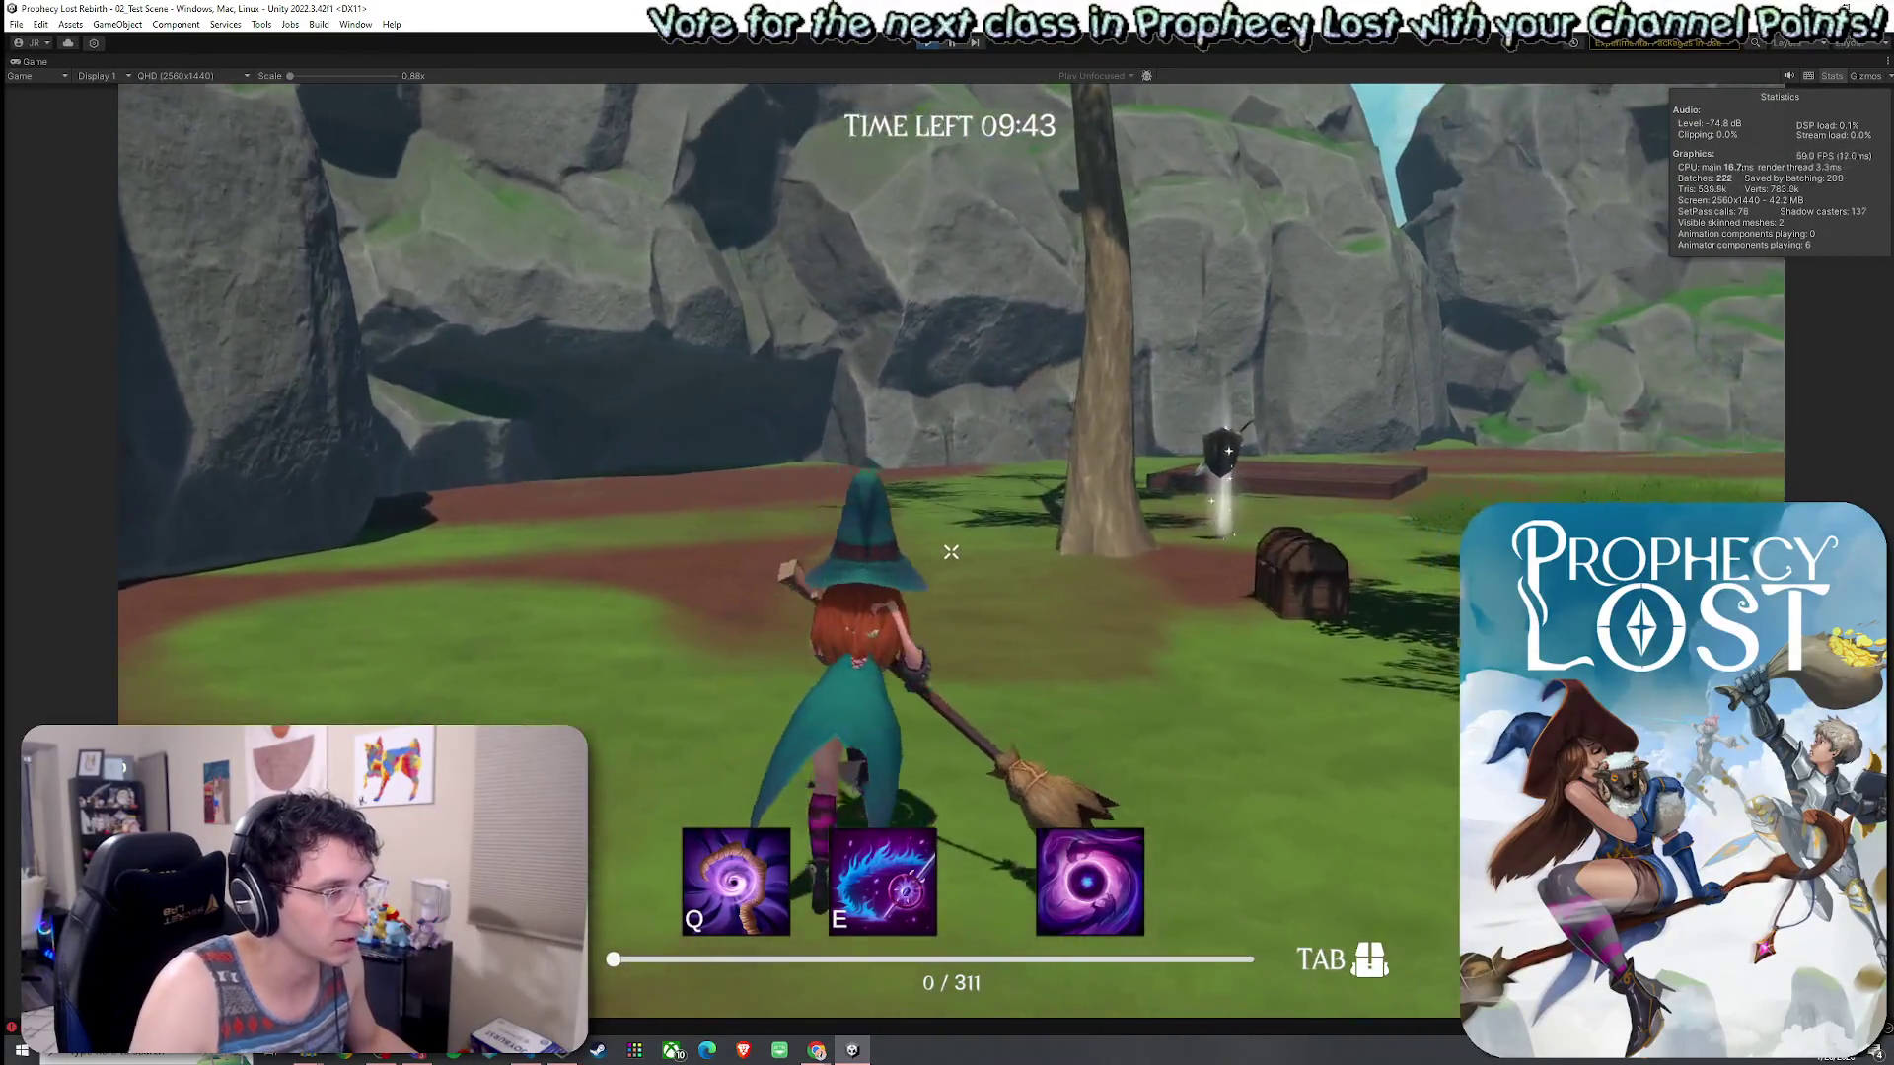
{"action": "left_click", "coordinate": [951, 553]}
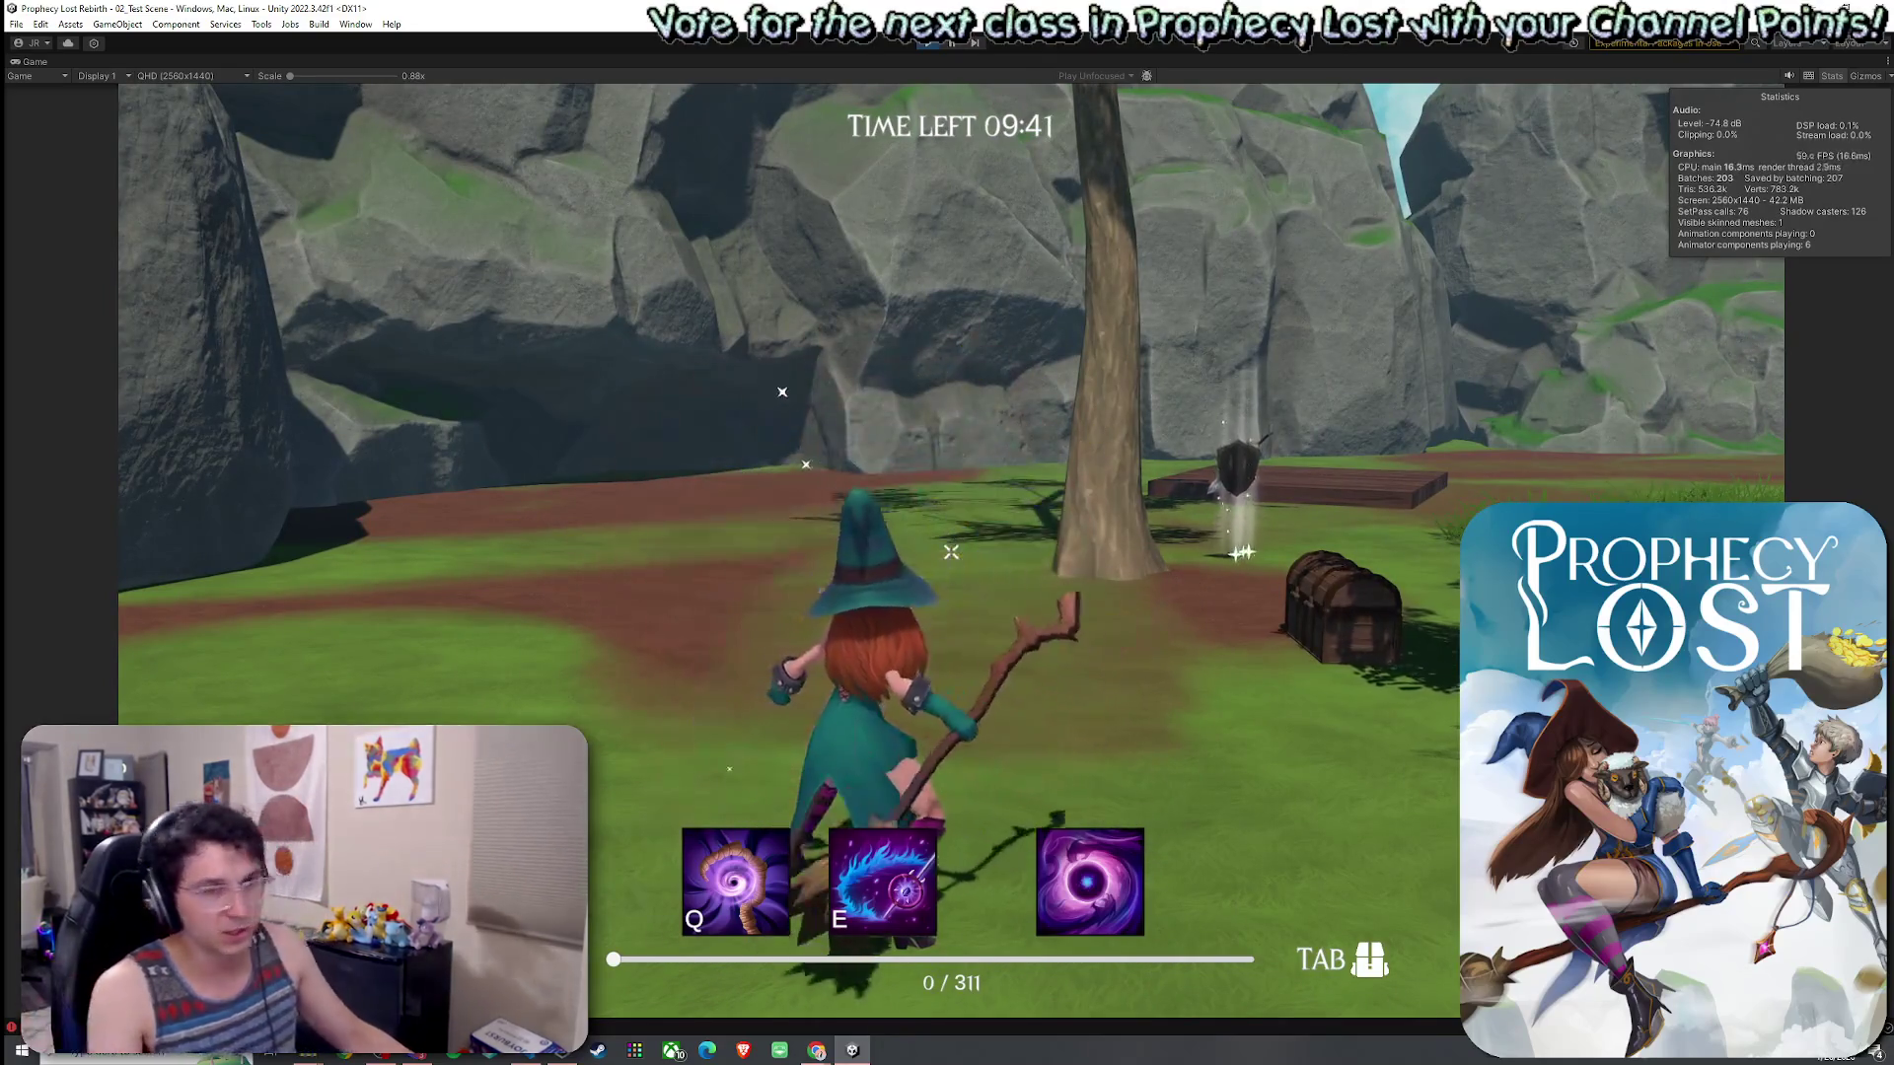
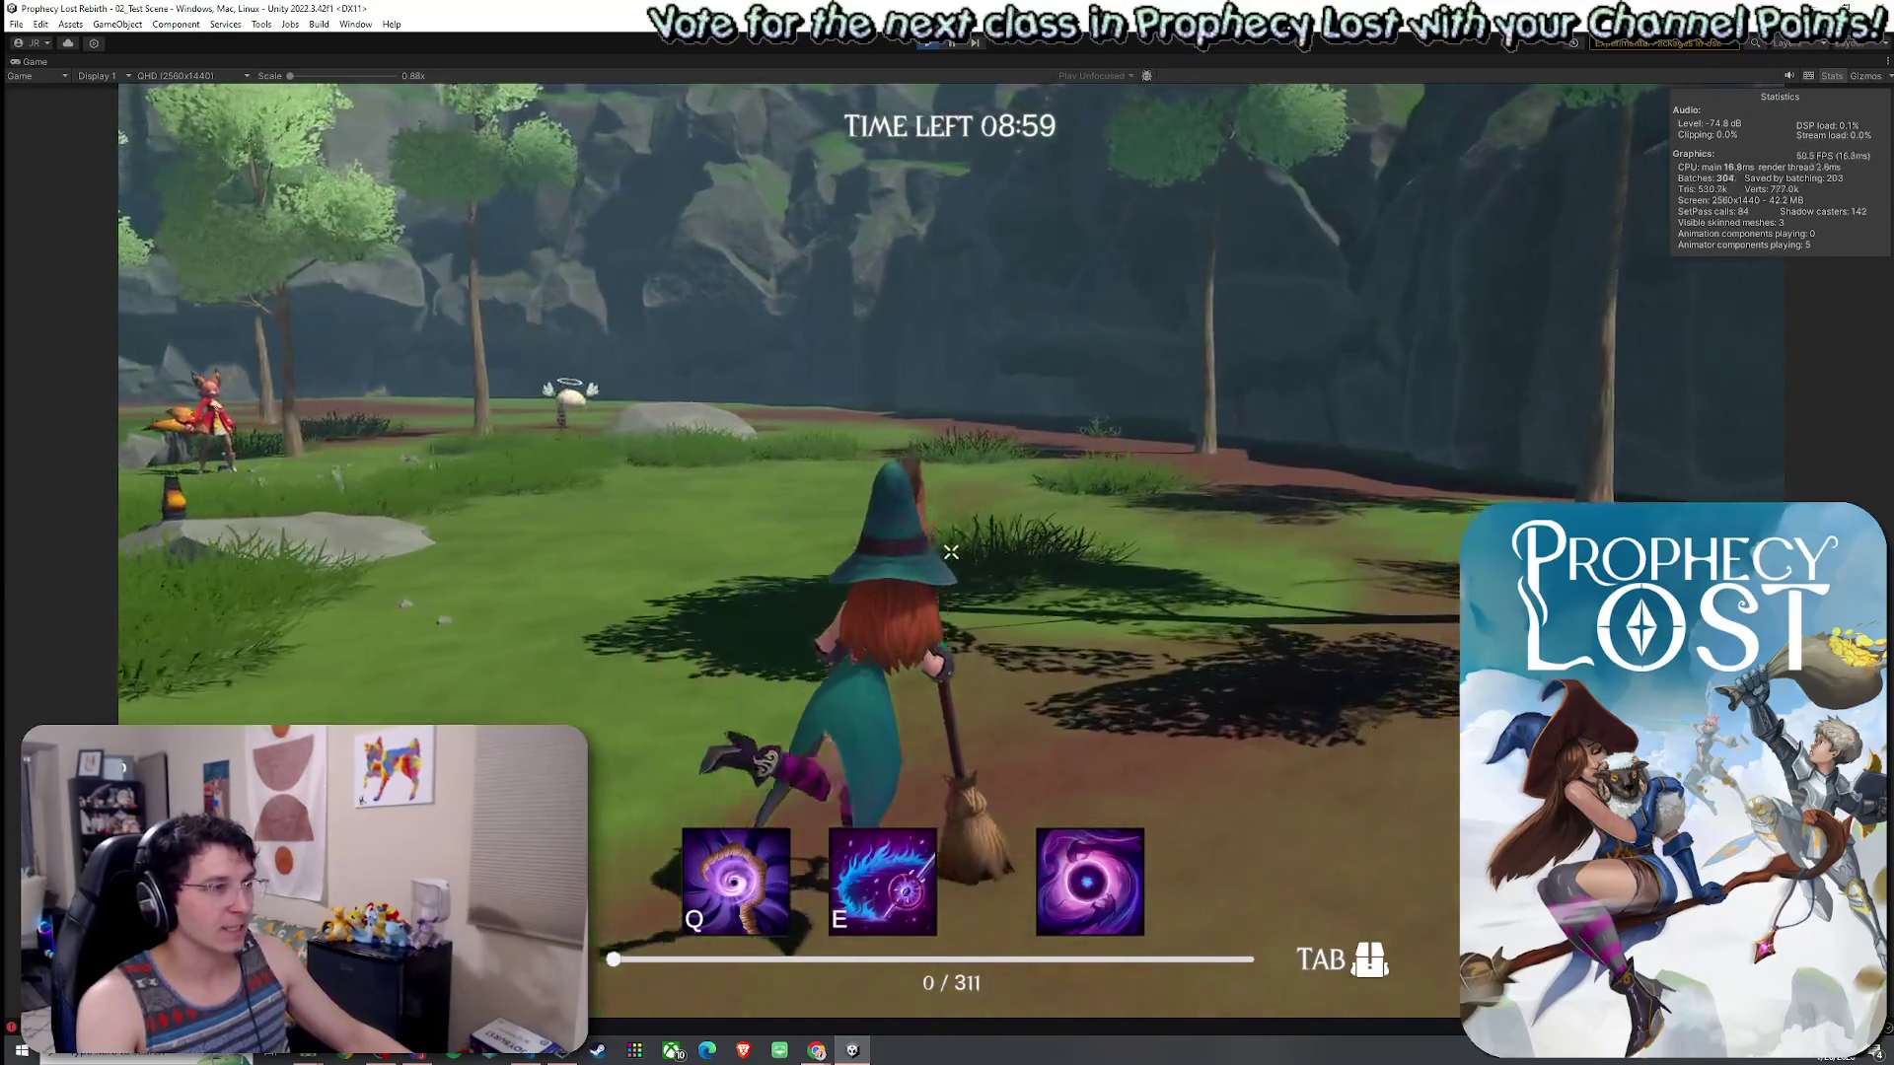
- Run the witch through the forest with W, cast Q near the creature, then exit Play mode
{"action": "key", "text": "w"}
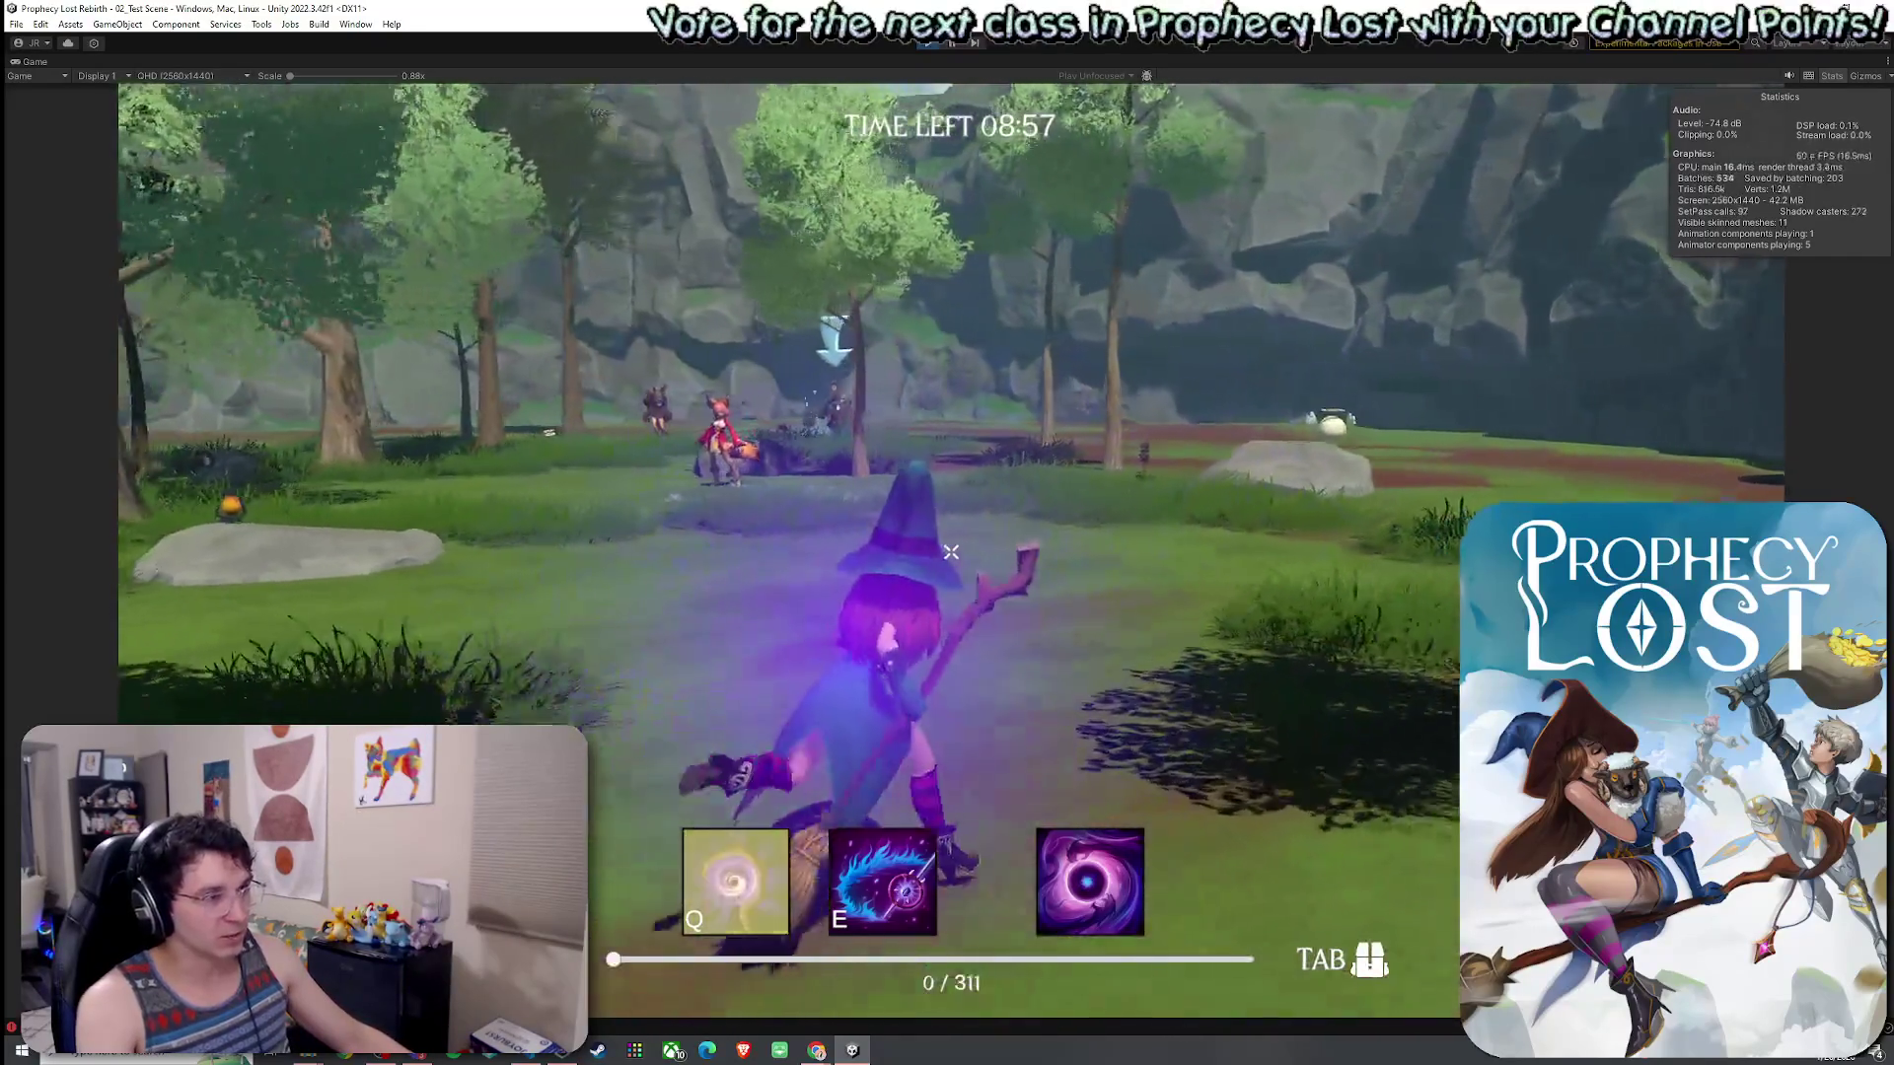
{"action": "key", "text": "w"}
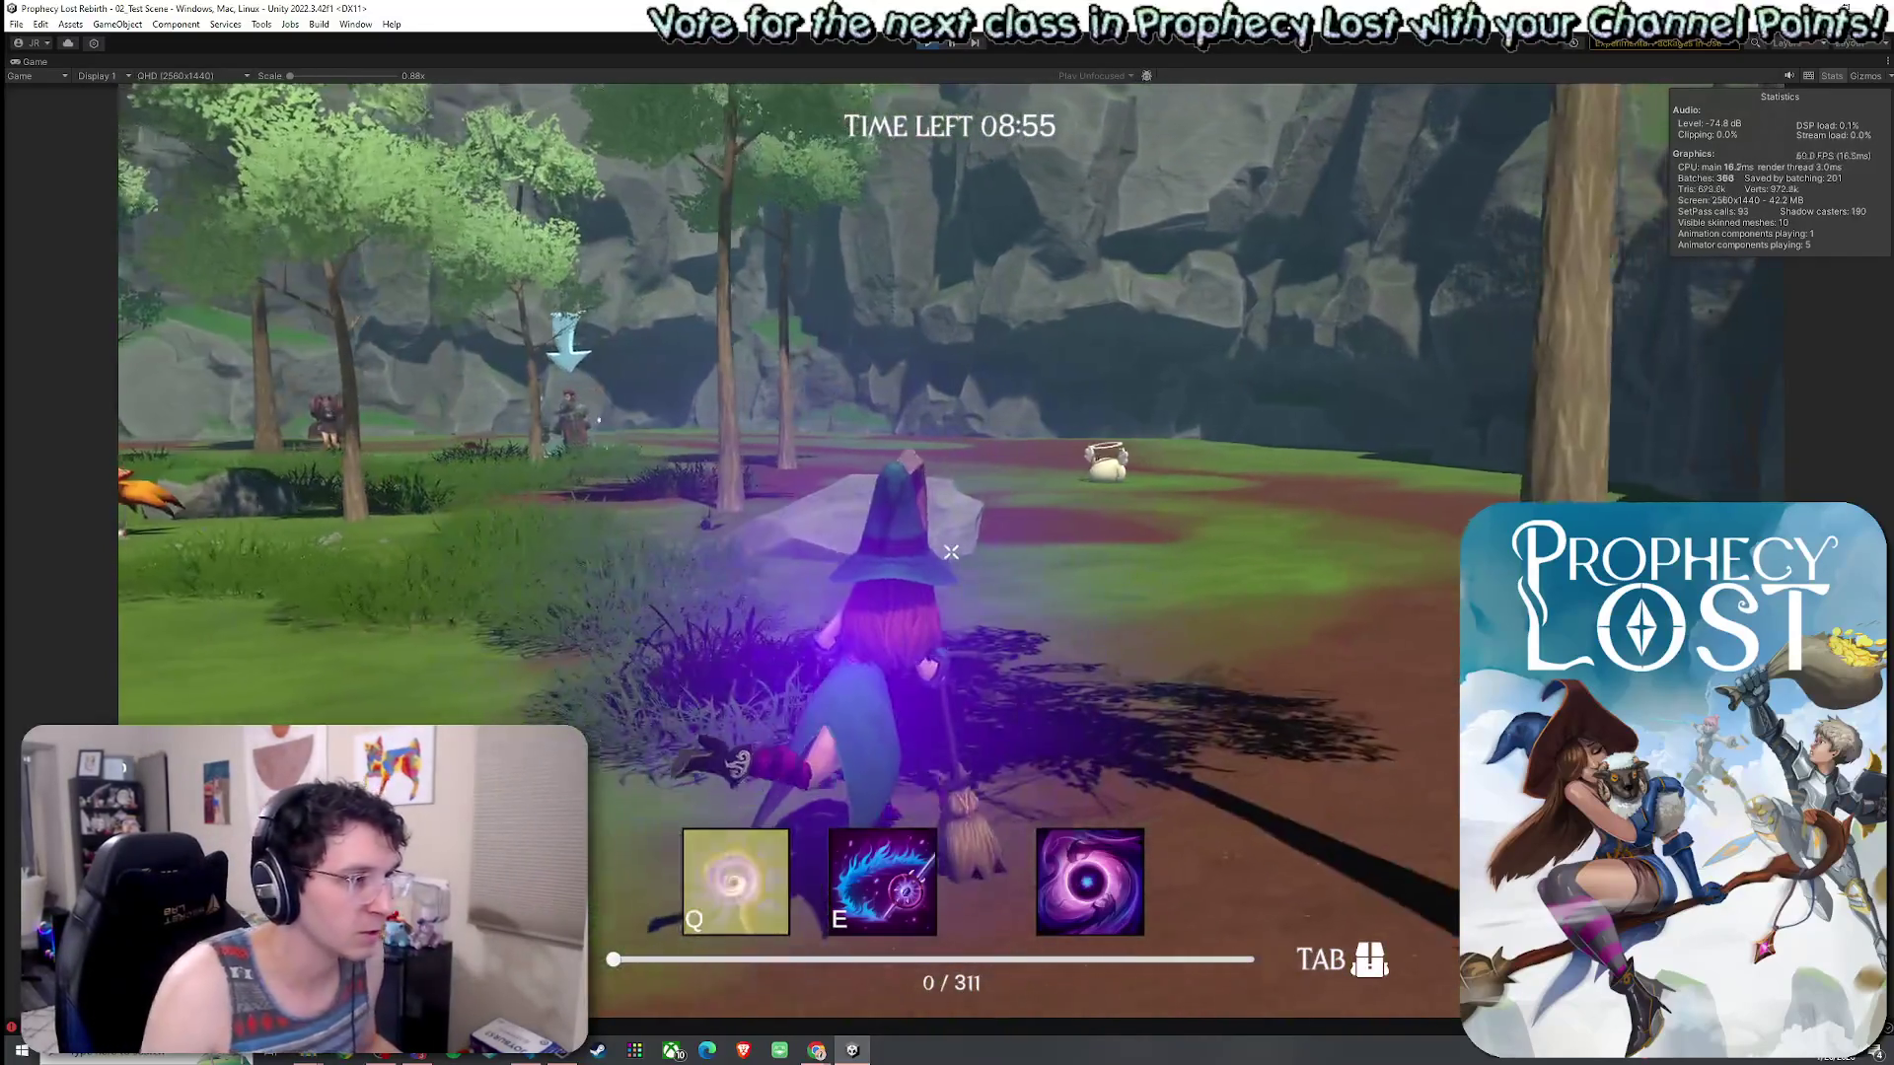
{"action": "key", "text": "w"}
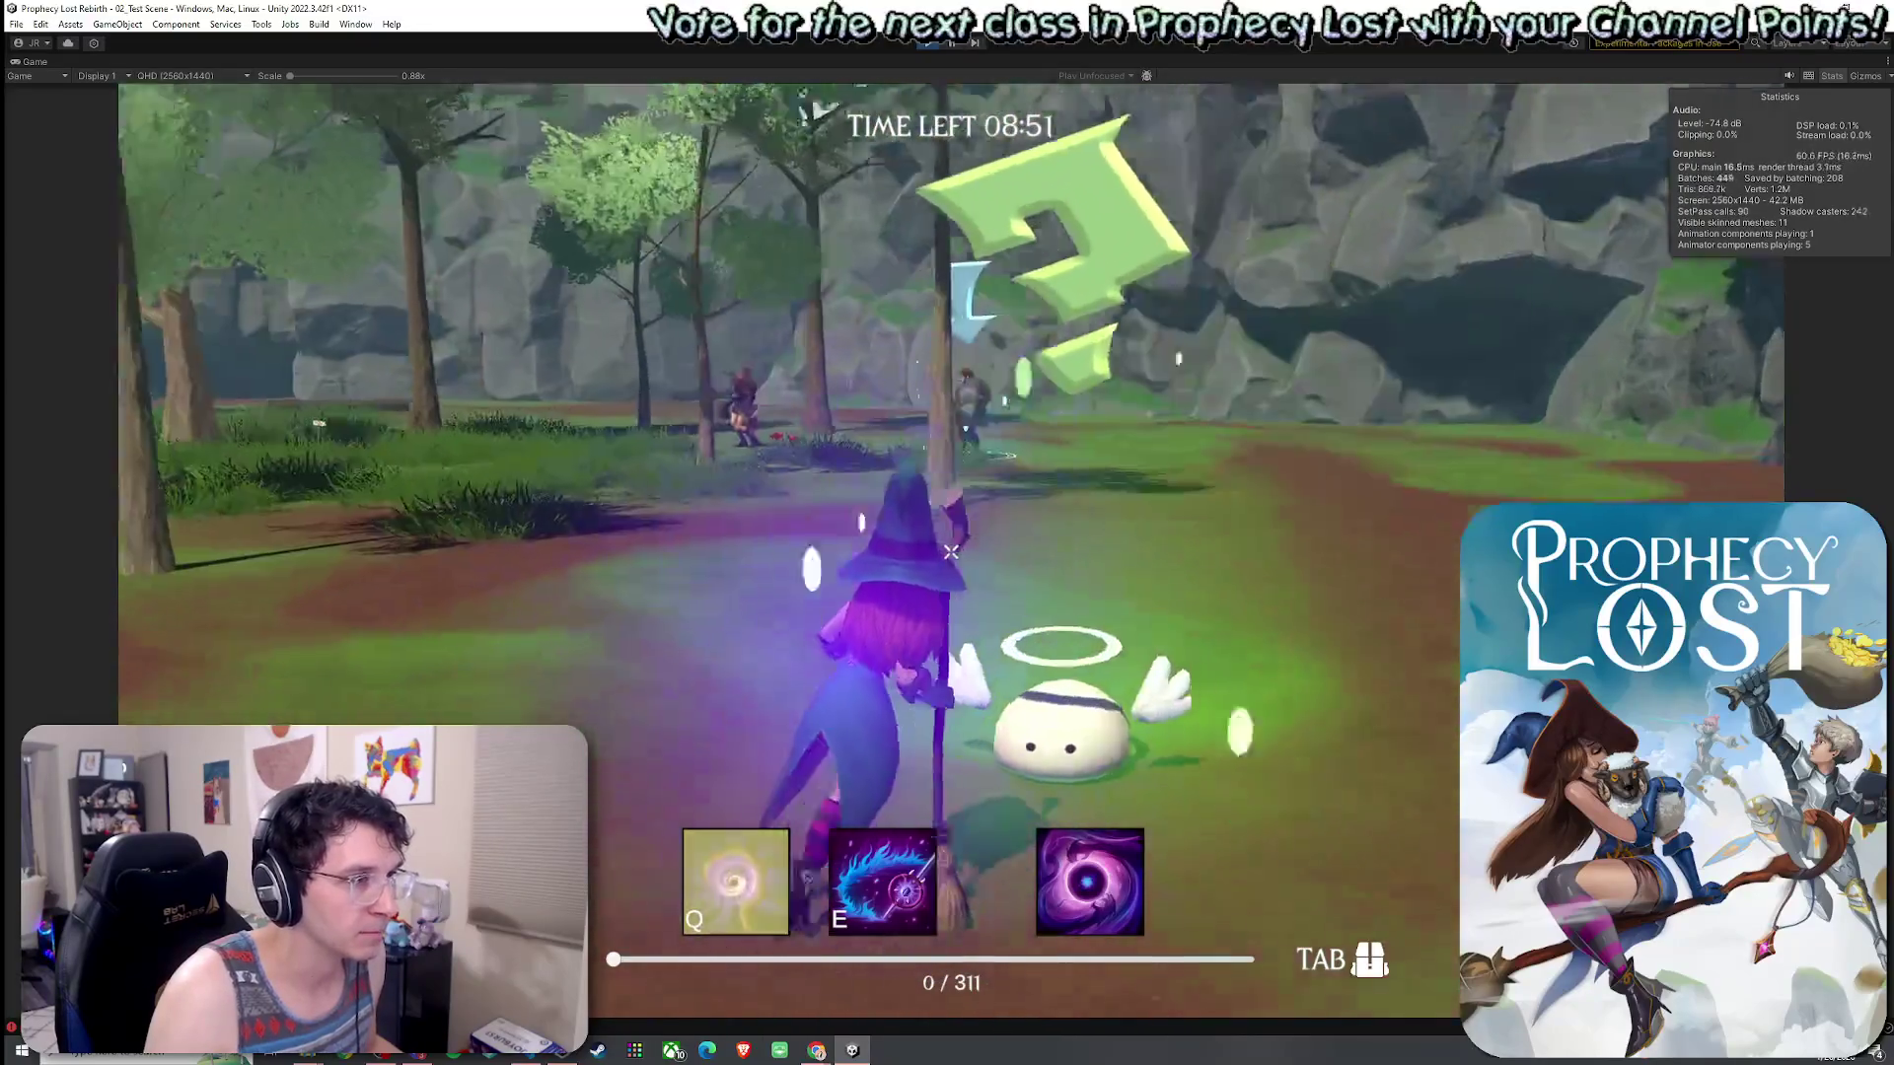
{"action": "key", "text": "q"}
{"action": "key", "text": "w"}
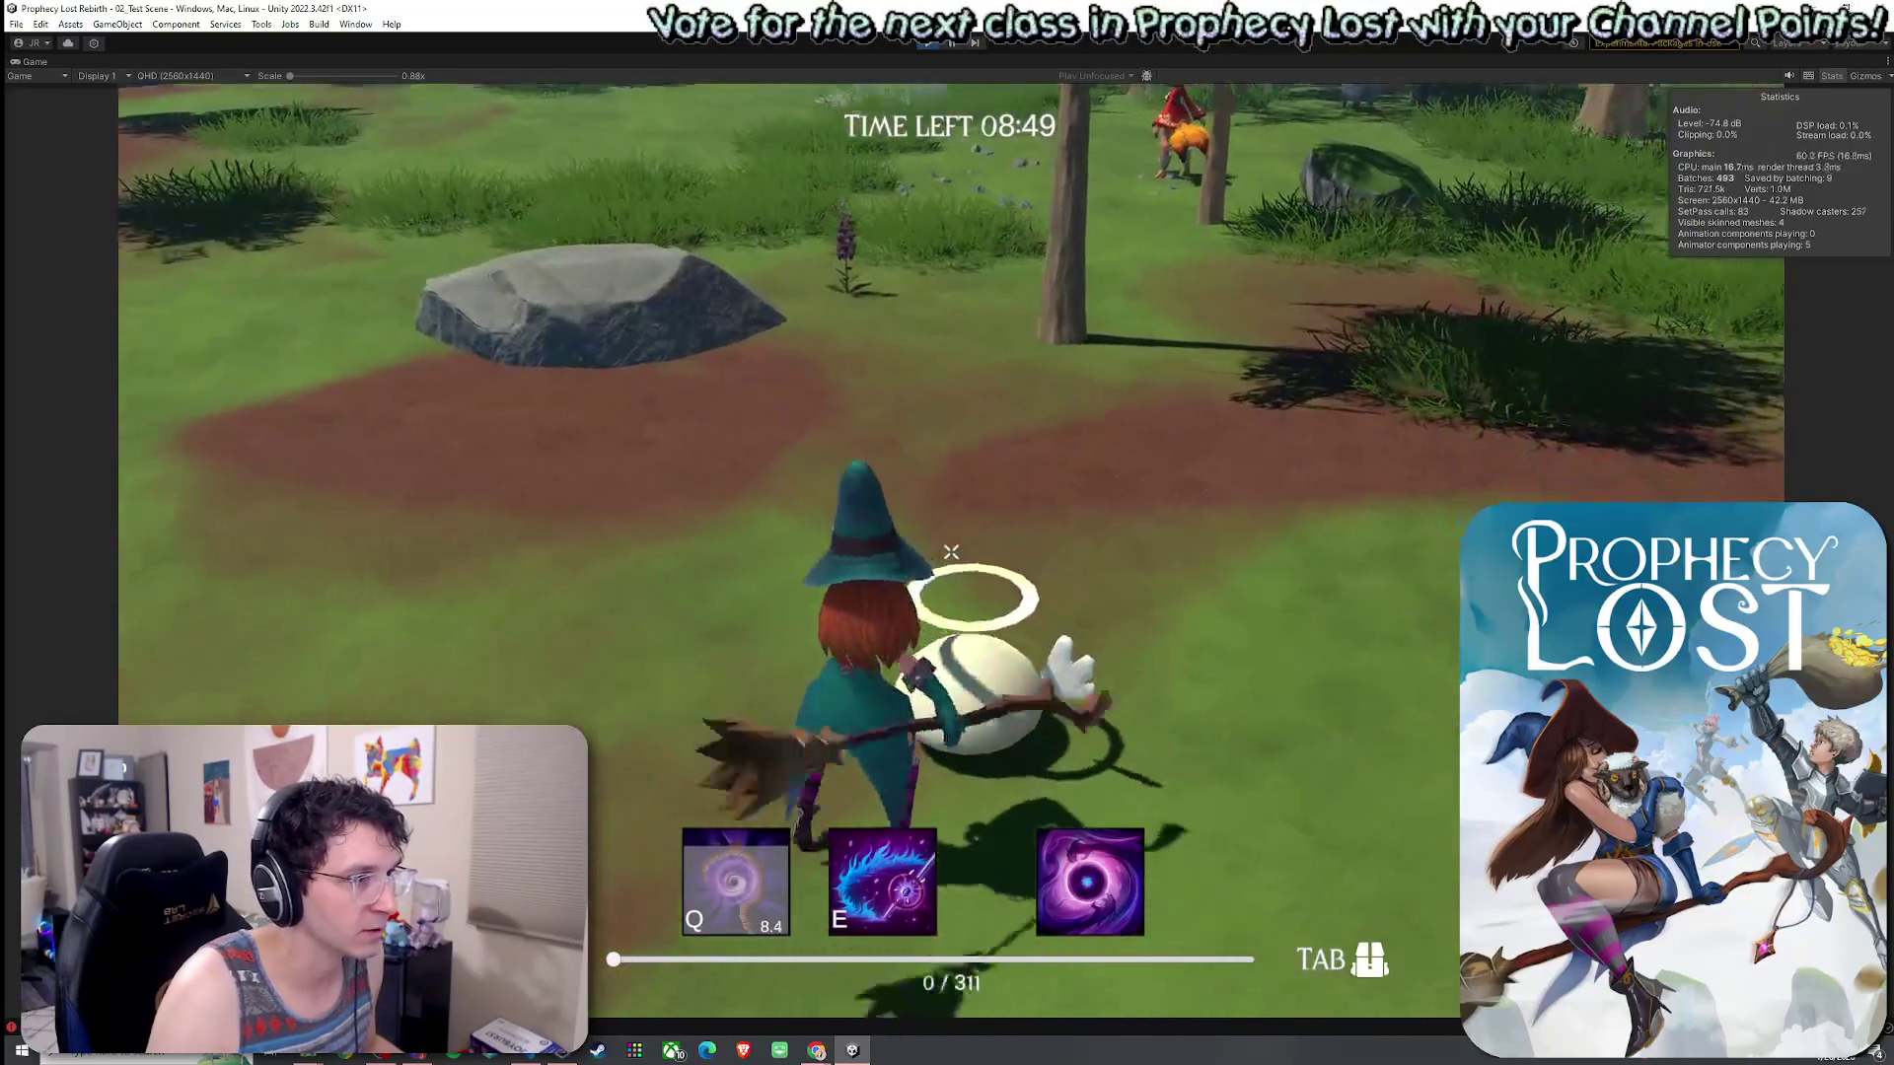
{"action": "key", "text": "w"}
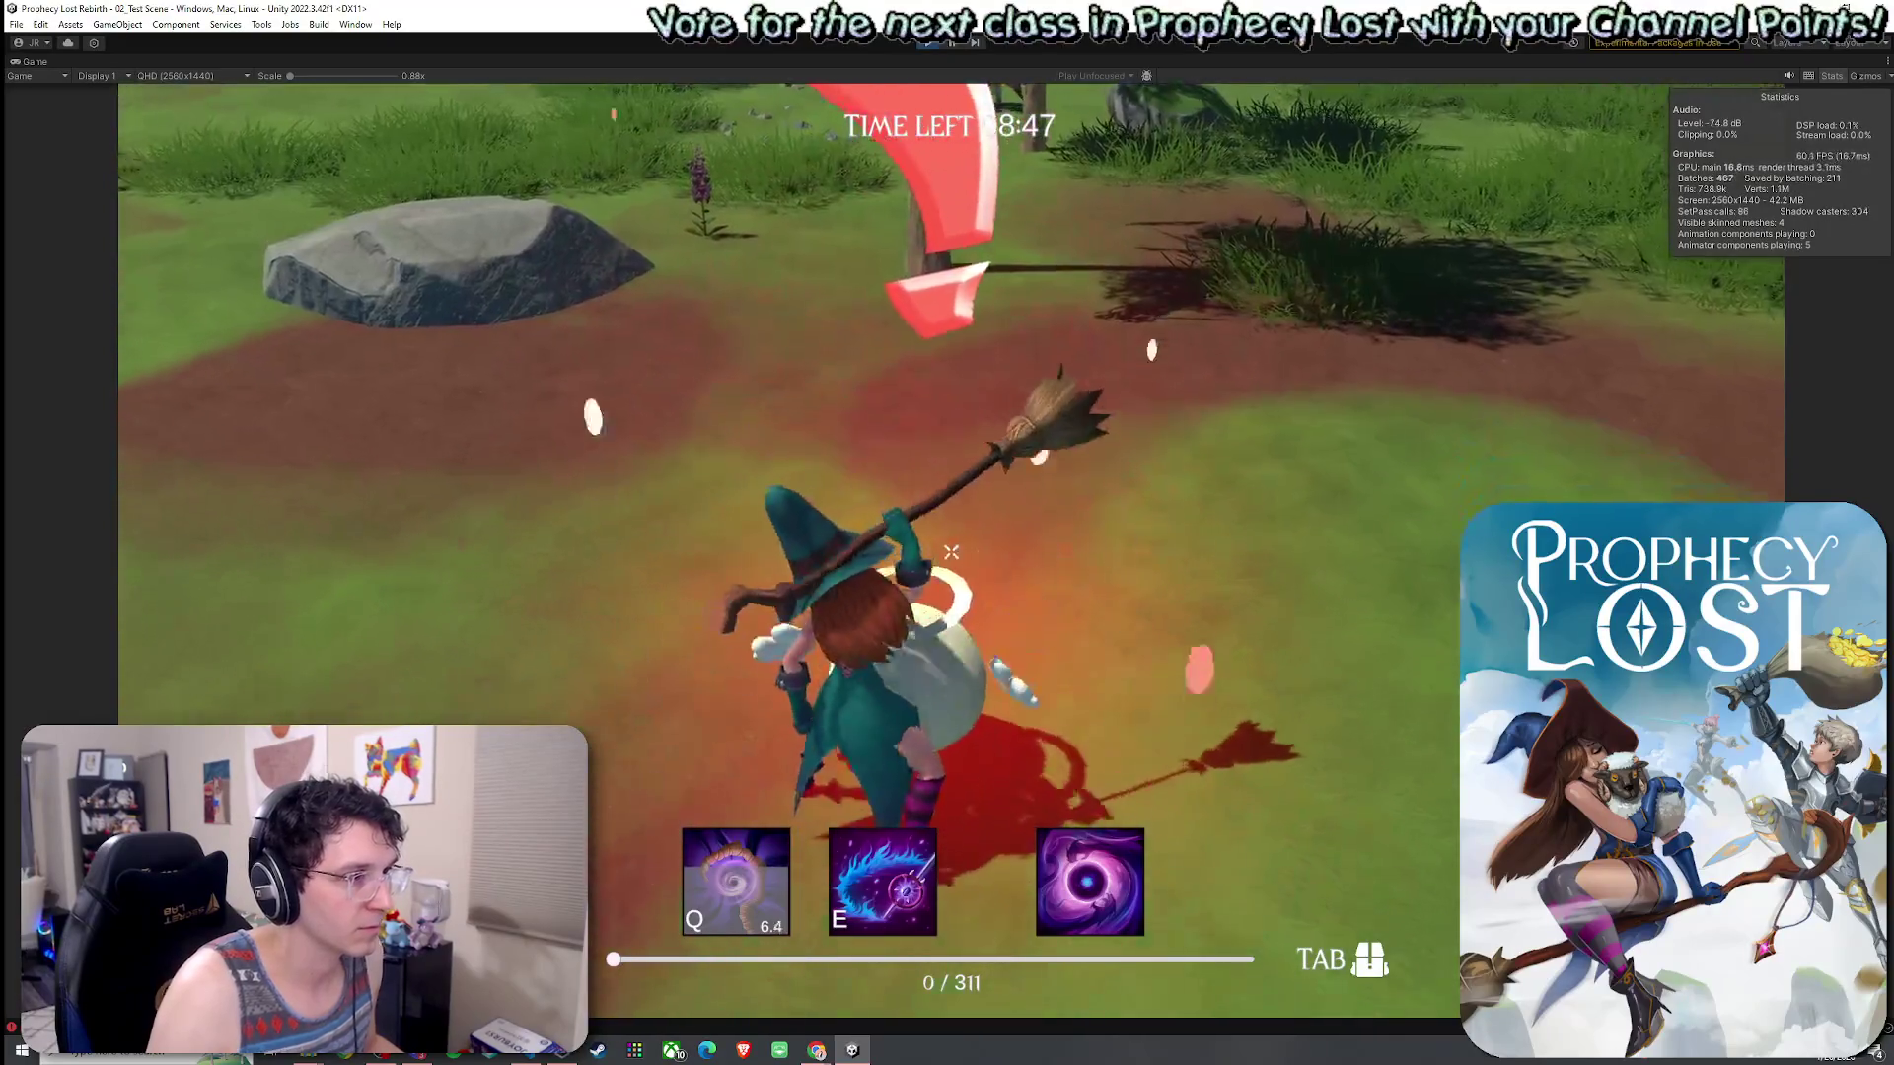
{"action": "key", "text": "w"}
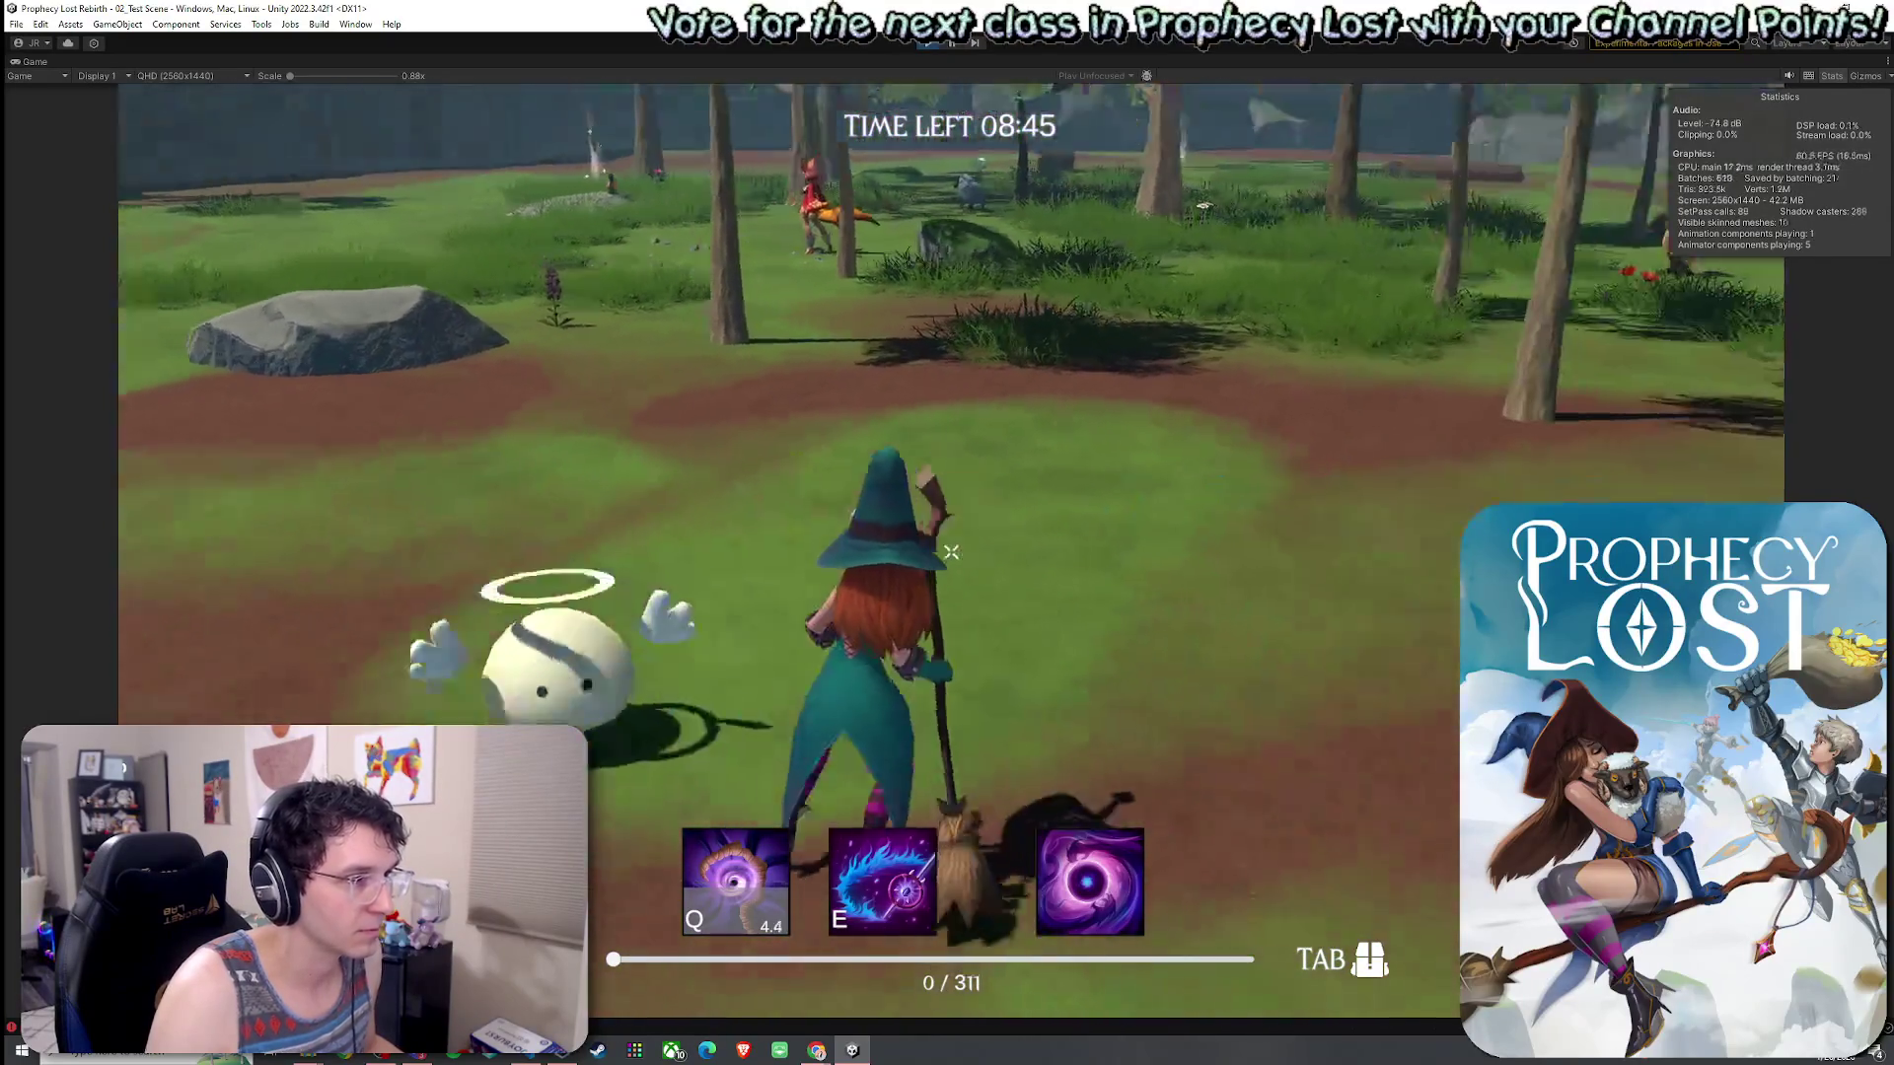
{"action": "key", "text": "w"}
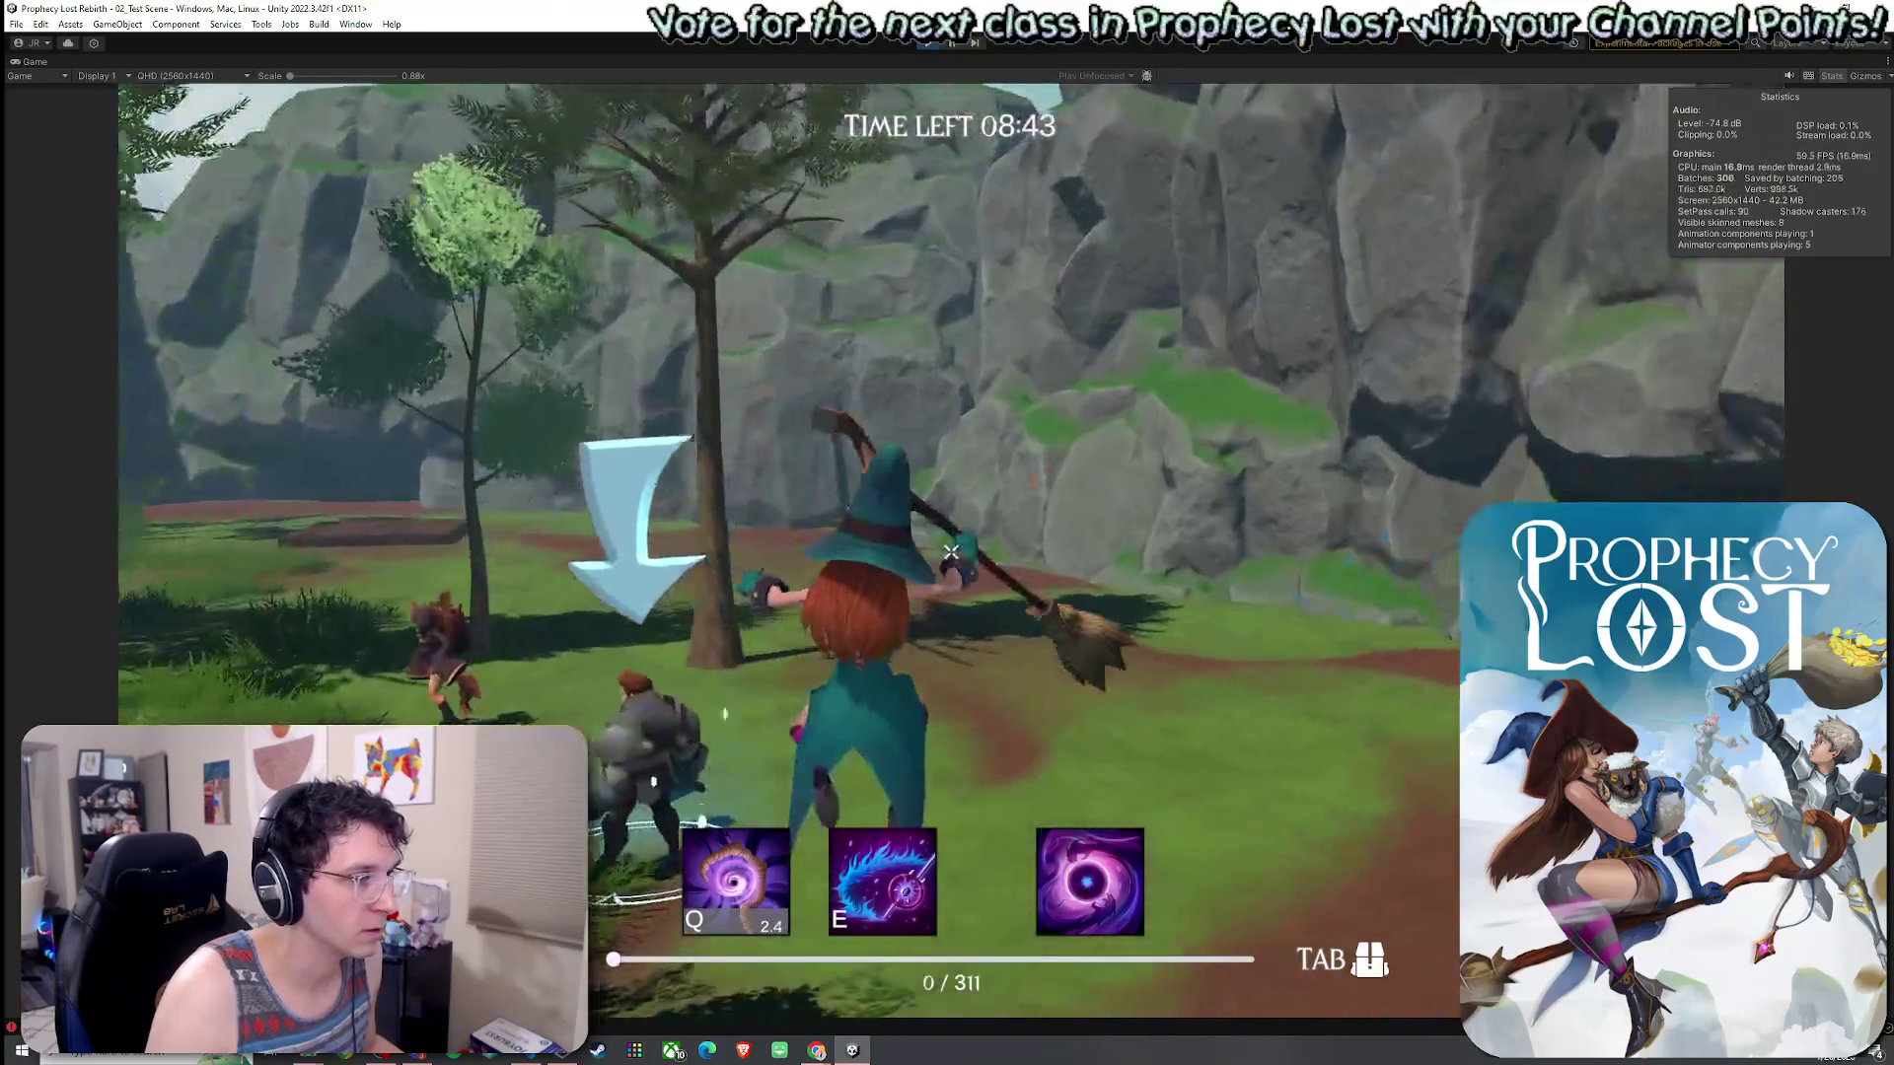
{"action": "key", "text": "ctrl+p"}
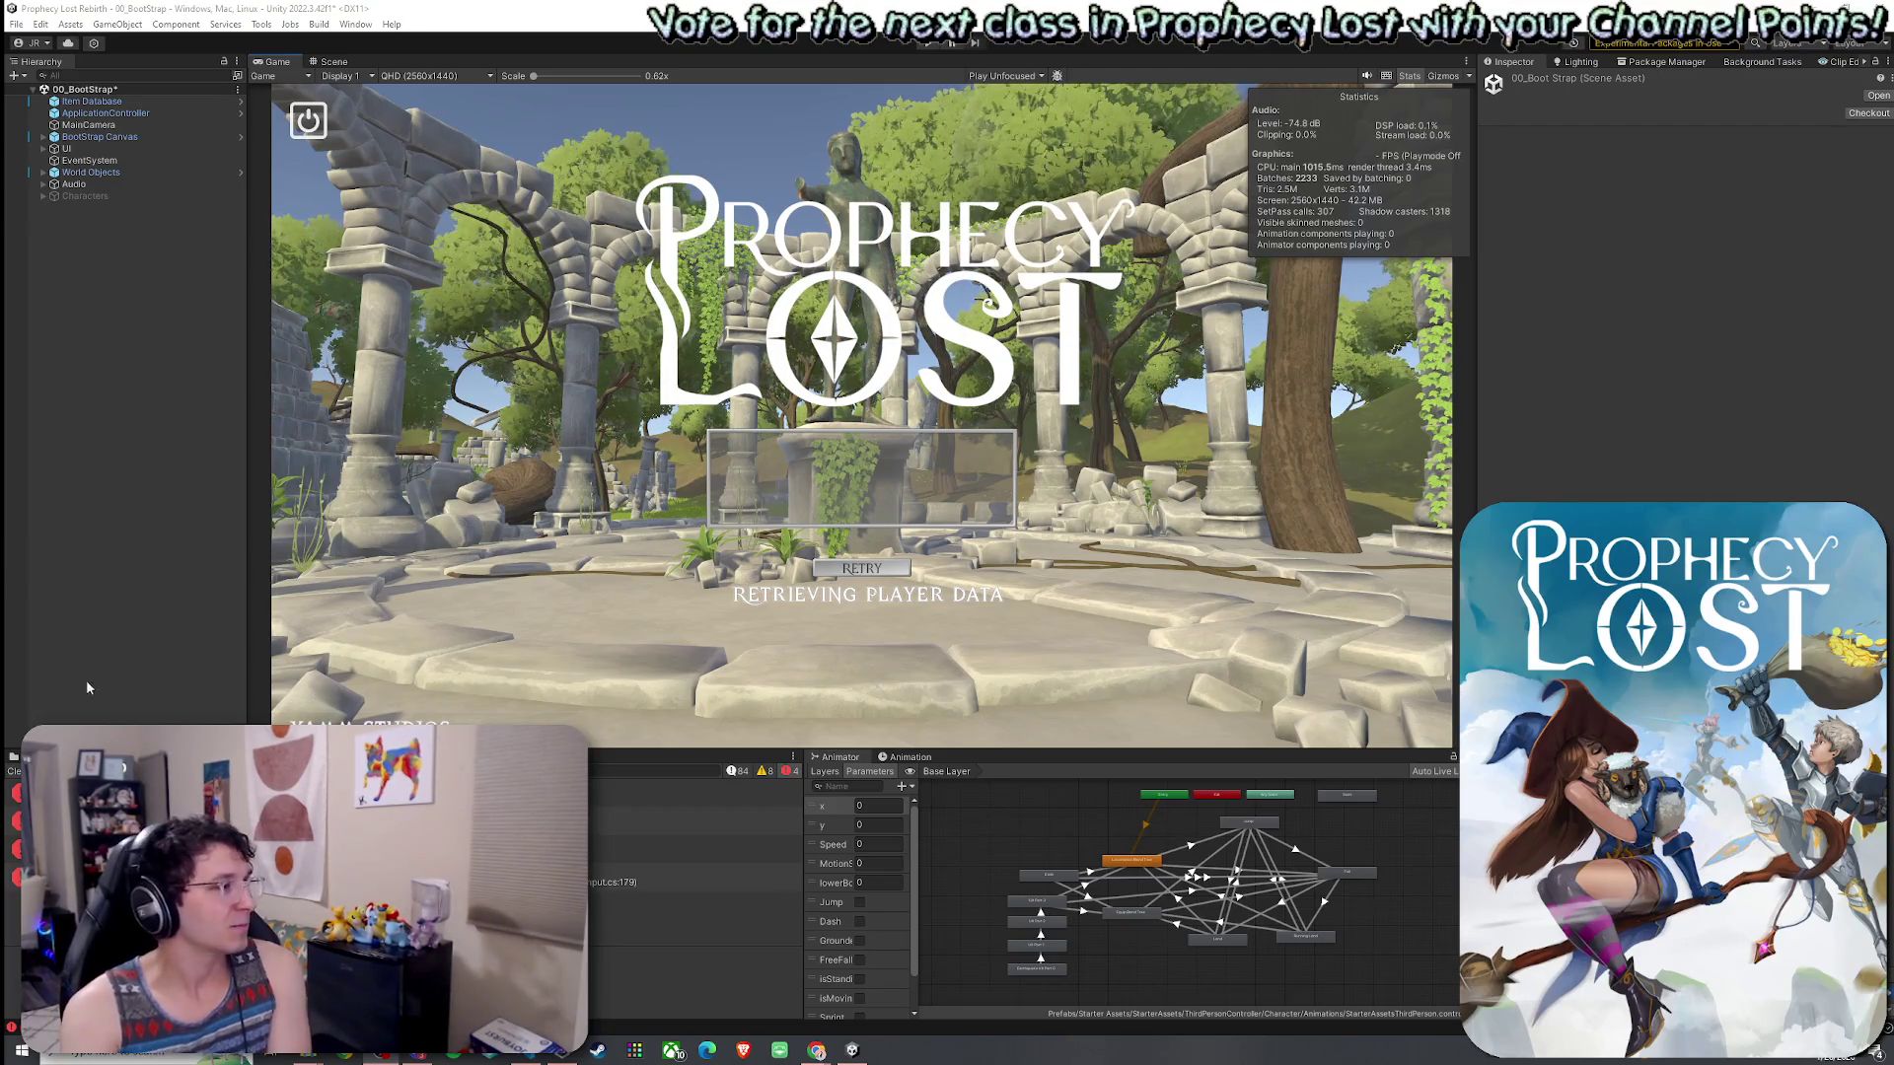
- Clear the Console messages and stop Play mode
{"action": "left_click", "coordinate": [14, 772]}
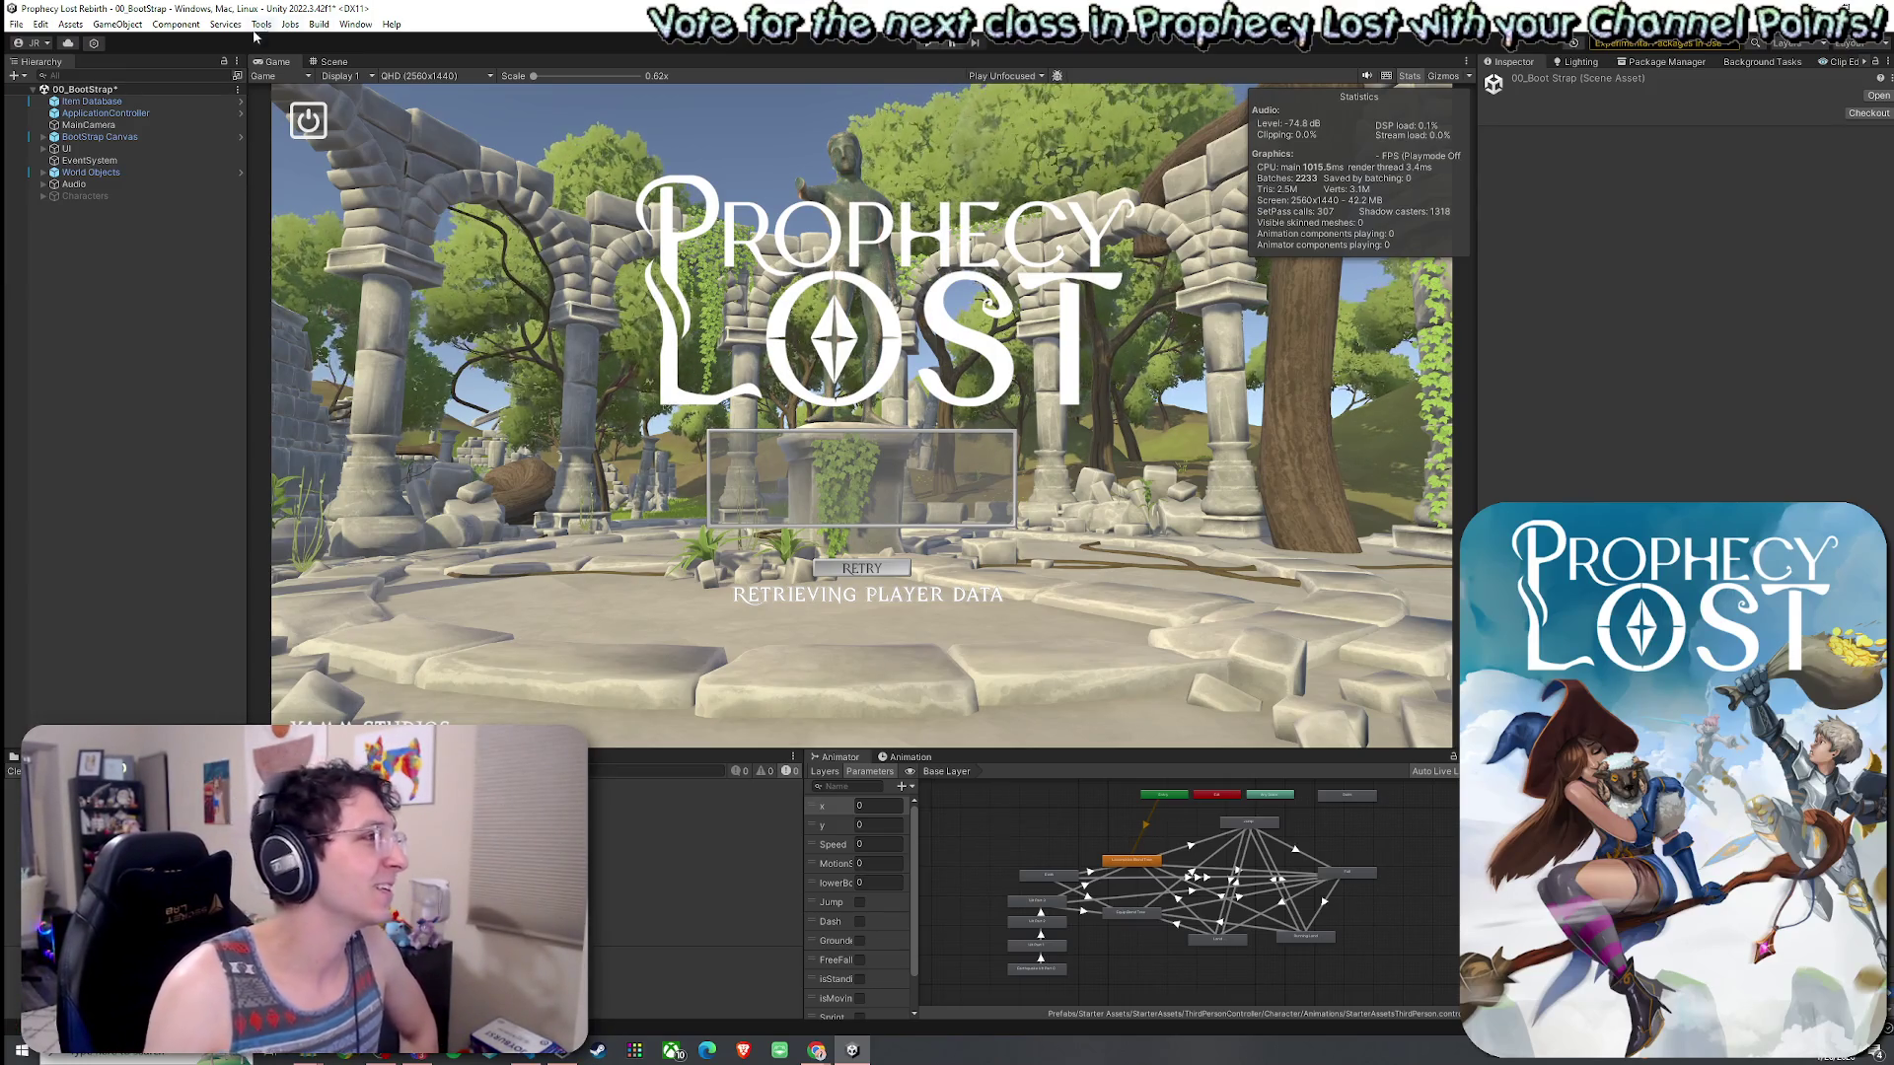
{"action": "left_click", "coordinate": [17, 24]}
{"action": "key", "text": "ctrl+p"}
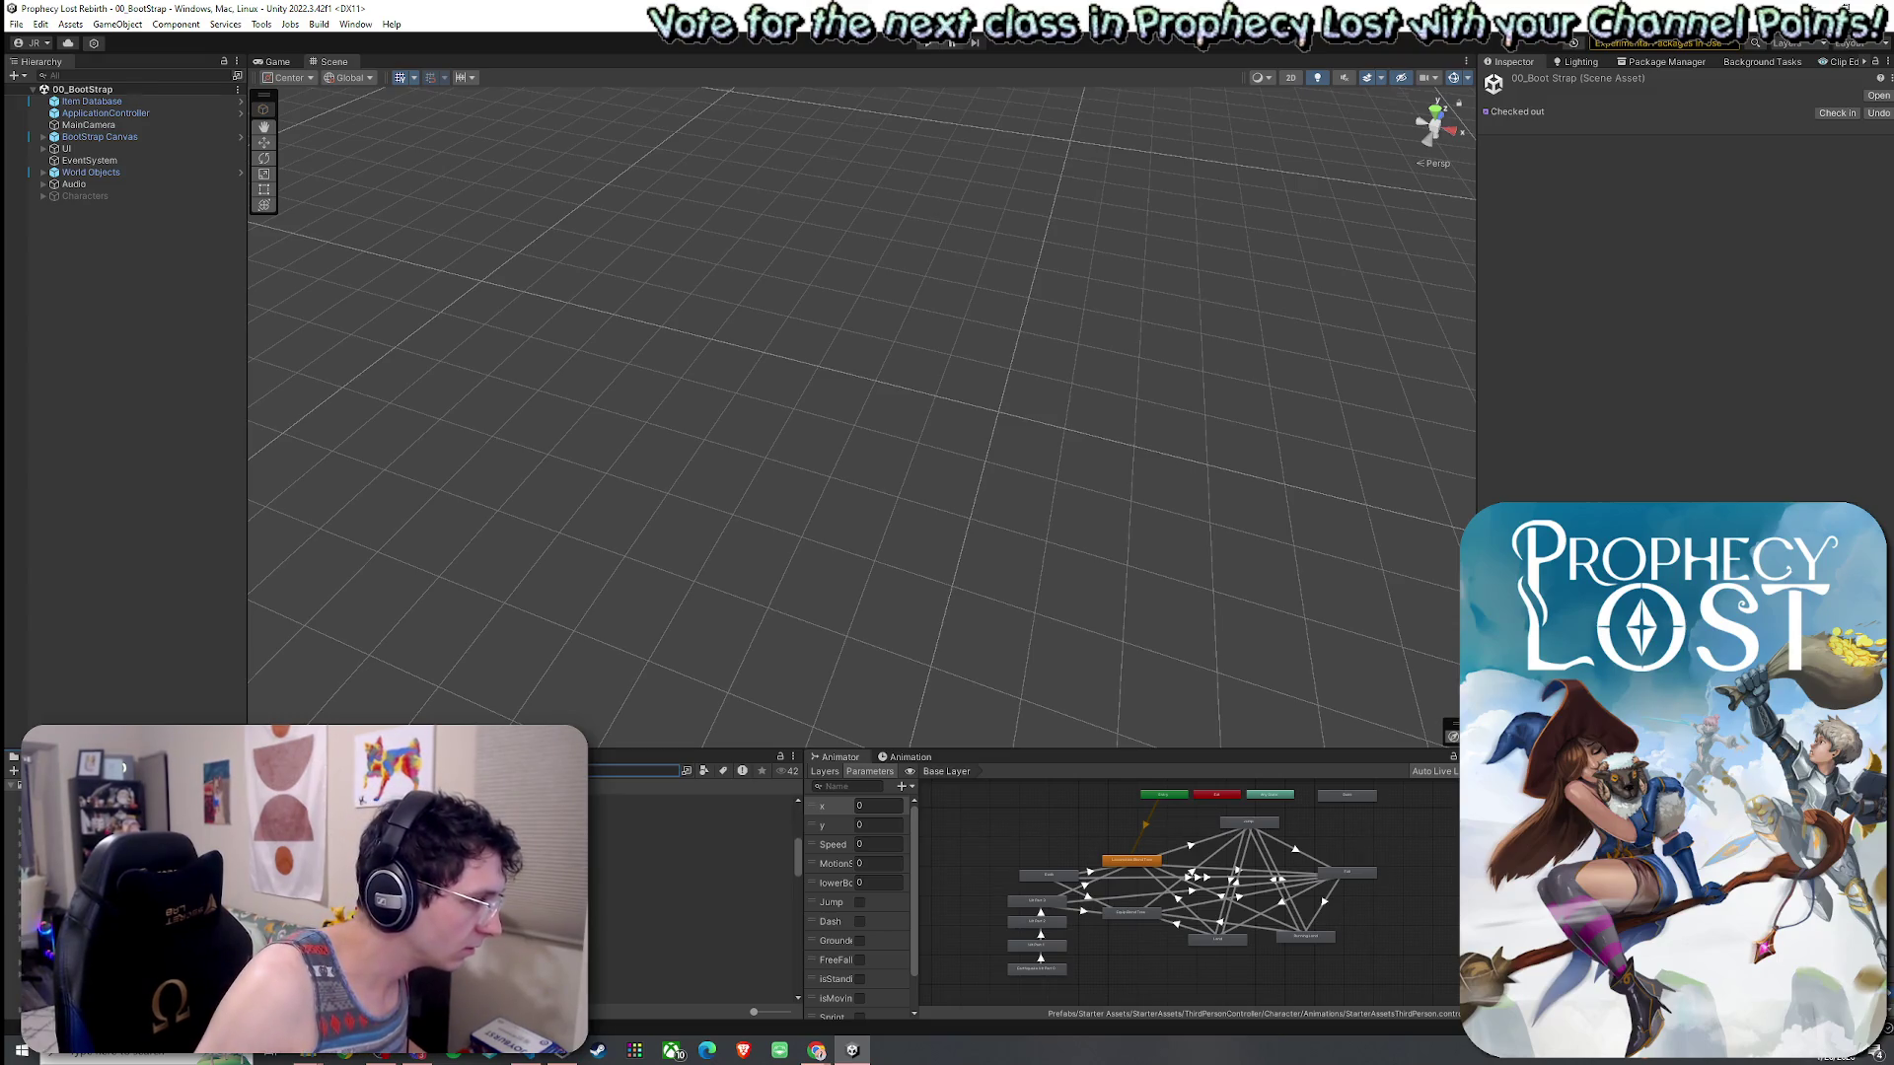
- Open 05_Forest_Procedural from the Scenes folder and orbit around the forest map
{"action": "left_click", "coordinate": [691, 936]}
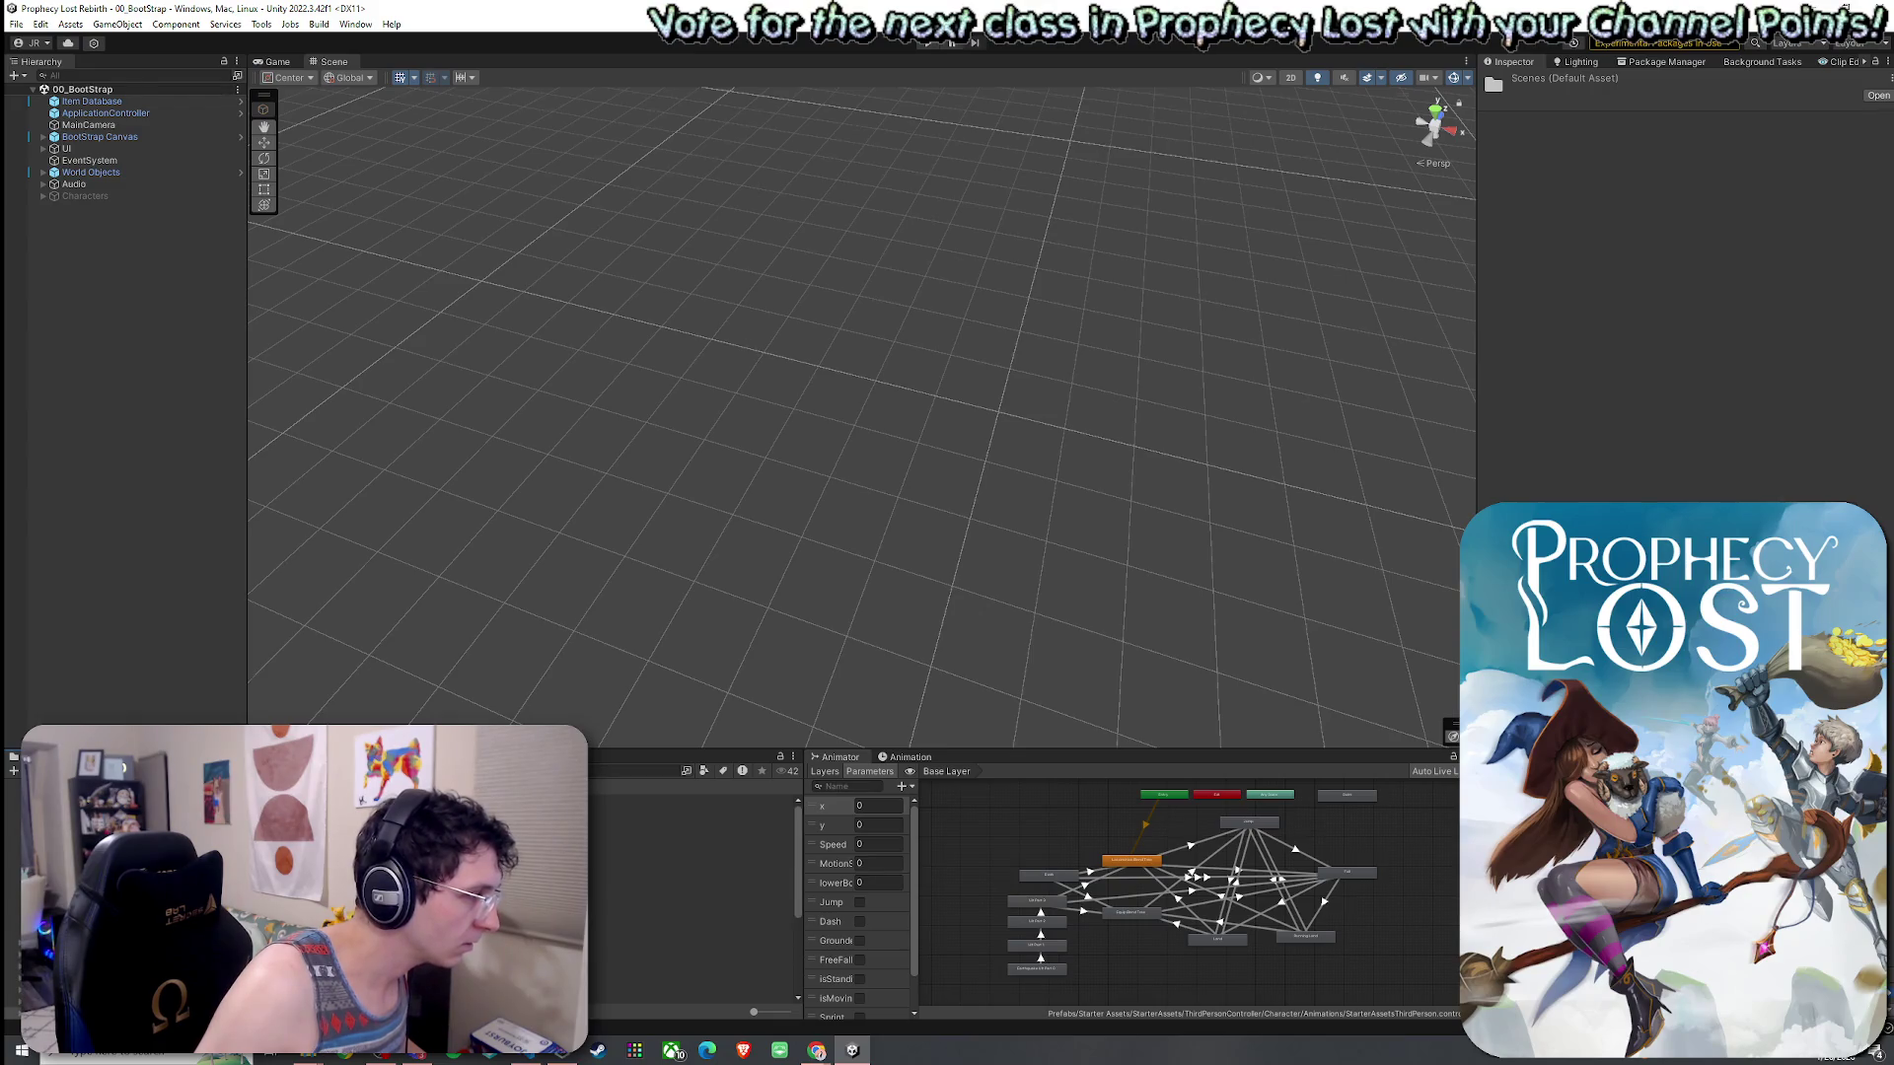
{"action": "double_click", "coordinate": [690, 942]}
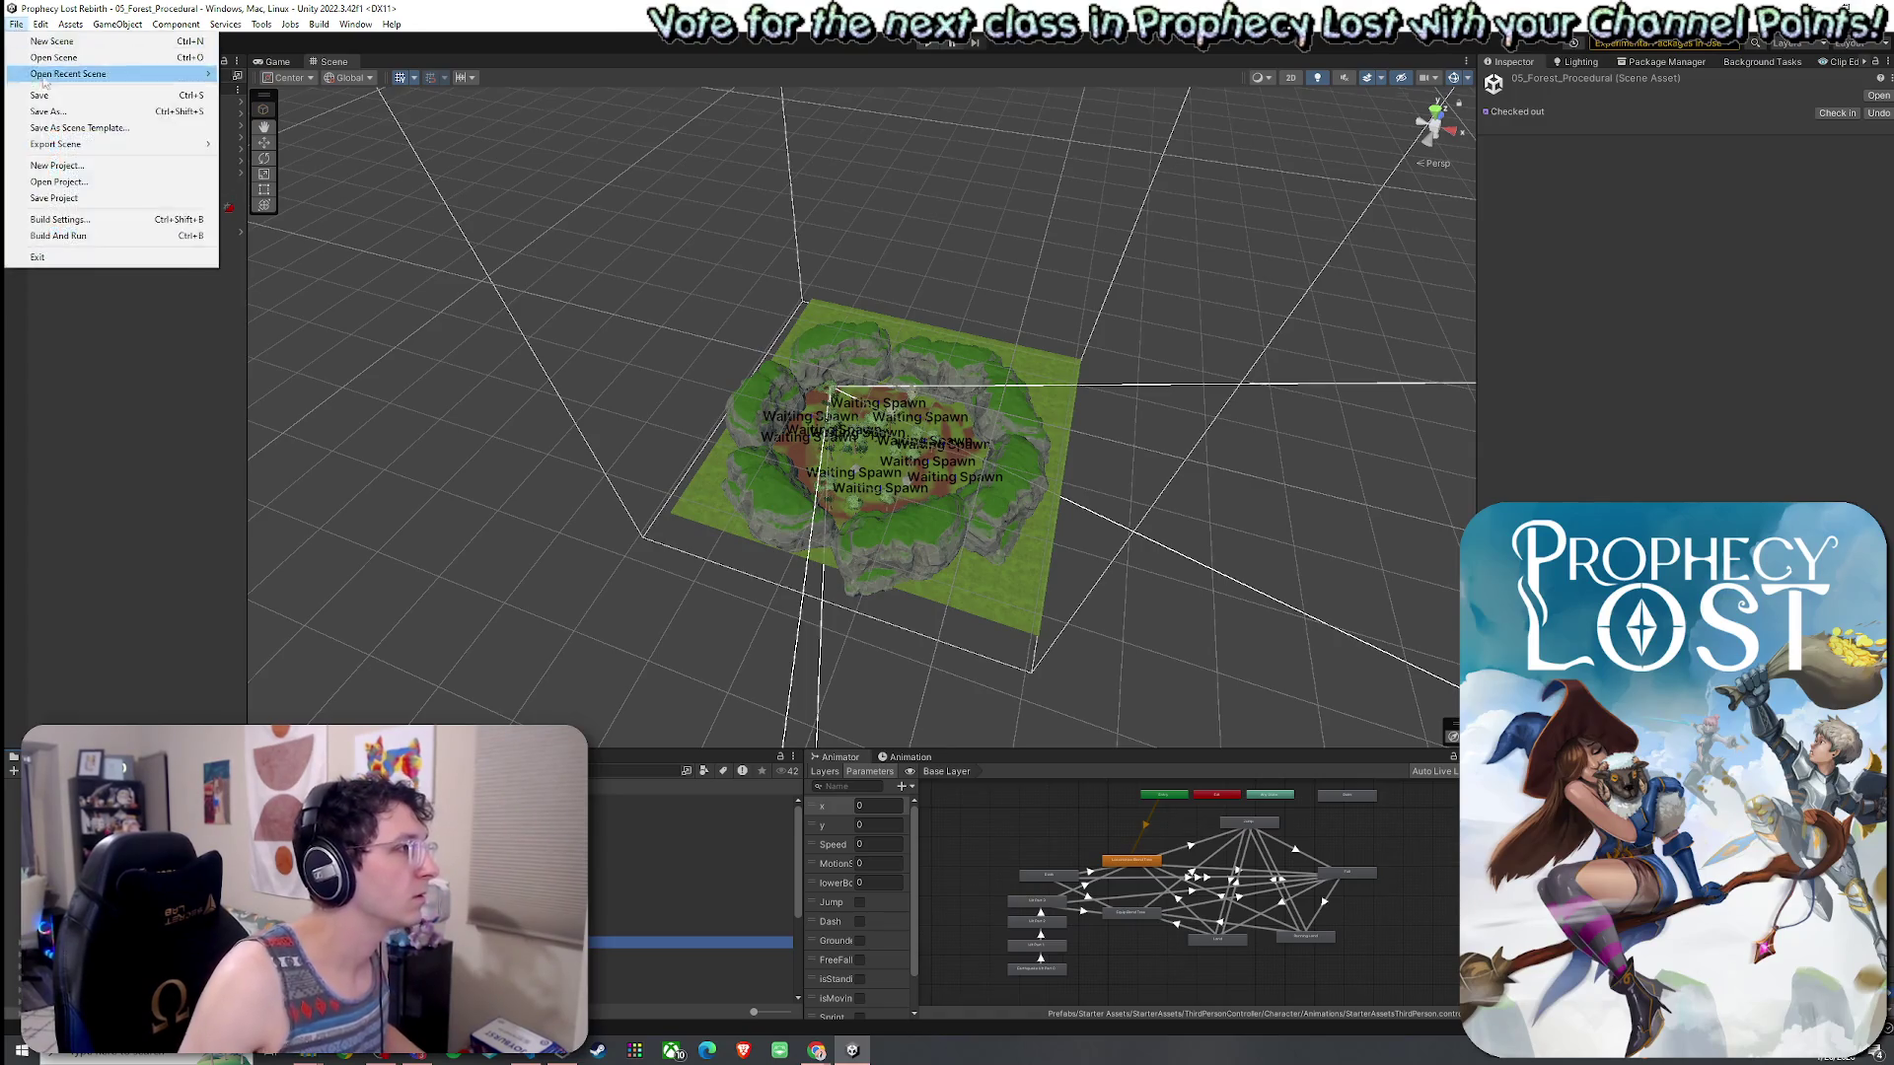
{"action": "mouse_move", "coordinate": [490, 326]}
{"action": "left_mouse_down"}
{"action": "mouse_move", "coordinate": [727, 508]}
{"action": "mouse_move", "coordinate": [697, 533]}
{"action": "left_mouse_up"}
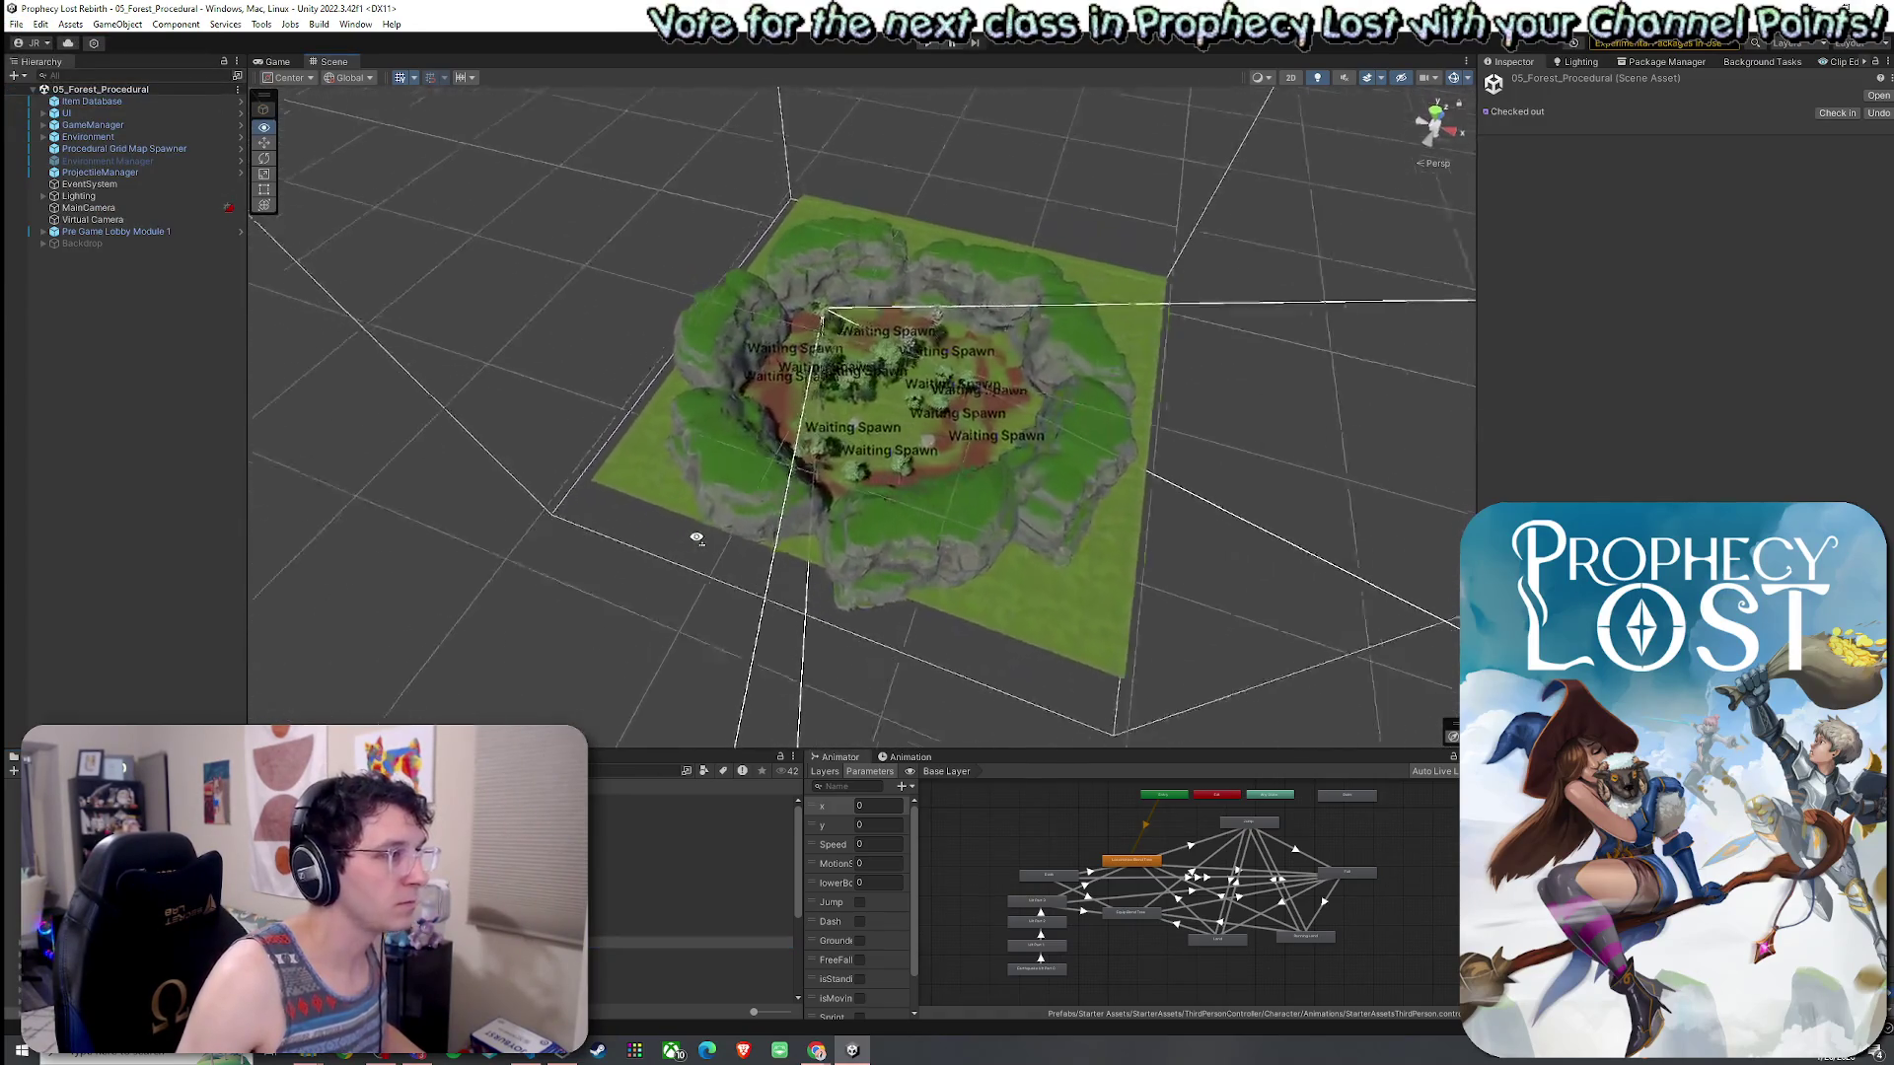
- Zoom into the forest map, review the code editor window, then show the Game view title screen
{"action": "scroll", "coordinate": [697, 533], "scroll_direction": "up", "scroll_amount": 6}
{"action": "scroll", "coordinate": [589, 408], "scroll_direction": "up", "scroll_amount": 2}
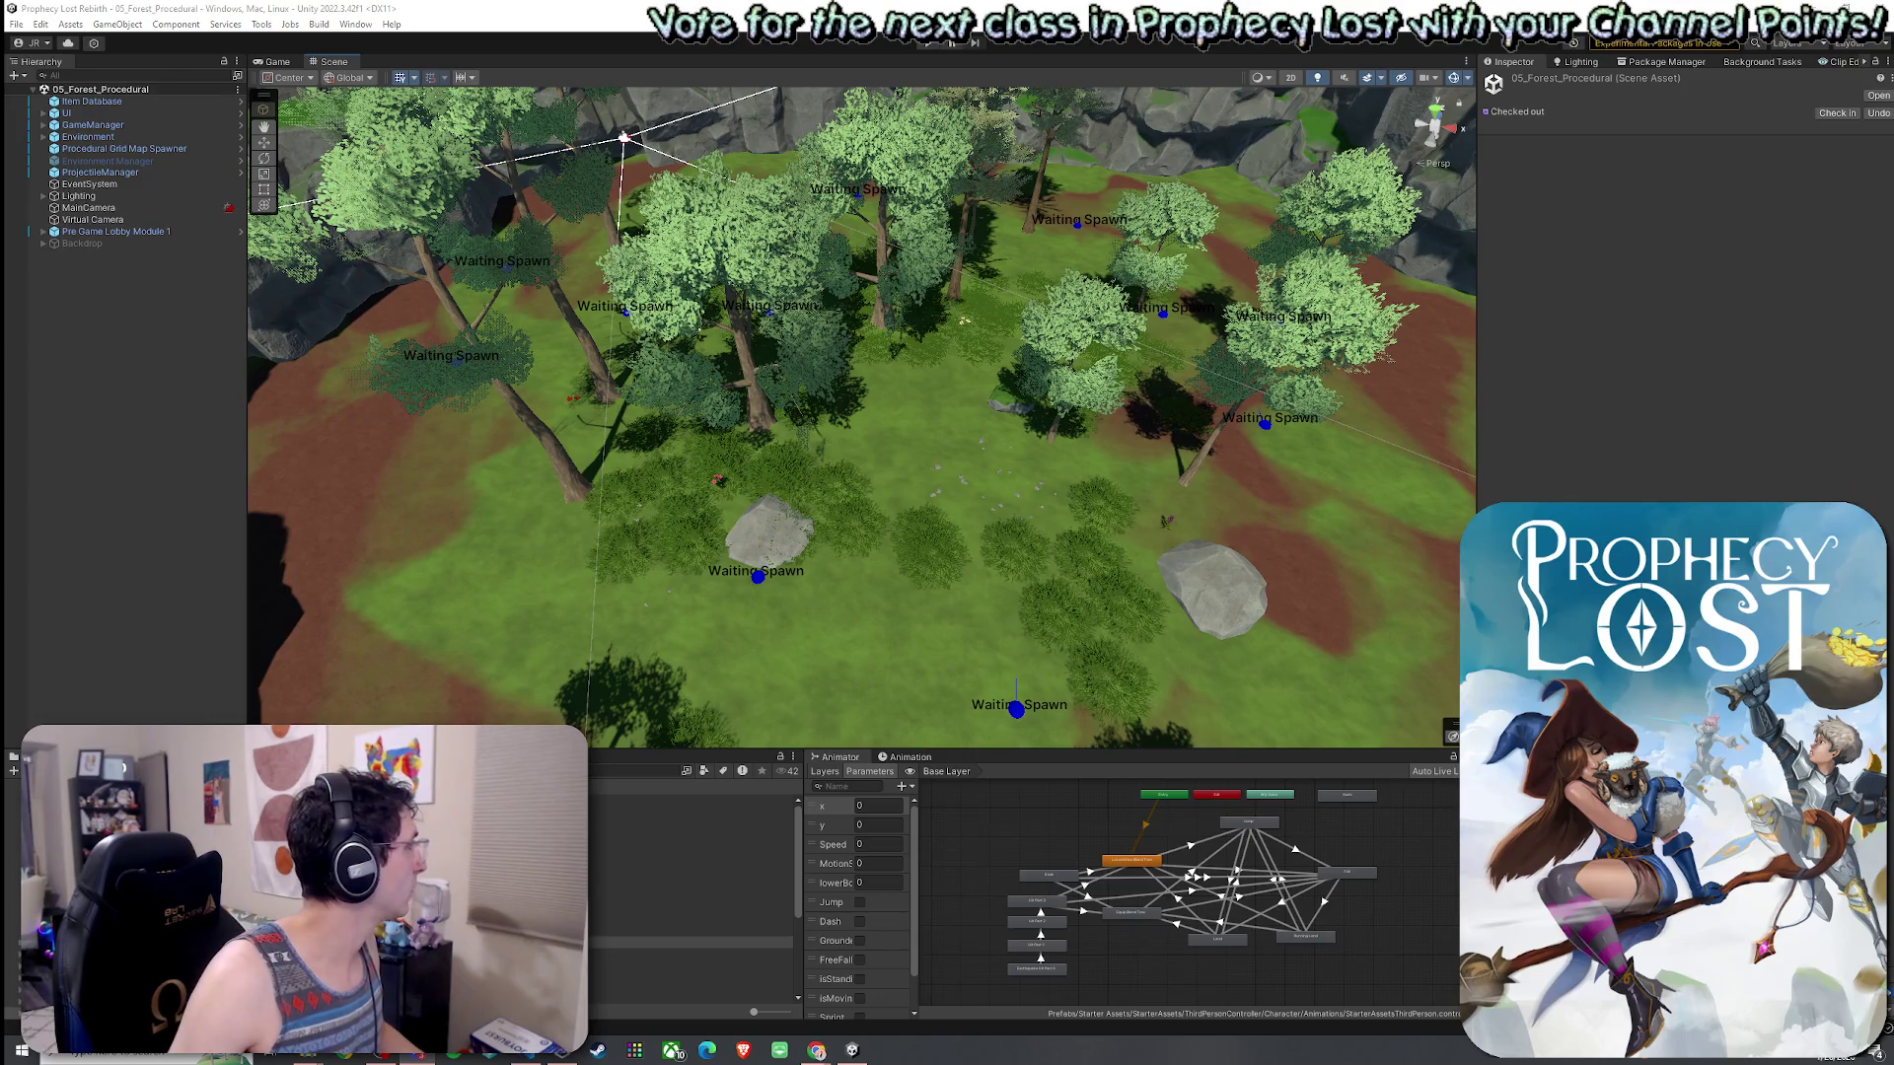
{"action": "left_click", "coordinate": [517, 1056]}
{"action": "left_click", "coordinate": [517, 1056]}
{"action": "left_click_drag", "start_coordinate": [0, 160], "coordinate": [0, 281]}
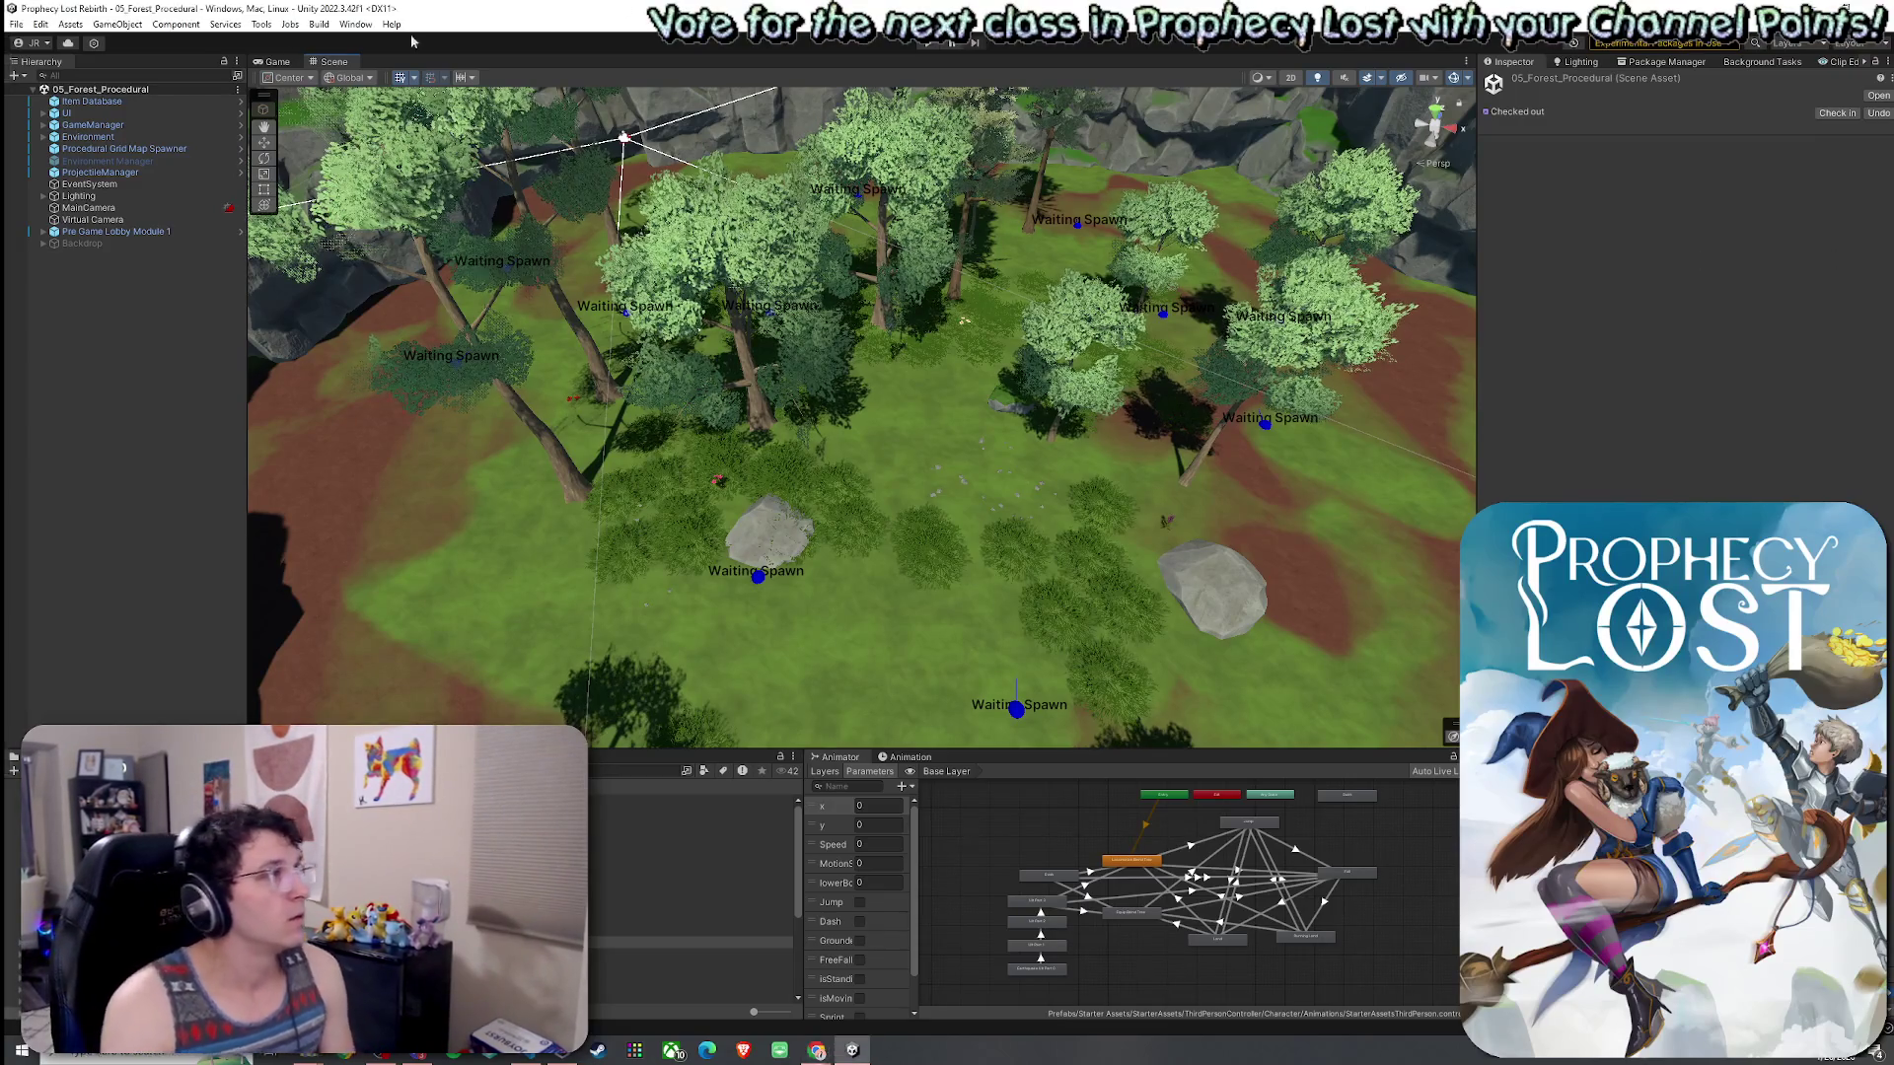
{"action": "left_click", "coordinate": [16, 24]}
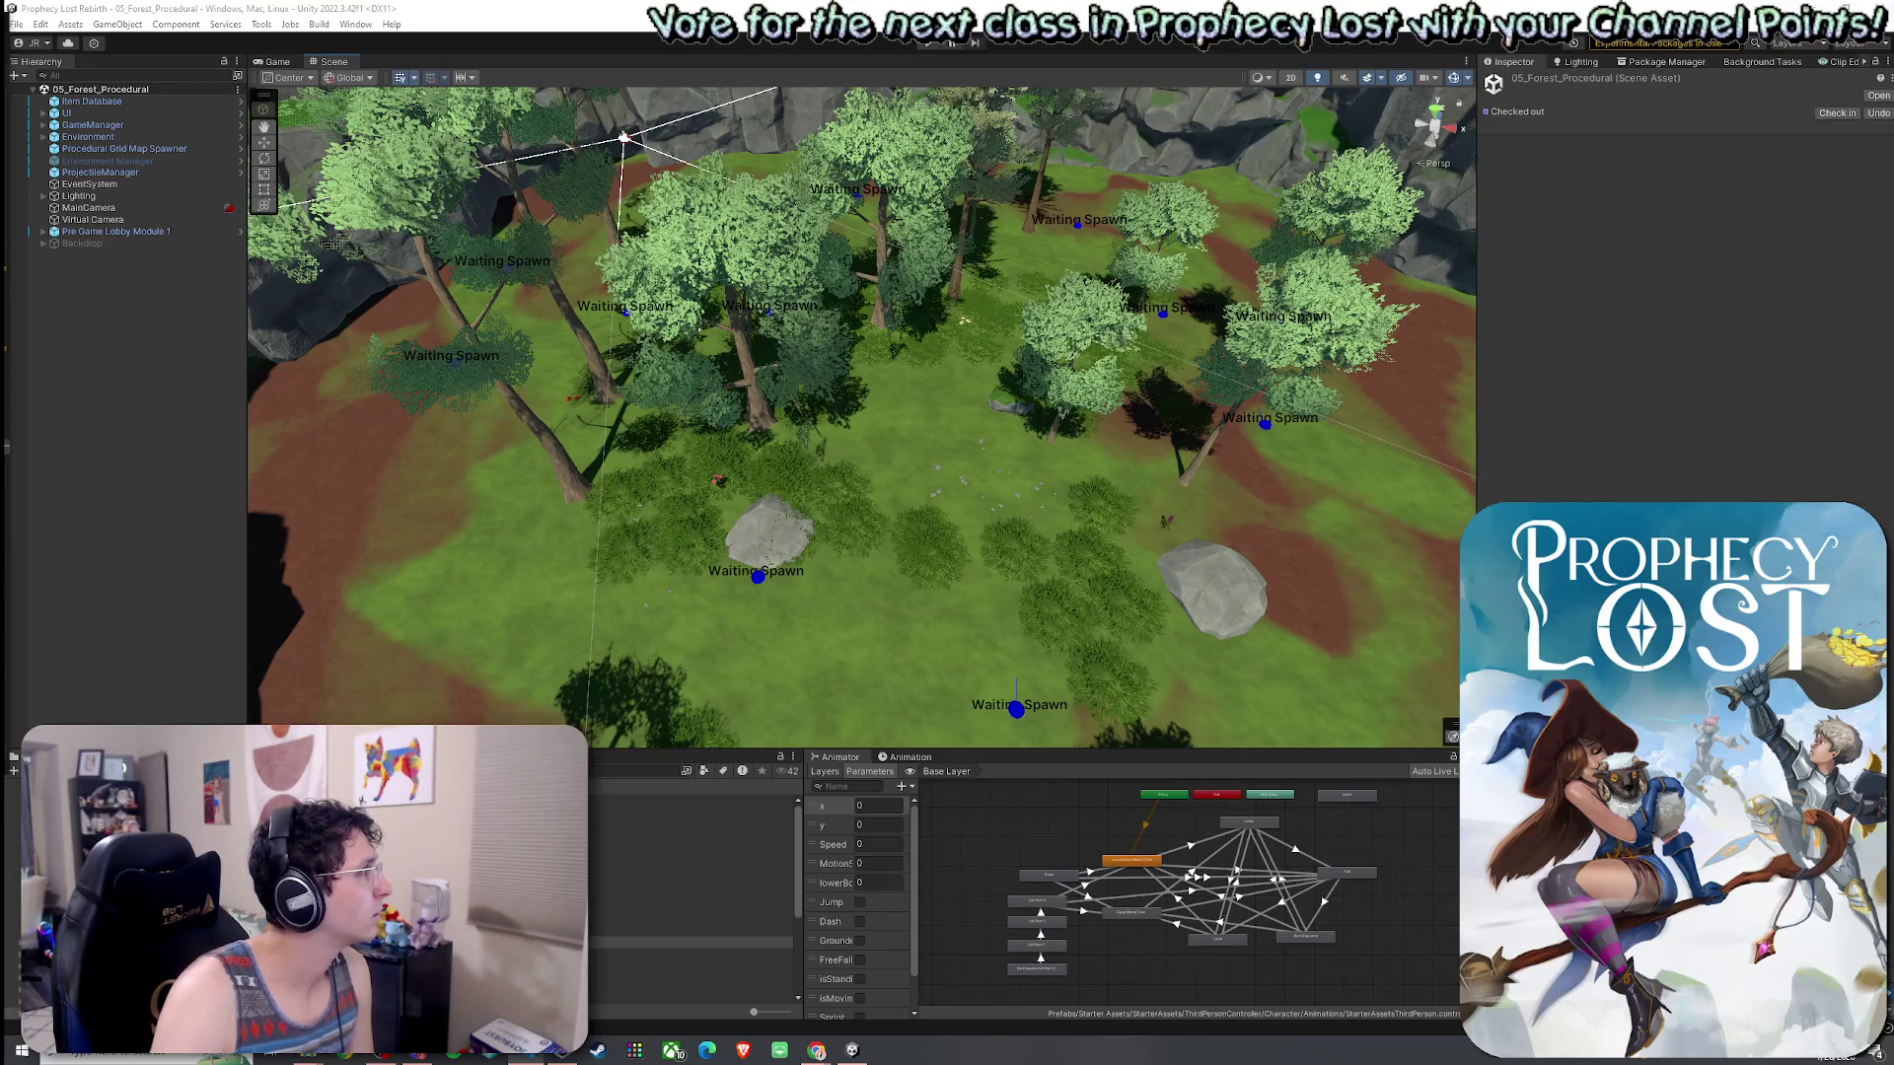
{"action": "left_click", "coordinate": [270, 62]}
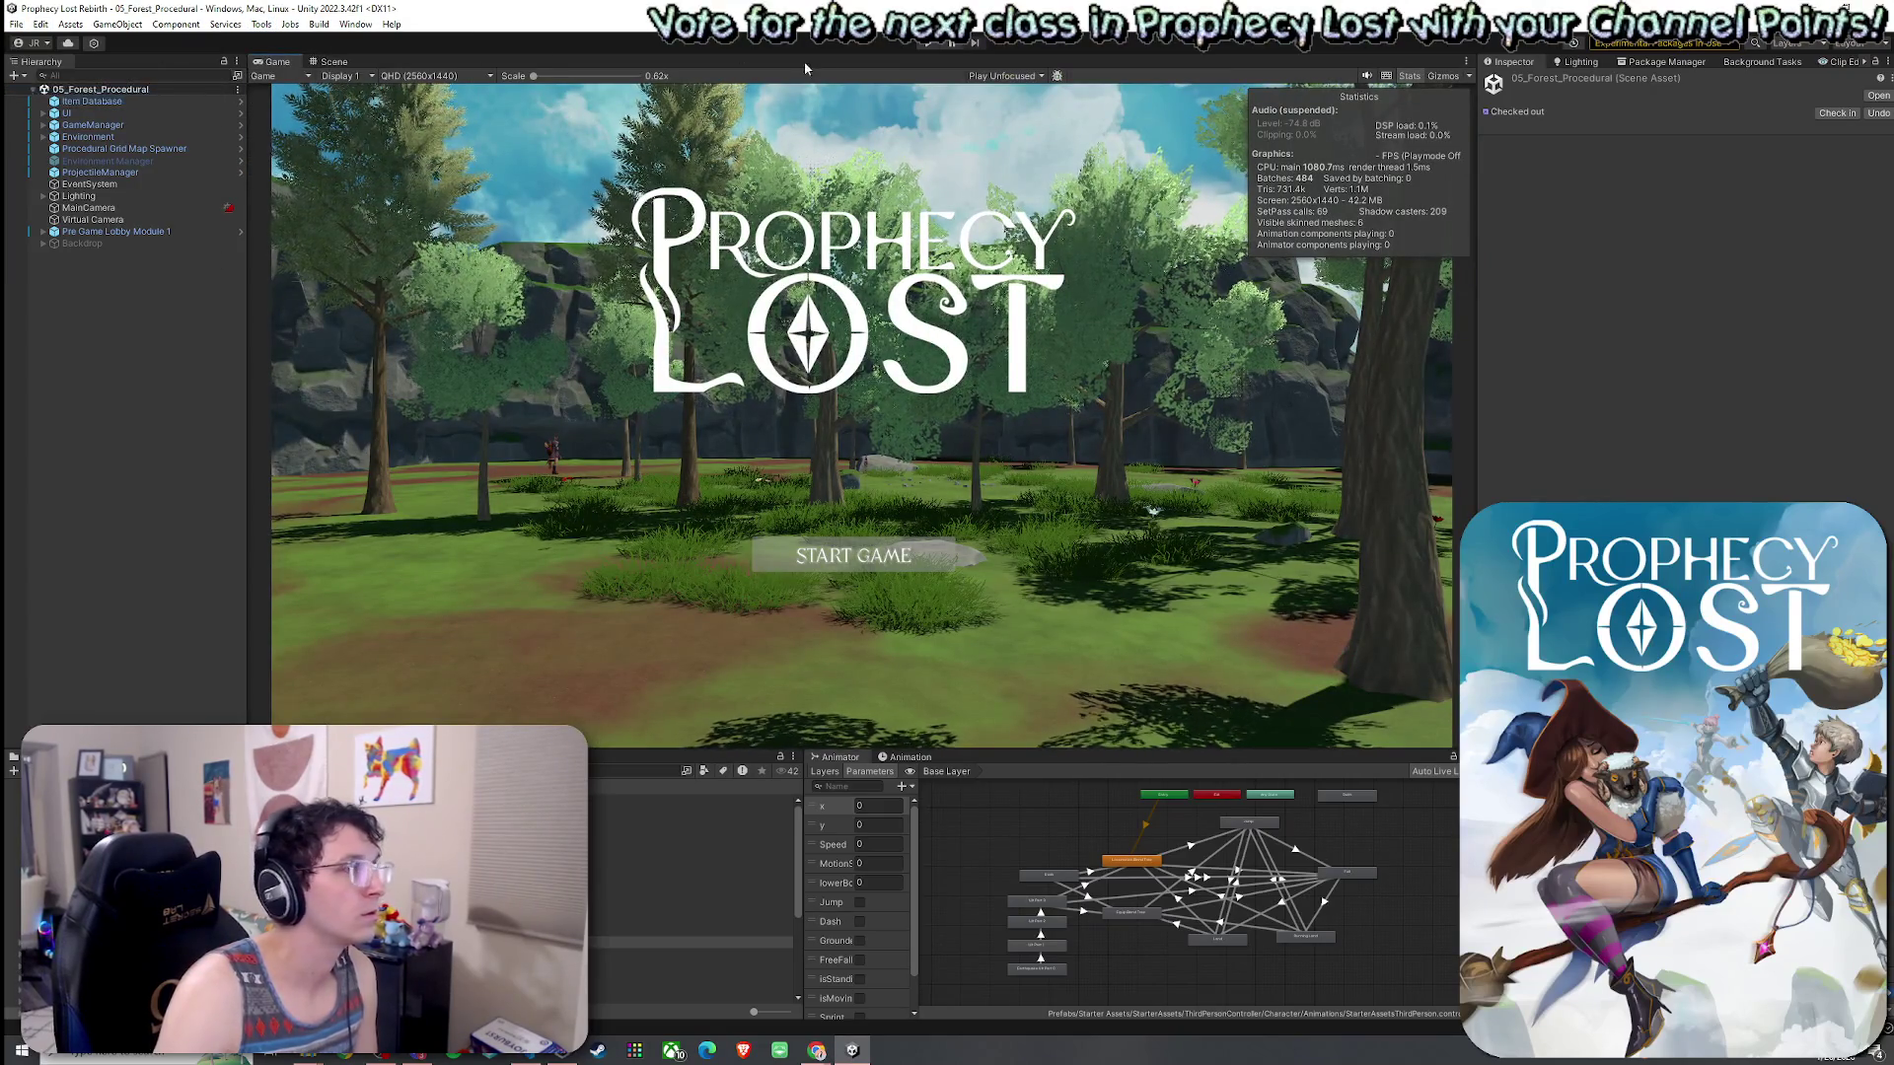
- Maximize the Game view, play as host via START GAME, run forward, then restore the layout
{"action": "key", "text": "shift+space"}
{"action": "left_click", "coordinate": [923, 45]}
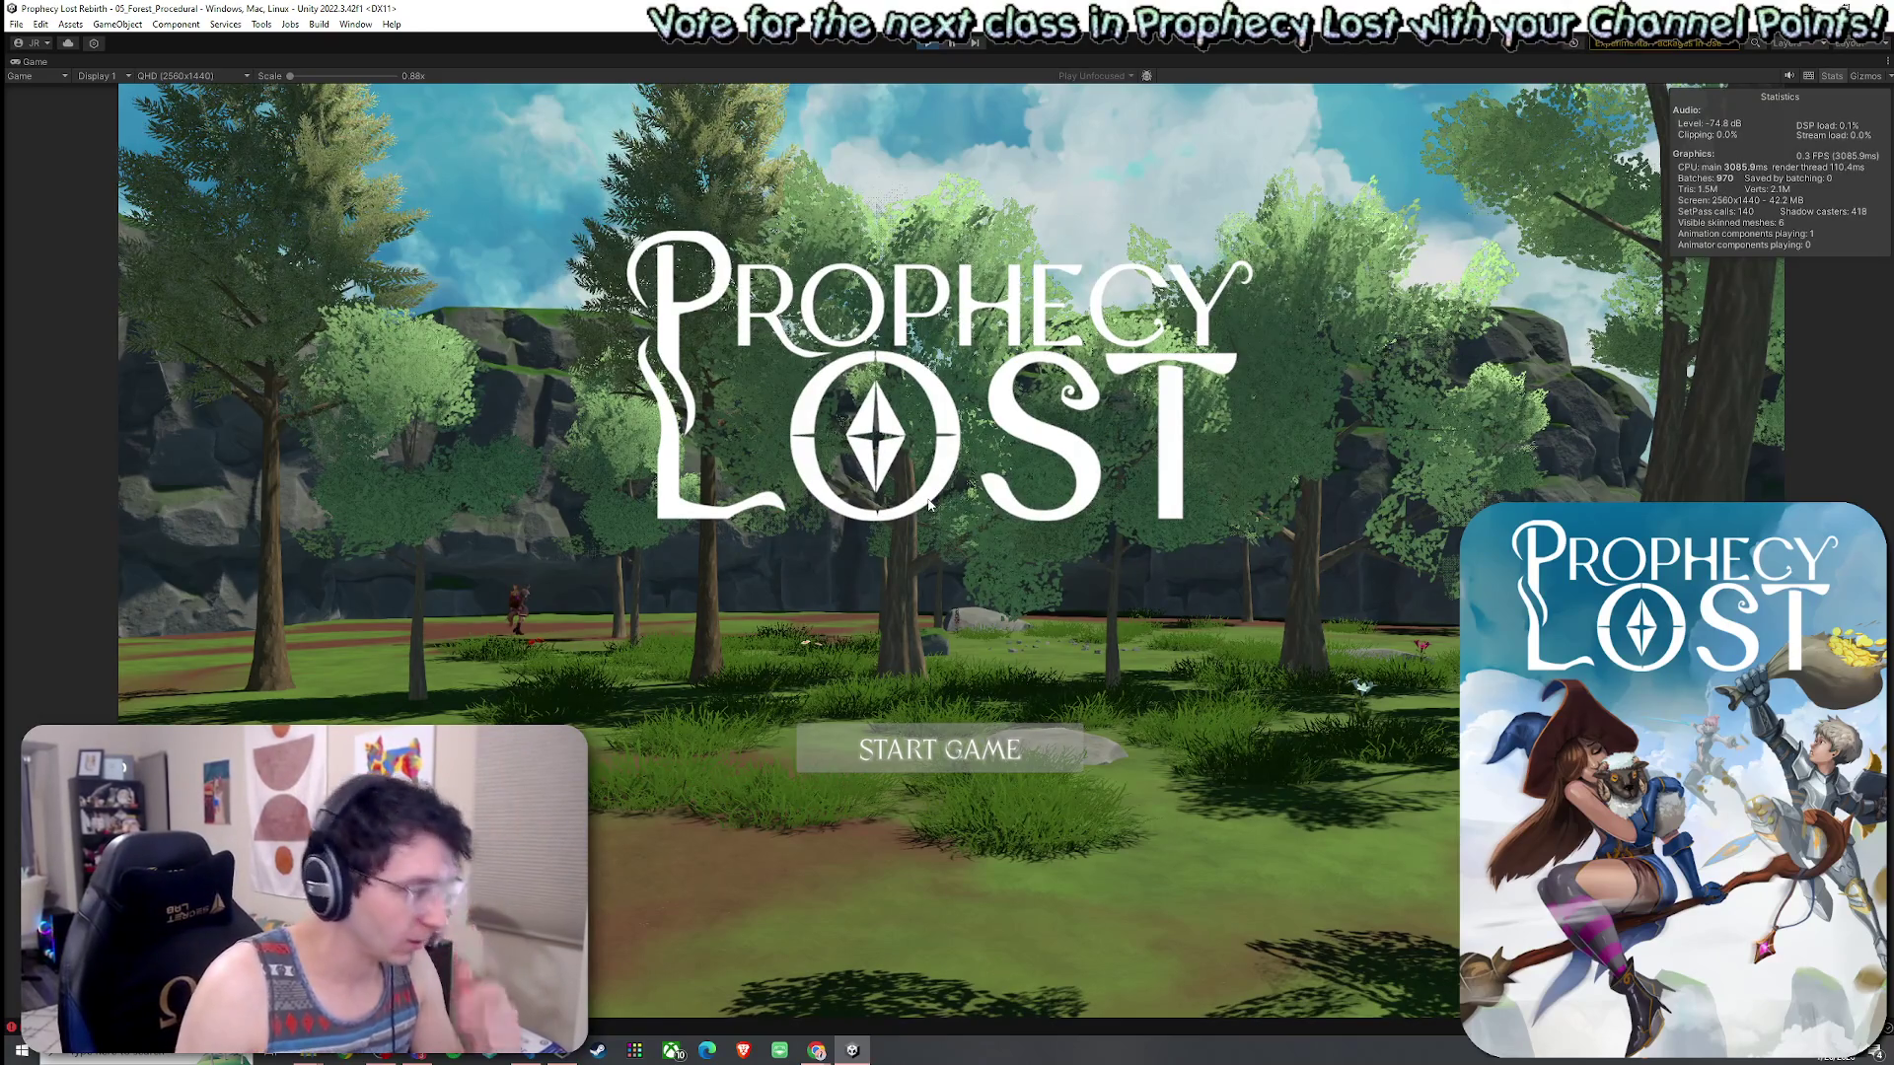
{"action": "left_click", "coordinate": [944, 750]}
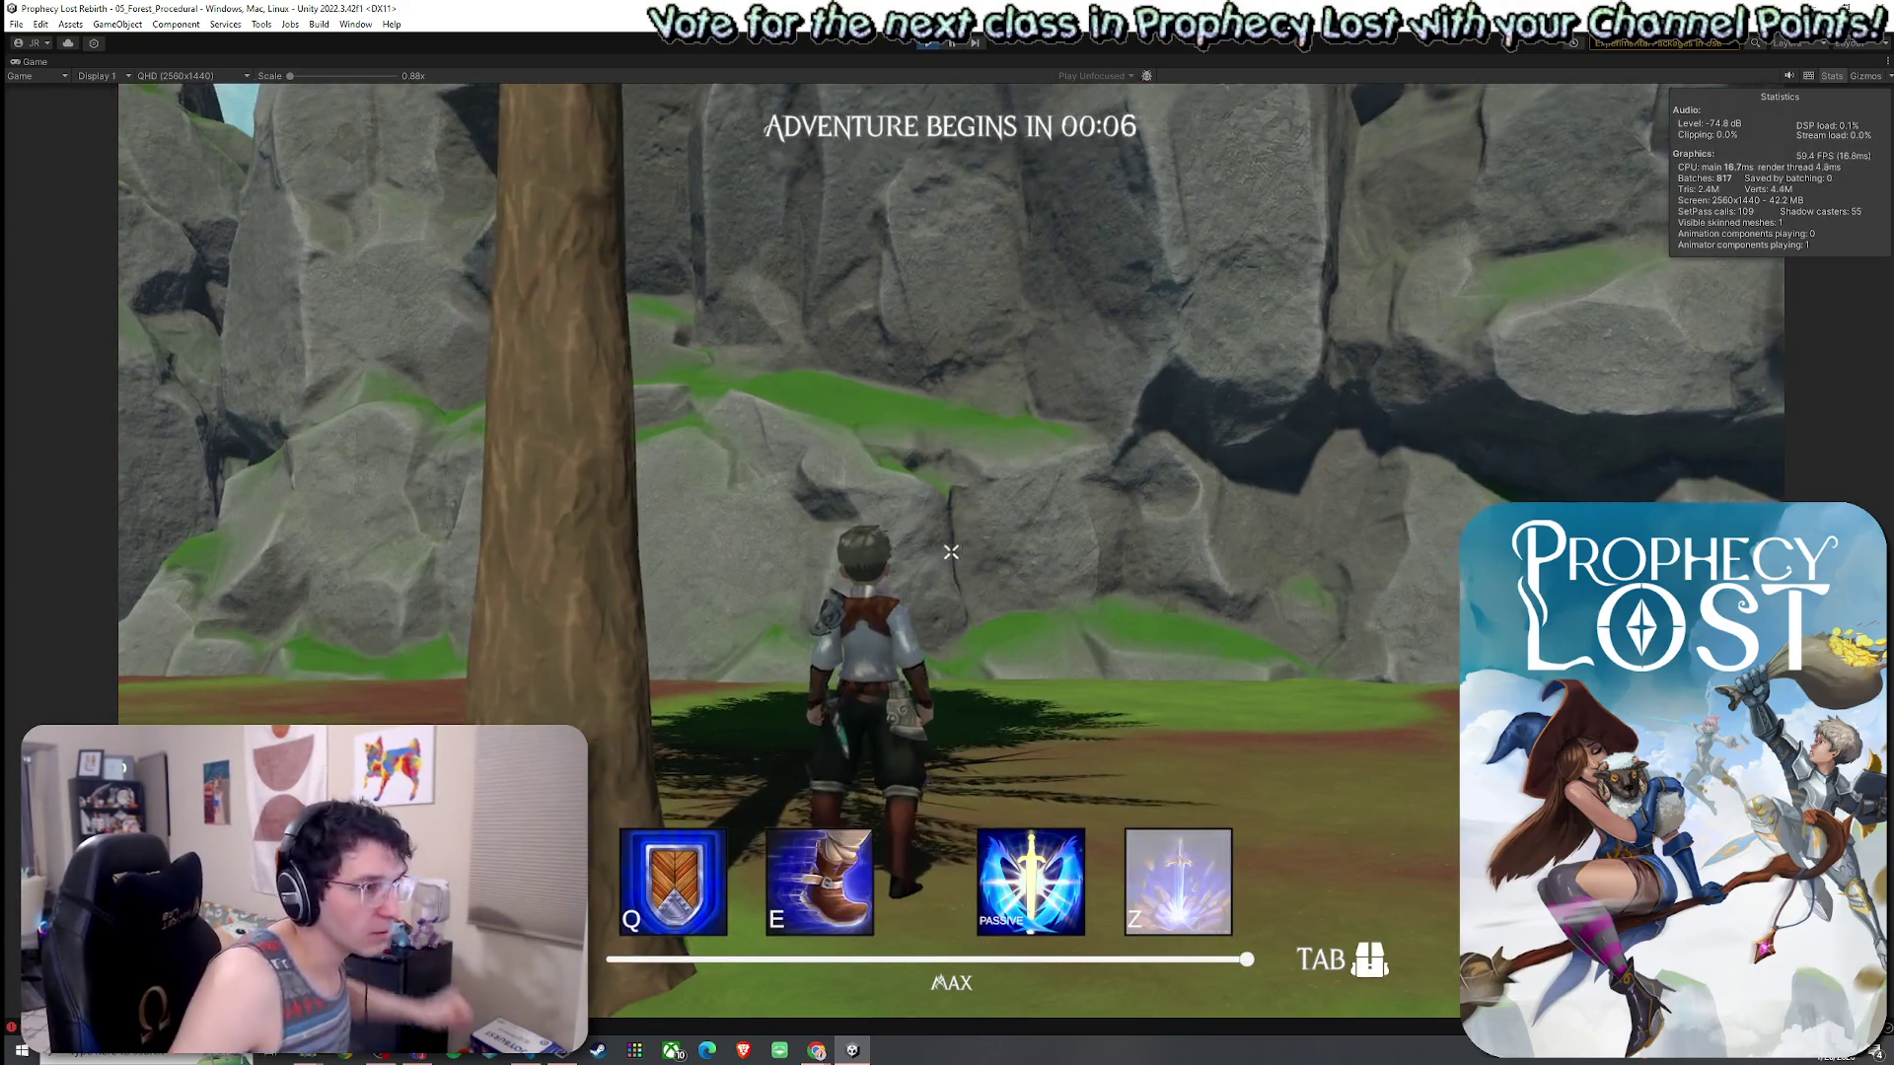
{"action": "key", "text": "w"}
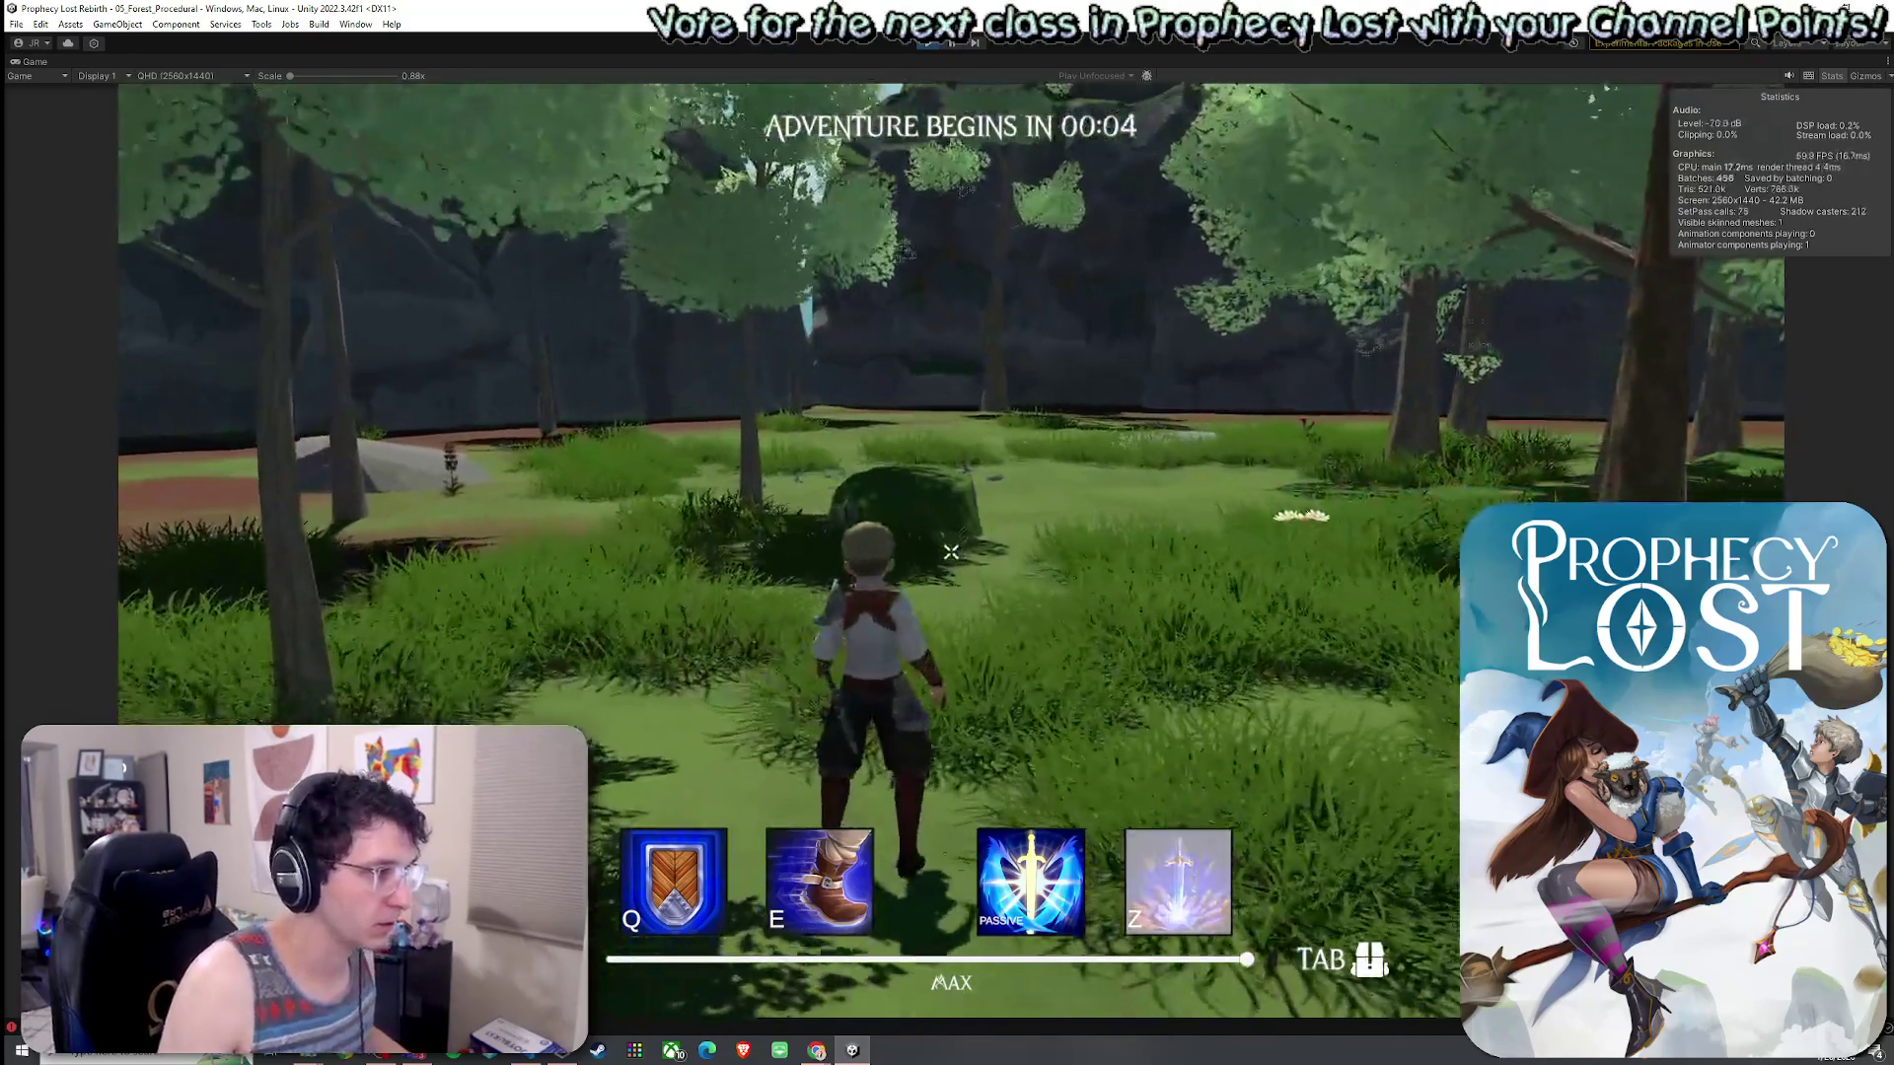
{"action": "key", "text": "super"}
{"action": "double_click", "coordinate": [39, 61]}
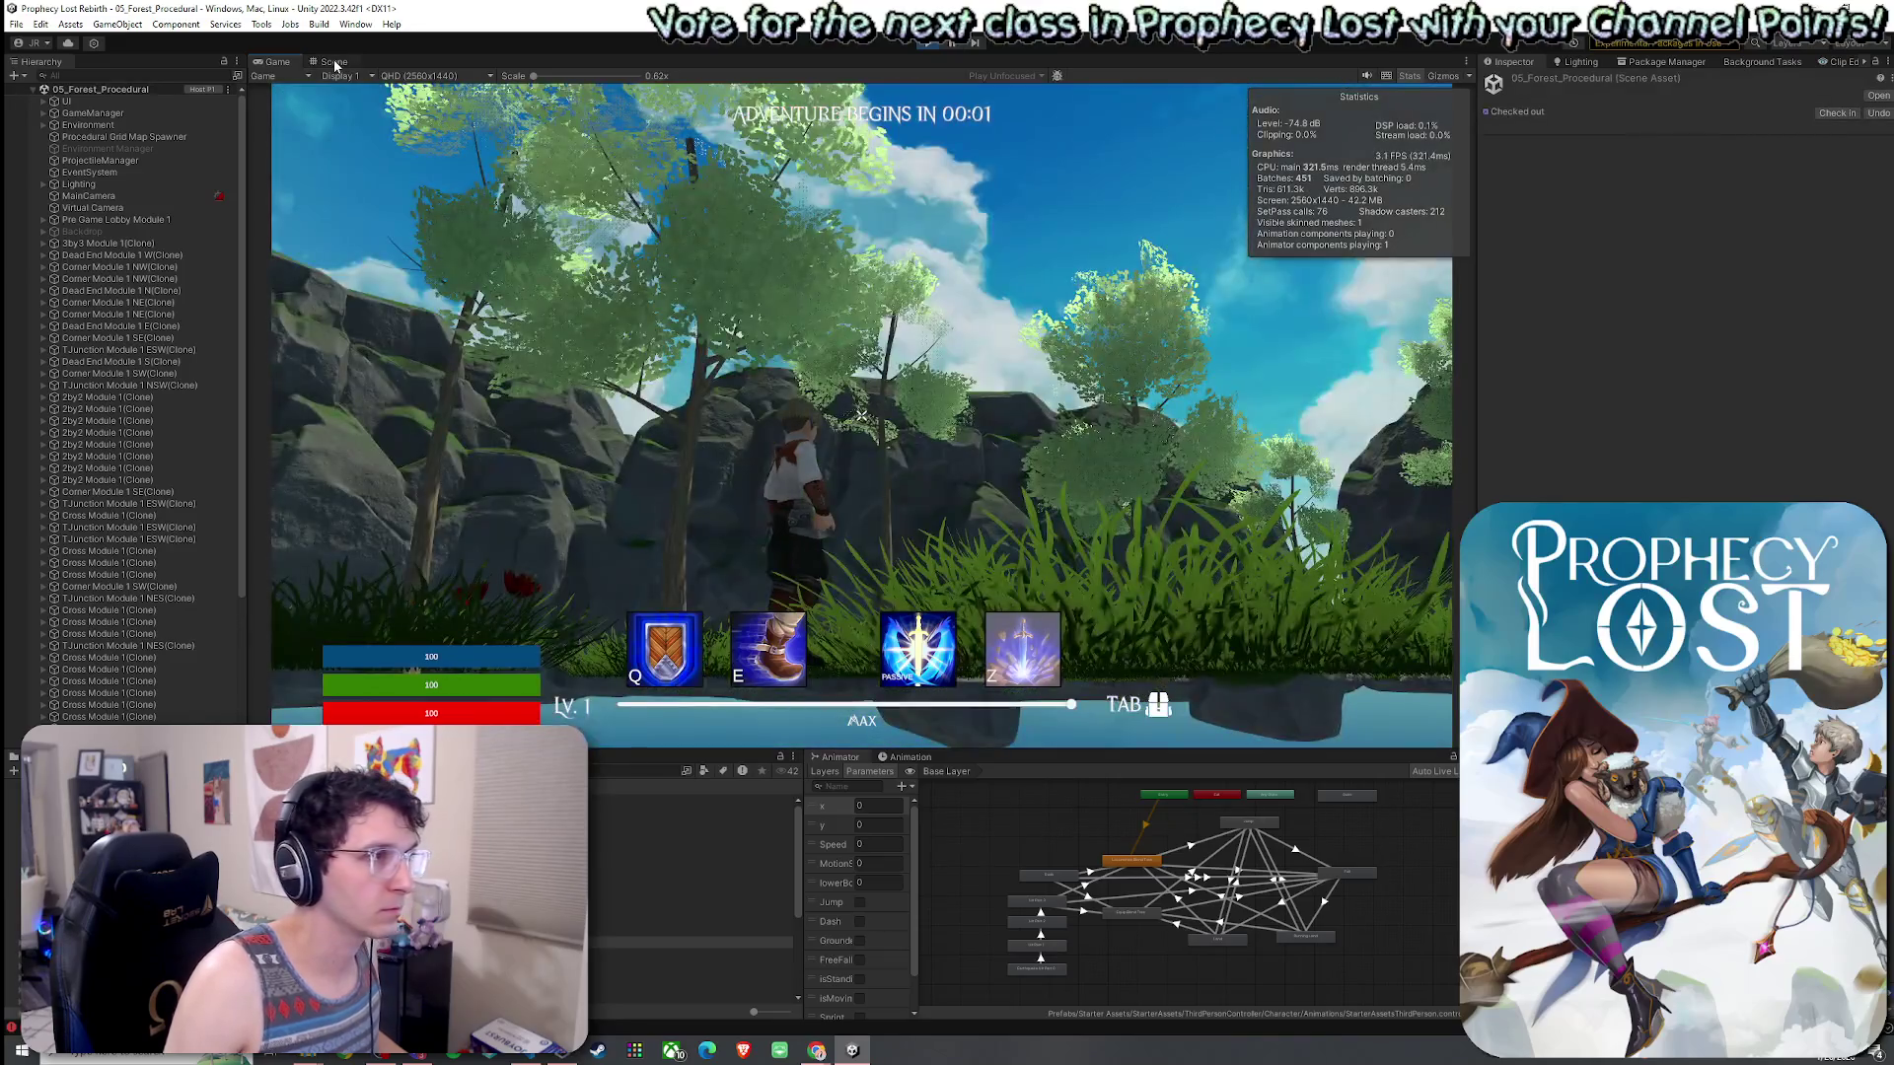
- Switch to the Scene view, zoom out, and hide Gizmos over the generated map
{"action": "left_click", "coordinate": [333, 61]}
{"action": "scroll", "coordinate": [862, 412], "scroll_direction": "down", "scroll_amount": 3}
{"action": "mouse_move", "coordinate": [862, 412]}
{"action": "left_mouse_down"}
{"action": "mouse_move", "coordinate": [1031, 395]}
{"action": "mouse_move", "coordinate": [1115, 246]}
{"action": "mouse_move", "coordinate": [1232, 315]}
{"action": "mouse_move", "coordinate": [1378, 448]}
{"action": "mouse_move", "coordinate": [1420, 351]}
{"action": "mouse_move", "coordinate": [1378, 321]}
{"action": "mouse_move", "coordinate": [1458, 397]}
{"action": "left_mouse_up"}
{"action": "scroll", "coordinate": [1457, 397], "scroll_direction": "down", "scroll_amount": 5}
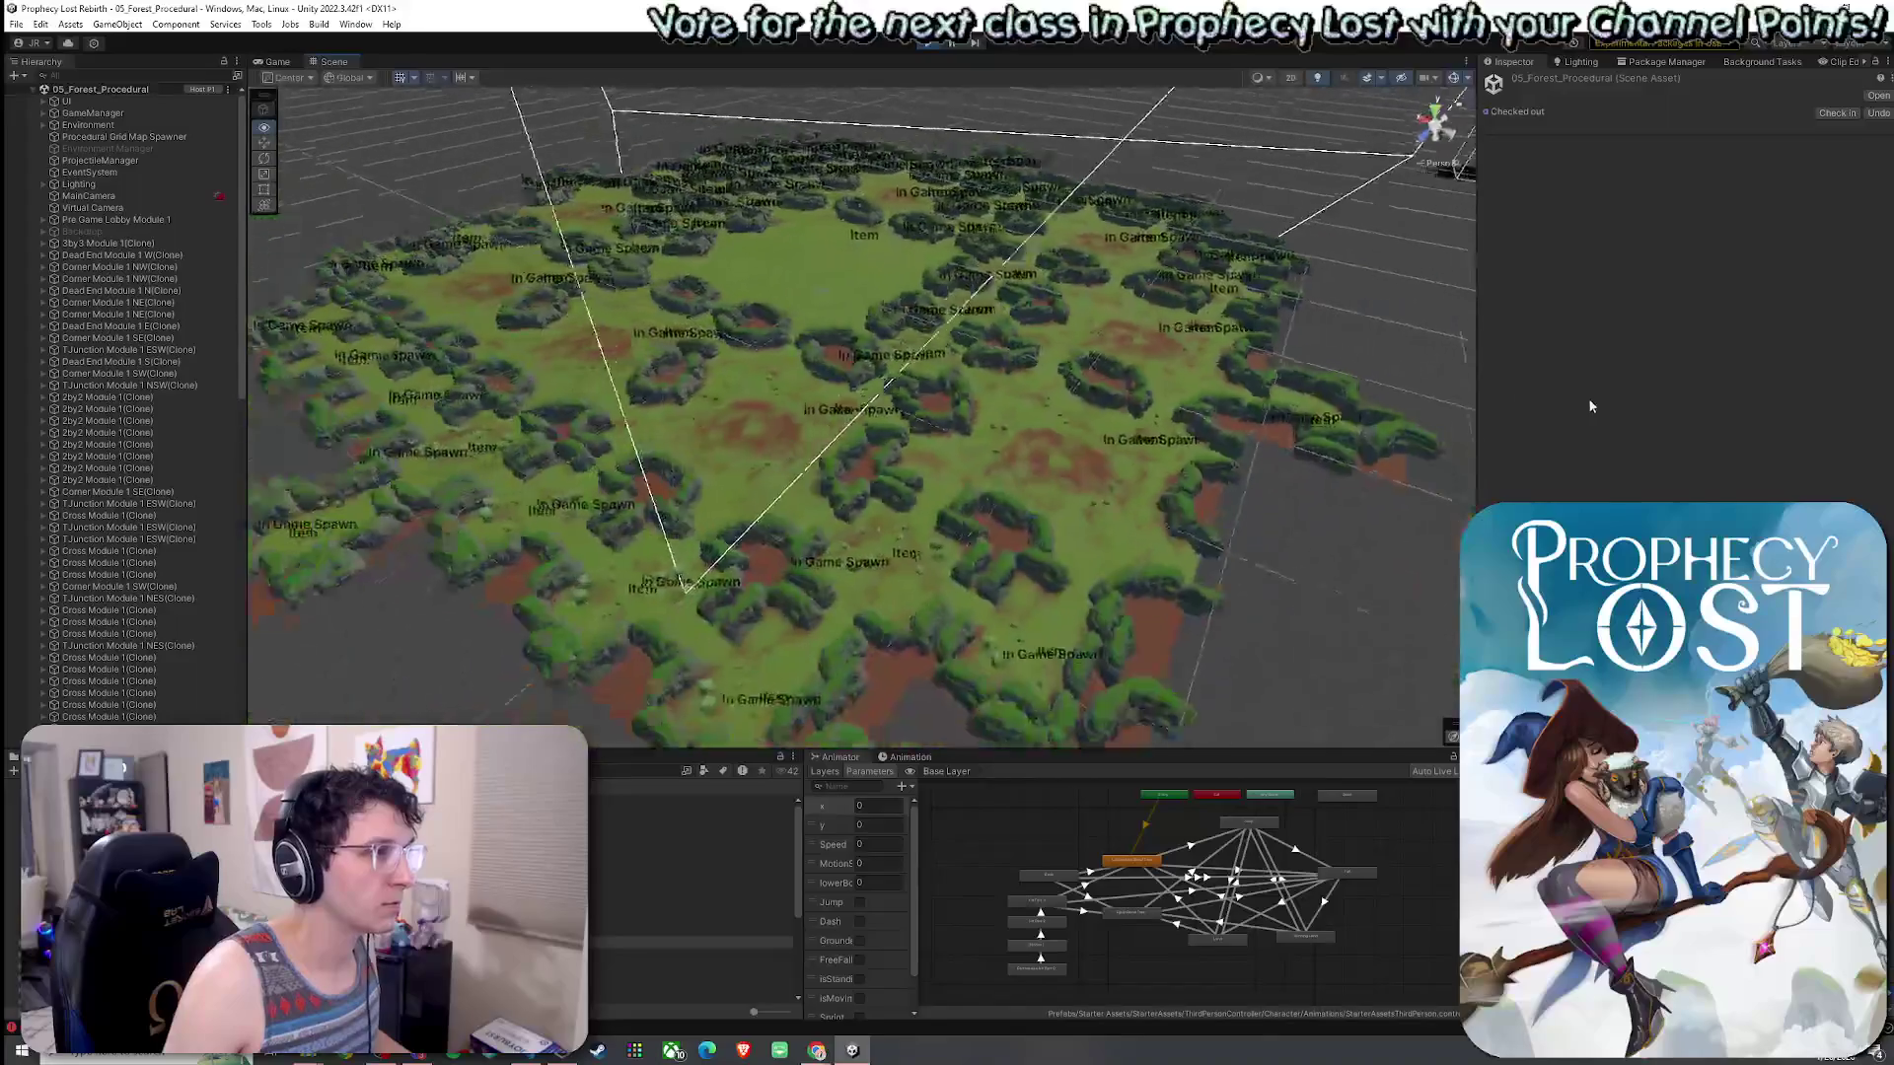
{"action": "left_click", "coordinate": [1454, 83]}
- Orbit around the generated map, stop Play, and select the Procedural Grid Map Spawner
{"action": "mouse_move", "coordinate": [1274, 219]}
{"action": "left_mouse_down"}
{"action": "mouse_move", "coordinate": [1012, 391]}
{"action": "mouse_move", "coordinate": [1100, 375]}
{"action": "mouse_move", "coordinate": [1361, 423]}
{"action": "mouse_move", "coordinate": [1578, 411]}
{"action": "mouse_move", "coordinate": [1535, 406]}
{"action": "mouse_move", "coordinate": [1550, 425]}
{"action": "mouse_move", "coordinate": [1712, 430]}
{"action": "left_mouse_up"}
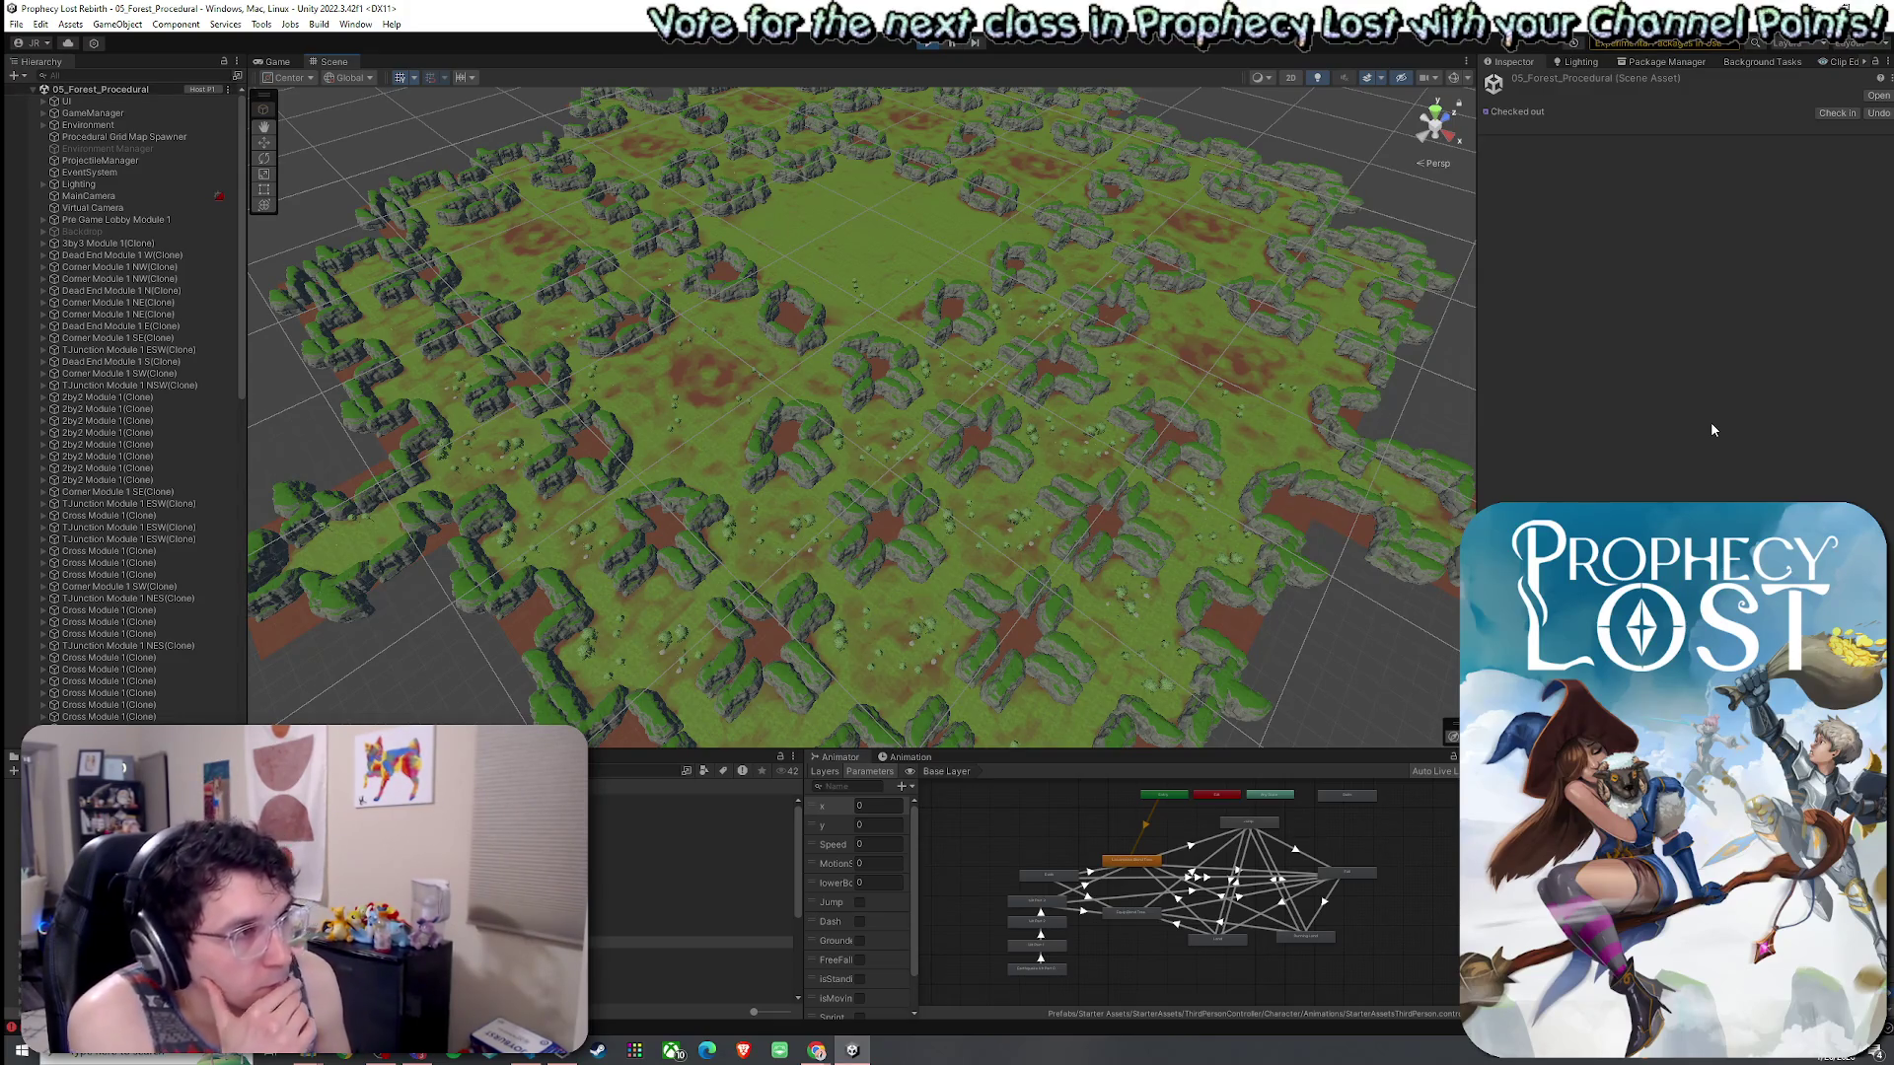
{"action": "mouse_move", "coordinate": [1450, 493]}
{"action": "left_mouse_down"}
{"action": "mouse_move", "coordinate": [1277, 550]}
{"action": "mouse_move", "coordinate": [1364, 548]}
{"action": "mouse_move", "coordinate": [1302, 541]}
{"action": "left_mouse_up"}
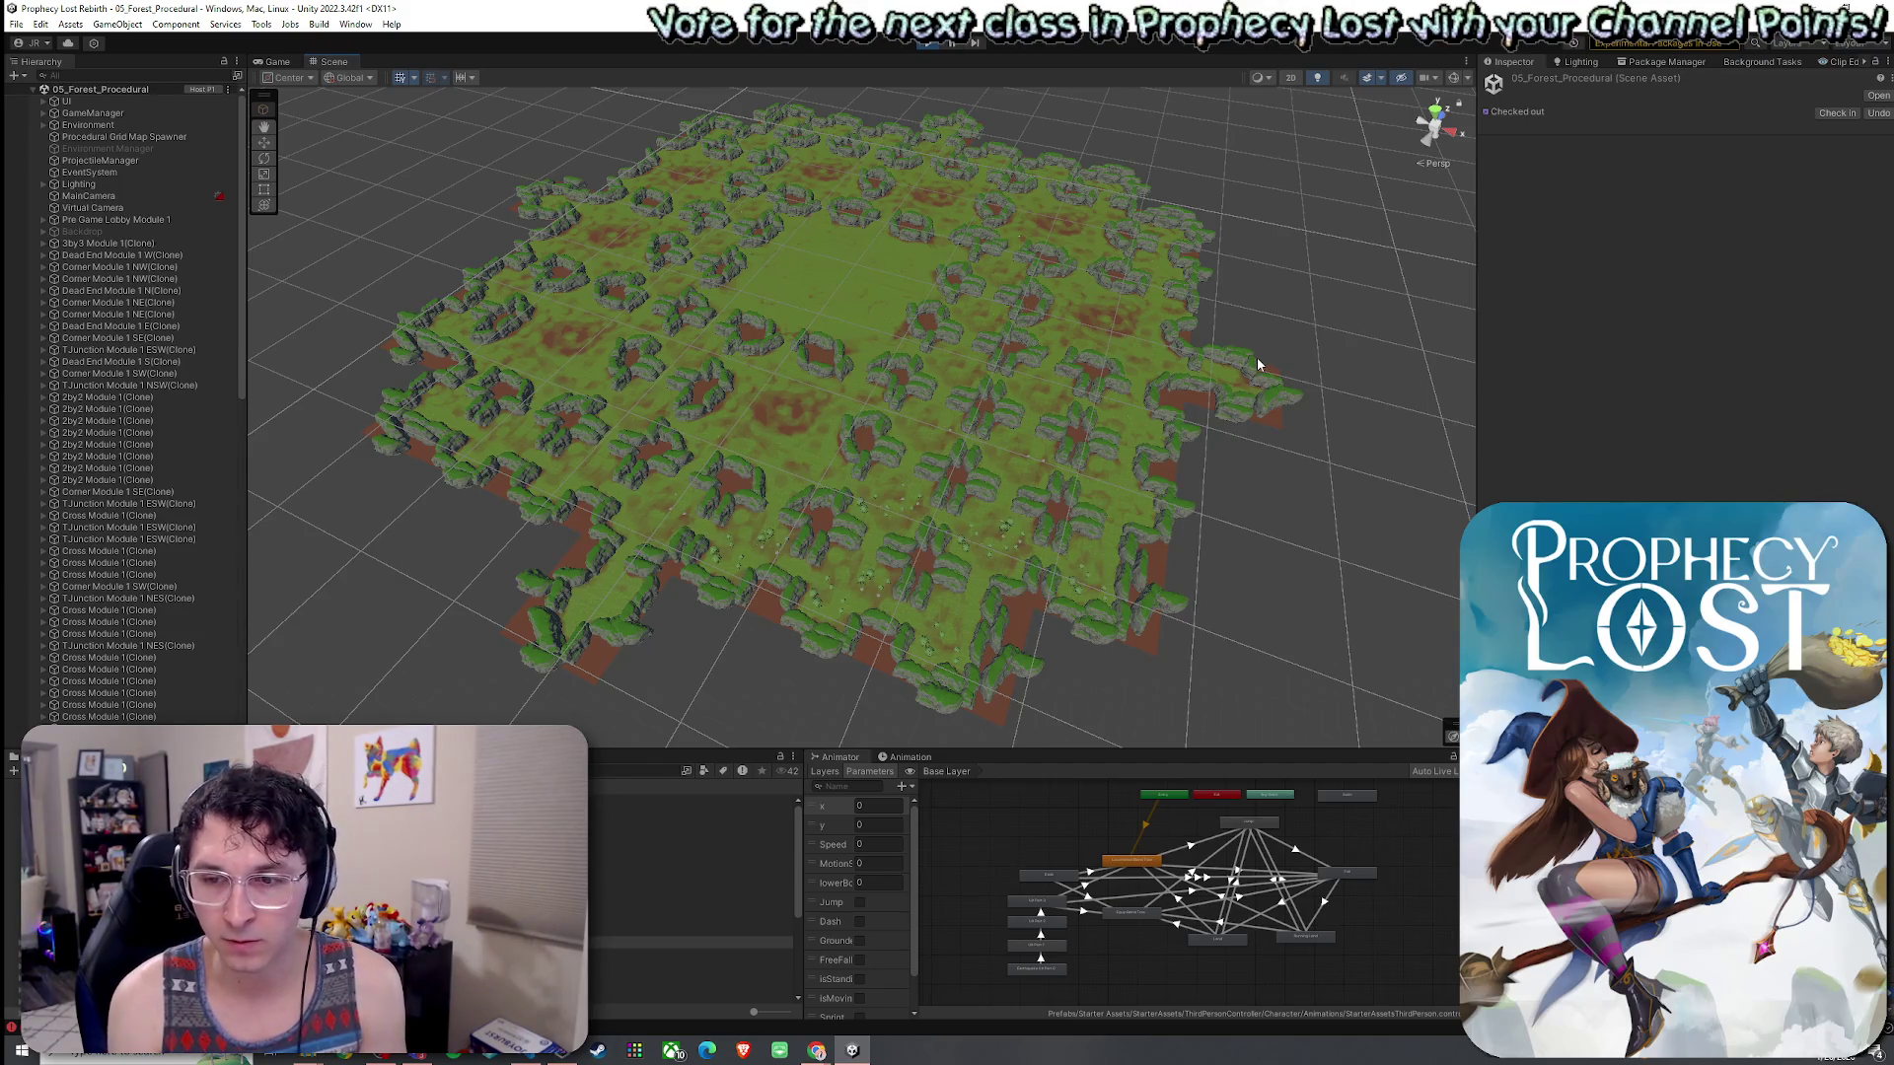
{"action": "left_click", "coordinate": [930, 45]}
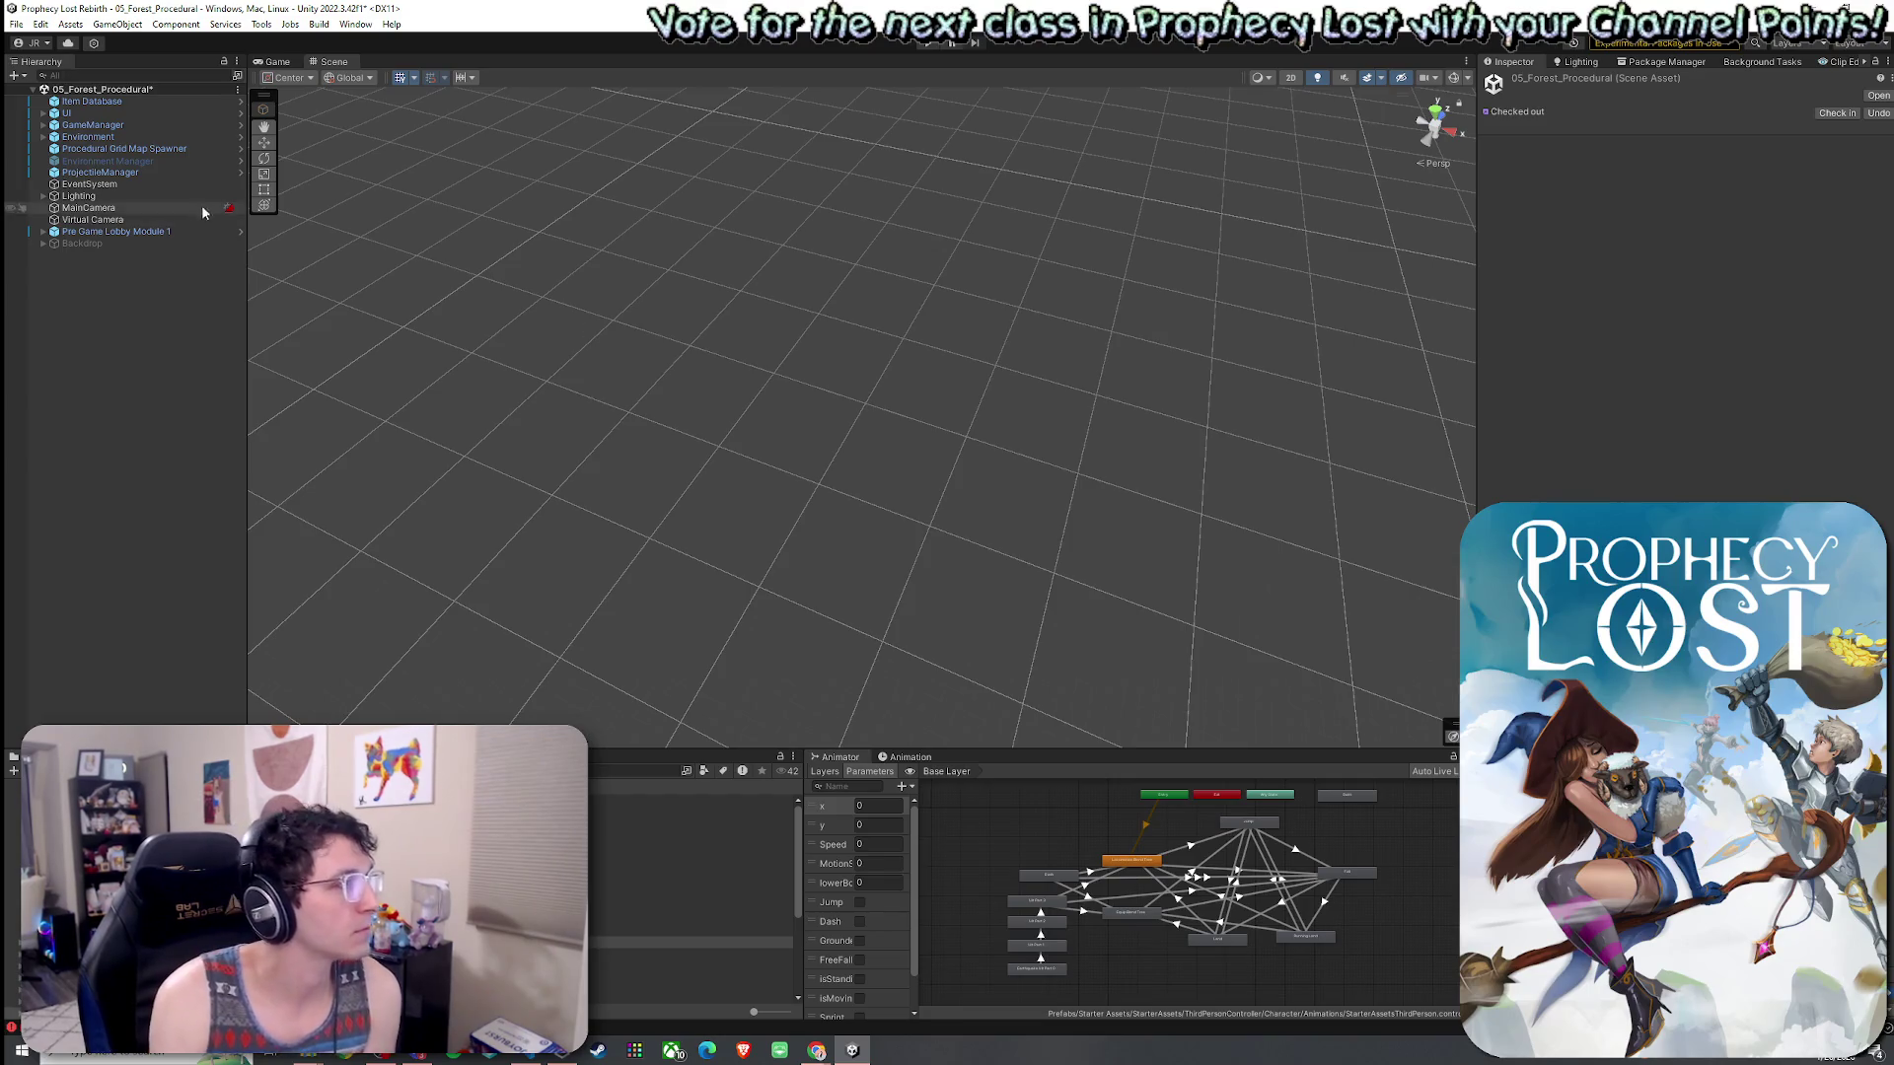
{"action": "left_click", "coordinate": [151, 151]}
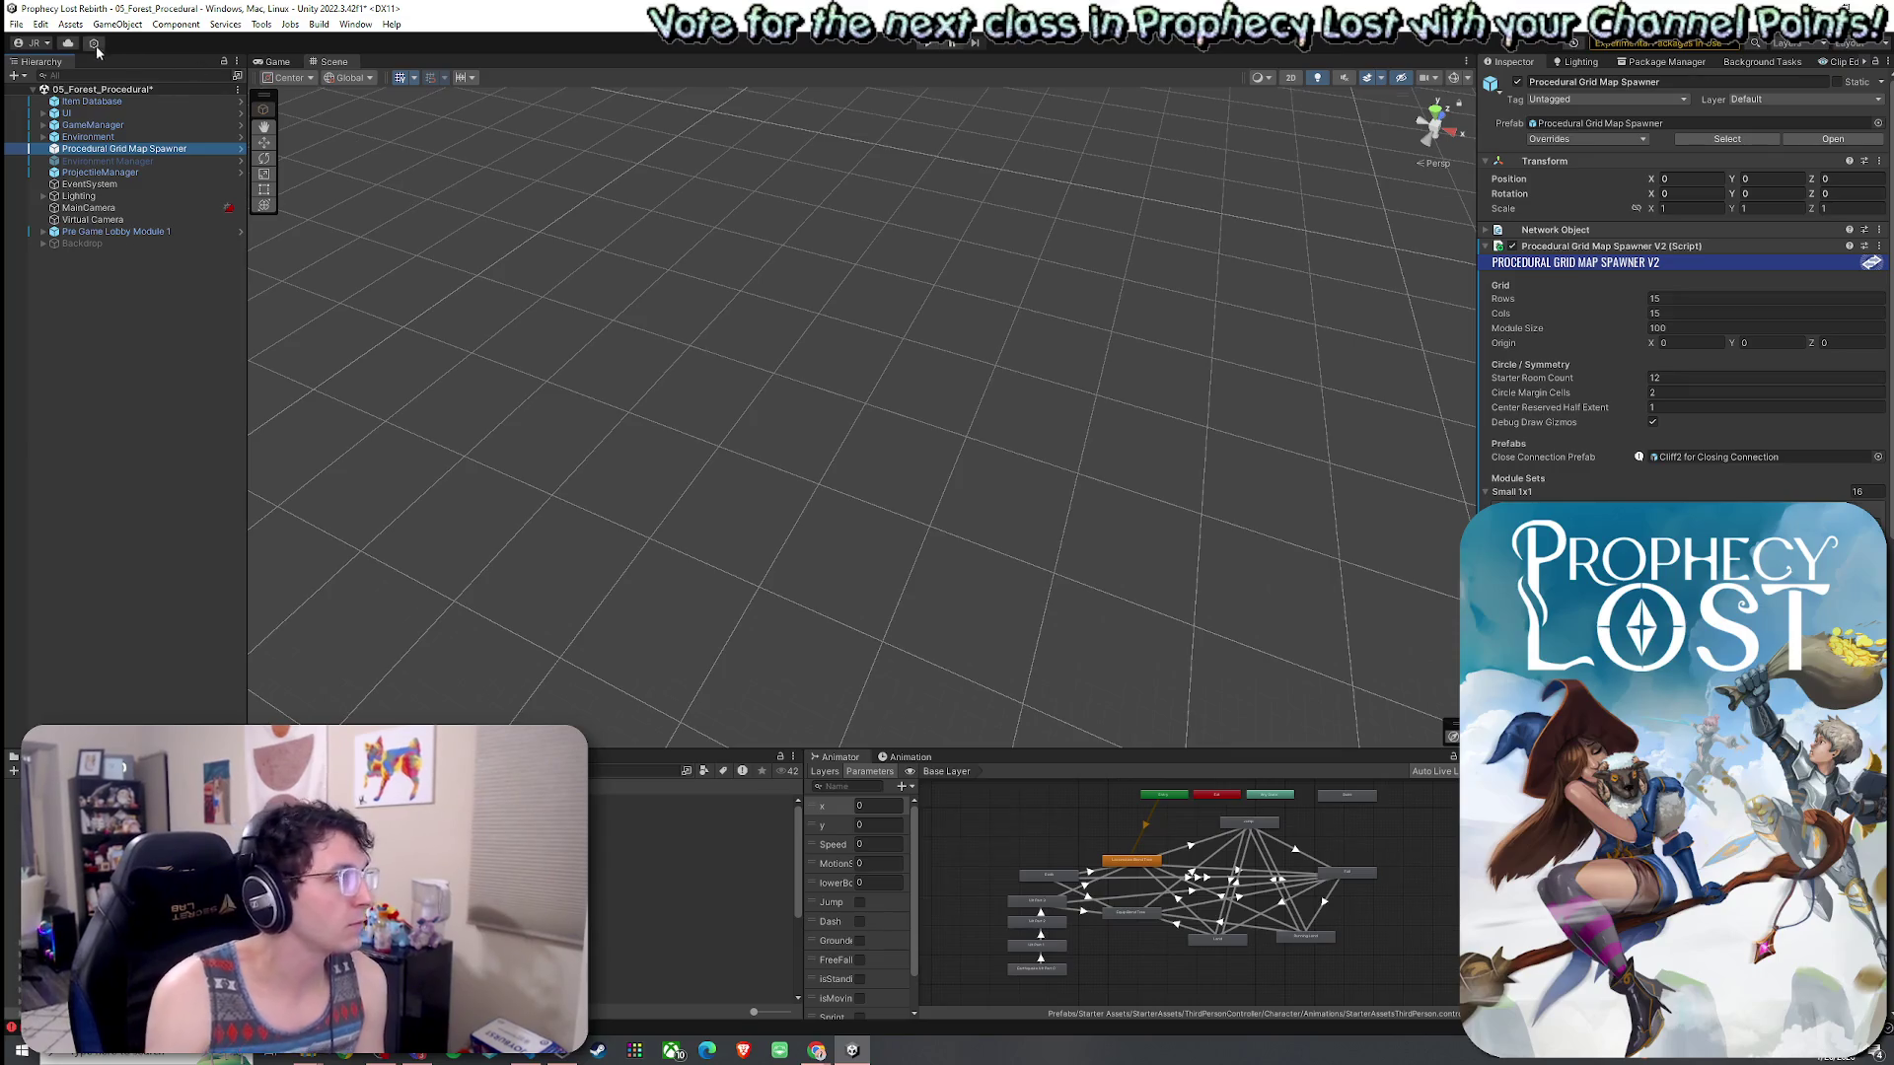
- Save the scene, switch to the Game view, and enter Play mode on the title screen
{"action": "left_click", "coordinate": [21, 26]}
{"action": "left_click", "coordinate": [39, 95]}
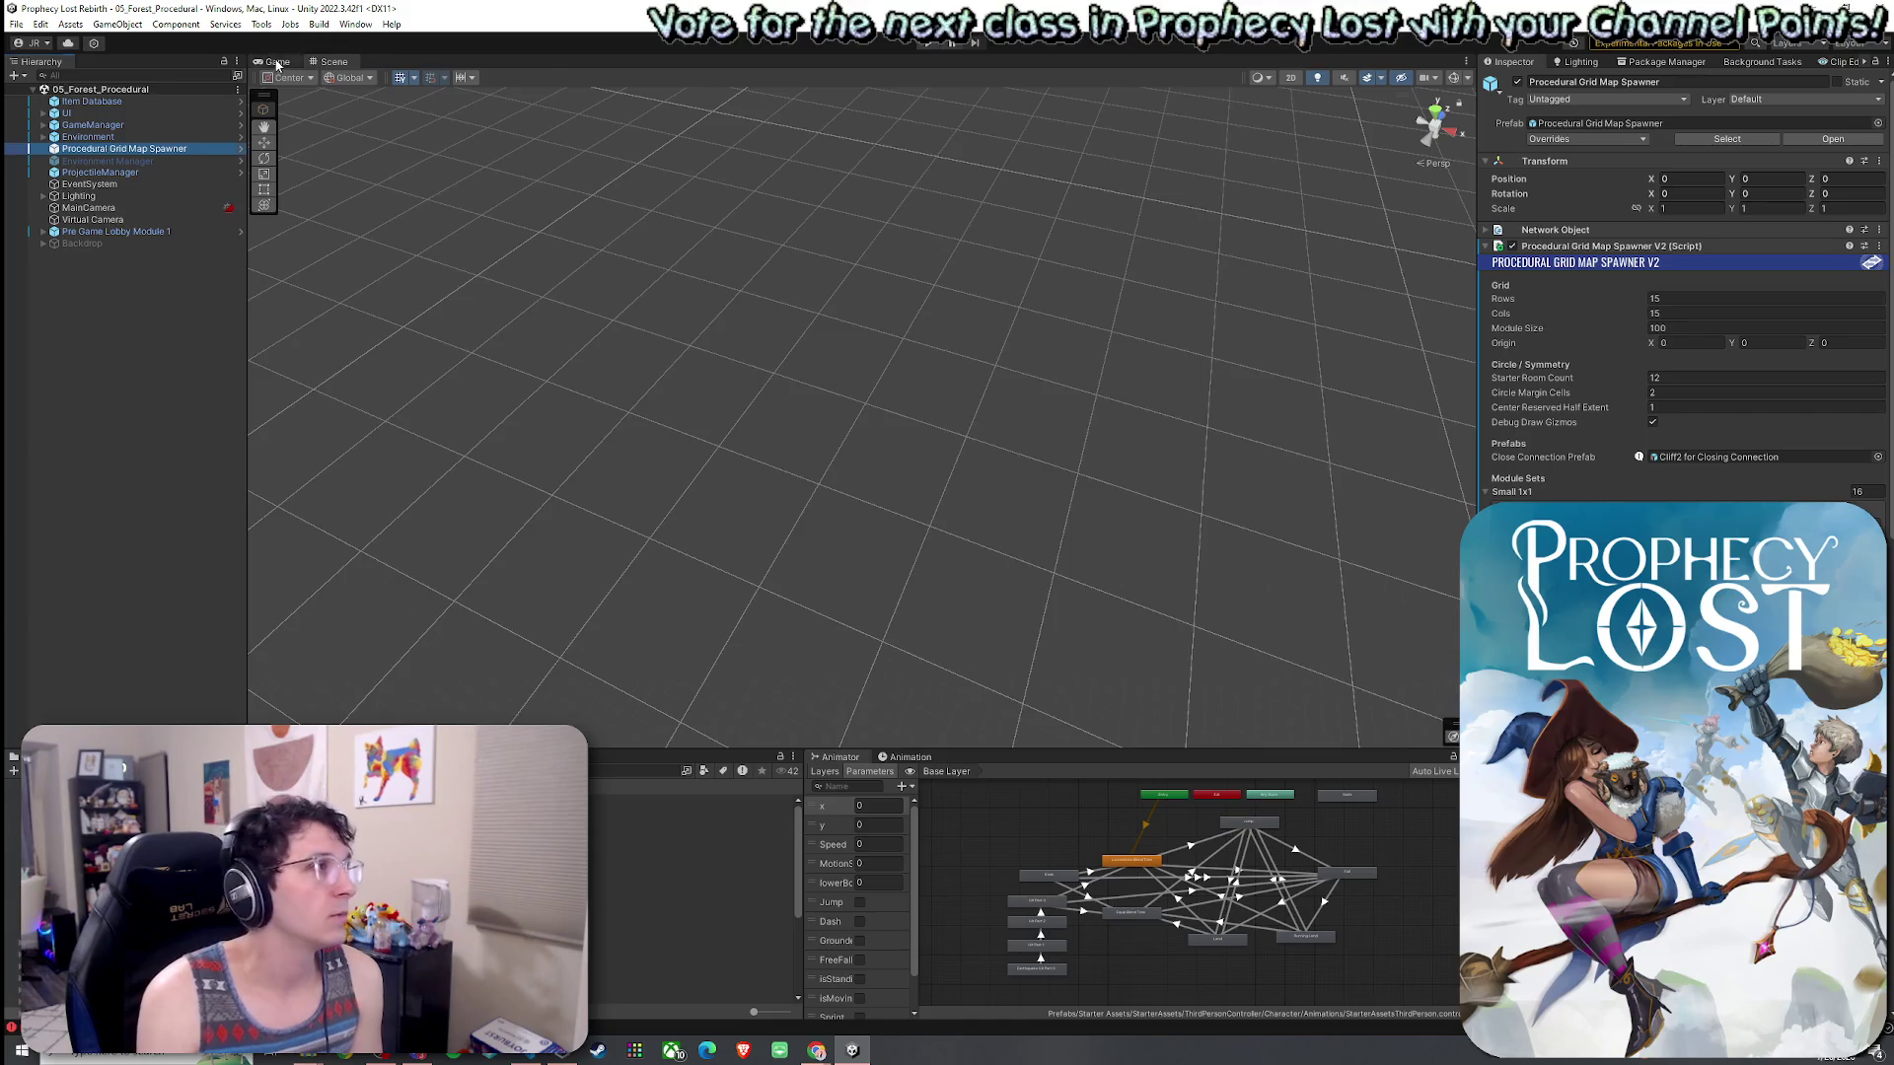
{"action": "left_click", "coordinate": [277, 63]}
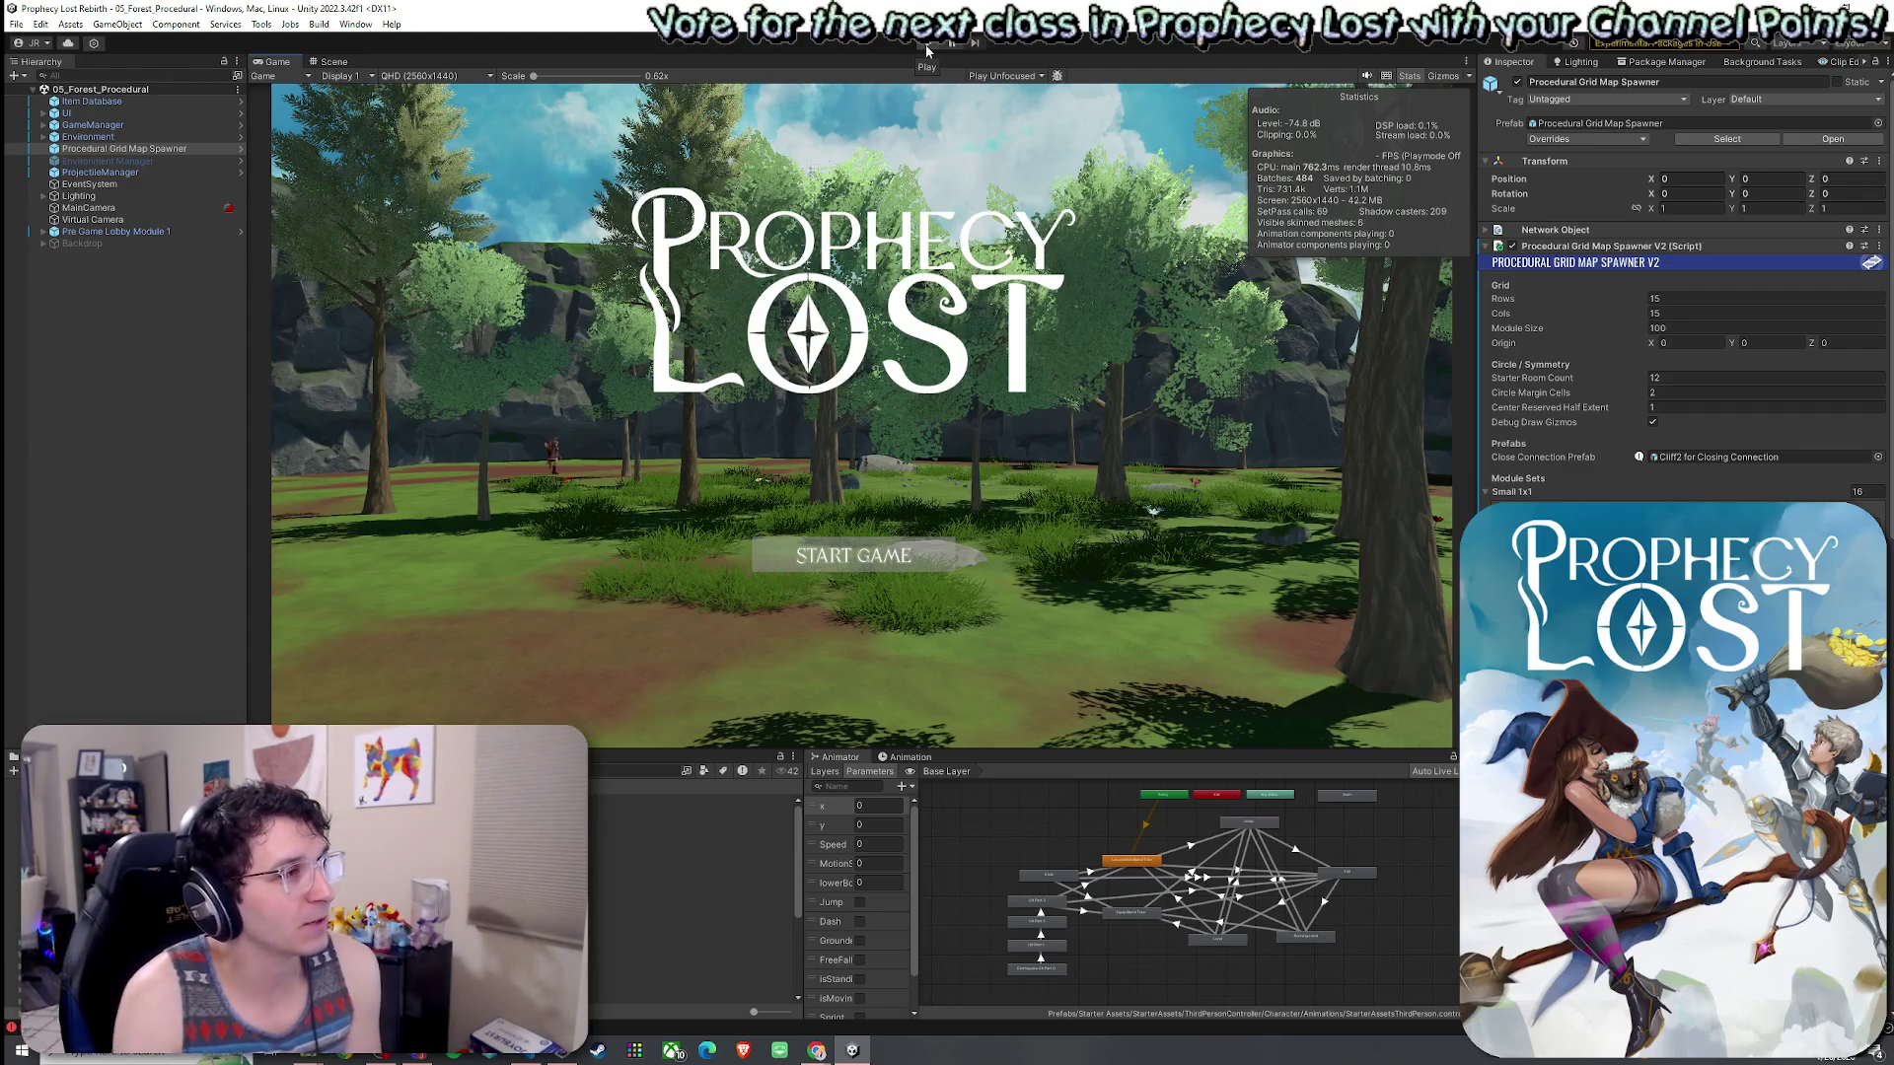
{"action": "left_click", "coordinate": [16, 24]}
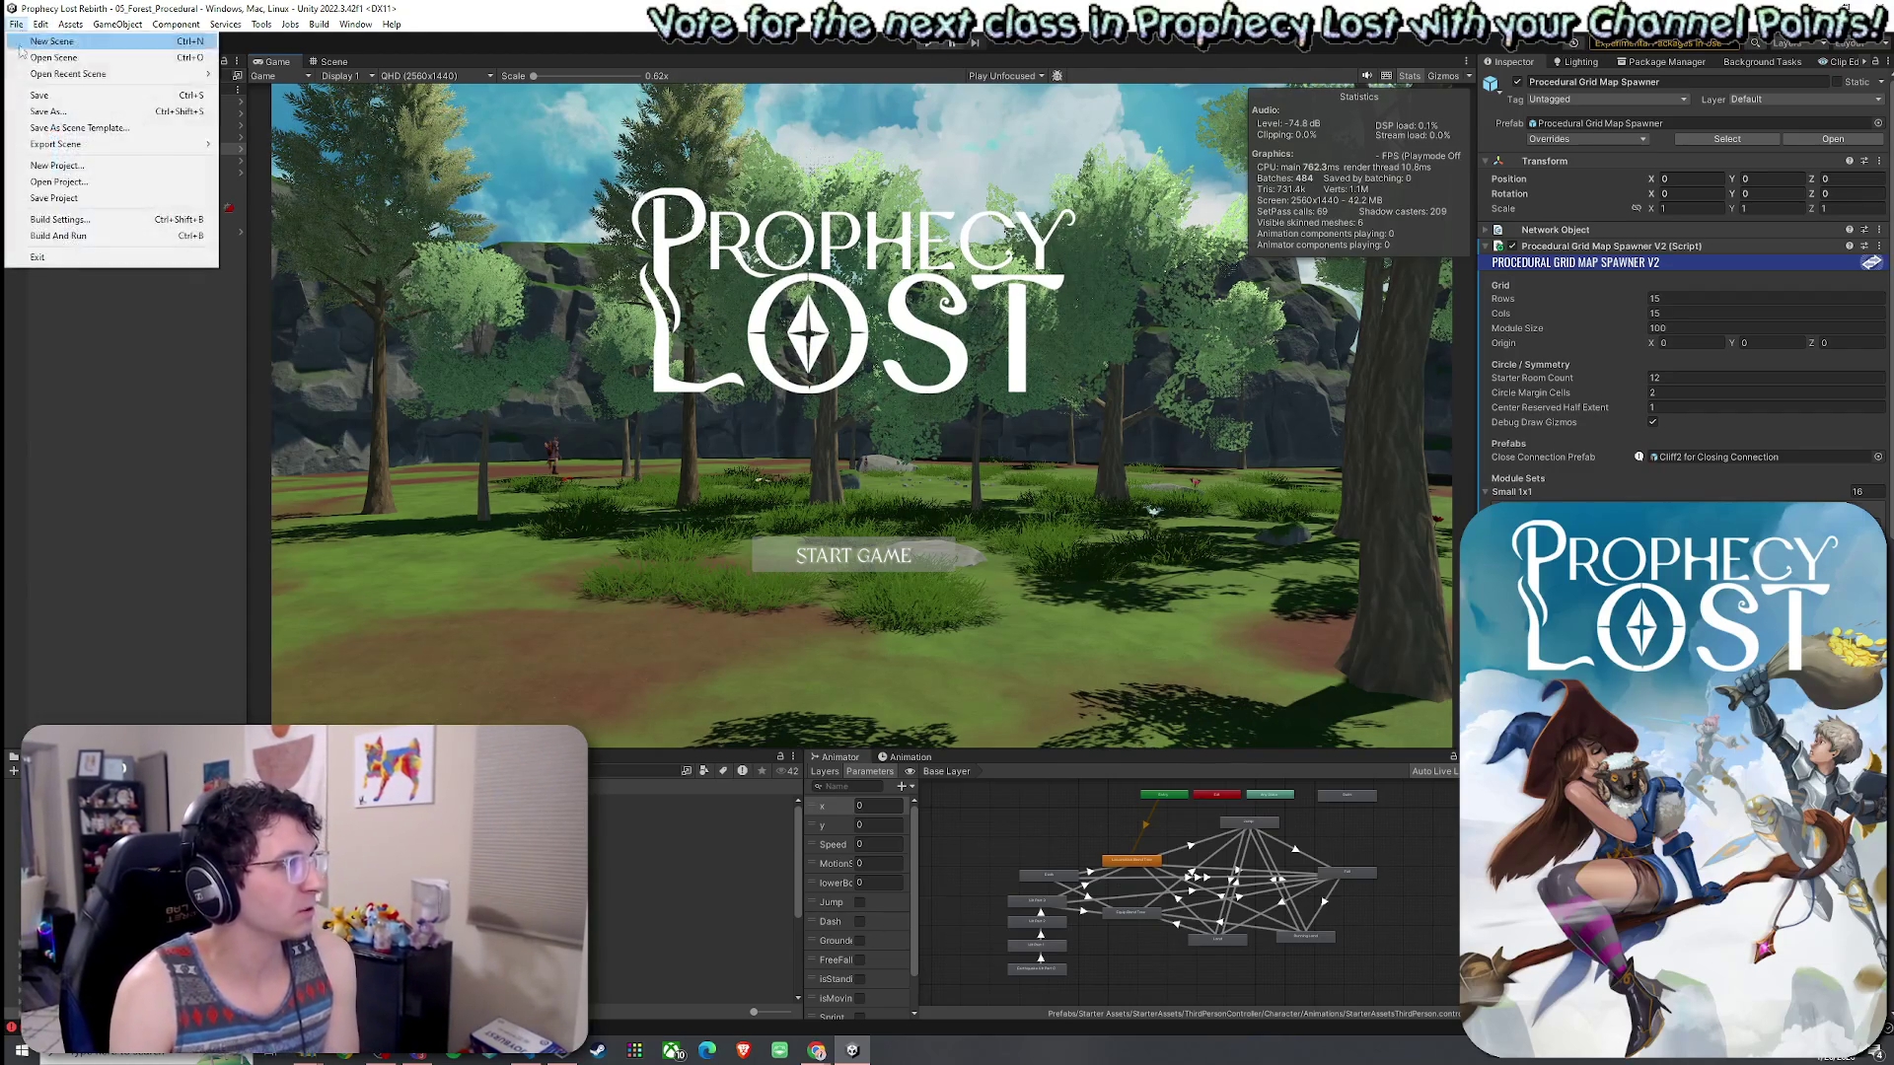
{"action": "key", "text": "Escape"}
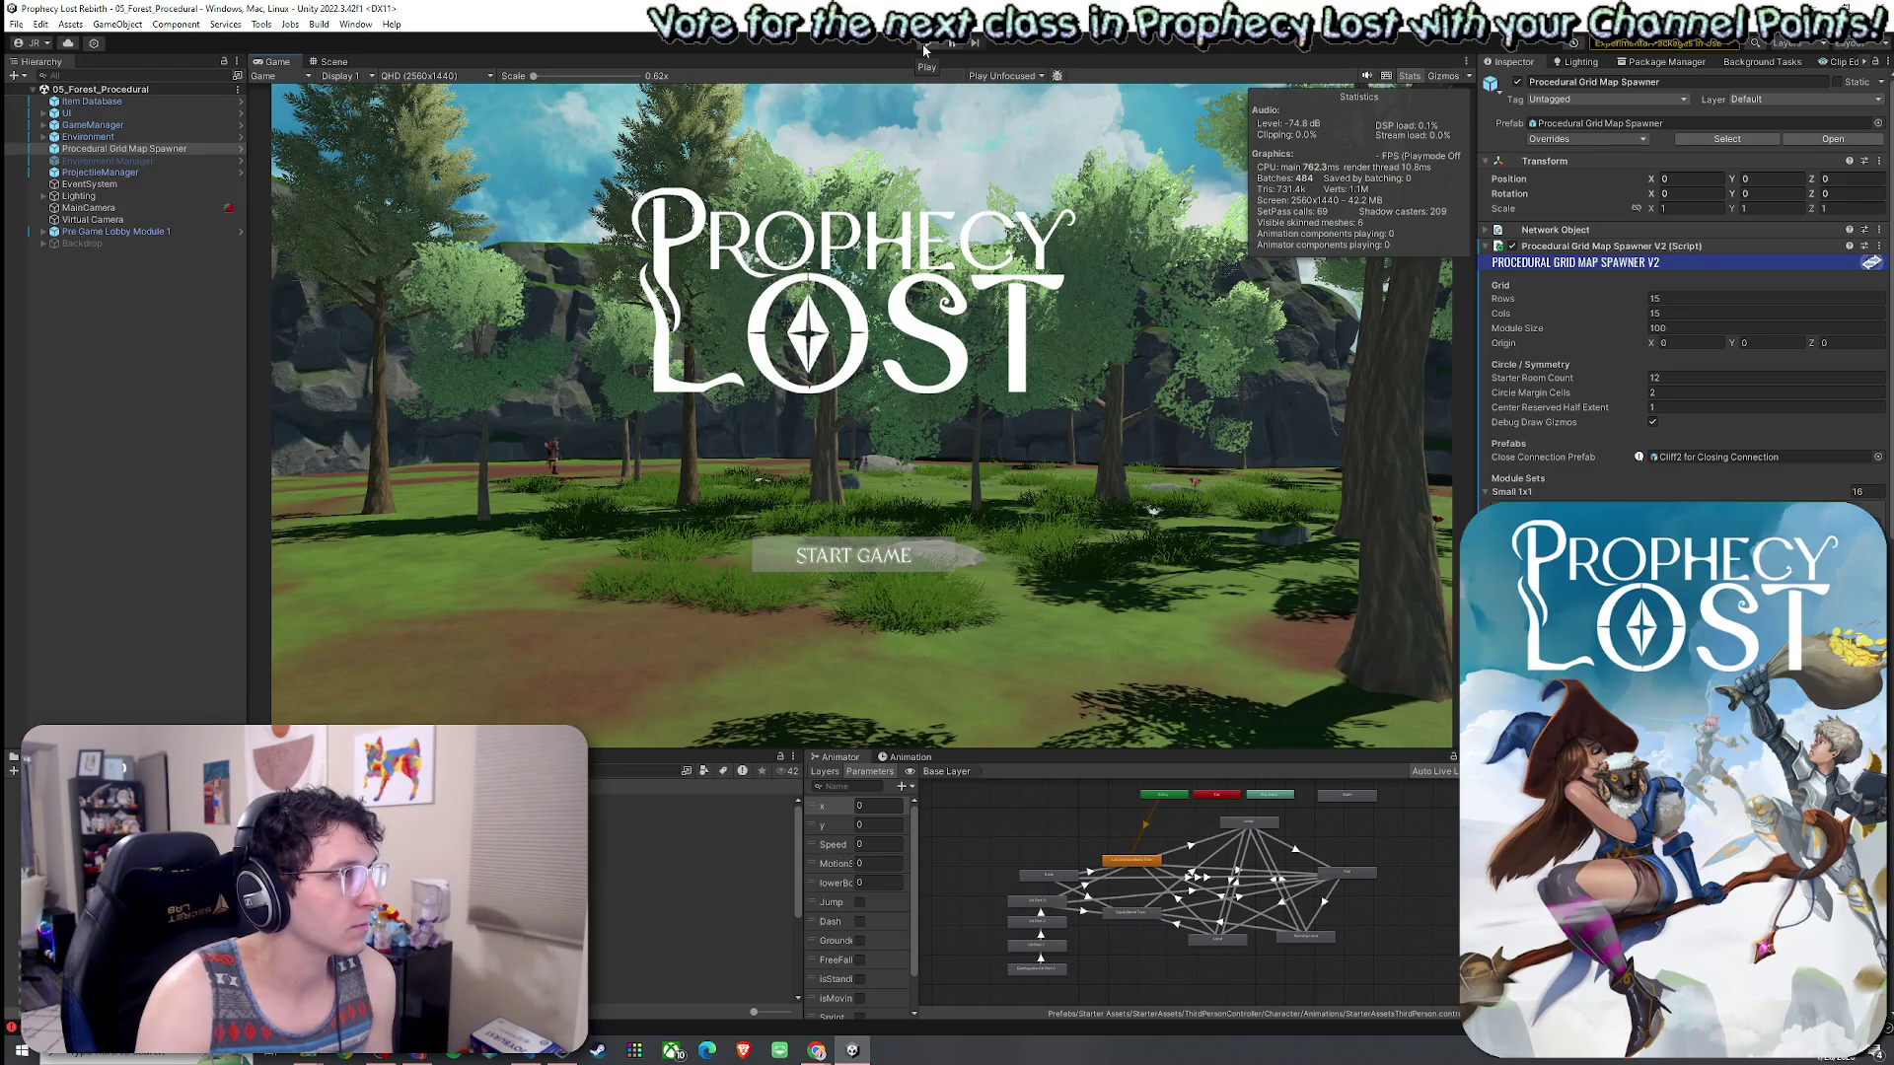
{"action": "left_click", "coordinate": [924, 44]}
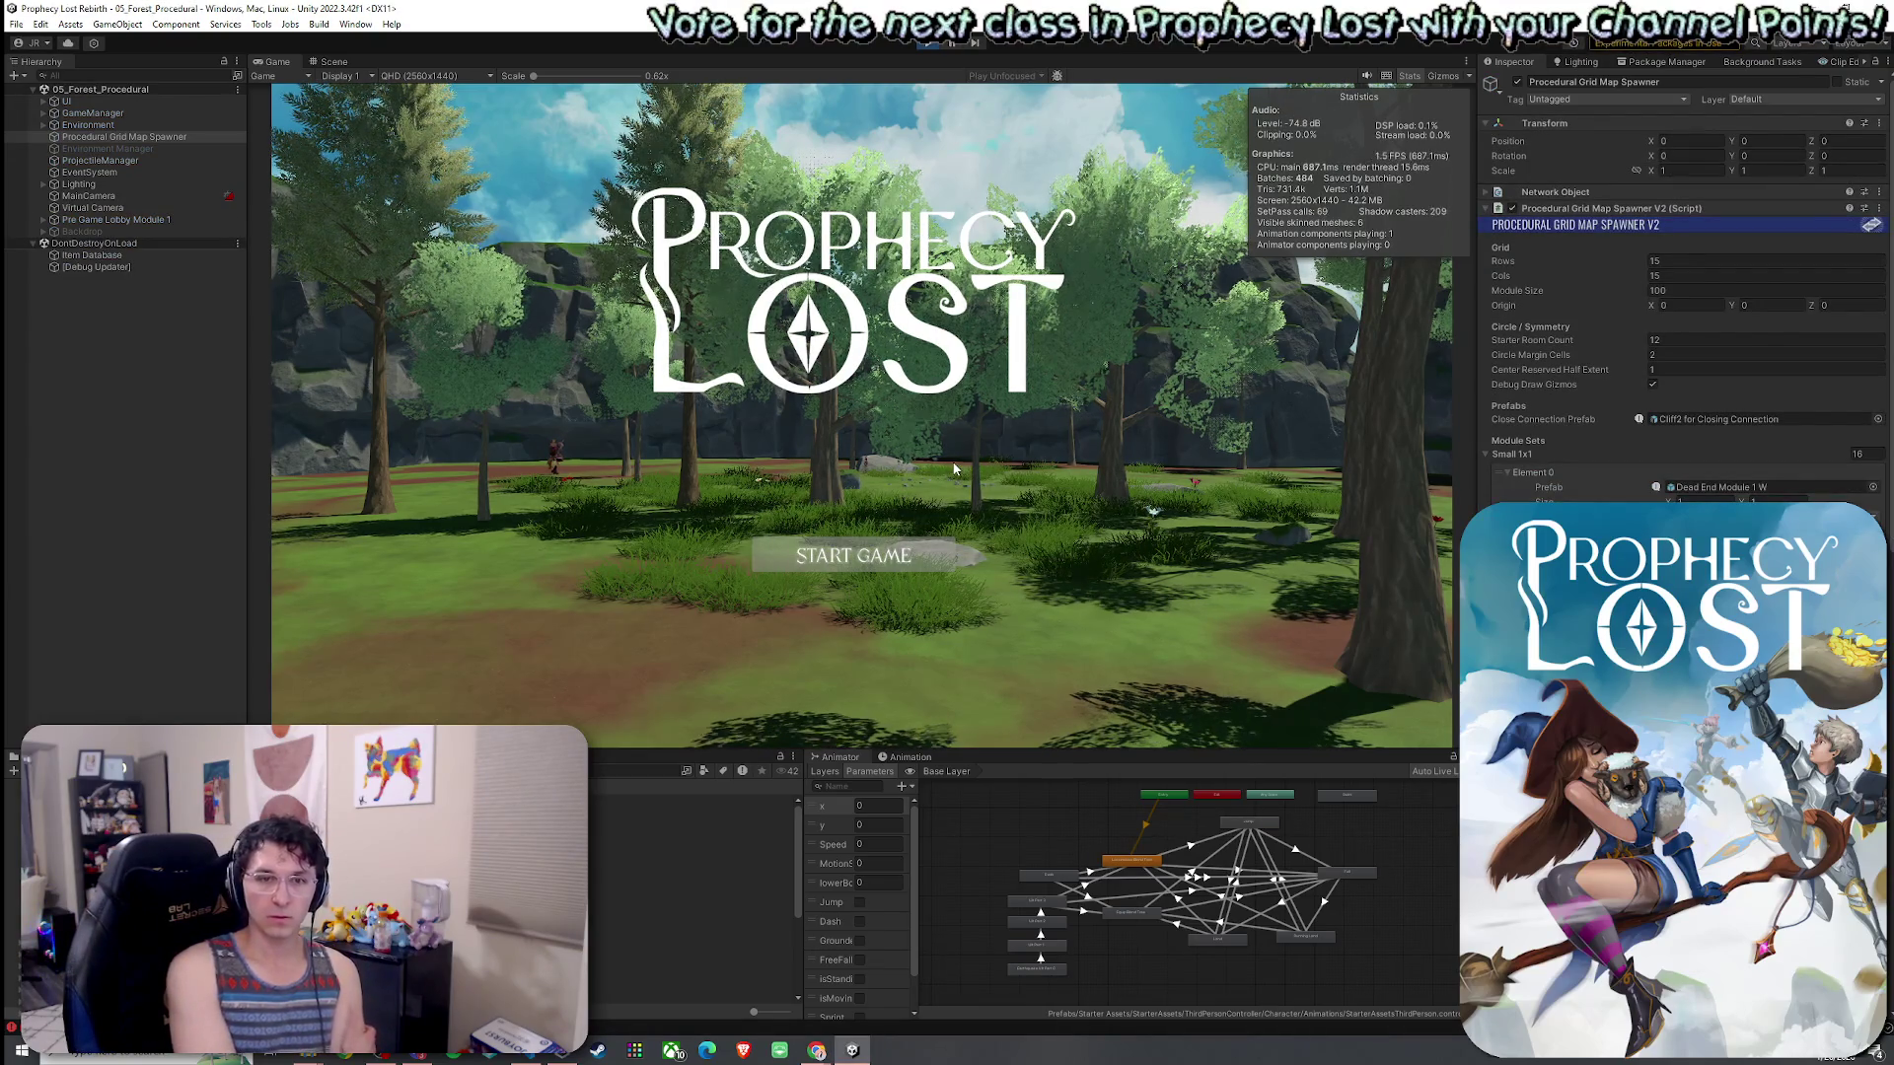
- Start a game, run the path, check the shield in inventory, attack and cast Z, then exit Play
{"action": "left_click", "coordinate": [853, 556]}
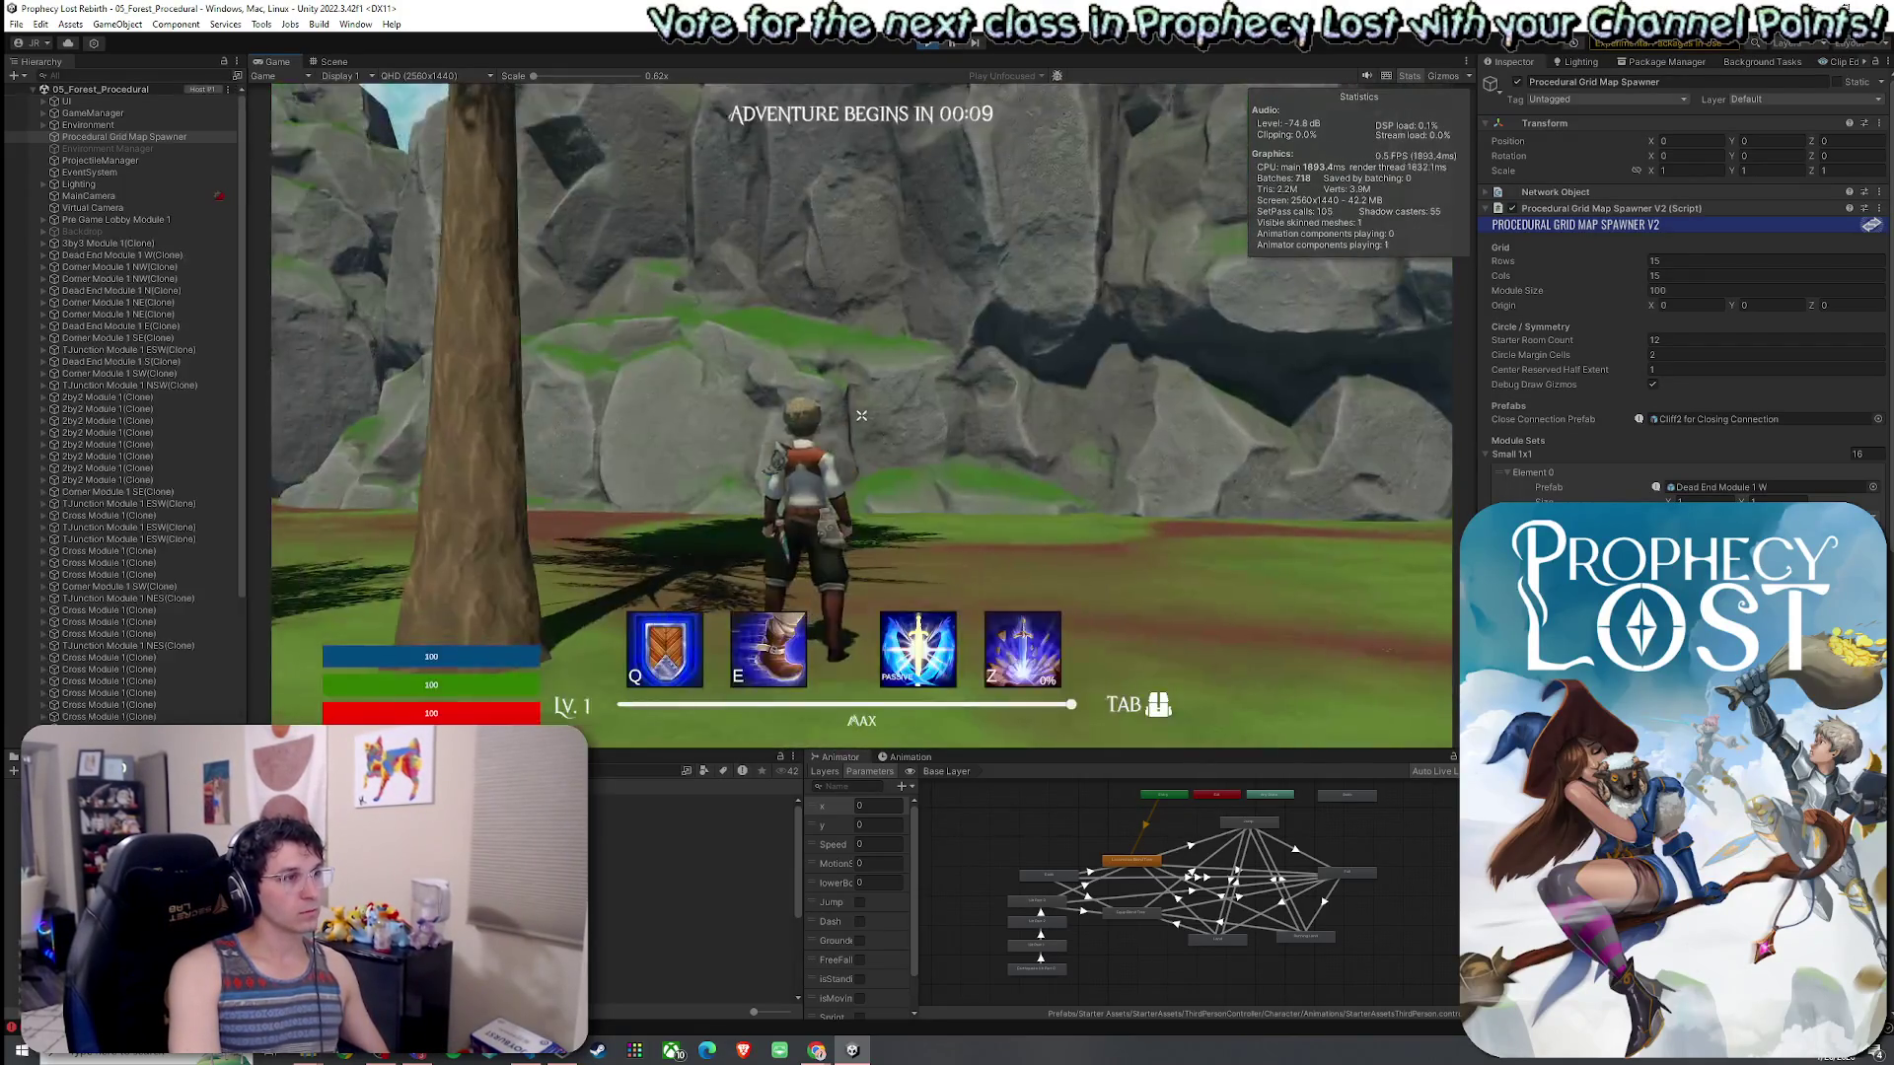
{"action": "key", "text": "w"}
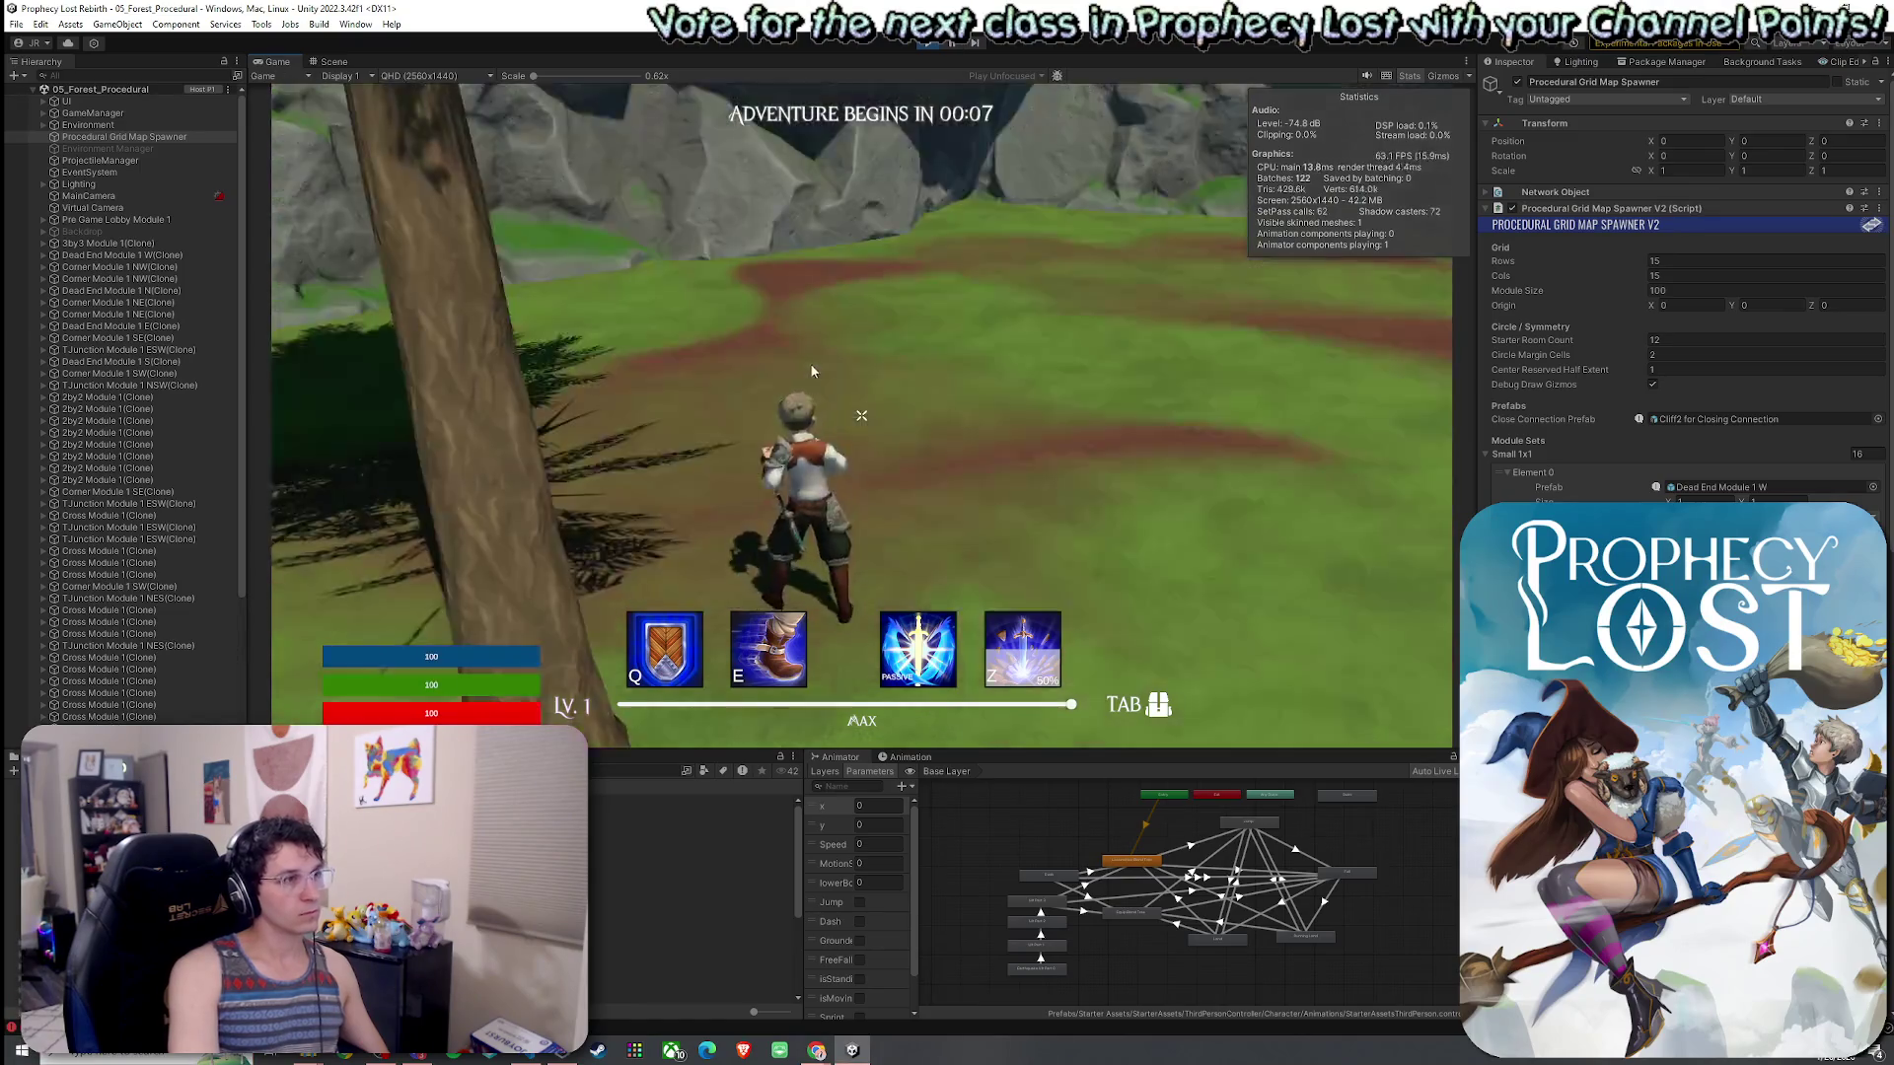
{"action": "key", "text": "shift+space"}
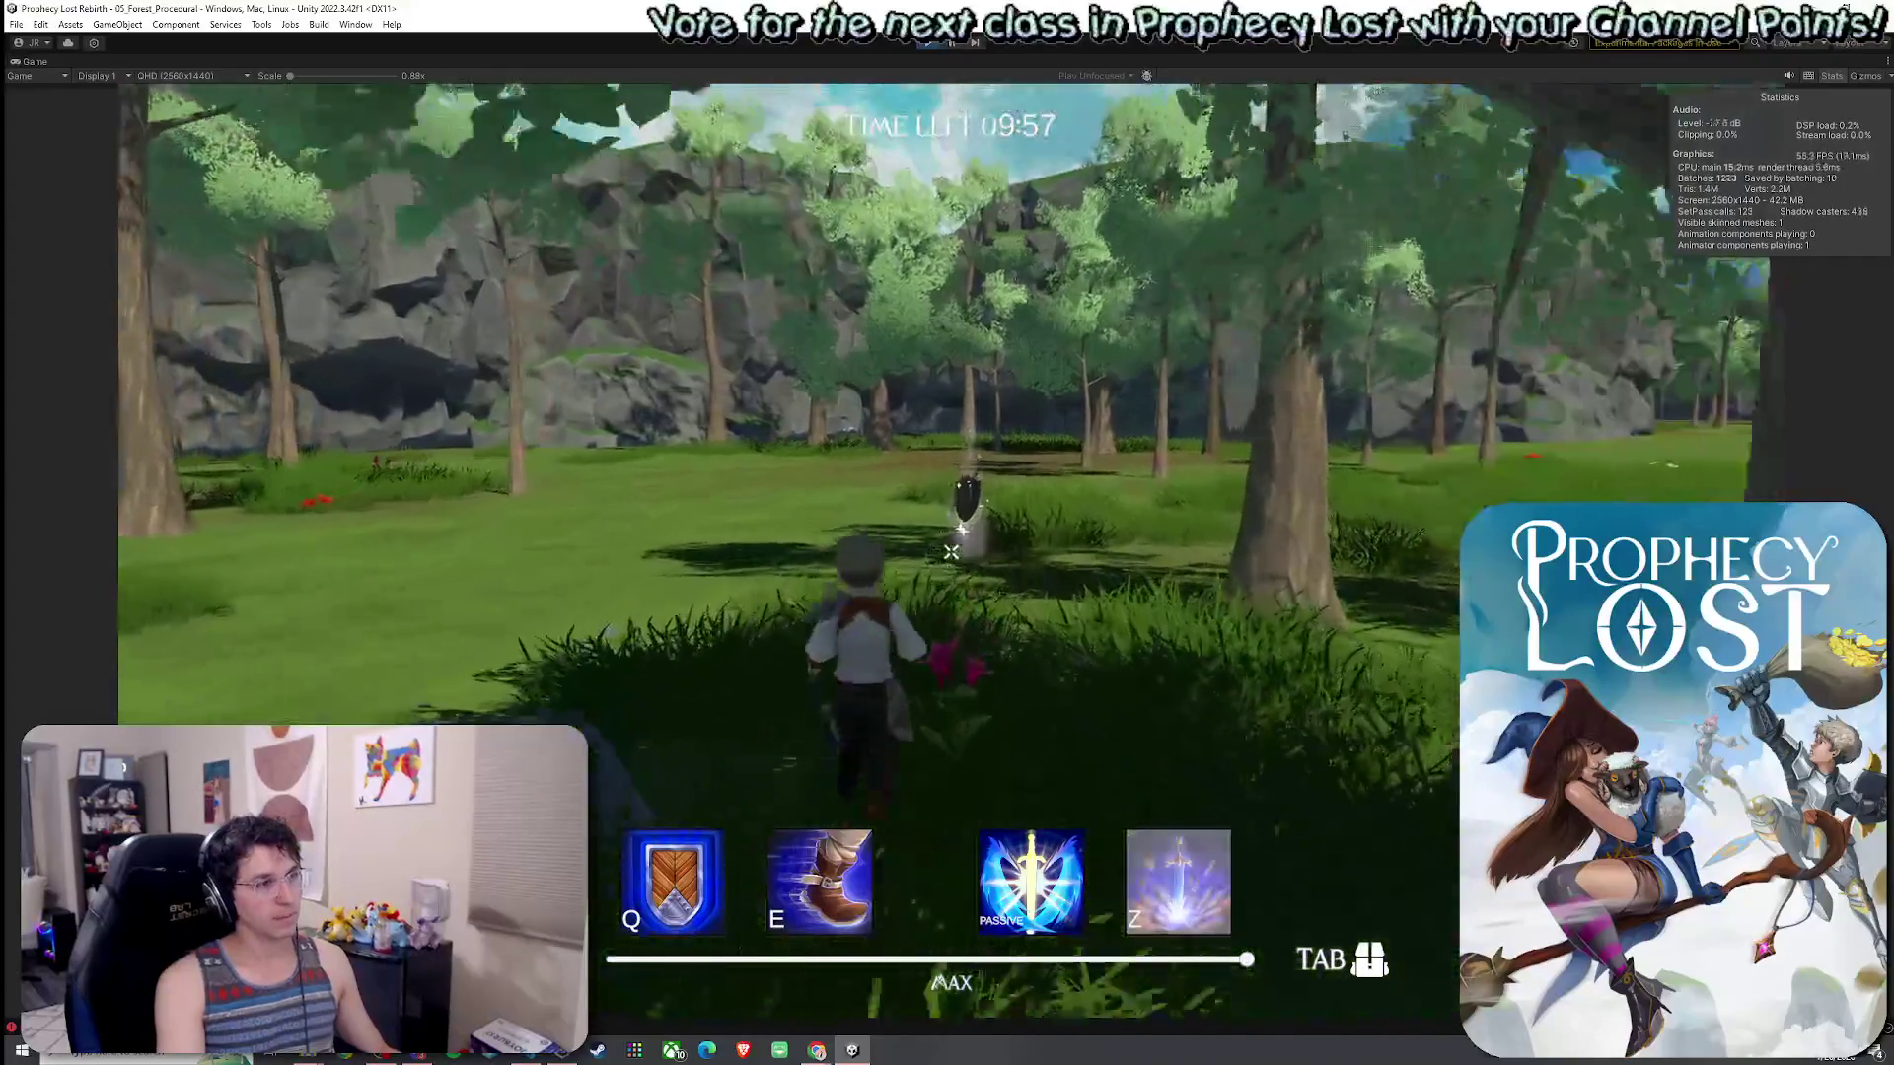
{"action": "key", "text": "Tab"}
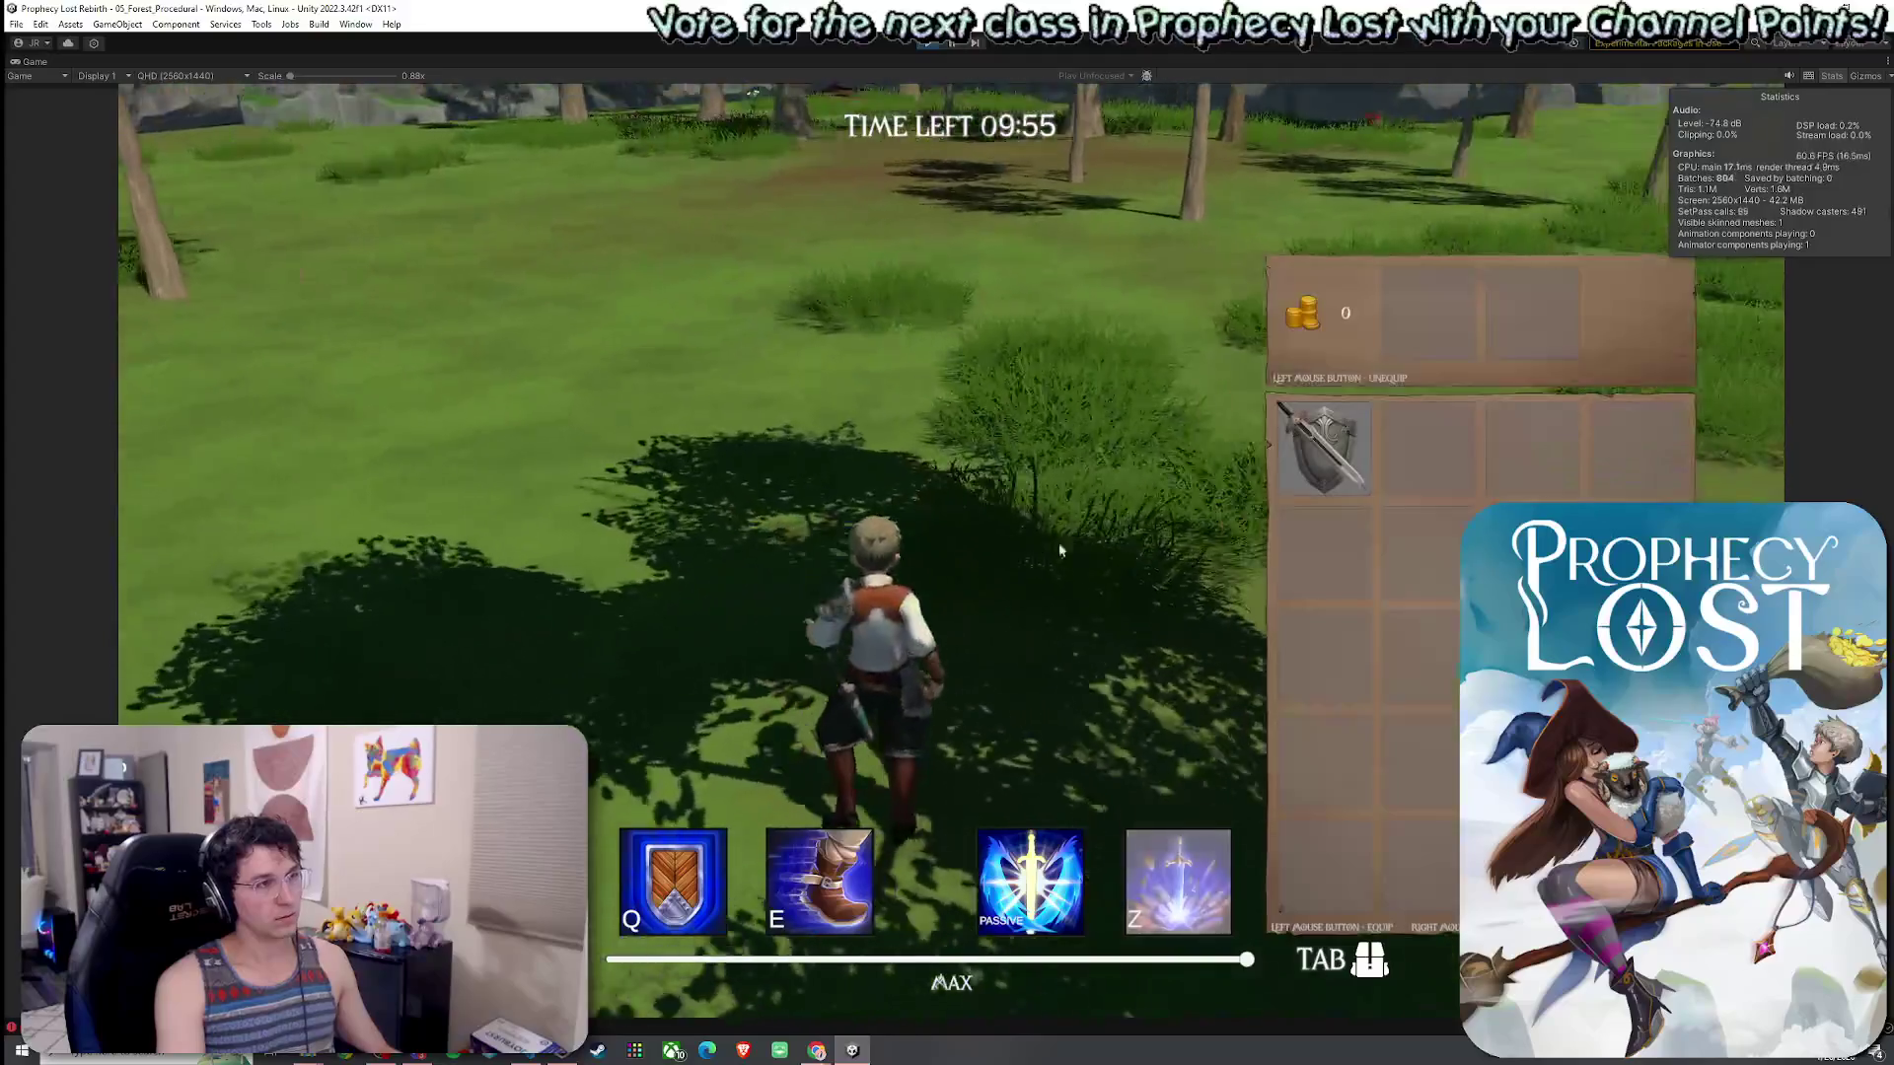
{"action": "key", "text": "Tab"}
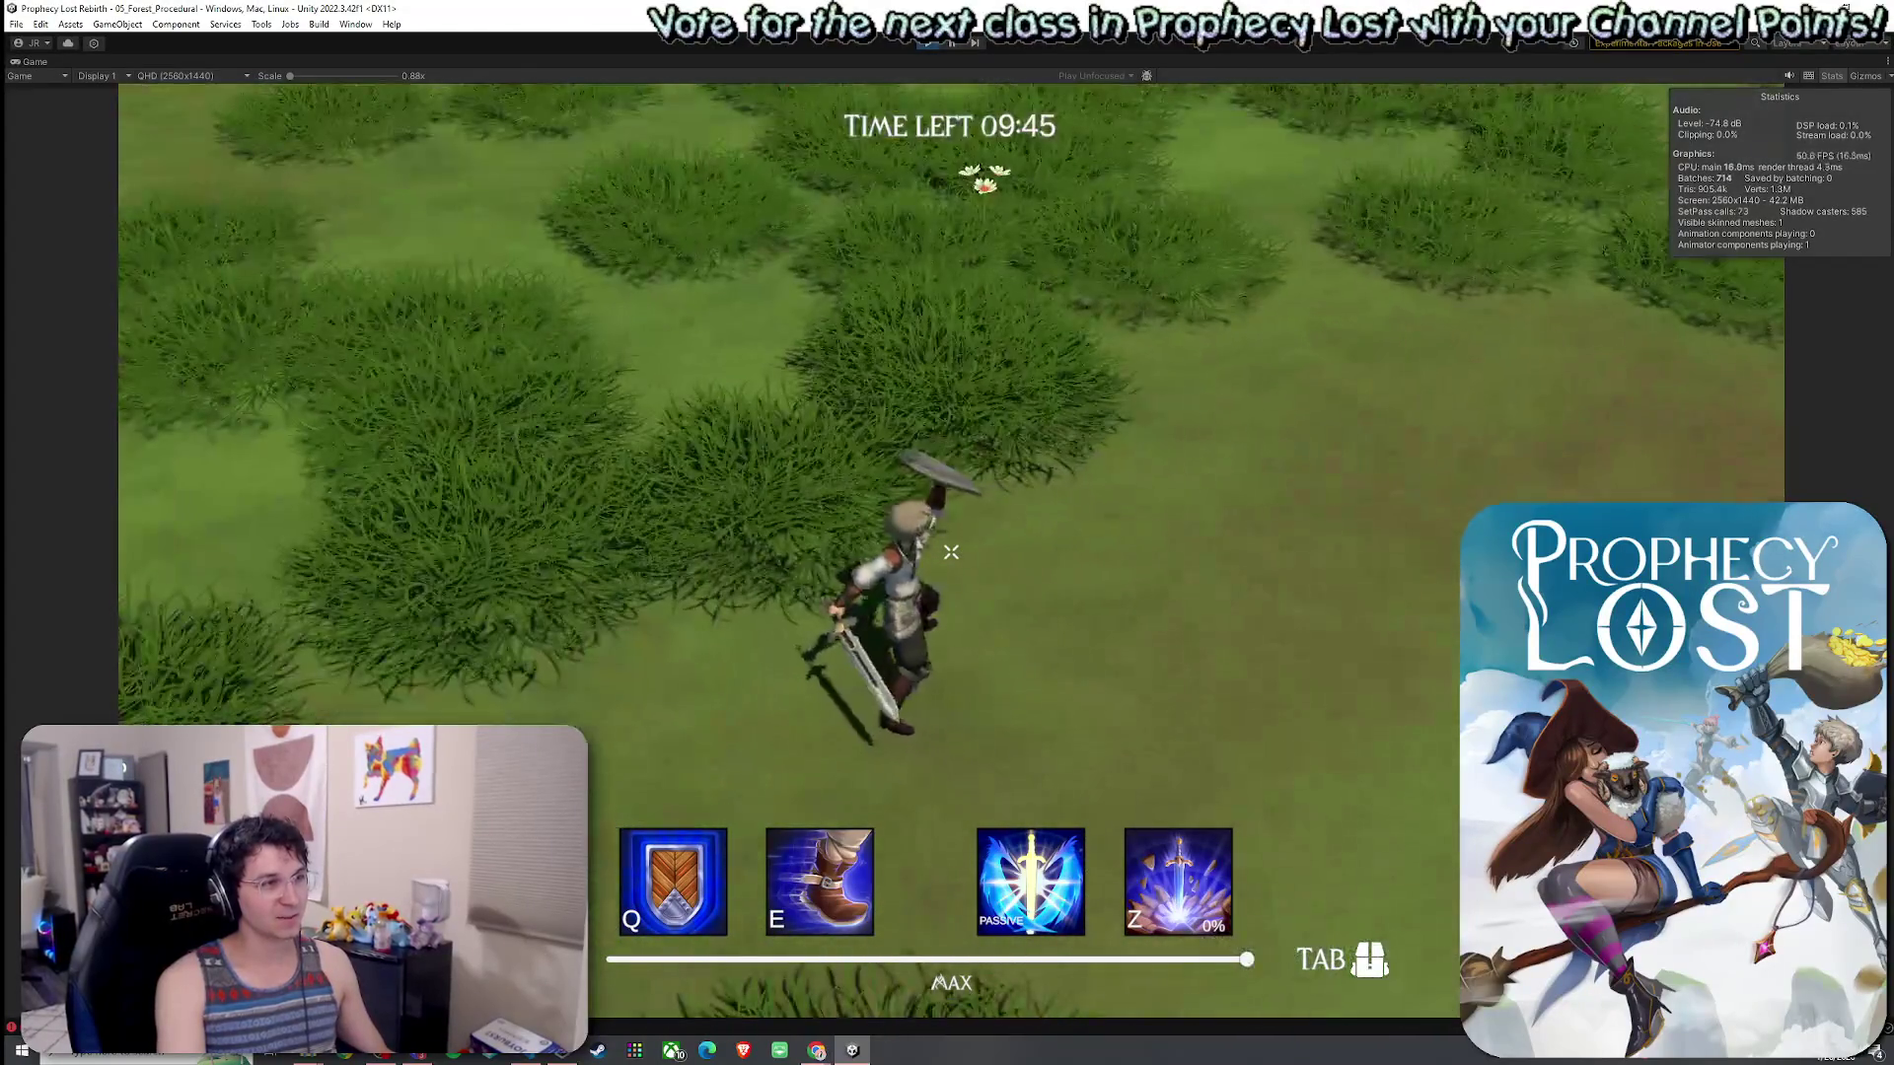
{"action": "left_click", "coordinate": [950, 552]}
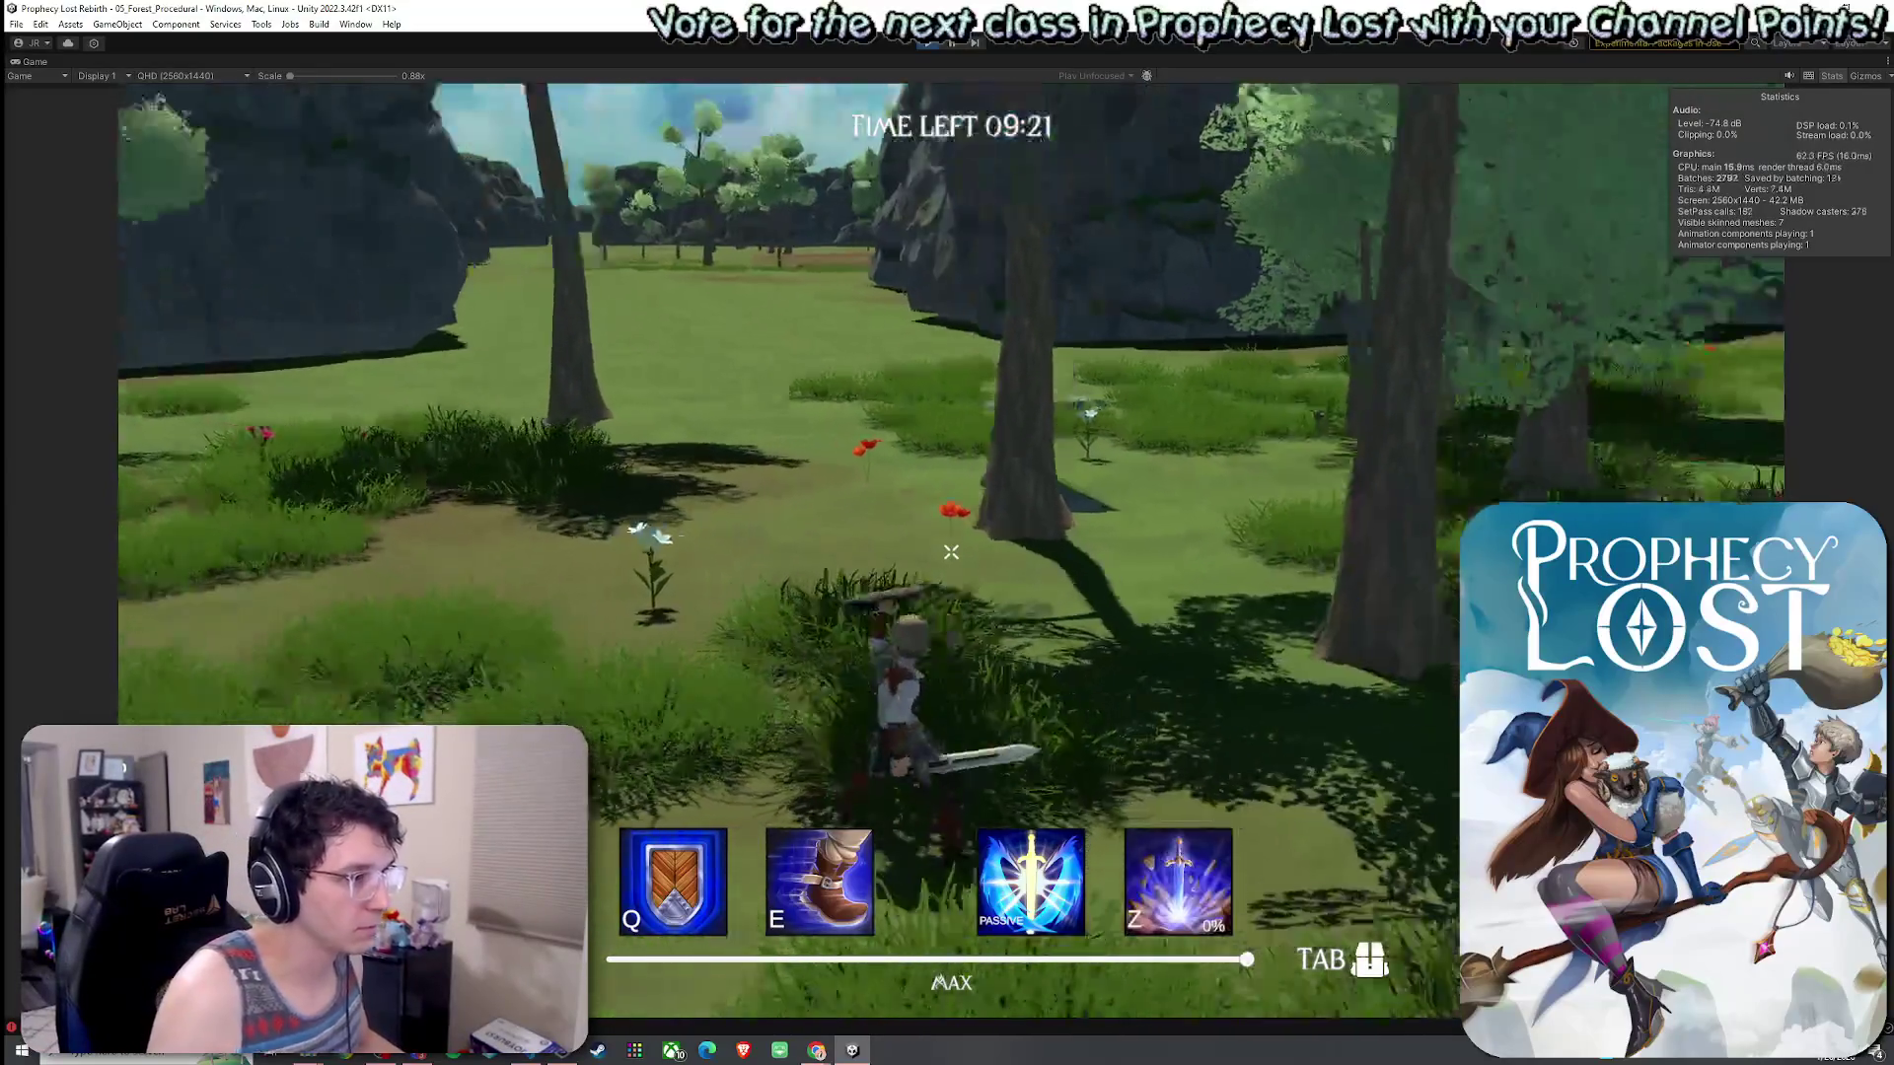
{"action": "key", "text": "z"}
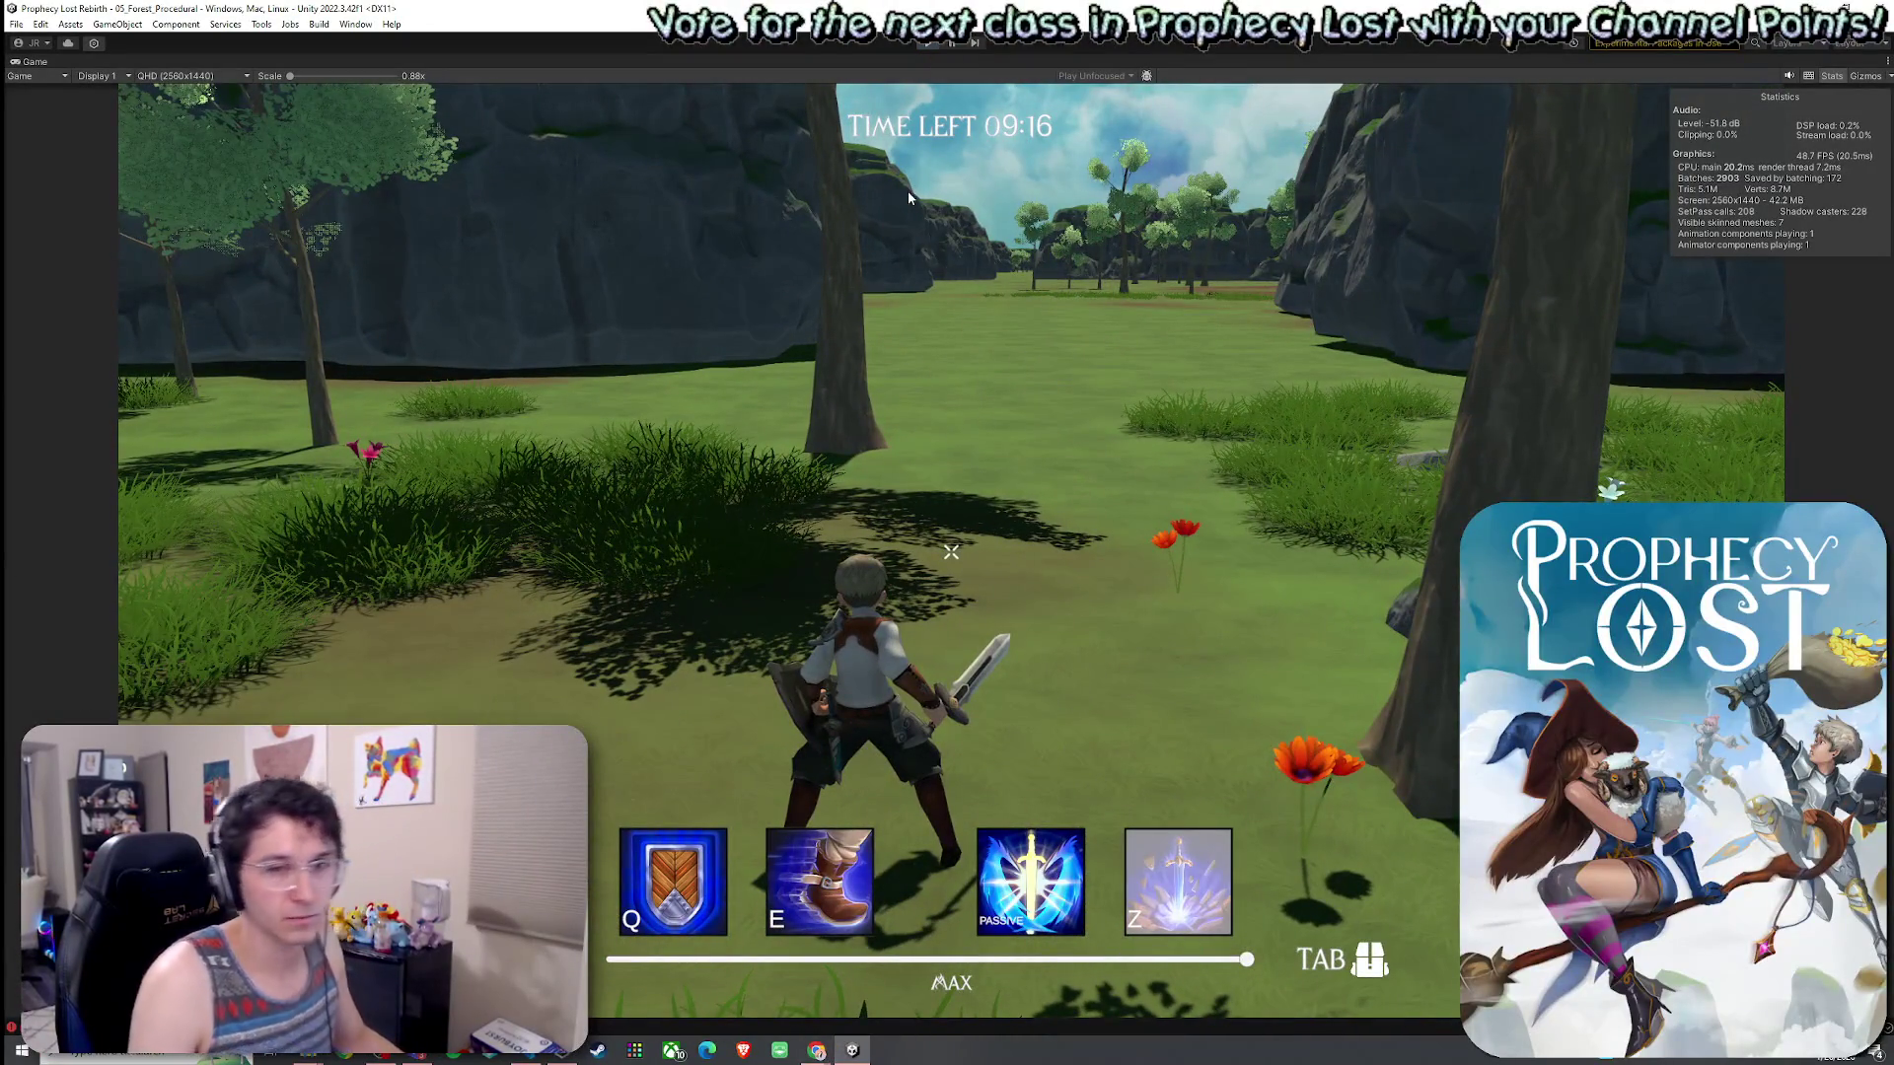
{"action": "key", "text": "ctrl+p"}
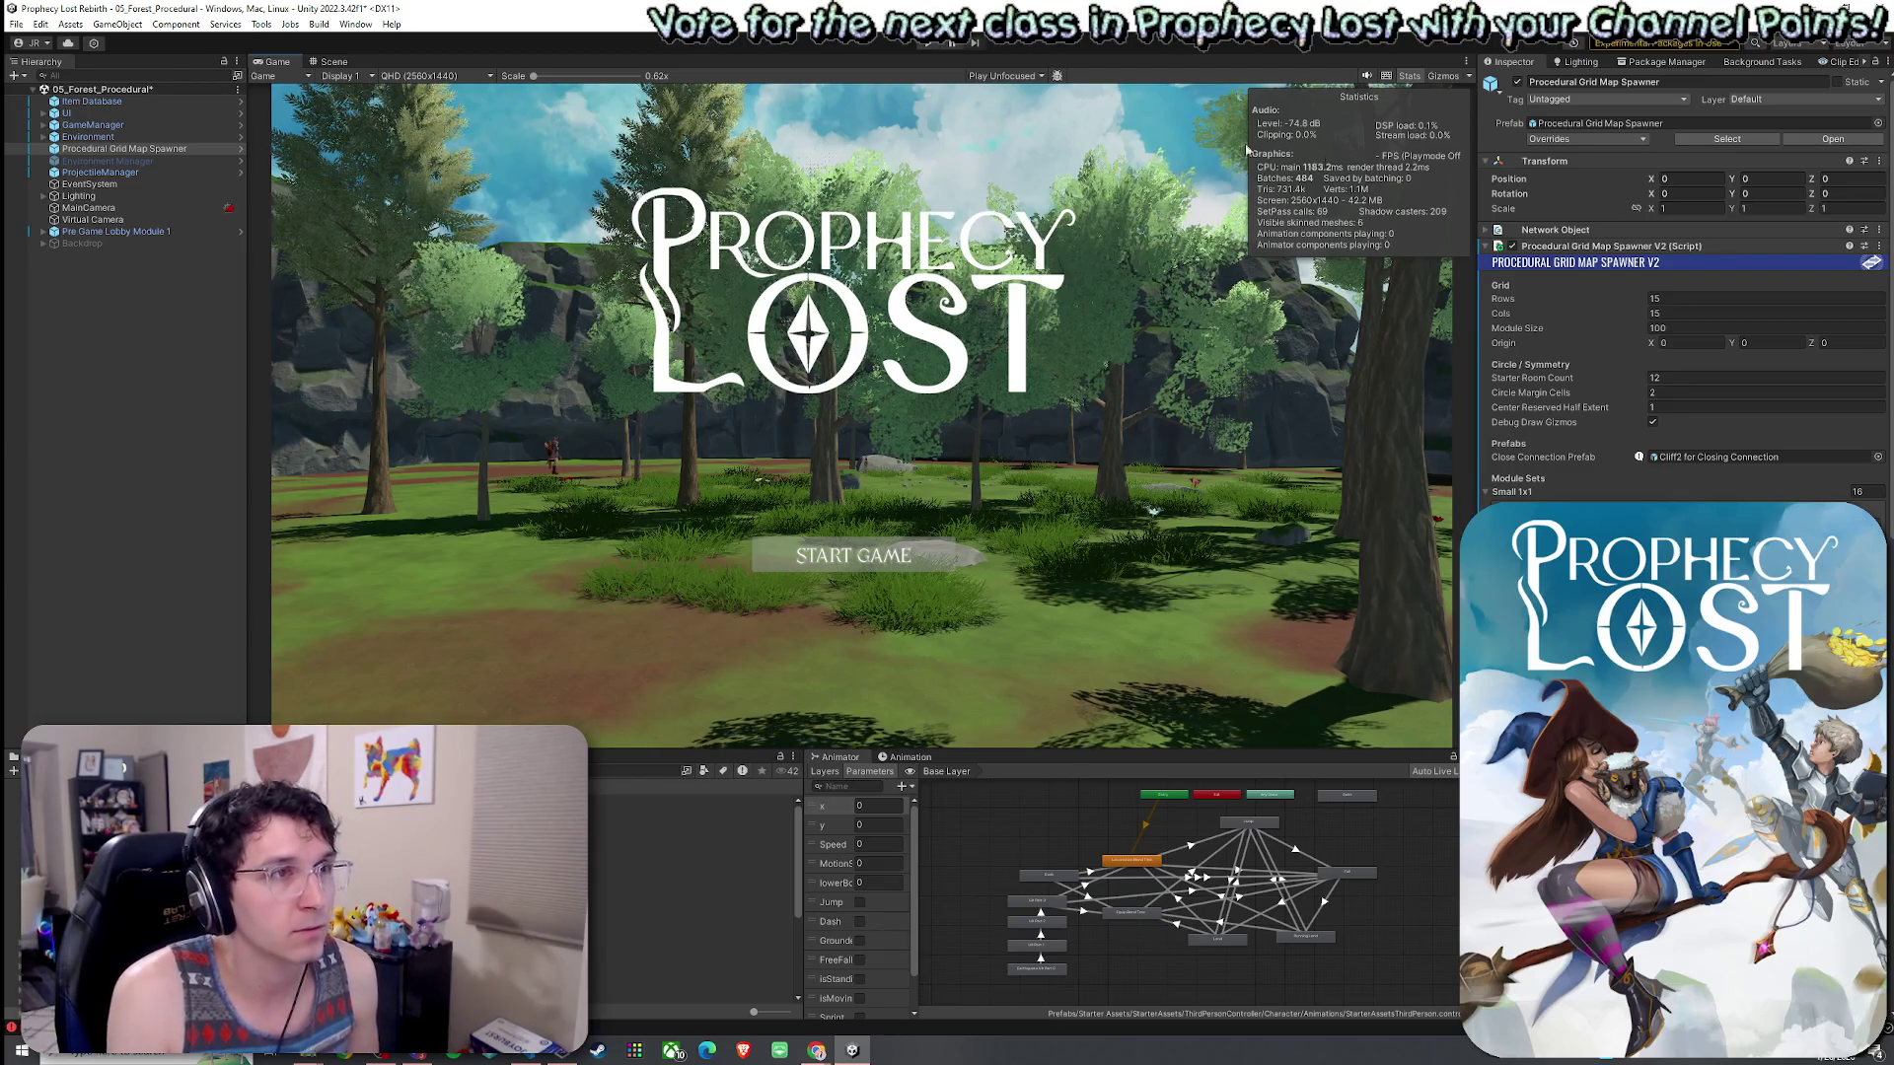
- Save the scene via File > Save and browse the top menus
{"action": "left_click", "coordinate": [16, 24]}
{"action": "left_click", "coordinate": [73, 96]}
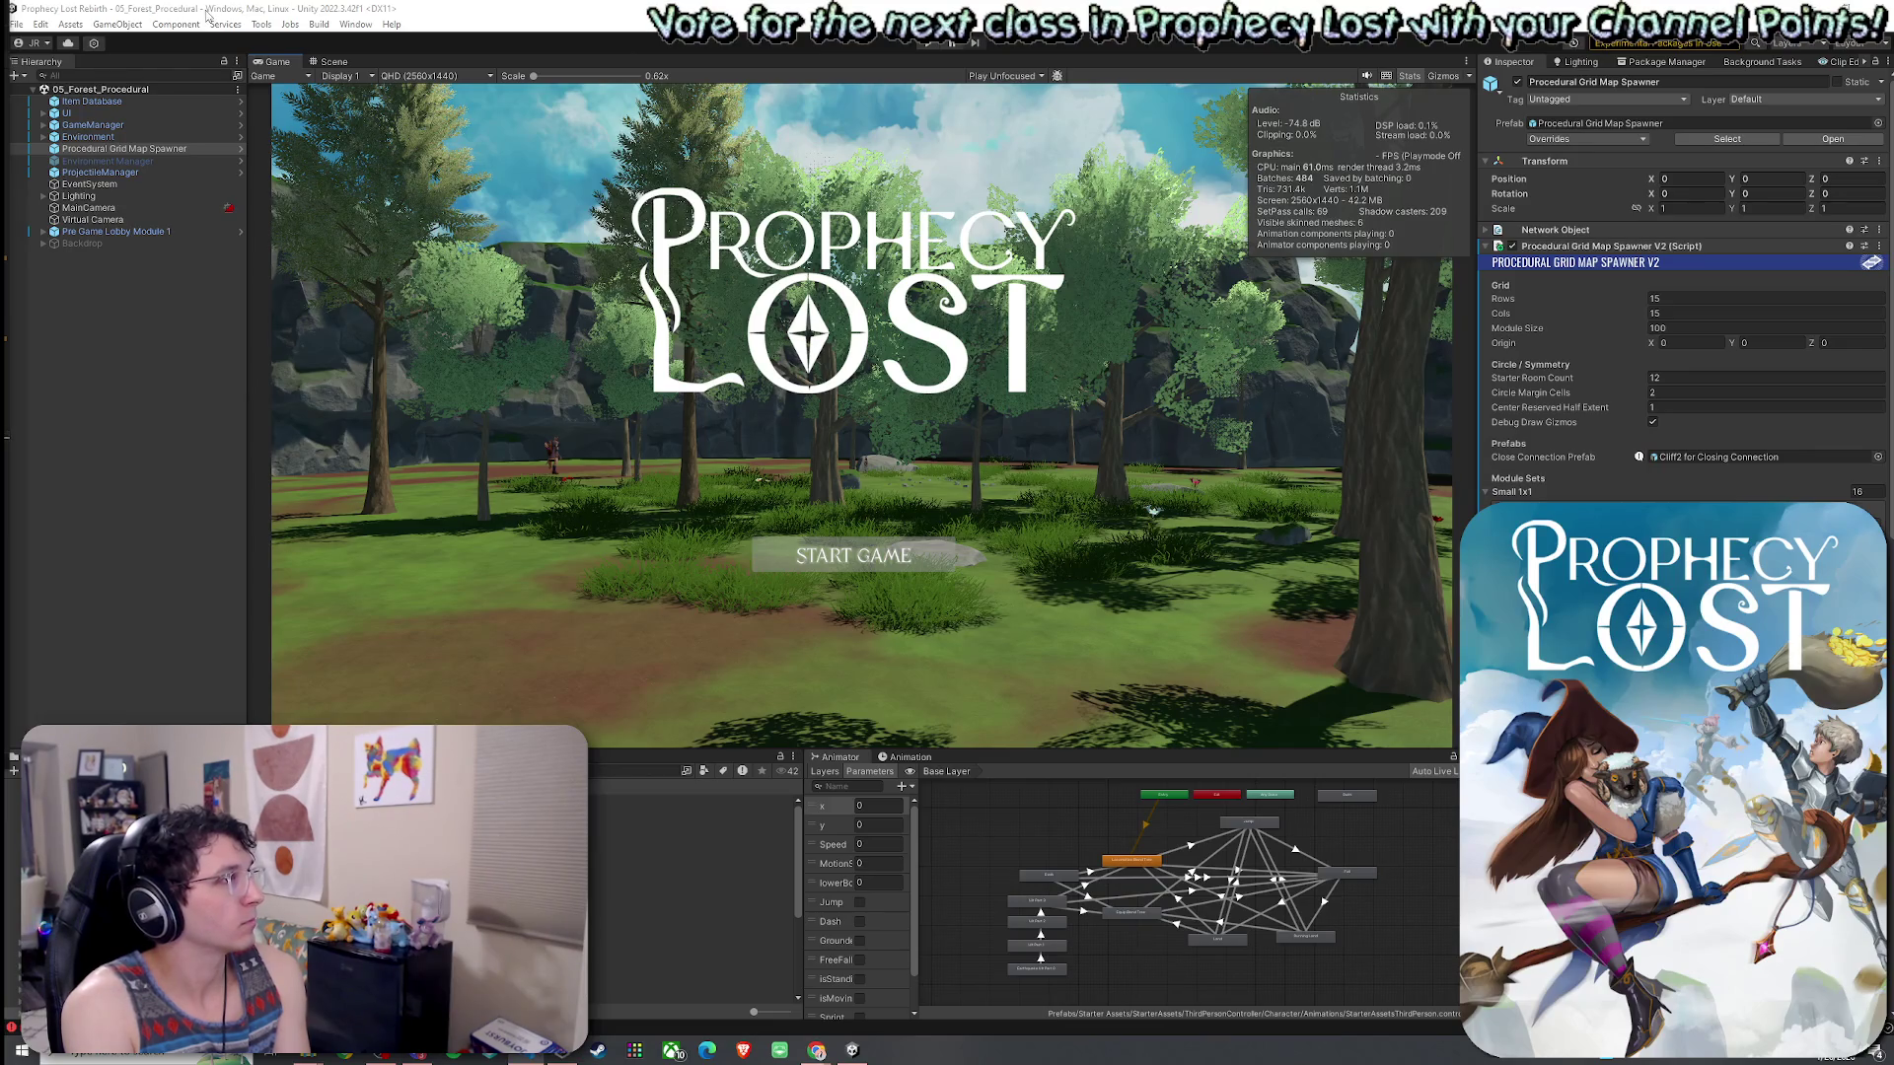
{"action": "left_click", "coordinate": [42, 27]}
{"action": "key", "text": "Escape"}
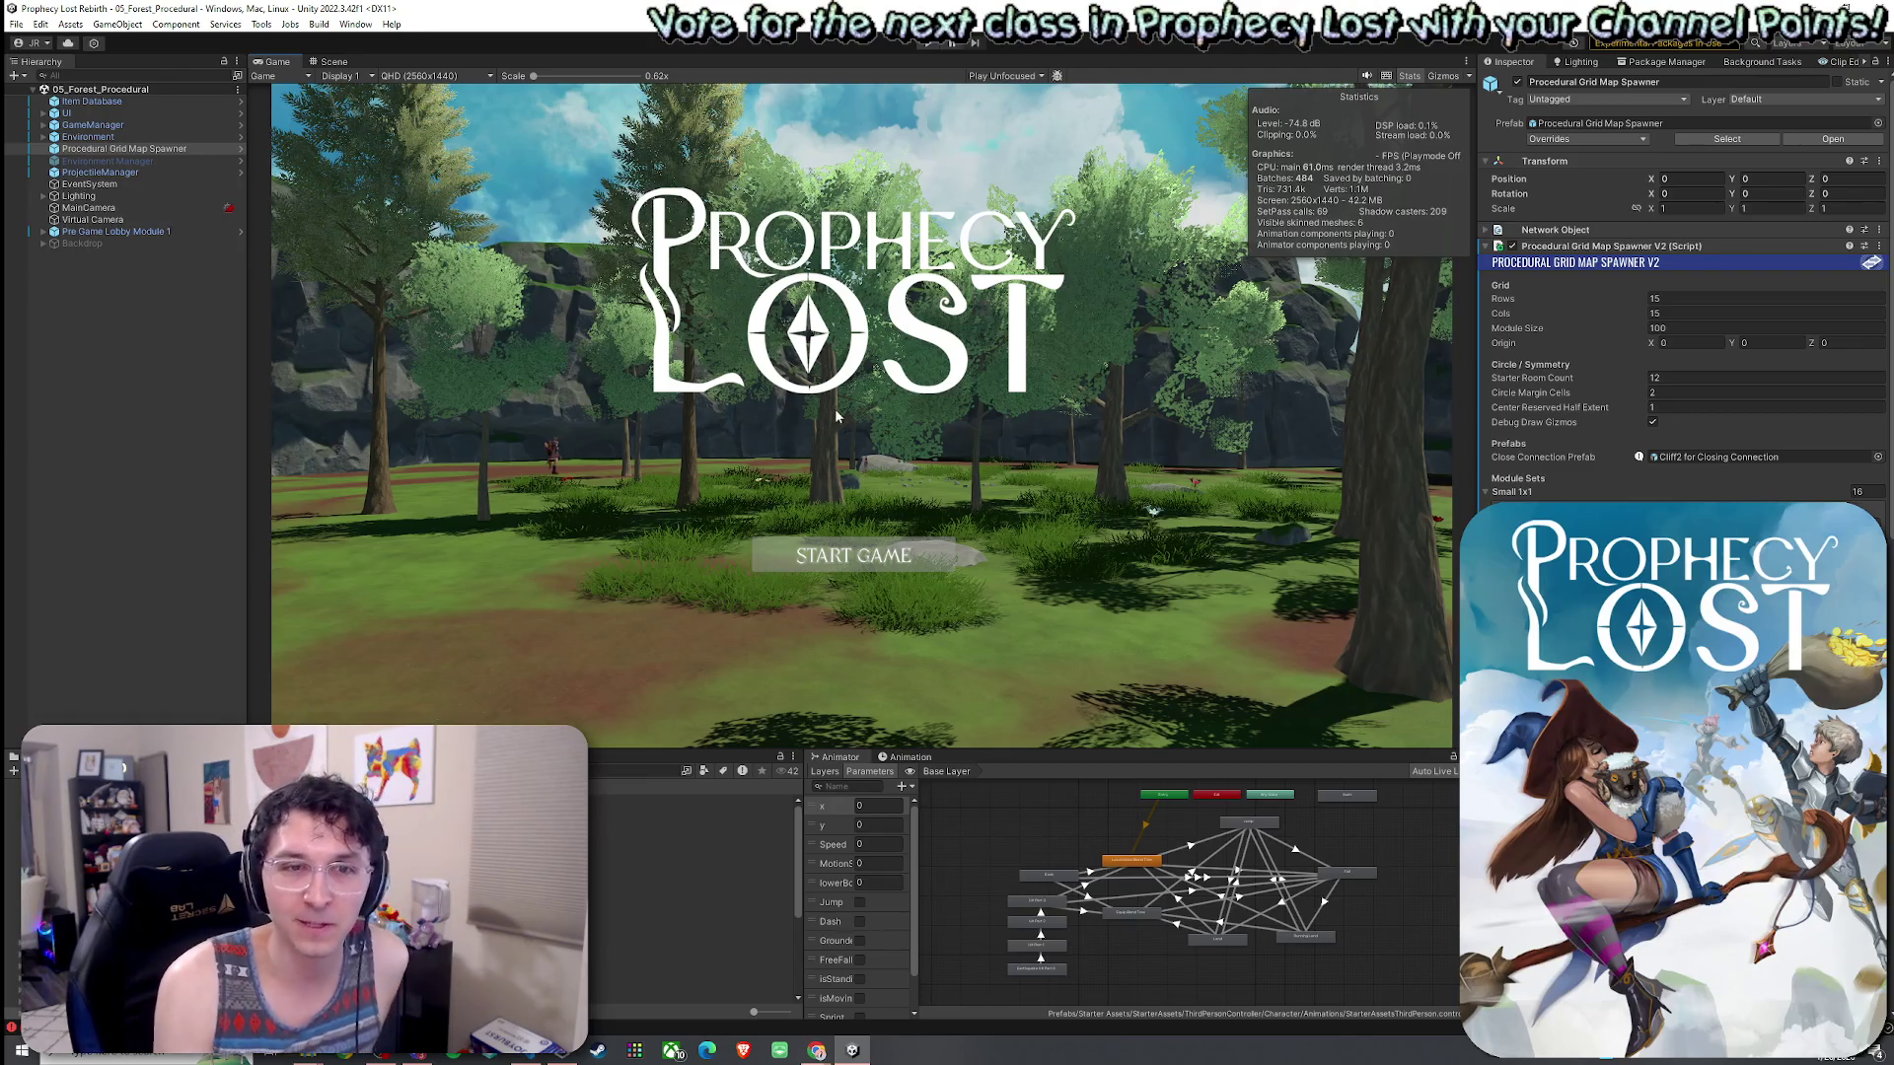
{"action": "left_click", "coordinate": [40, 24]}
{"action": "left_click", "coordinate": [40, 24]}
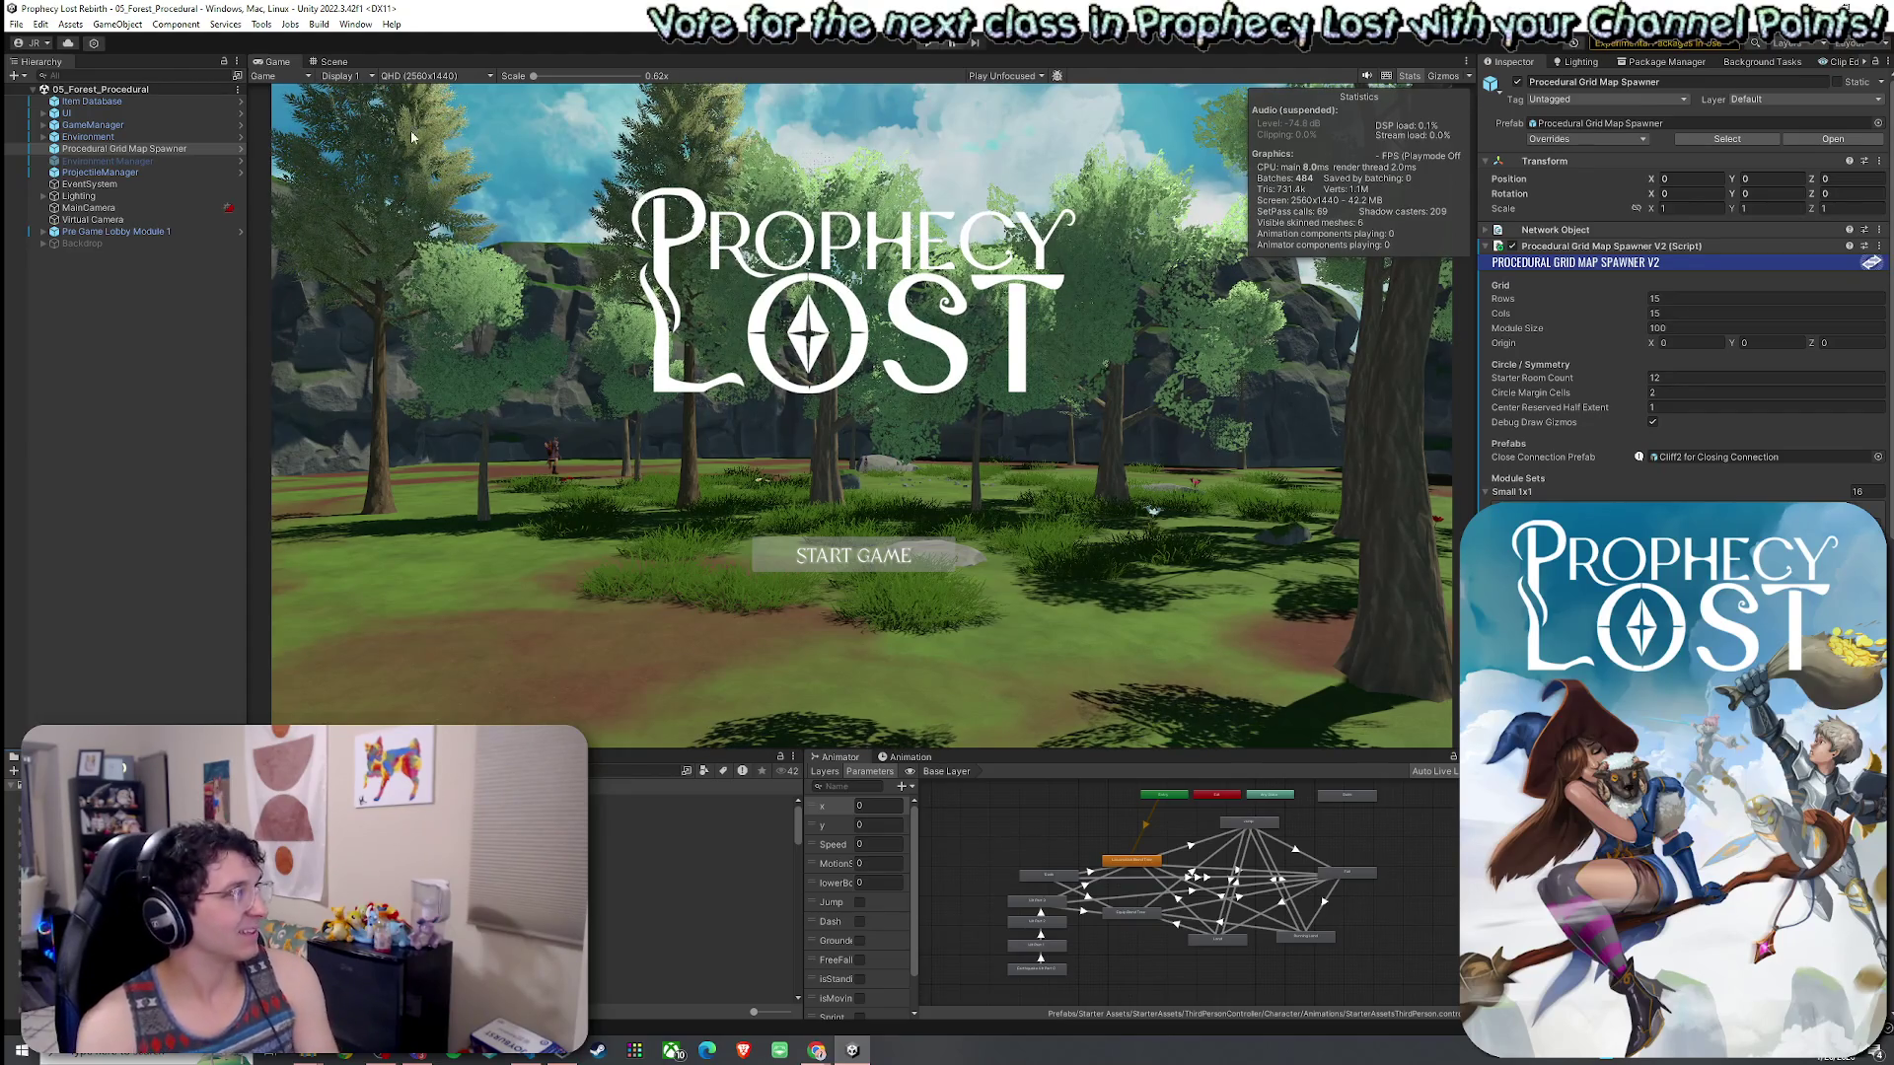
- Save the scene twice more, then switch the main view to the Scene tab
{"action": "left_click", "coordinate": [16, 26]}
{"action": "left_click", "coordinate": [39, 95]}
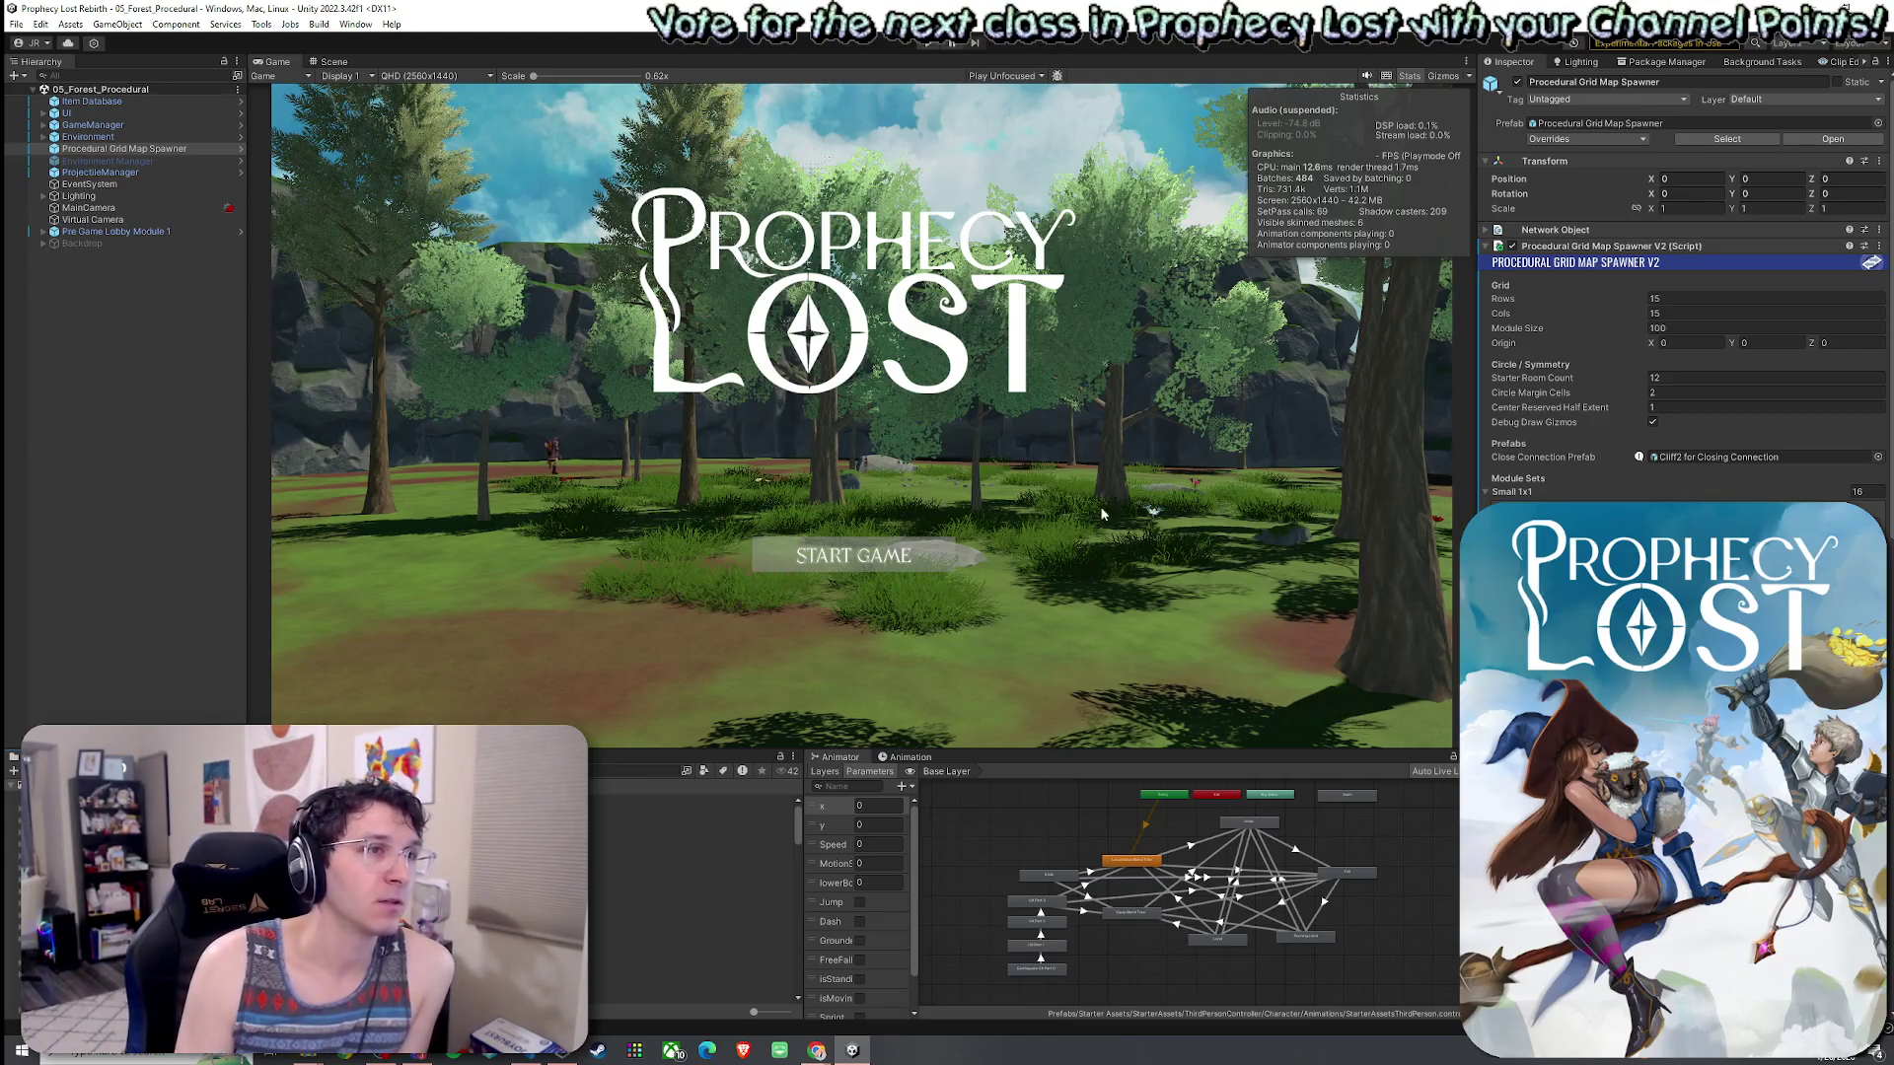
{"action": "left_click", "coordinate": [16, 23]}
{"action": "left_click", "coordinate": [44, 95]}
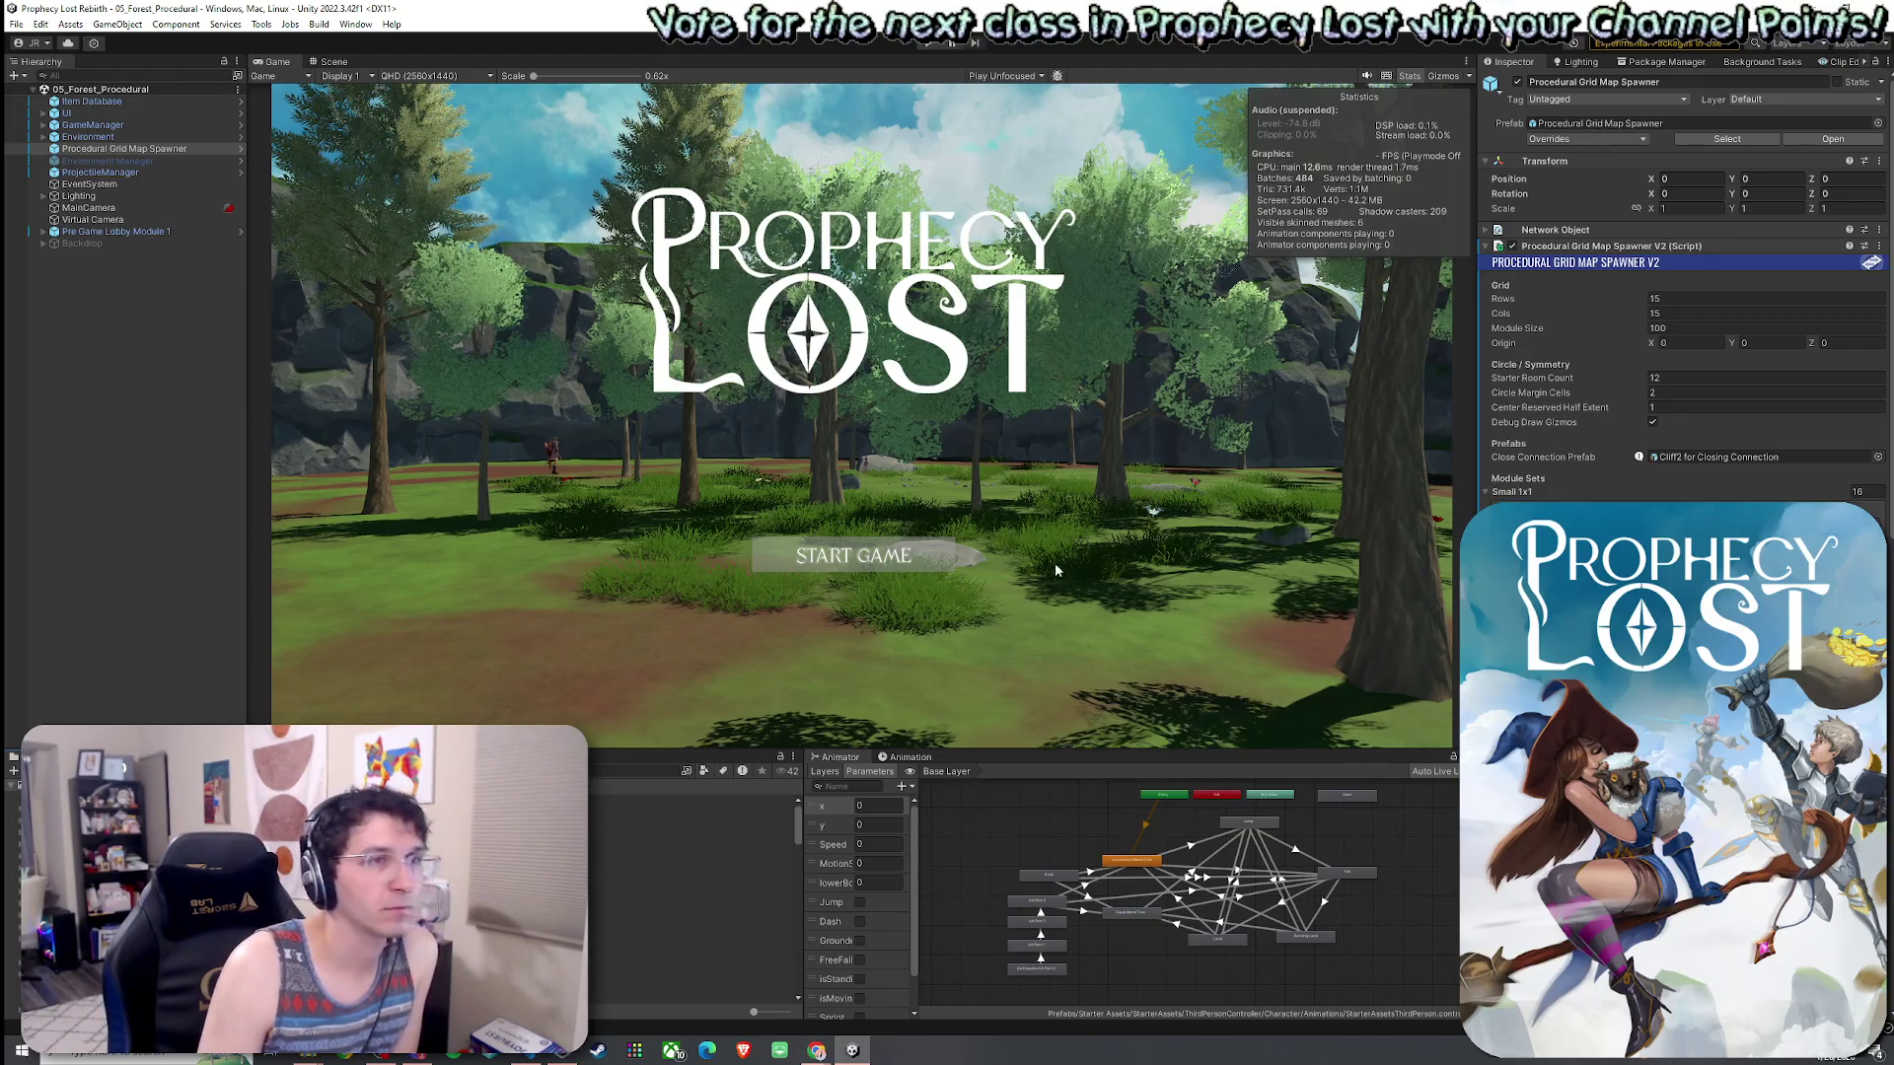
{"action": "left_click", "coordinate": [94, 43]}
{"action": "key", "text": "Escape"}
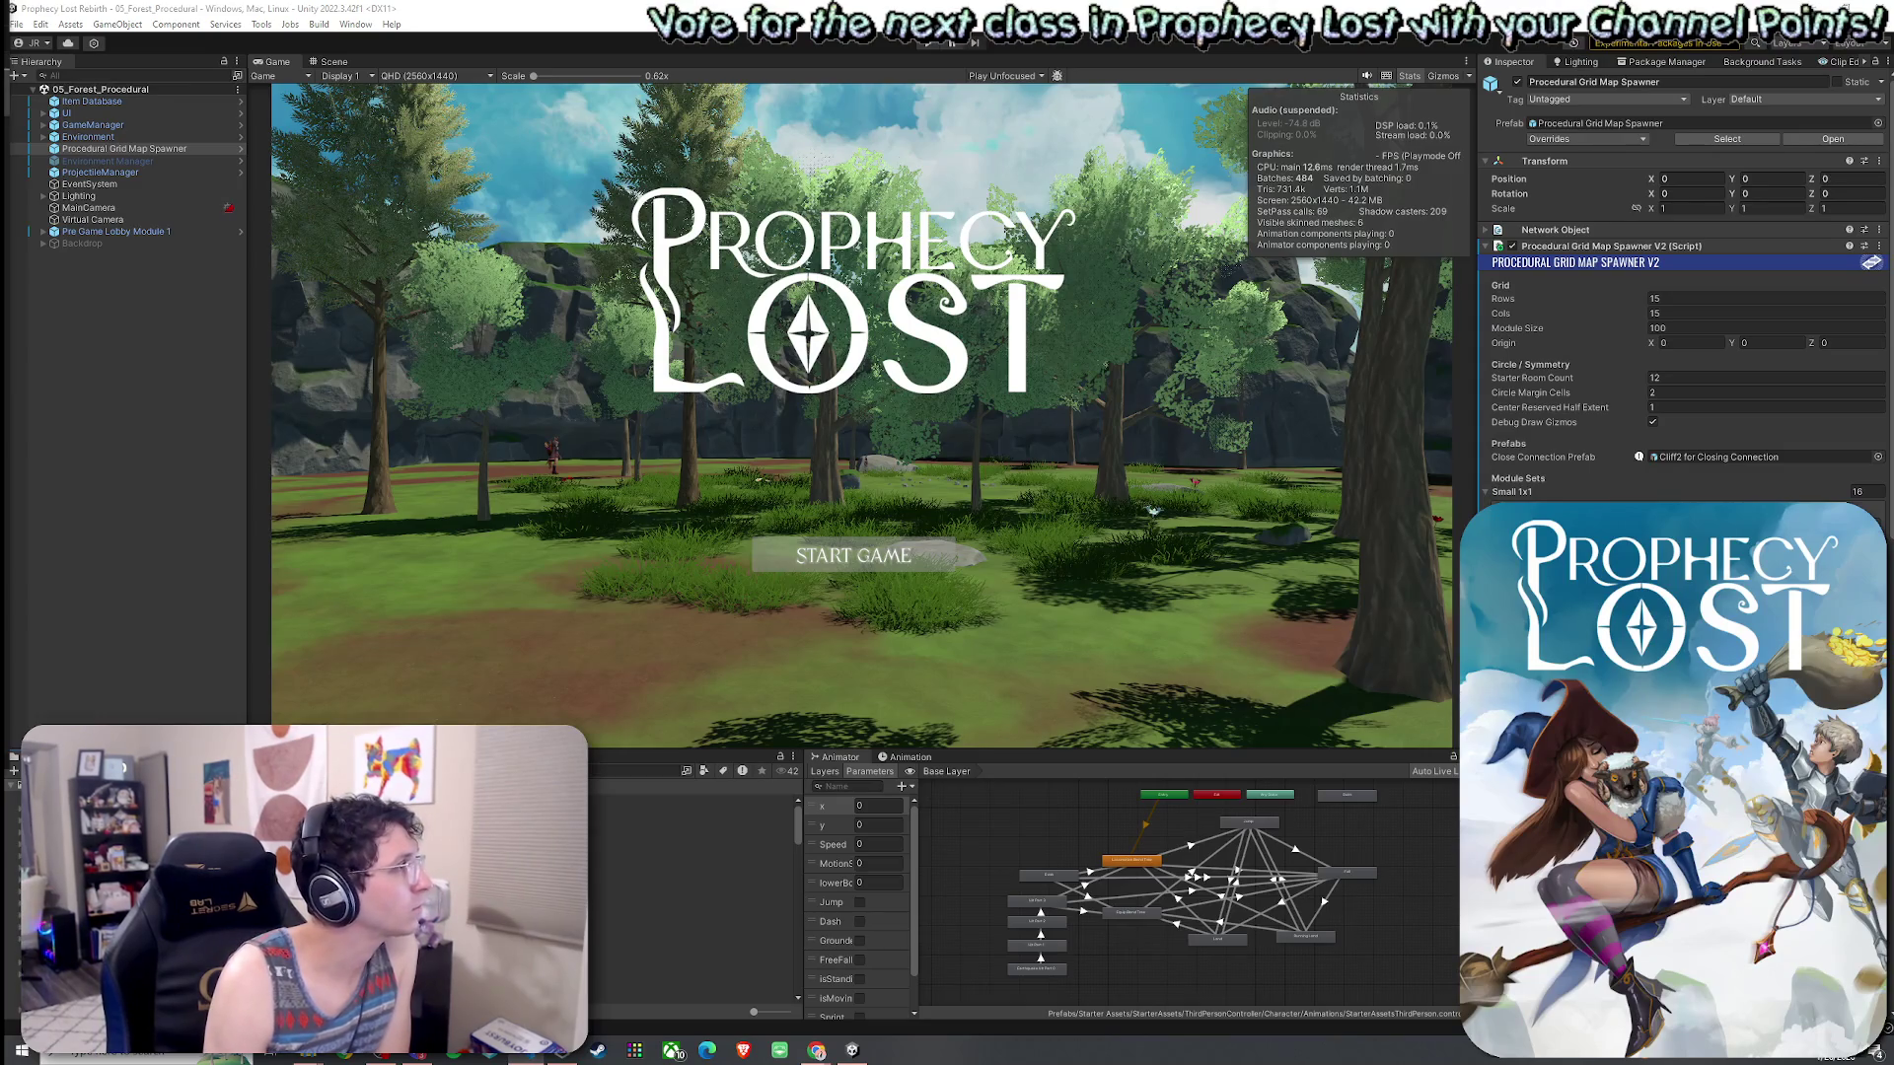
{"action": "left_click", "coordinate": [328, 61]}
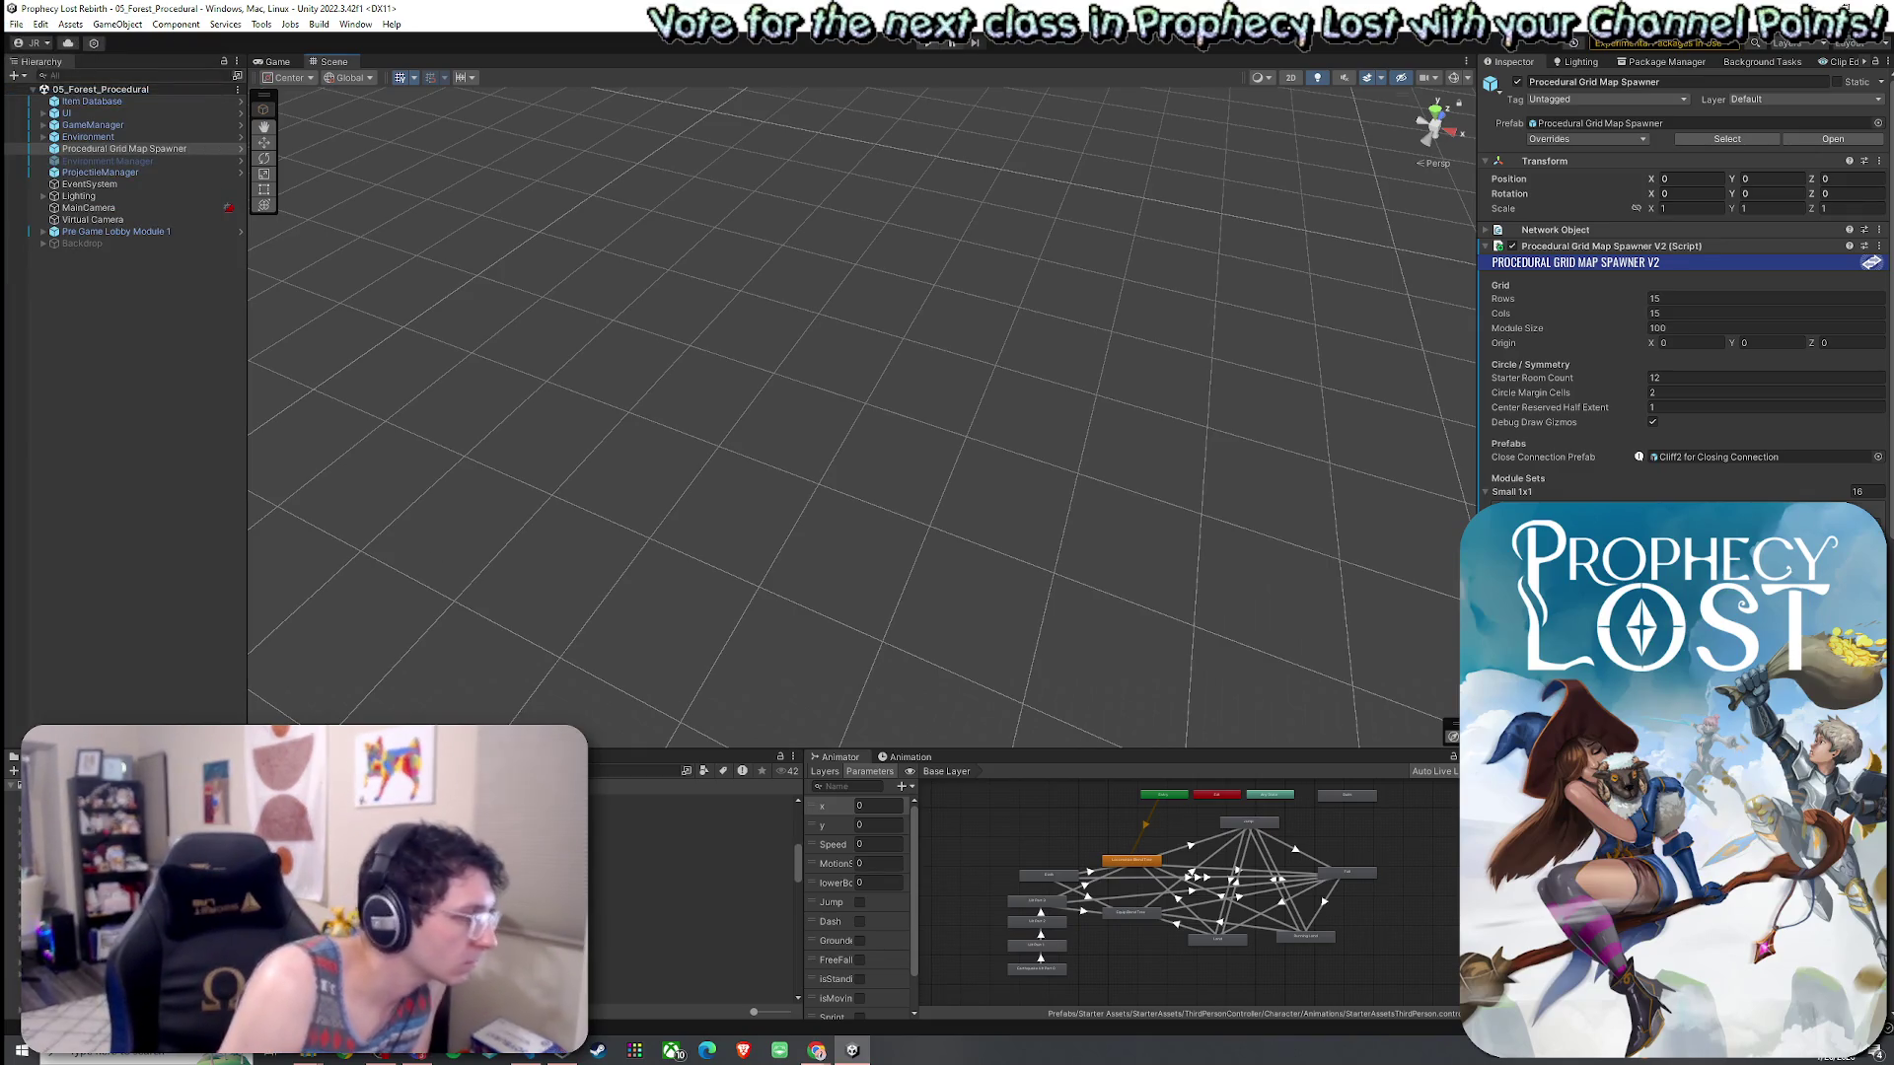
- Open the 3by3 Module 1 prefab from the map modules folder and orbit it in perspective
{"action": "left_click", "coordinate": [690, 897]}
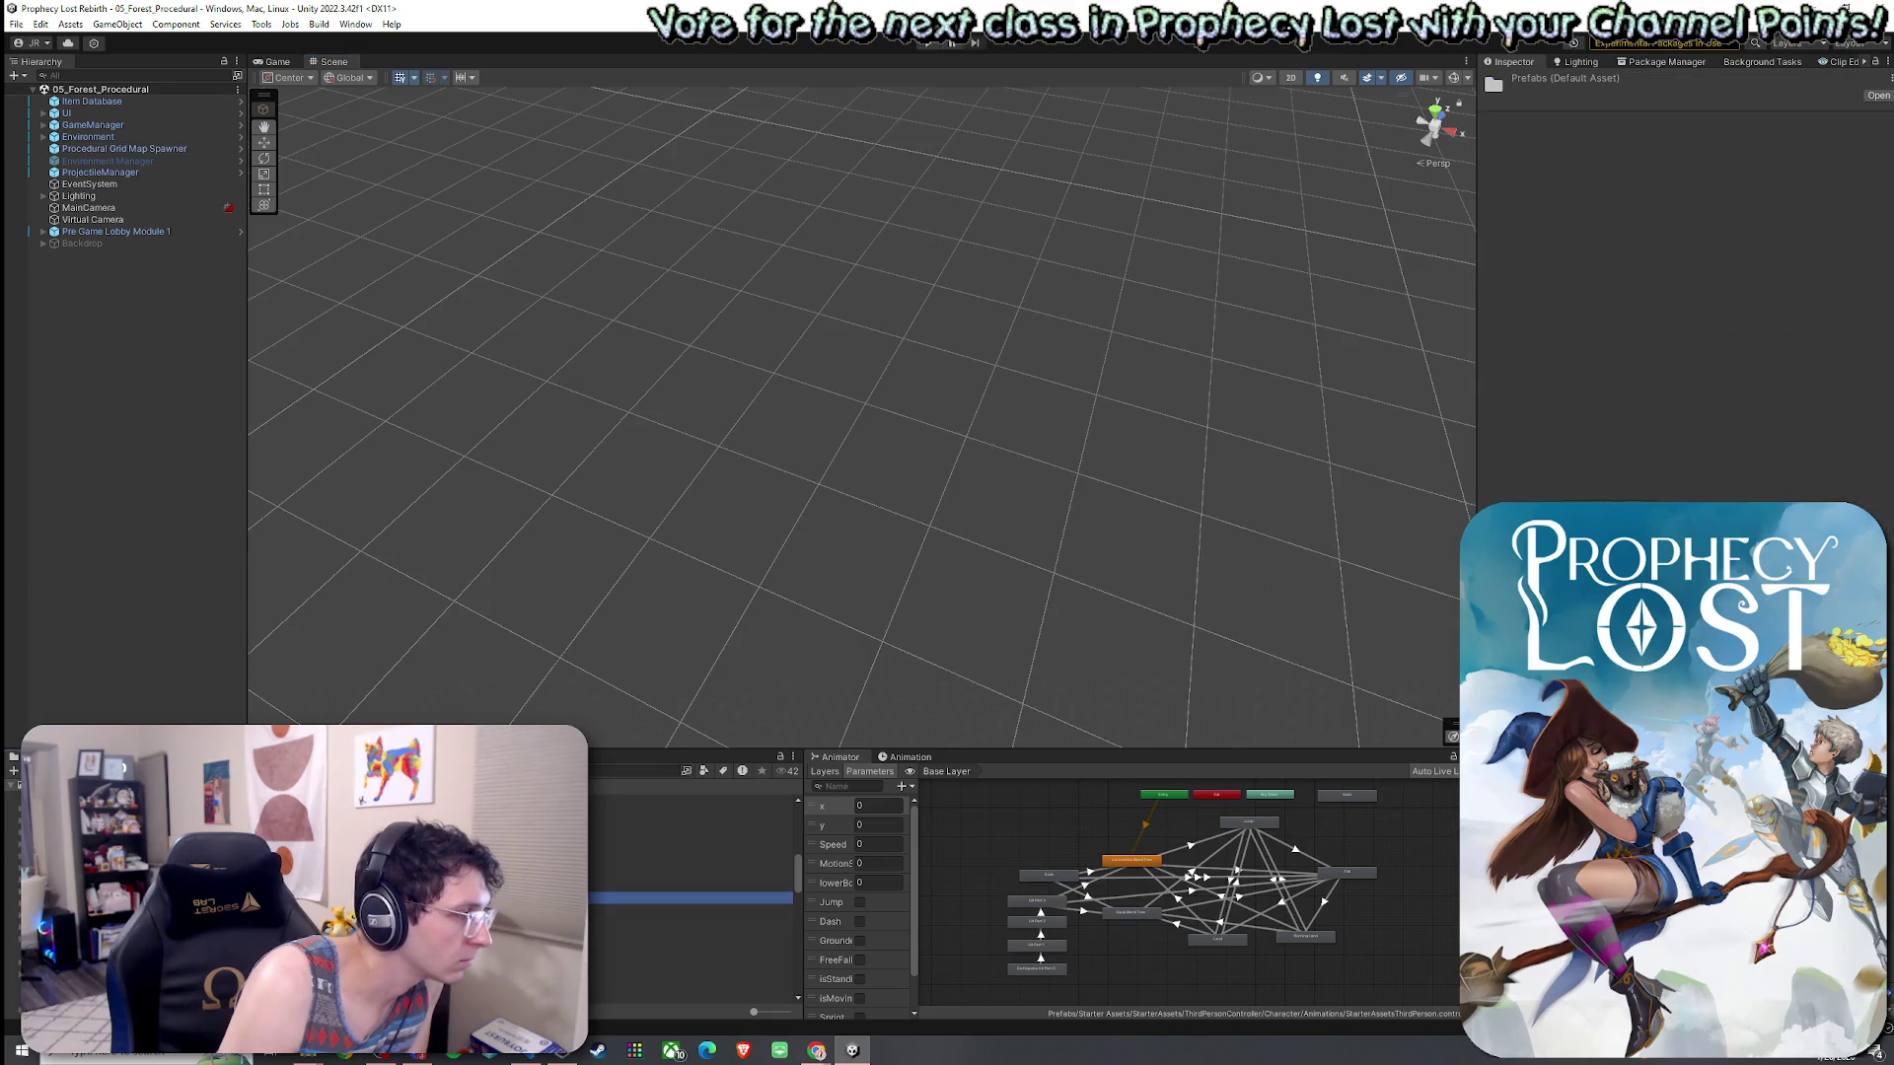
{"action": "double_click", "coordinate": [691, 799]}
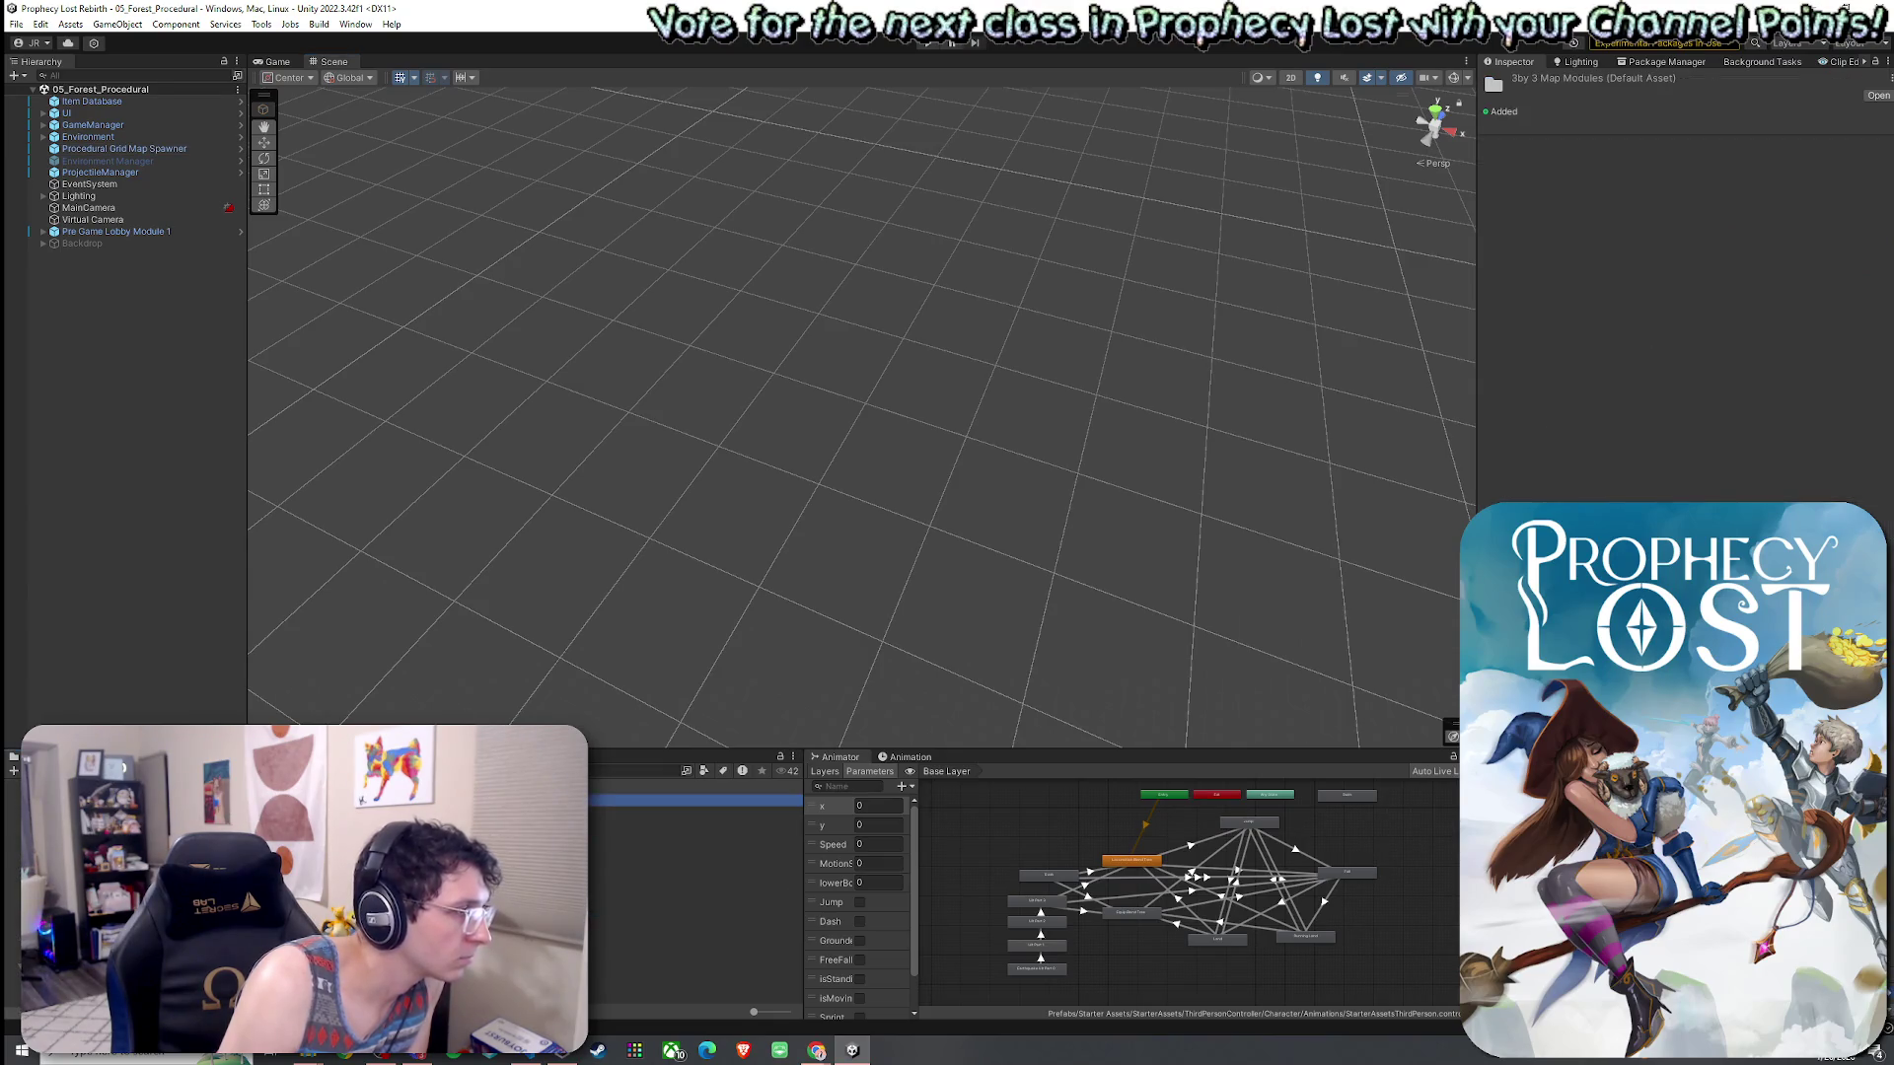
{"action": "mouse_move", "coordinate": [874, 661]}
{"action": "left_mouse_down"}
{"action": "mouse_move", "coordinate": [914, 588]}
{"action": "mouse_move", "coordinate": [1015, 642]}
{"action": "mouse_move", "coordinate": [1233, 365]}
{"action": "left_mouse_up"}
{"action": "left_click", "coordinate": [1436, 181]}
{"action": "mouse_move", "coordinate": [1027, 477]}
{"action": "left_mouse_down"}
{"action": "mouse_move", "coordinate": [1111, 499]}
{"action": "mouse_move", "coordinate": [1061, 406]}
{"action": "mouse_move", "coordinate": [890, 449]}
{"action": "mouse_move", "coordinate": [435, 405]}
{"action": "mouse_move", "coordinate": [634, 274]}
{"action": "mouse_move", "coordinate": [818, 326]}
{"action": "left_mouse_up"}
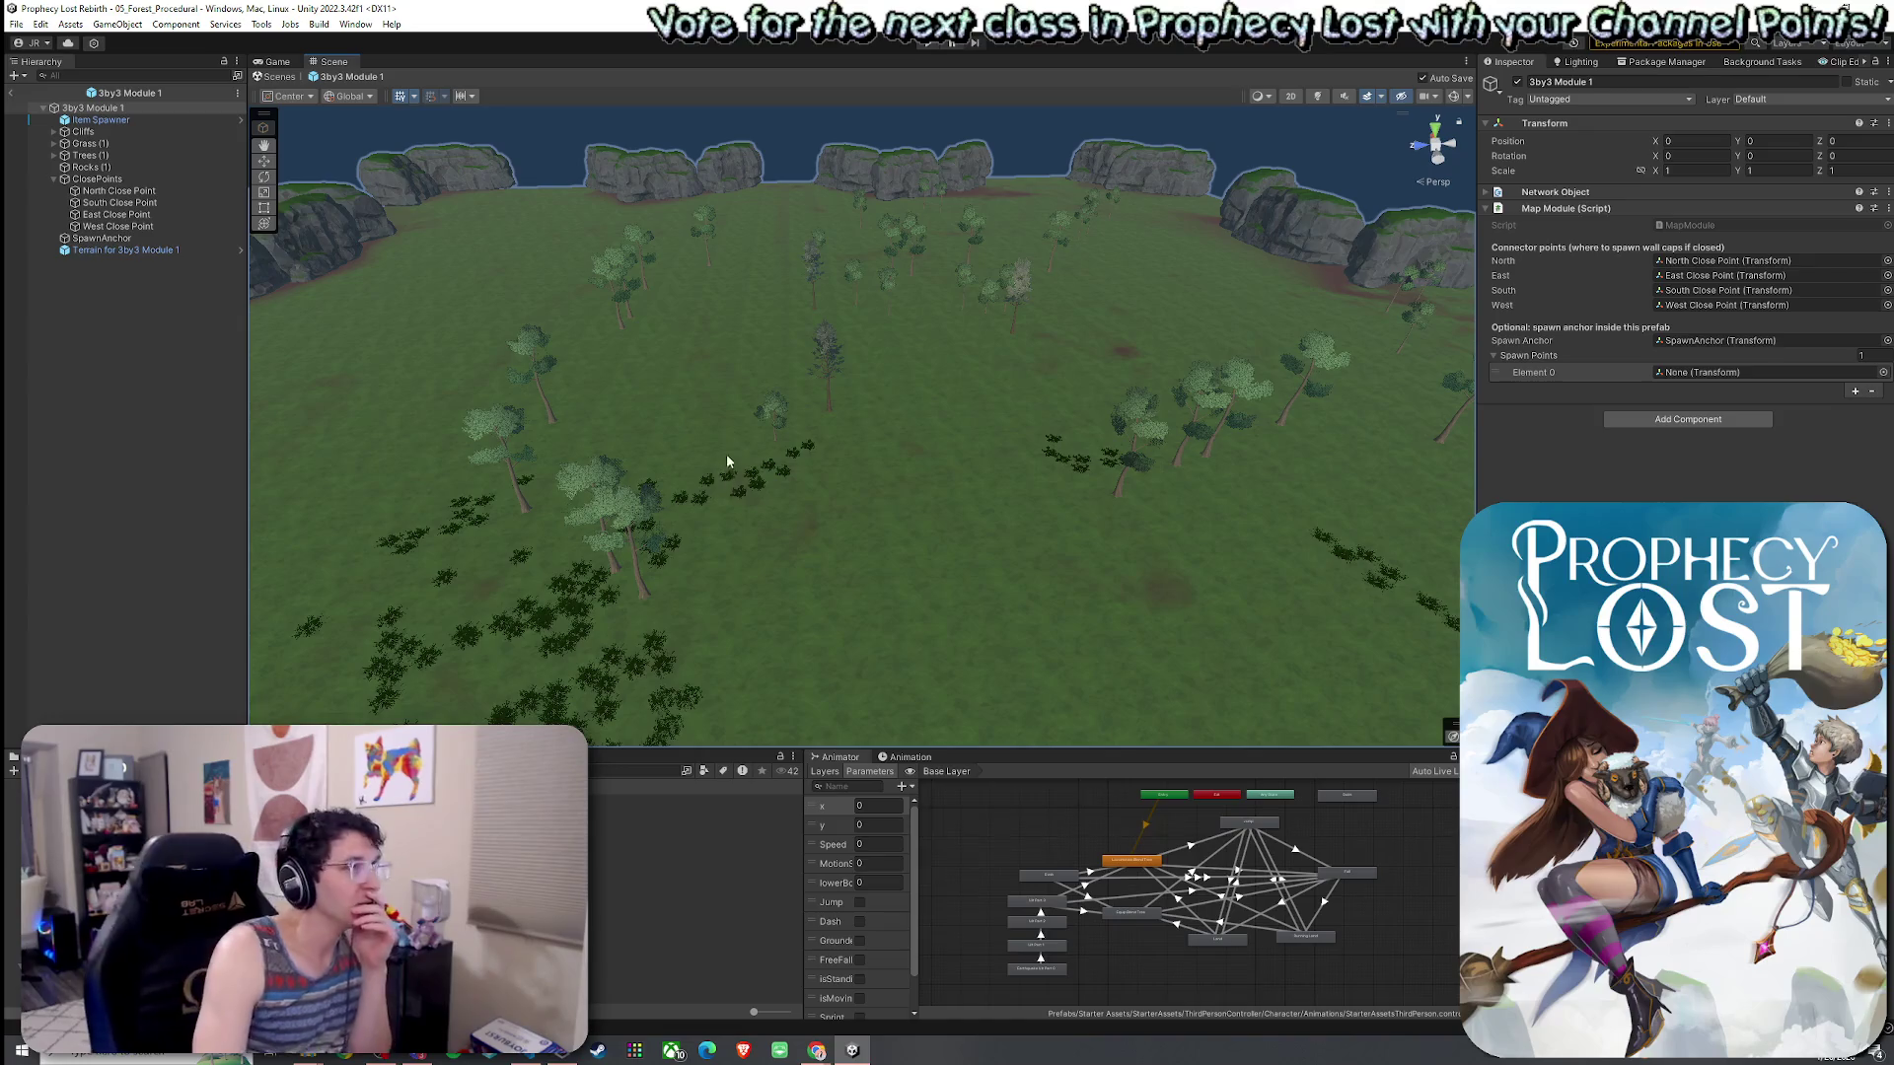
- Browse the File menu, then select the 03_Foothills scene in the Scenes folder
{"action": "left_click", "coordinate": [17, 23]}
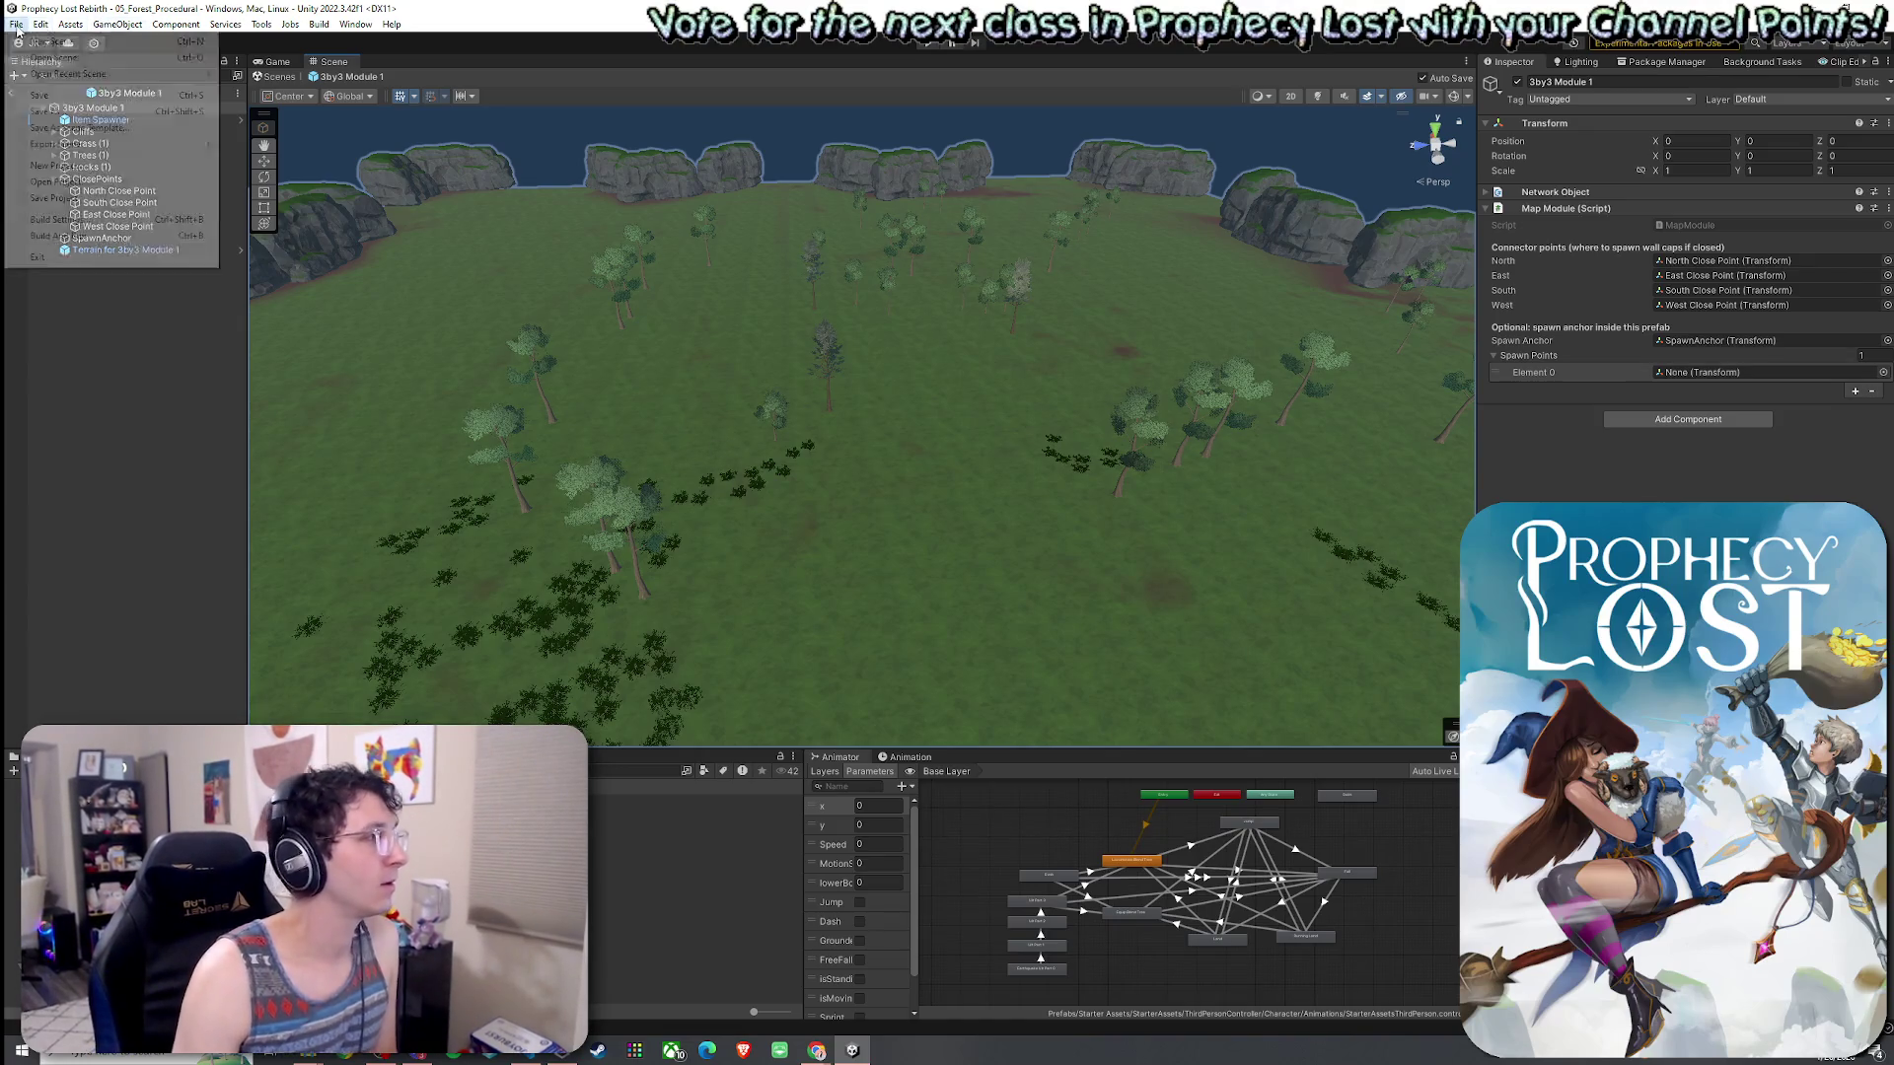
{"action": "left_click", "coordinate": [156, 18]}
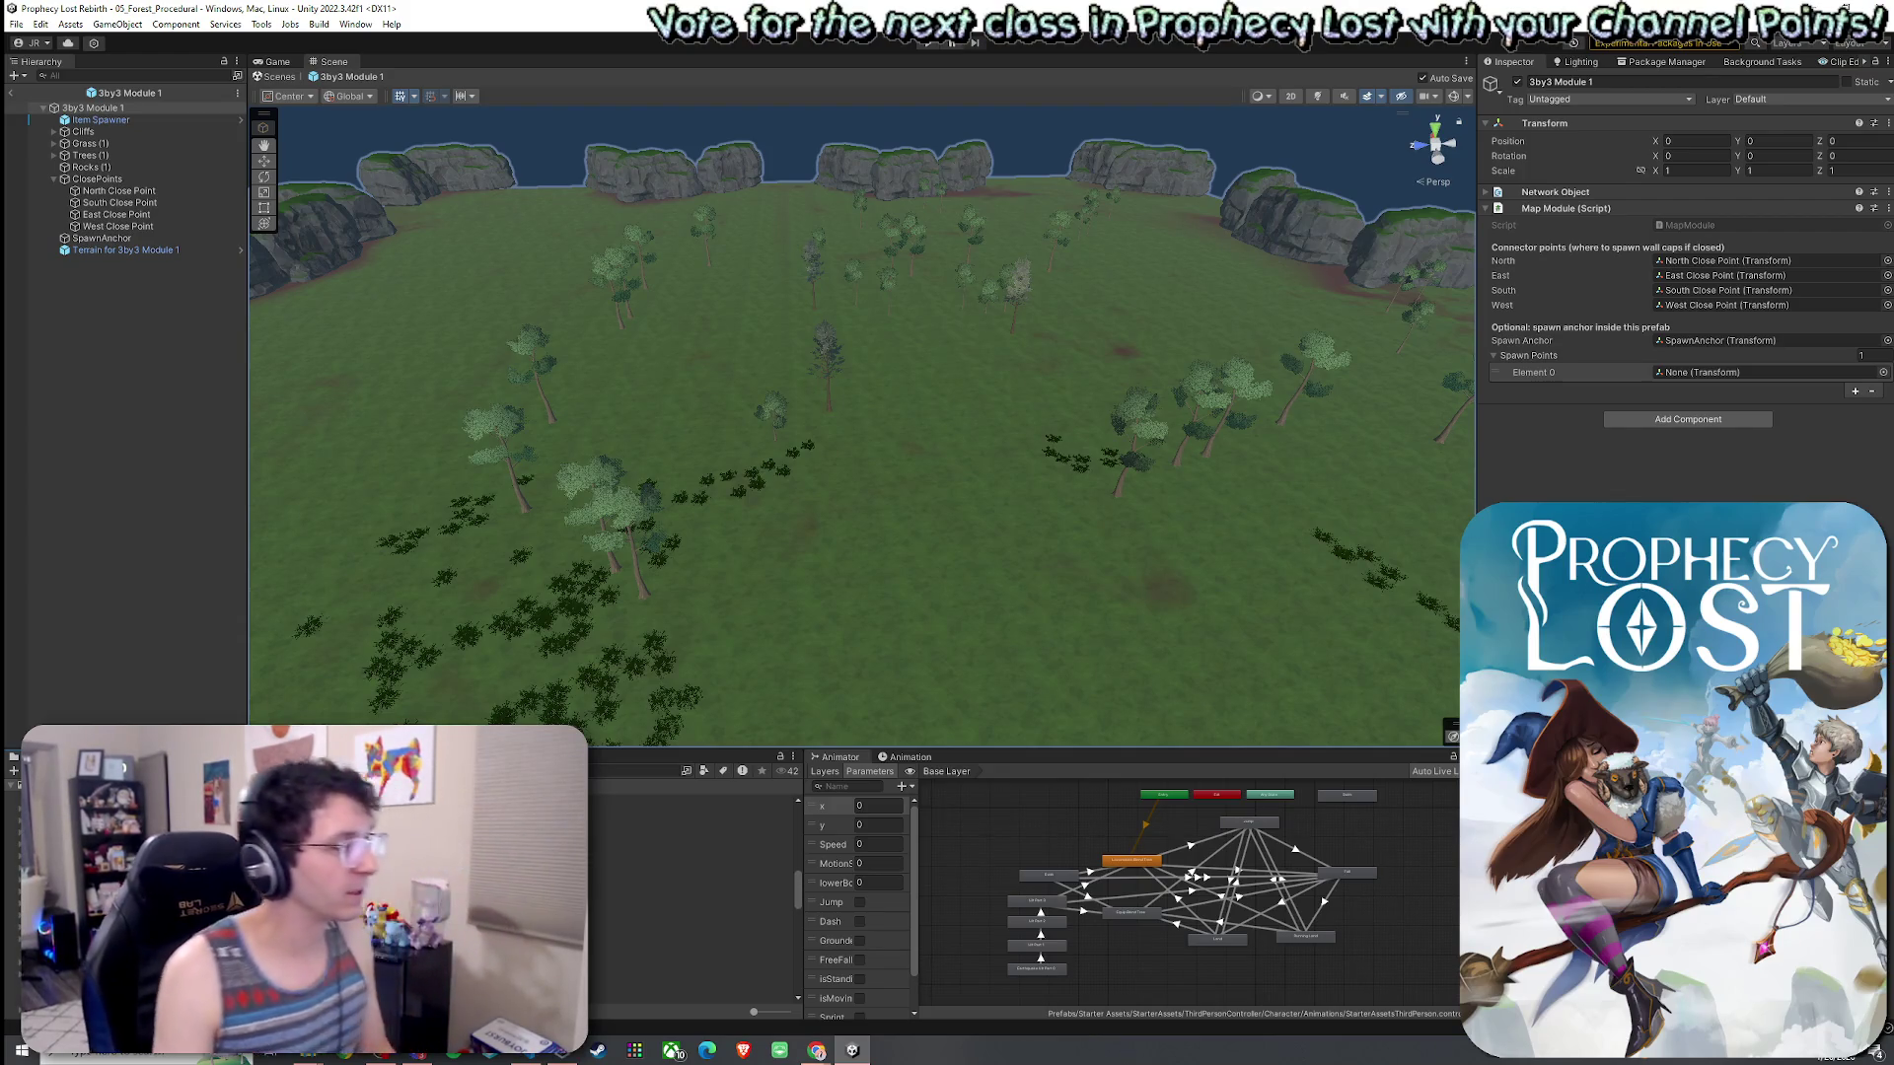
{"action": "left_click", "coordinate": [296, 888]}
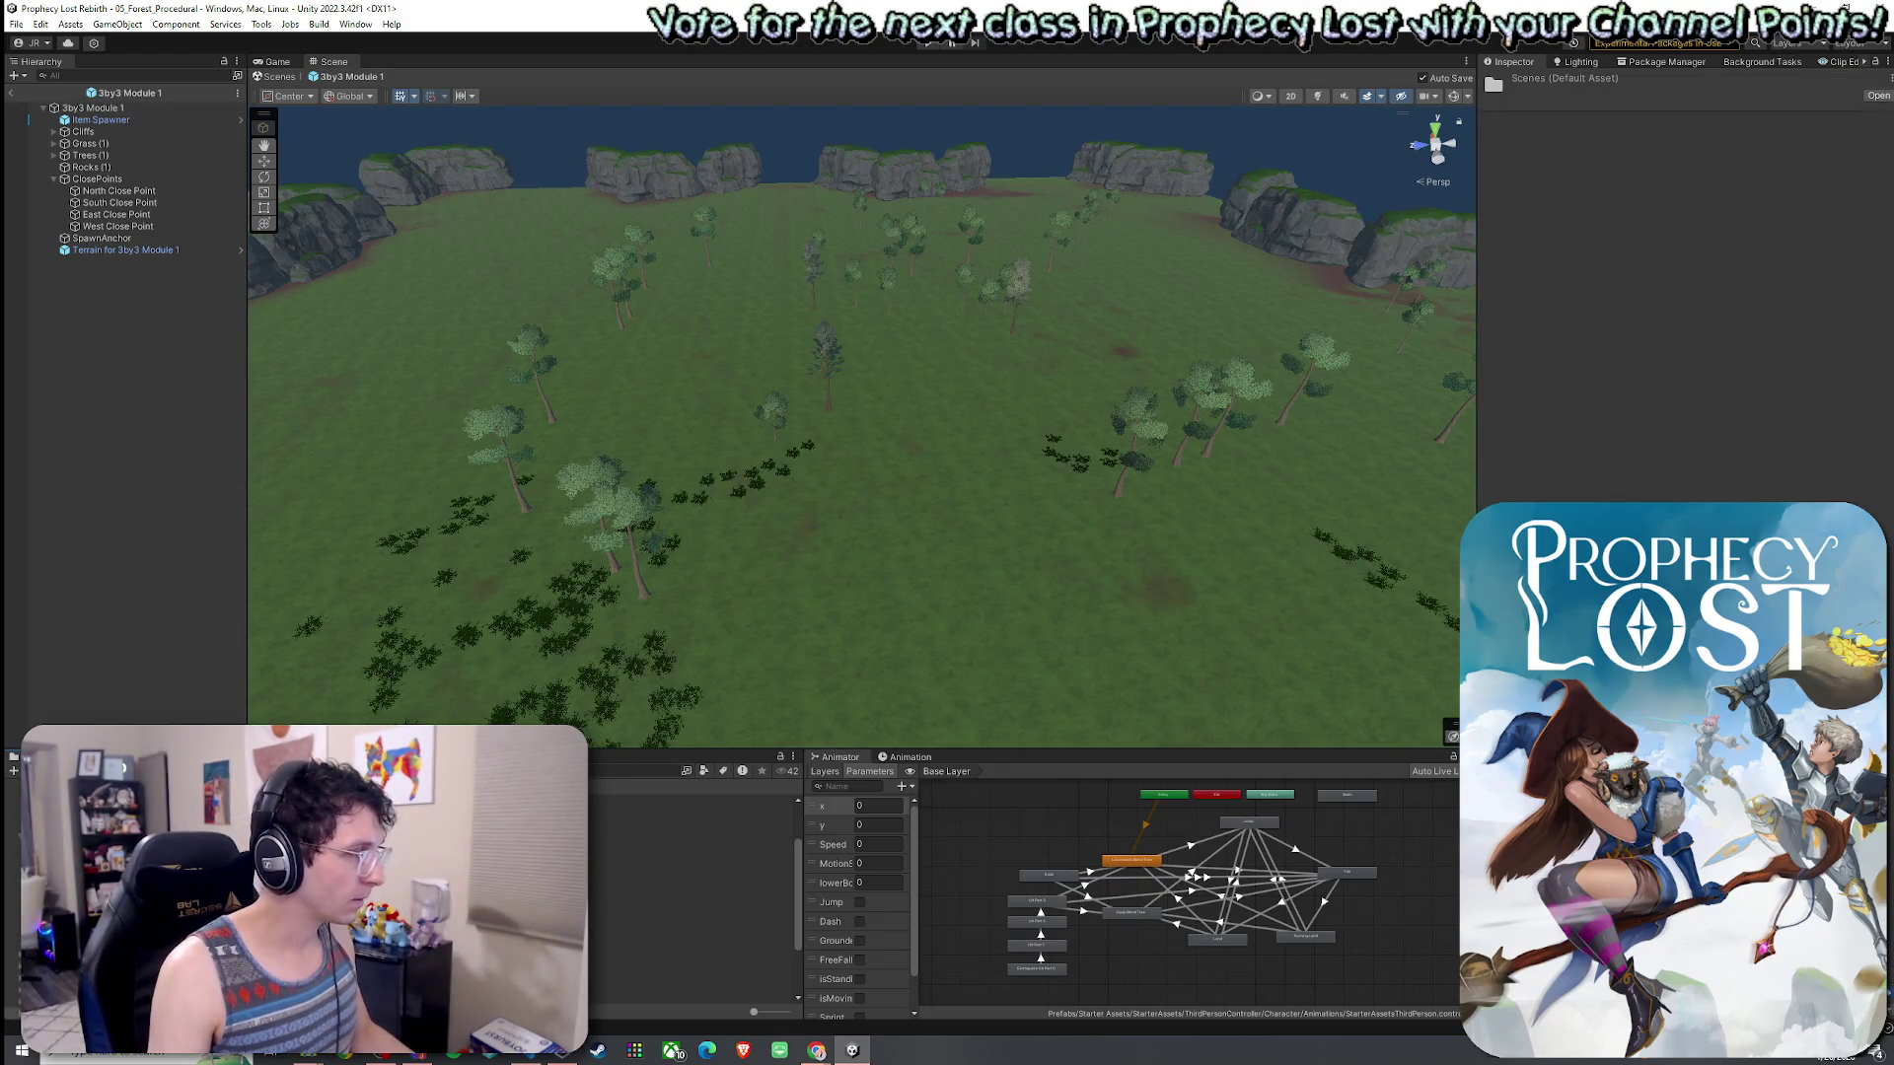
{"action": "left_click", "coordinate": [691, 849]}
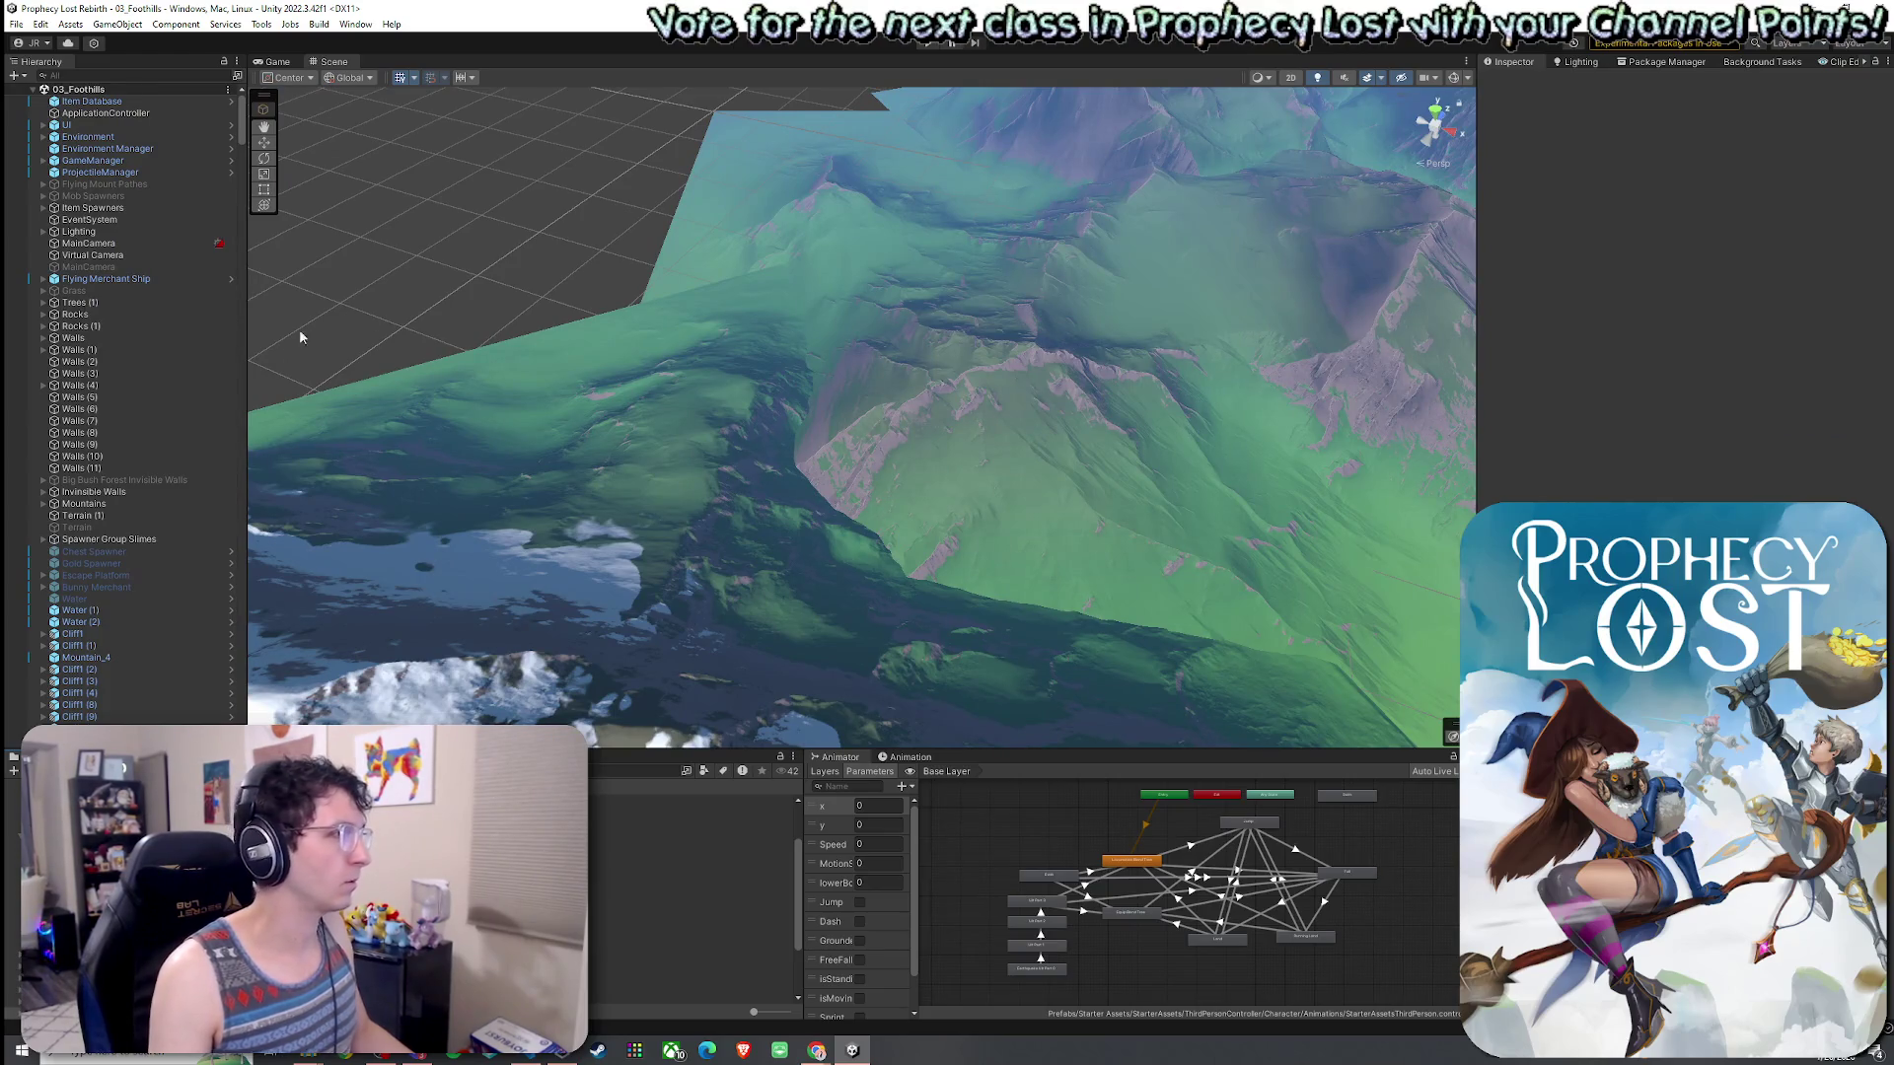
{"action": "double_click", "coordinate": [119, 338]}
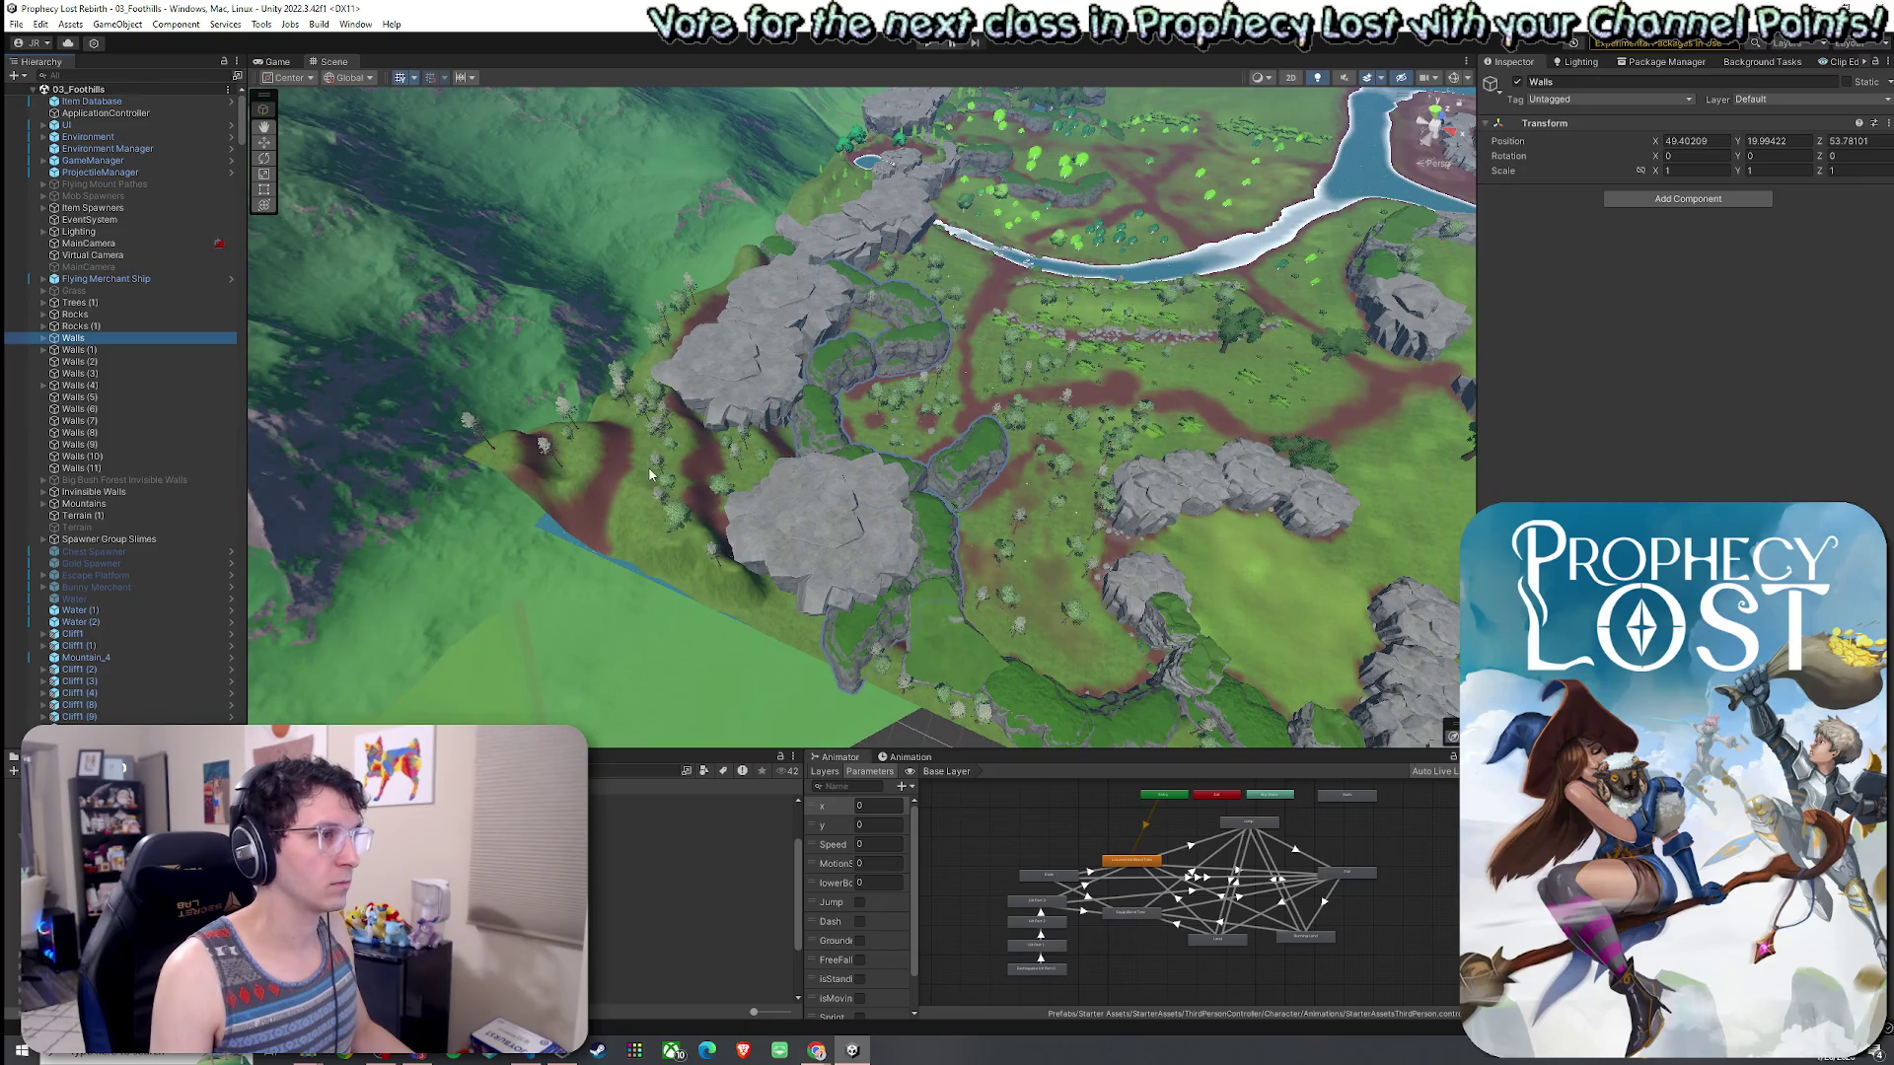
{"action": "mouse_move", "coordinate": [656, 477]}
{"action": "left_mouse_down"}
{"action": "mouse_move", "coordinate": [811, 464]}
{"action": "mouse_move", "coordinate": [906, 370]}
{"action": "mouse_move", "coordinate": [854, 336]}
{"action": "mouse_move", "coordinate": [853, 459]}
{"action": "left_mouse_up"}
{"action": "scroll", "coordinate": [853, 459], "scroll_direction": "up", "scroll_amount": 5}
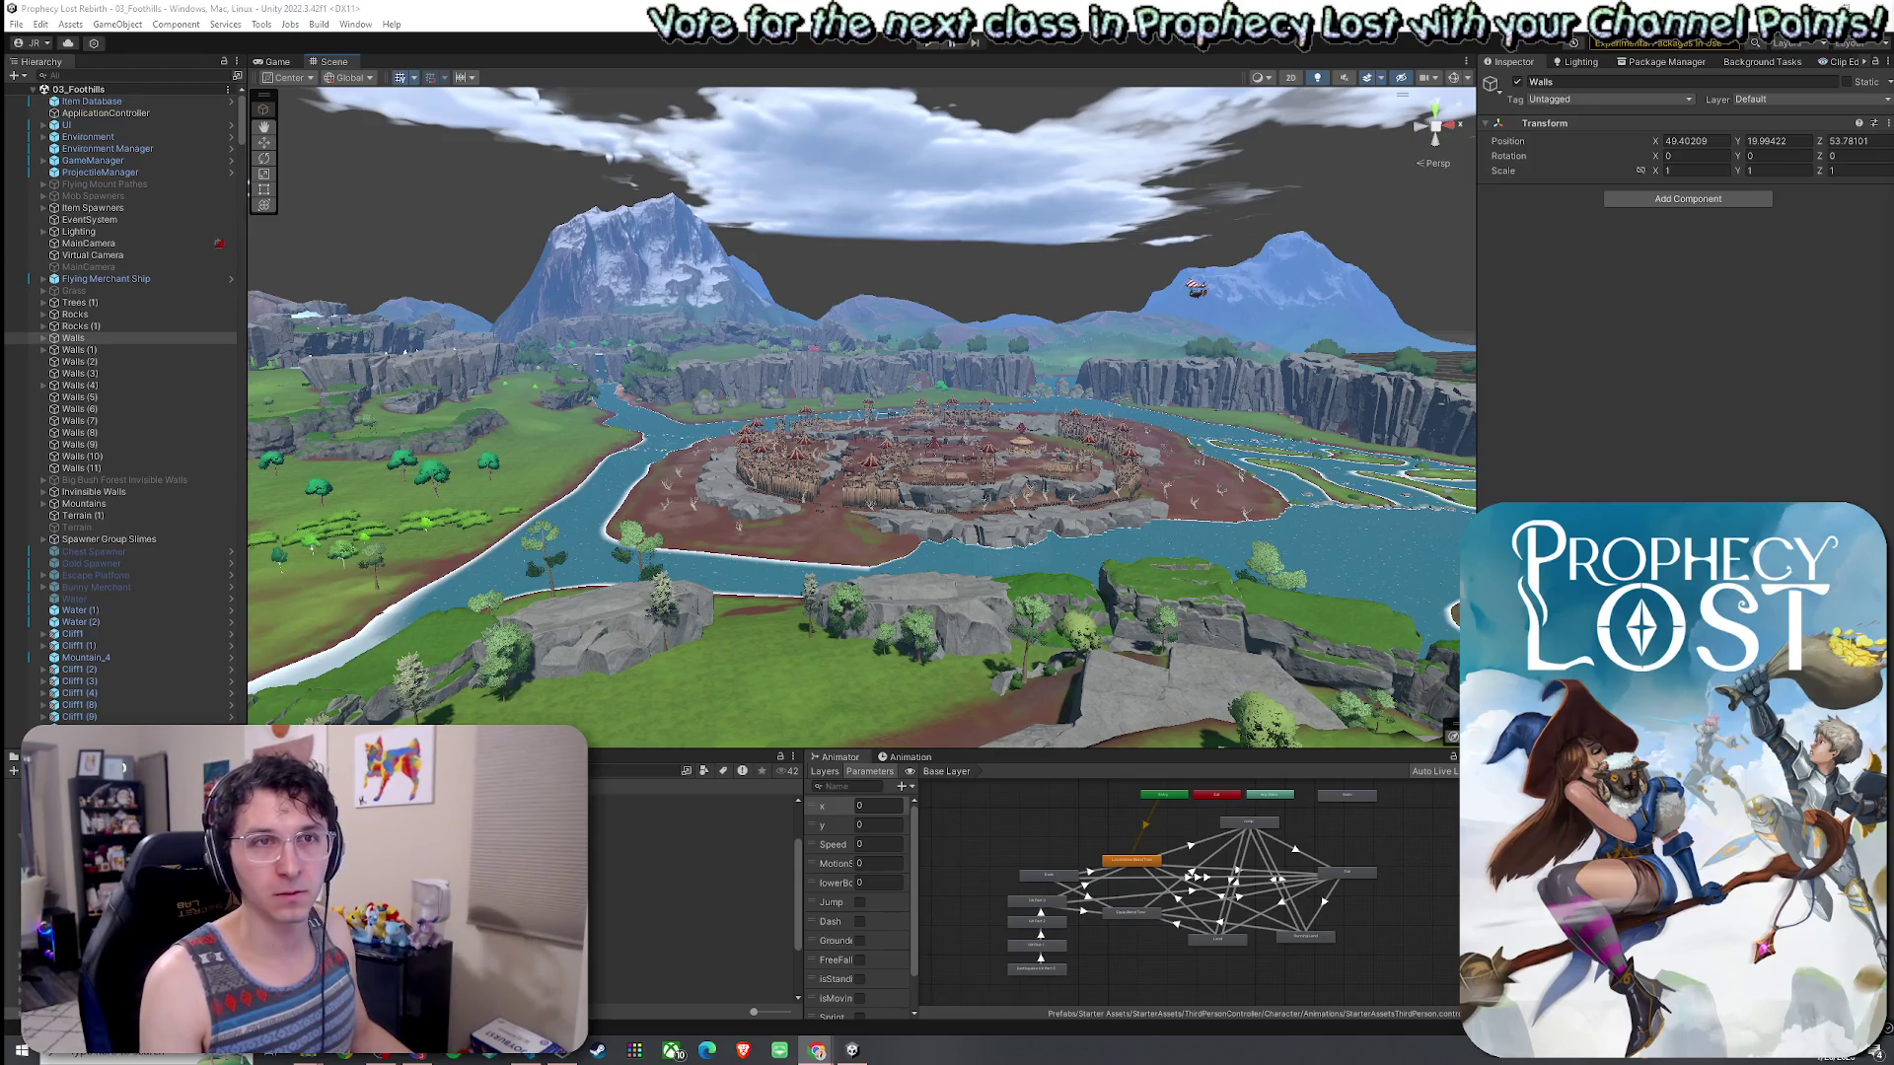
{"action": "mouse_move", "coordinate": [1223, 434]}
{"action": "left_mouse_down"}
{"action": "mouse_move", "coordinate": [1223, 474]}
{"action": "mouse_move", "coordinate": [1184, 523]}
{"action": "mouse_move", "coordinate": [1302, 580]}
{"action": "left_mouse_up"}
{"action": "mouse_move", "coordinate": [1135, 444]}
{"action": "left_mouse_down"}
{"action": "mouse_move", "coordinate": [1166, 449]}
{"action": "mouse_move", "coordinate": [1063, 387]}
{"action": "mouse_move", "coordinate": [1070, 424]}
{"action": "mouse_move", "coordinate": [1054, 409]}
{"action": "left_mouse_up"}
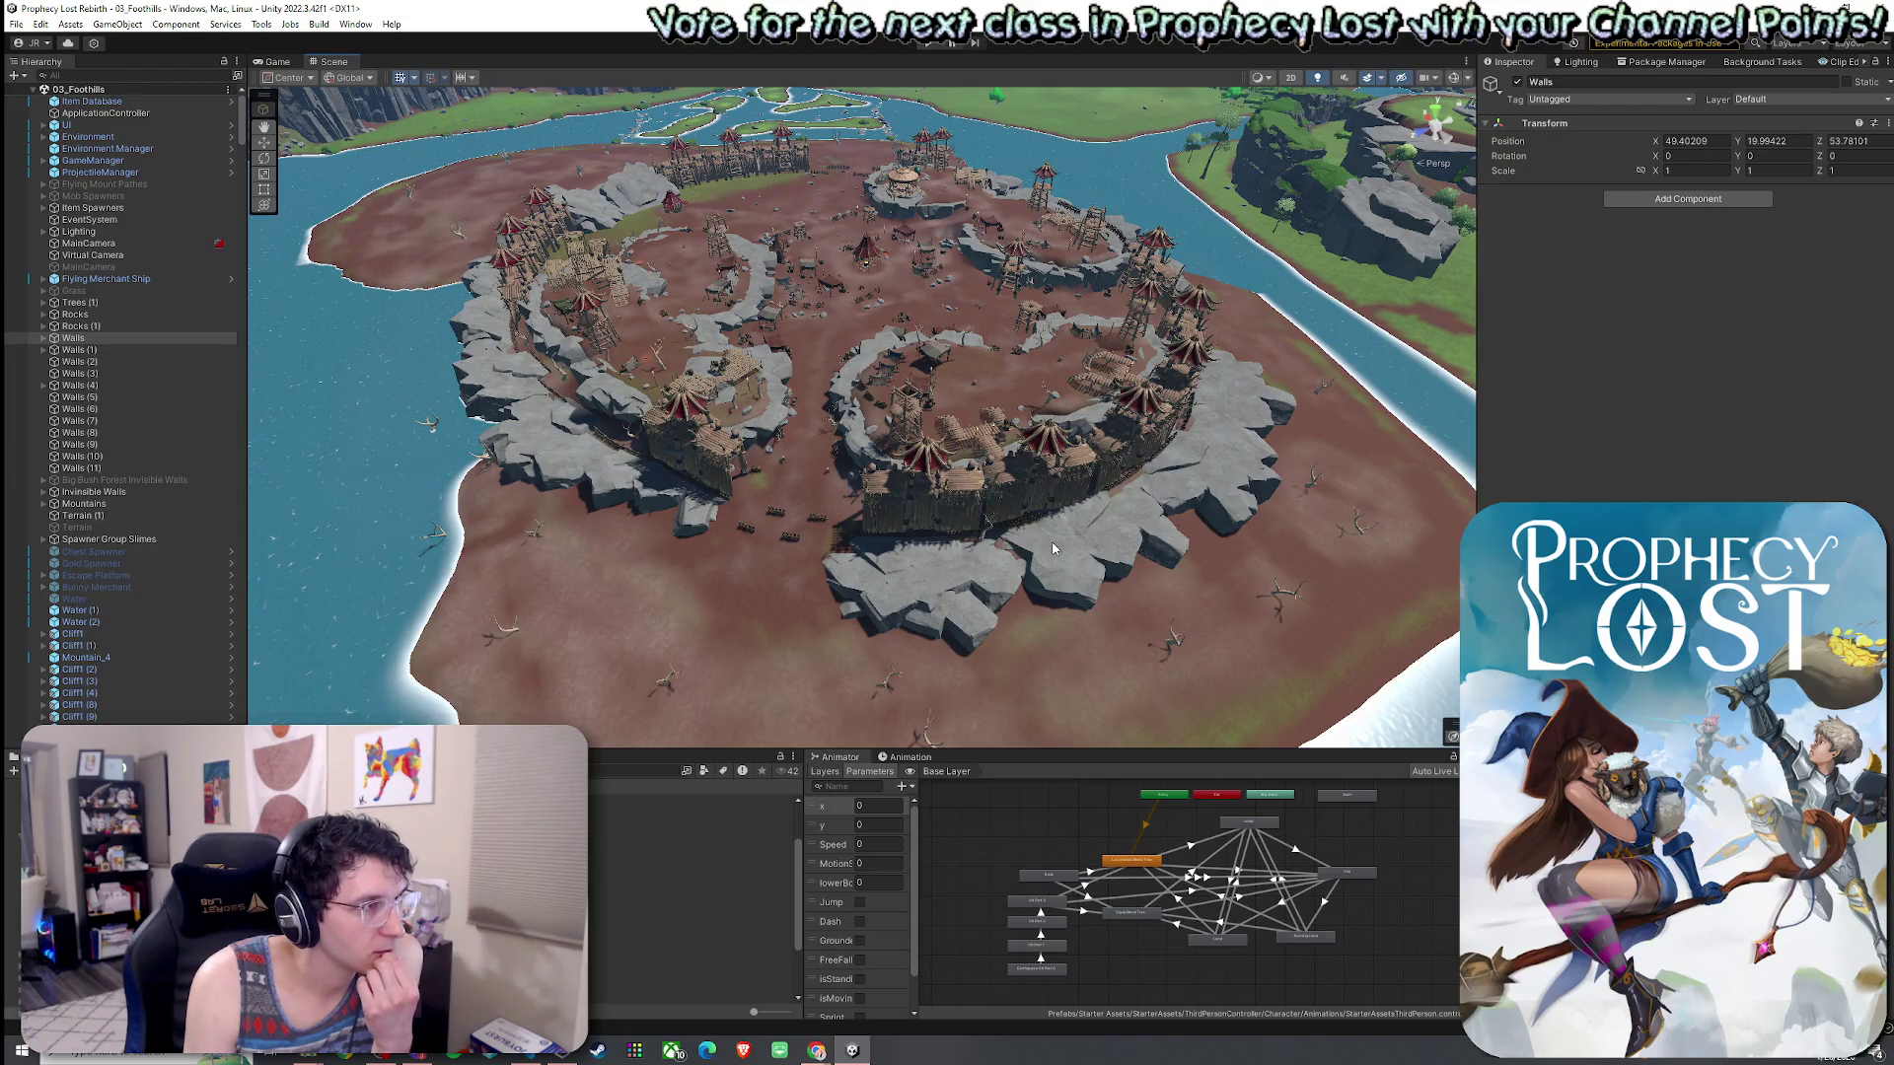
{"action": "left_click_drag", "start_coordinate": [1053, 548], "coordinate": [1147, 455]}
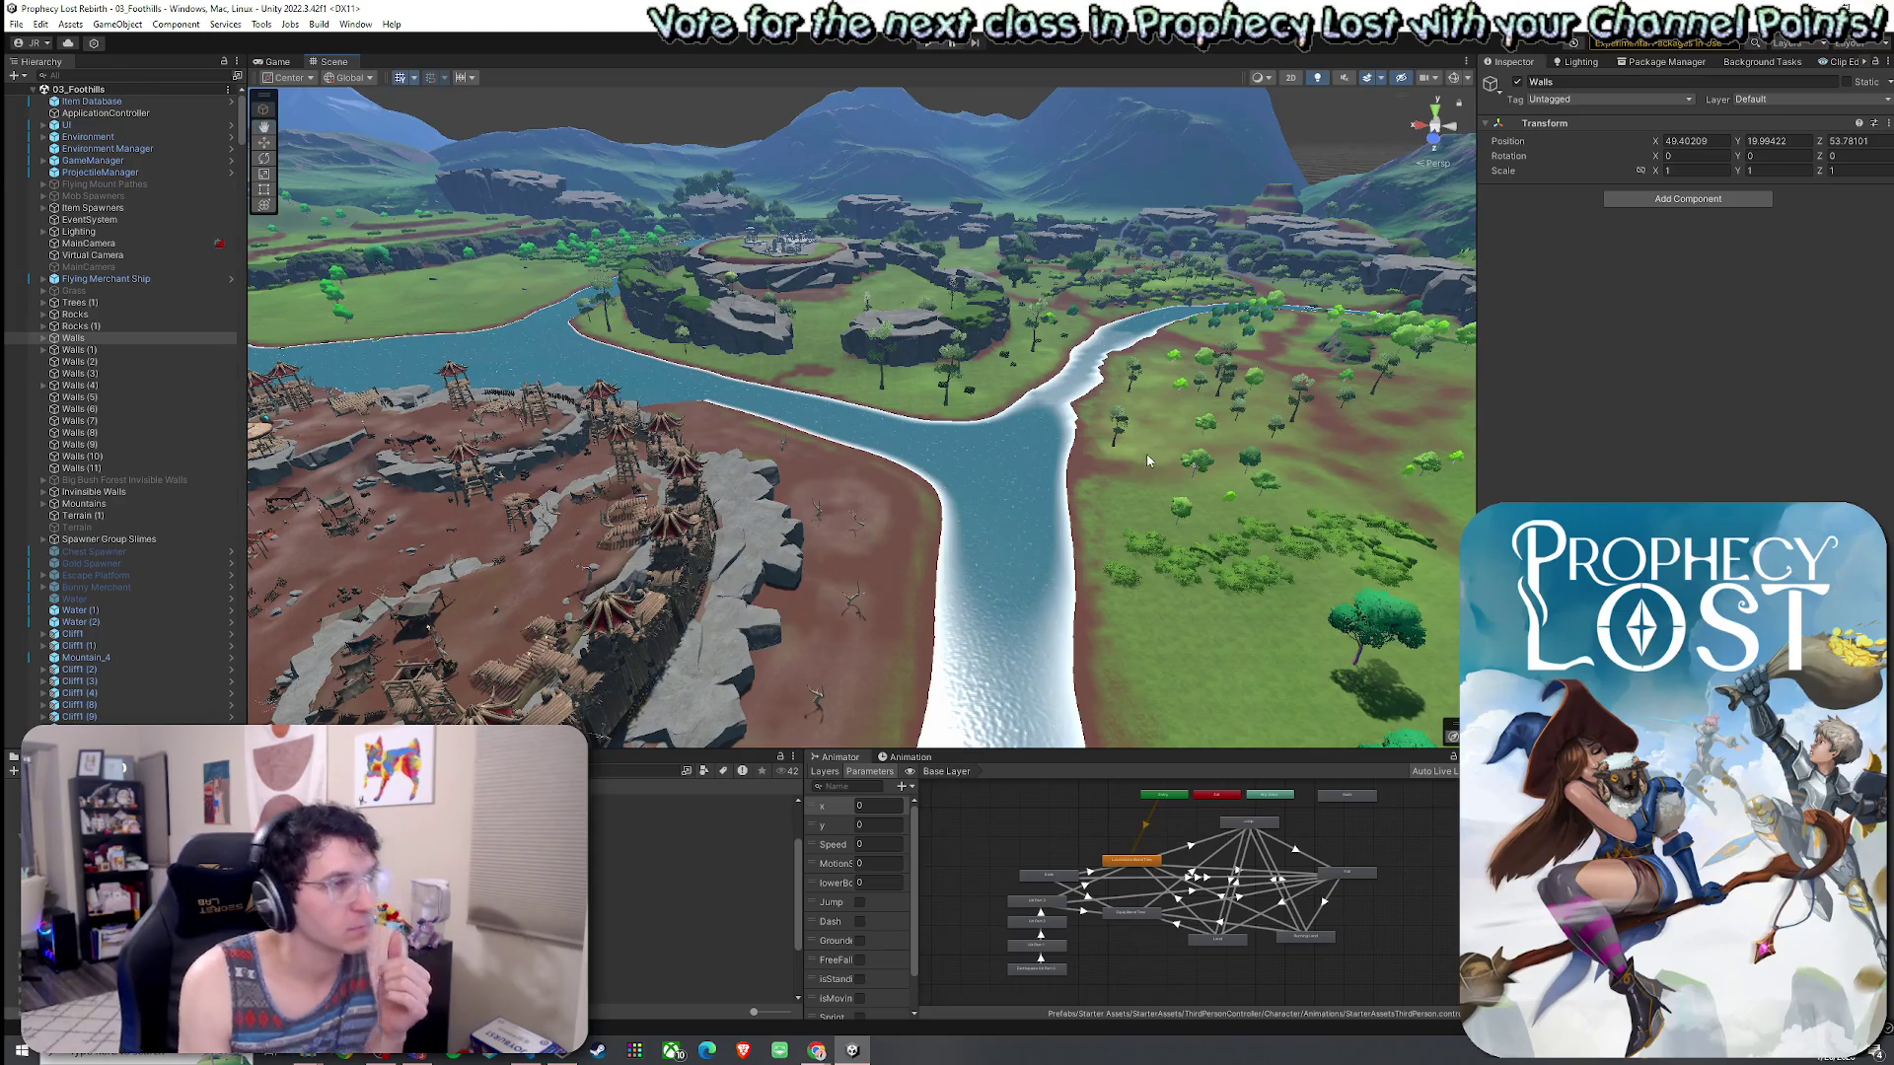
{"action": "mouse_move", "coordinate": [1147, 460]}
{"action": "left_mouse_down"}
{"action": "mouse_move", "coordinate": [954, 491]}
{"action": "mouse_move", "coordinate": [1274, 520]}
{"action": "mouse_move", "coordinate": [1292, 622]}
{"action": "mouse_move", "coordinate": [1253, 562]}
{"action": "left_mouse_up"}
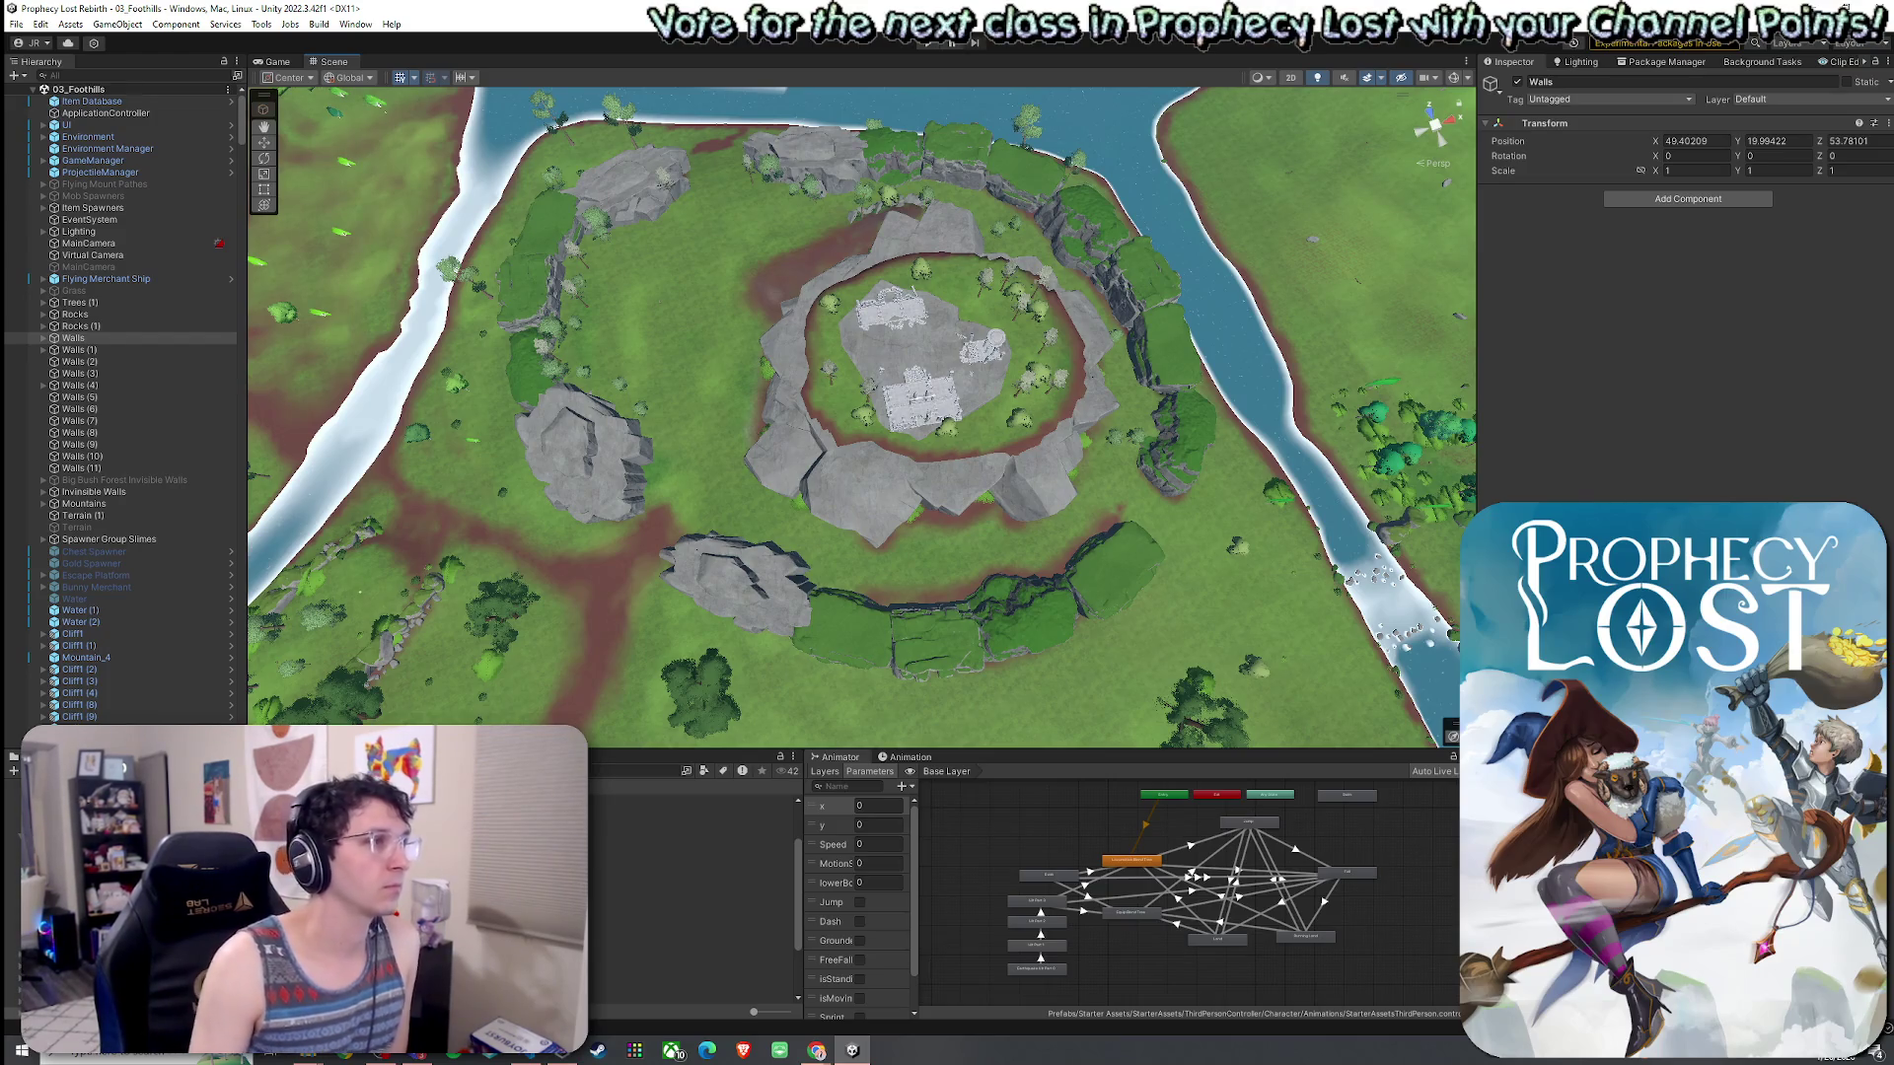
- Select the cliff pieces ringing the plateau and drop the Spear Goblin from the selection
{"action": "mouse_move", "coordinate": [394, 121]}
{"action": "left_mouse_down"}
{"action": "mouse_move", "coordinate": [813, 583]}
{"action": "mouse_move", "coordinate": [1282, 724]}
{"action": "left_mouse_up"}
{"action": "scroll", "coordinate": [128, 394], "scroll_direction": "down", "scroll_amount": 5}
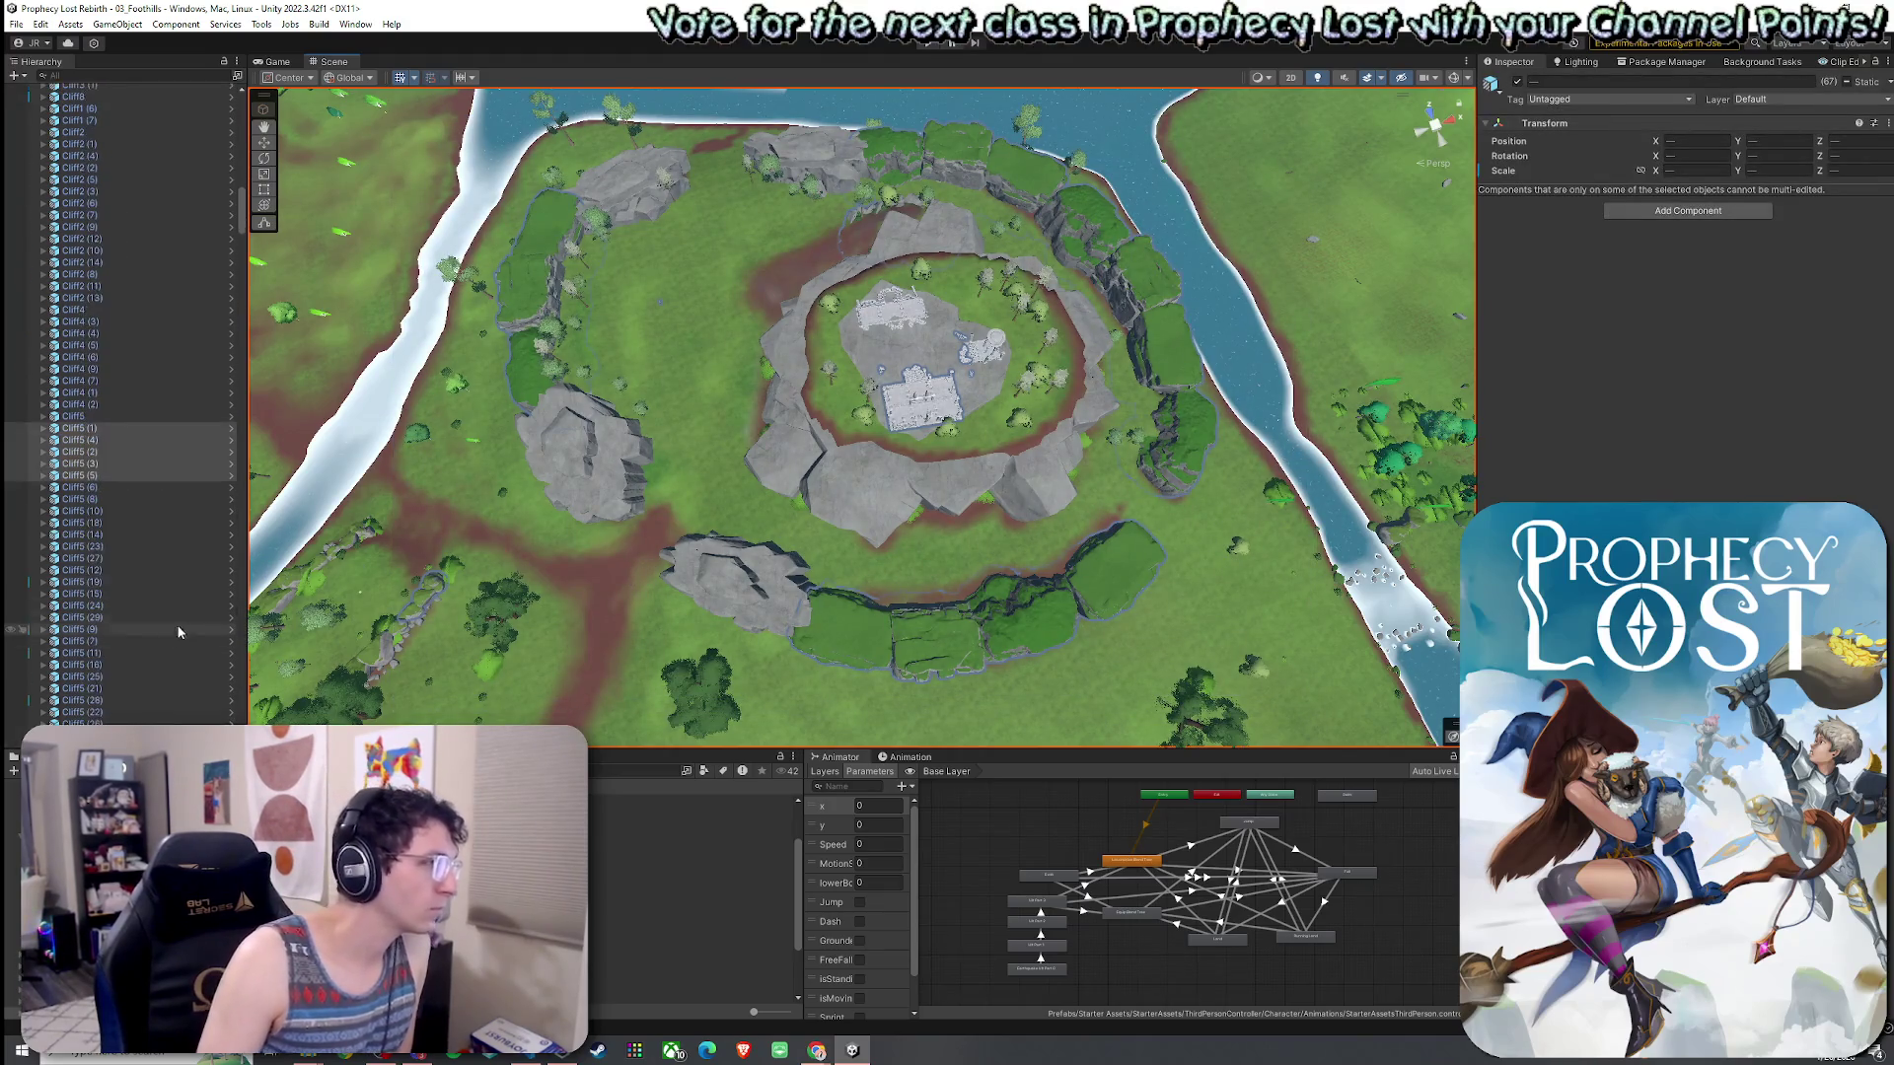
{"action": "scroll", "coordinate": [251, 198], "scroll_direction": "down", "scroll_amount": 2}
{"action": "mouse_move", "coordinate": [244, 204]}
{"action": "left_mouse_down"}
{"action": "mouse_move", "coordinate": [247, 712]}
{"action": "mouse_move", "coordinate": [223, 370]}
{"action": "left_mouse_up"}
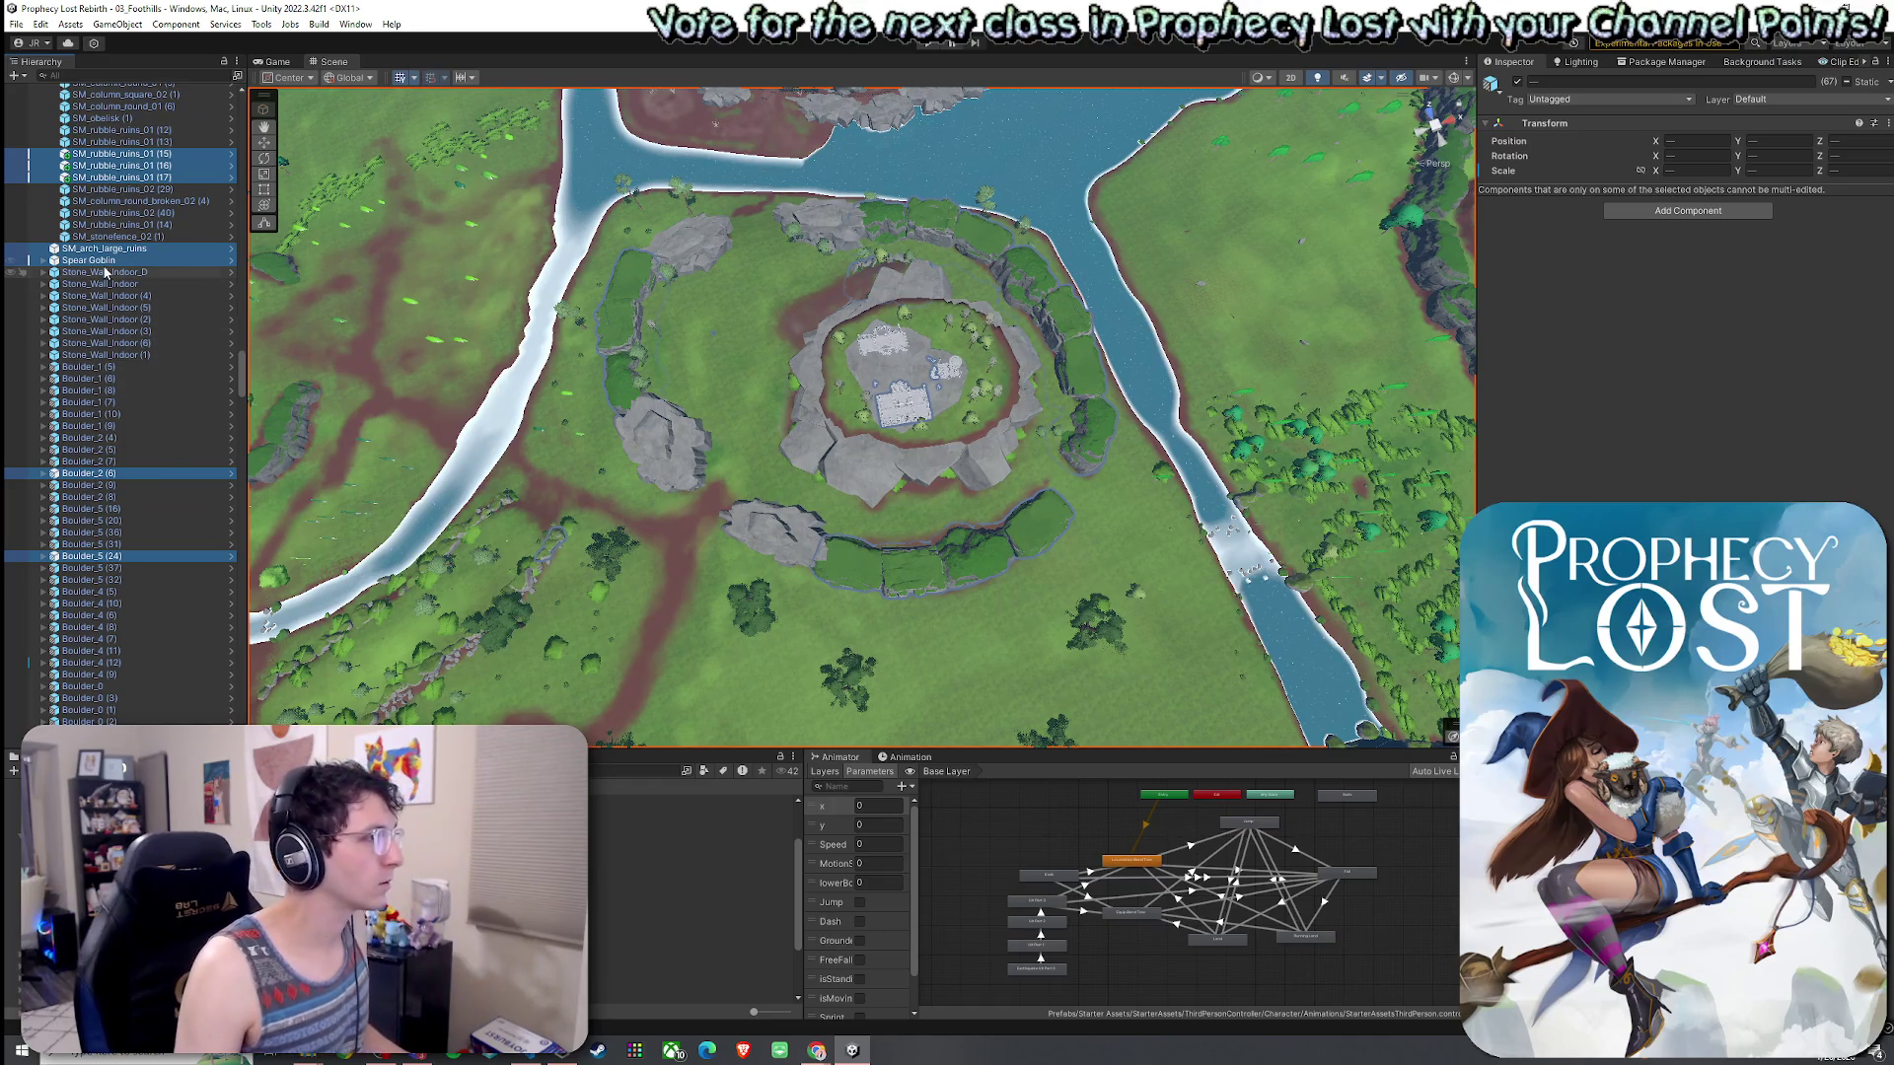
{"action": "left_click", "coordinate": [197, 261], "text": "ctrl"}
- Add the Ruin Building group to the selection and collapse Ruins Structure Prefab 1
{"action": "left_click_drag", "start_coordinate": [242, 382], "coordinate": [238, 318]}
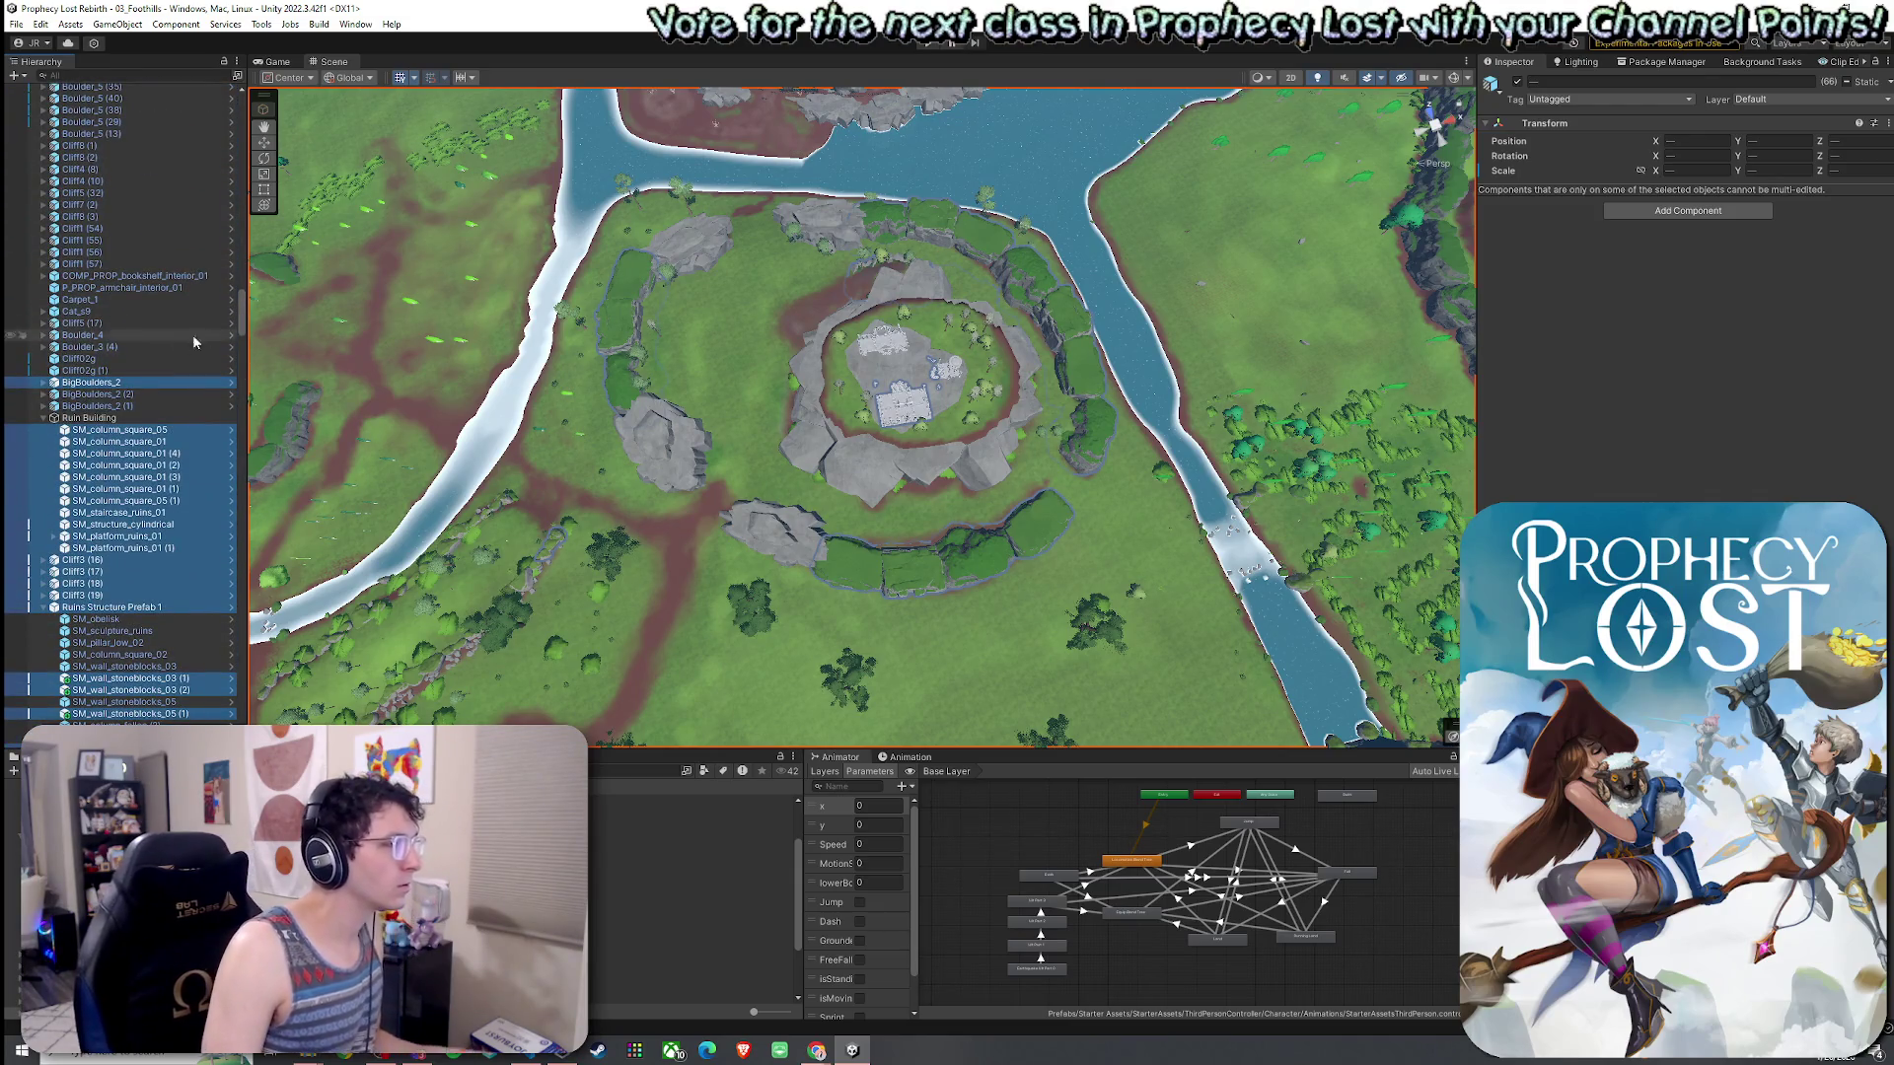
{"action": "left_click", "coordinate": [42, 418]}
{"action": "left_click", "coordinate": [43, 418]}
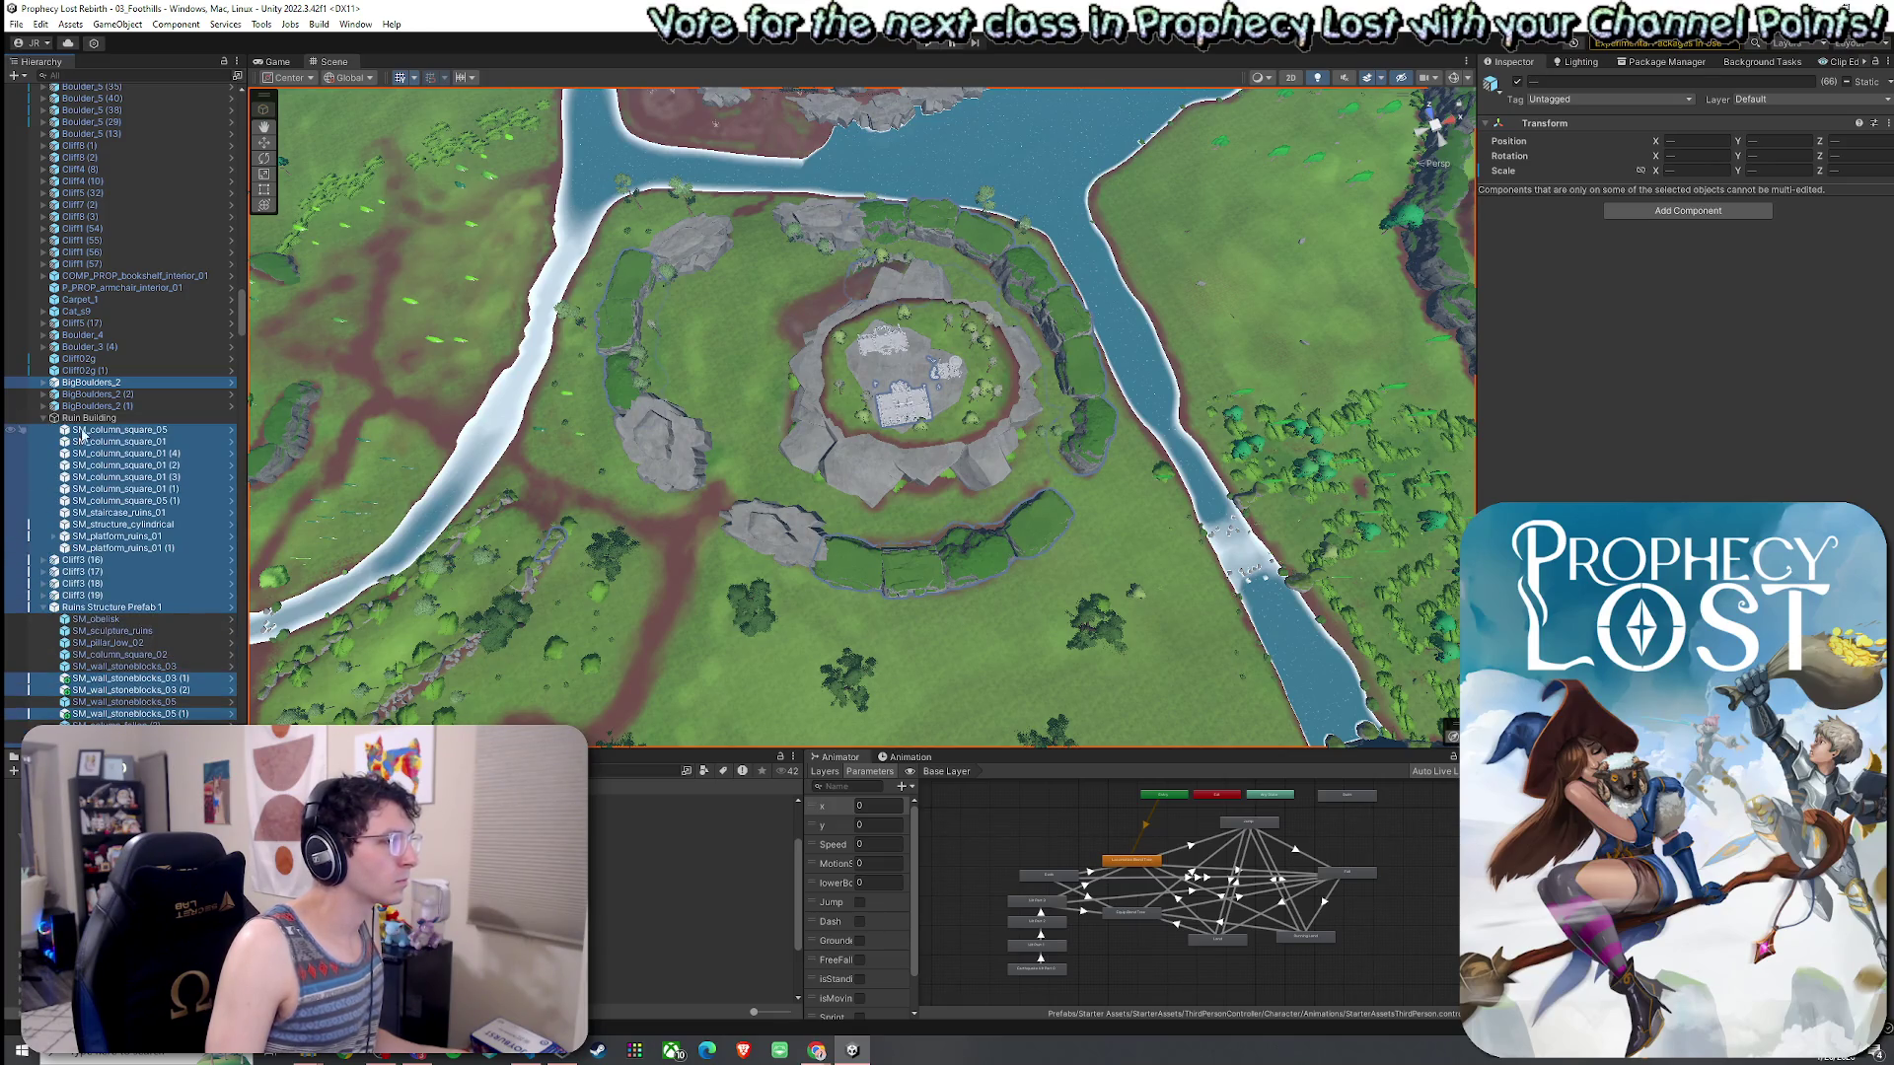
{"action": "left_click", "coordinate": [95, 421], "text": "ctrl"}
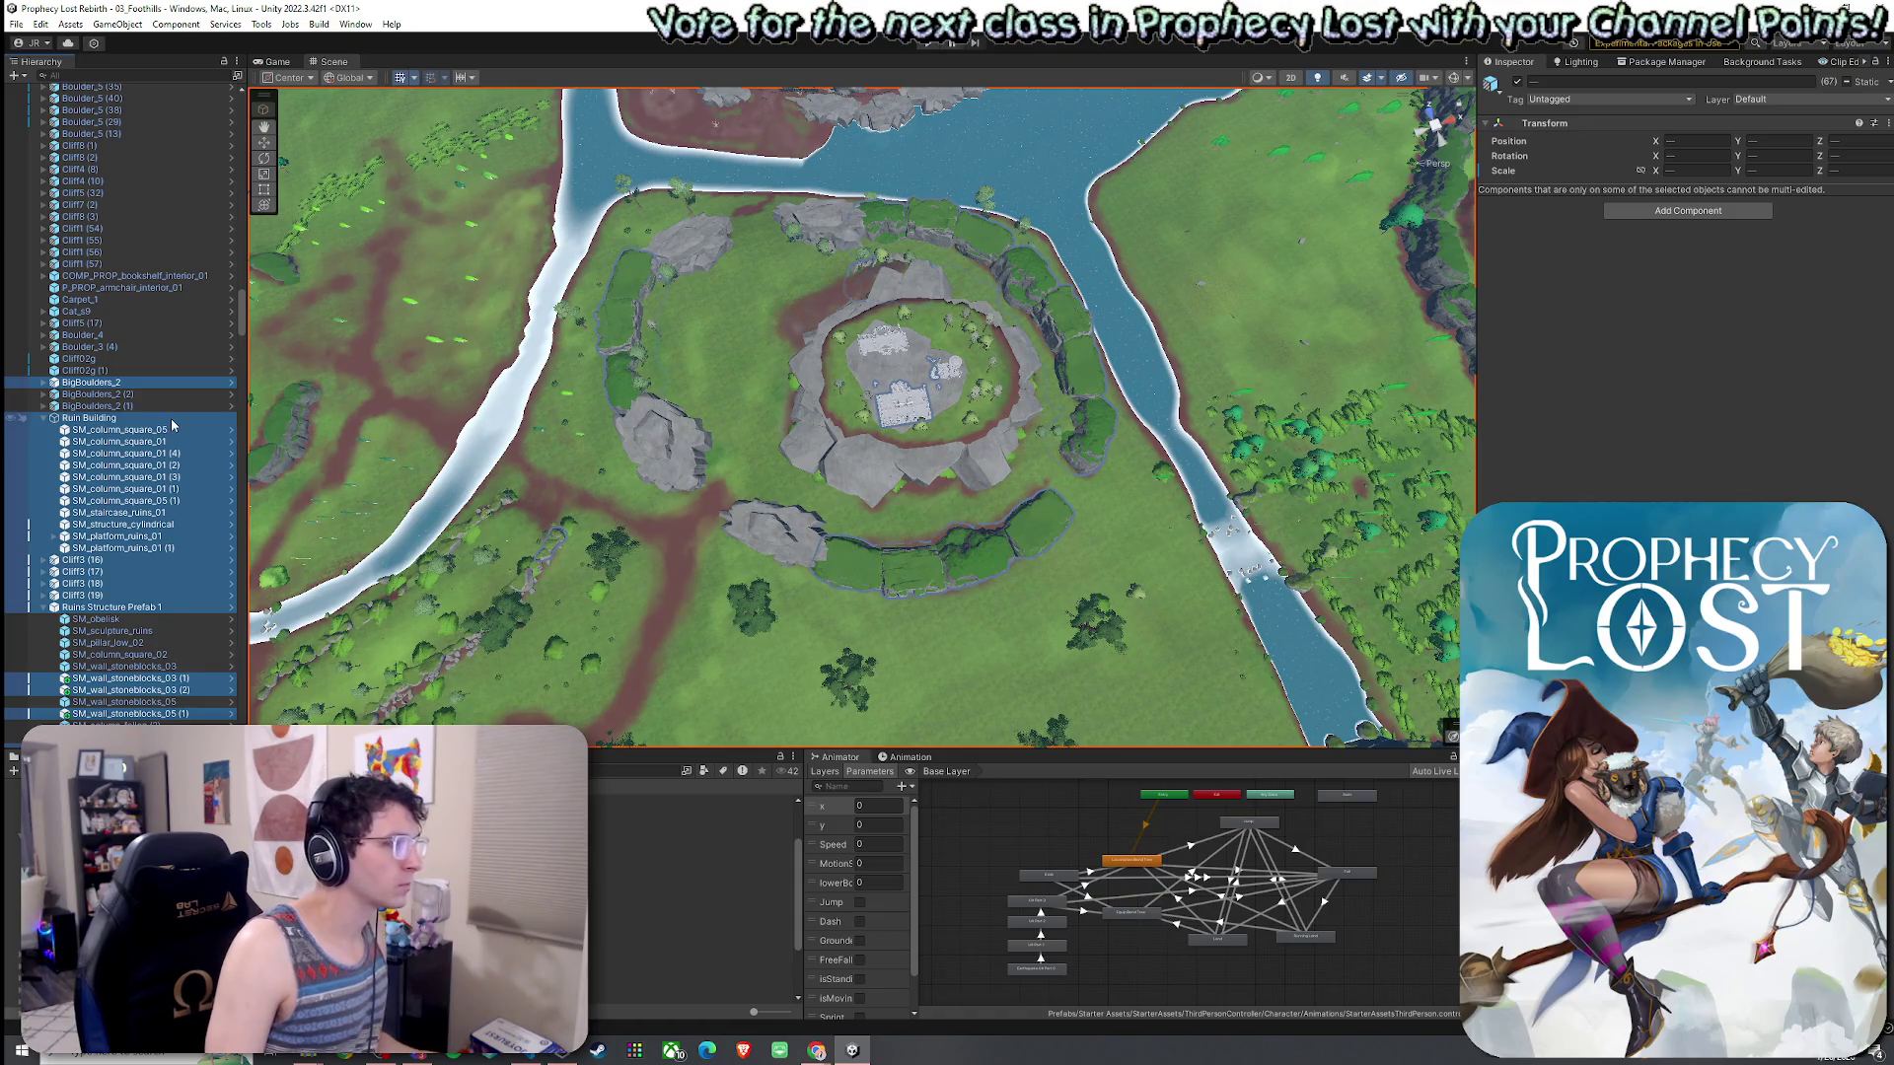
{"action": "scroll", "coordinate": [125, 520], "scroll_direction": "down", "scroll_amount": 3}
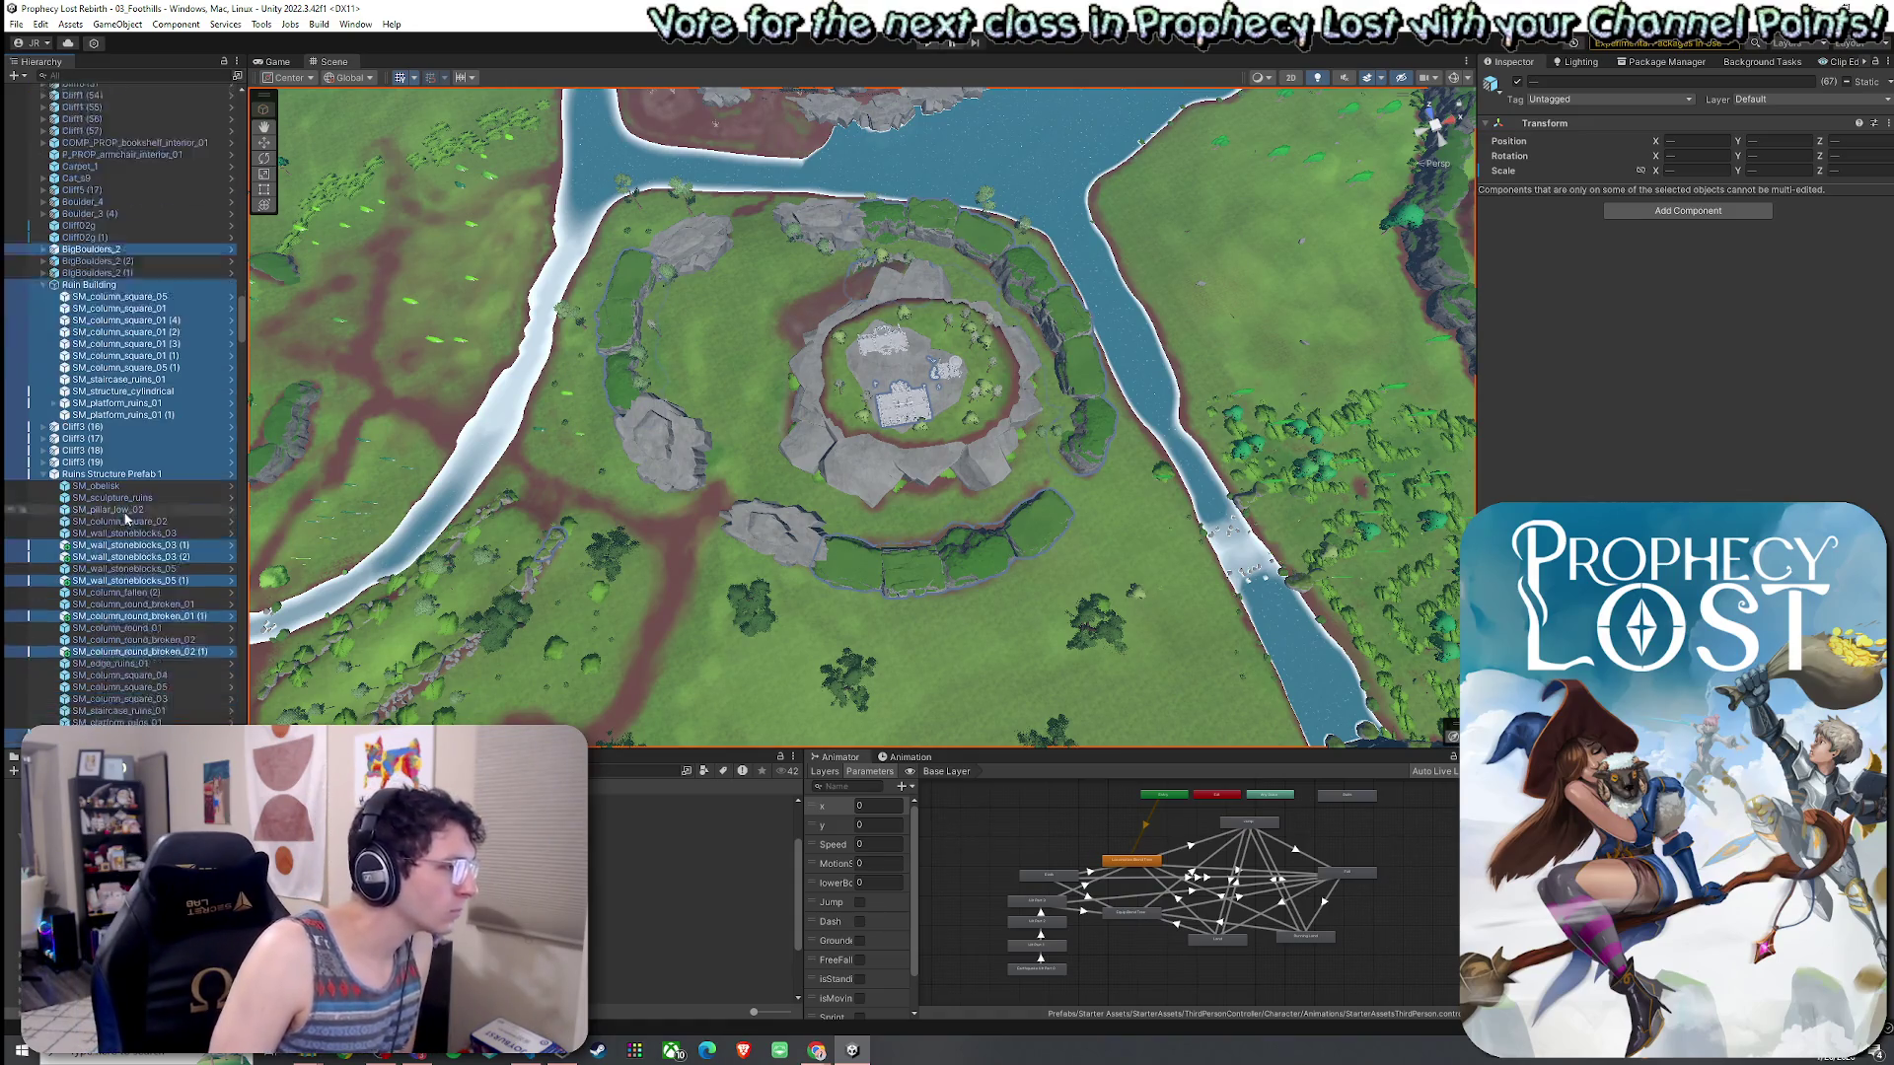
{"action": "scroll", "coordinate": [126, 519], "scroll_direction": "down", "scroll_amount": 2}
{"action": "left_click", "coordinate": [85, 393], "text": "ctrl"}
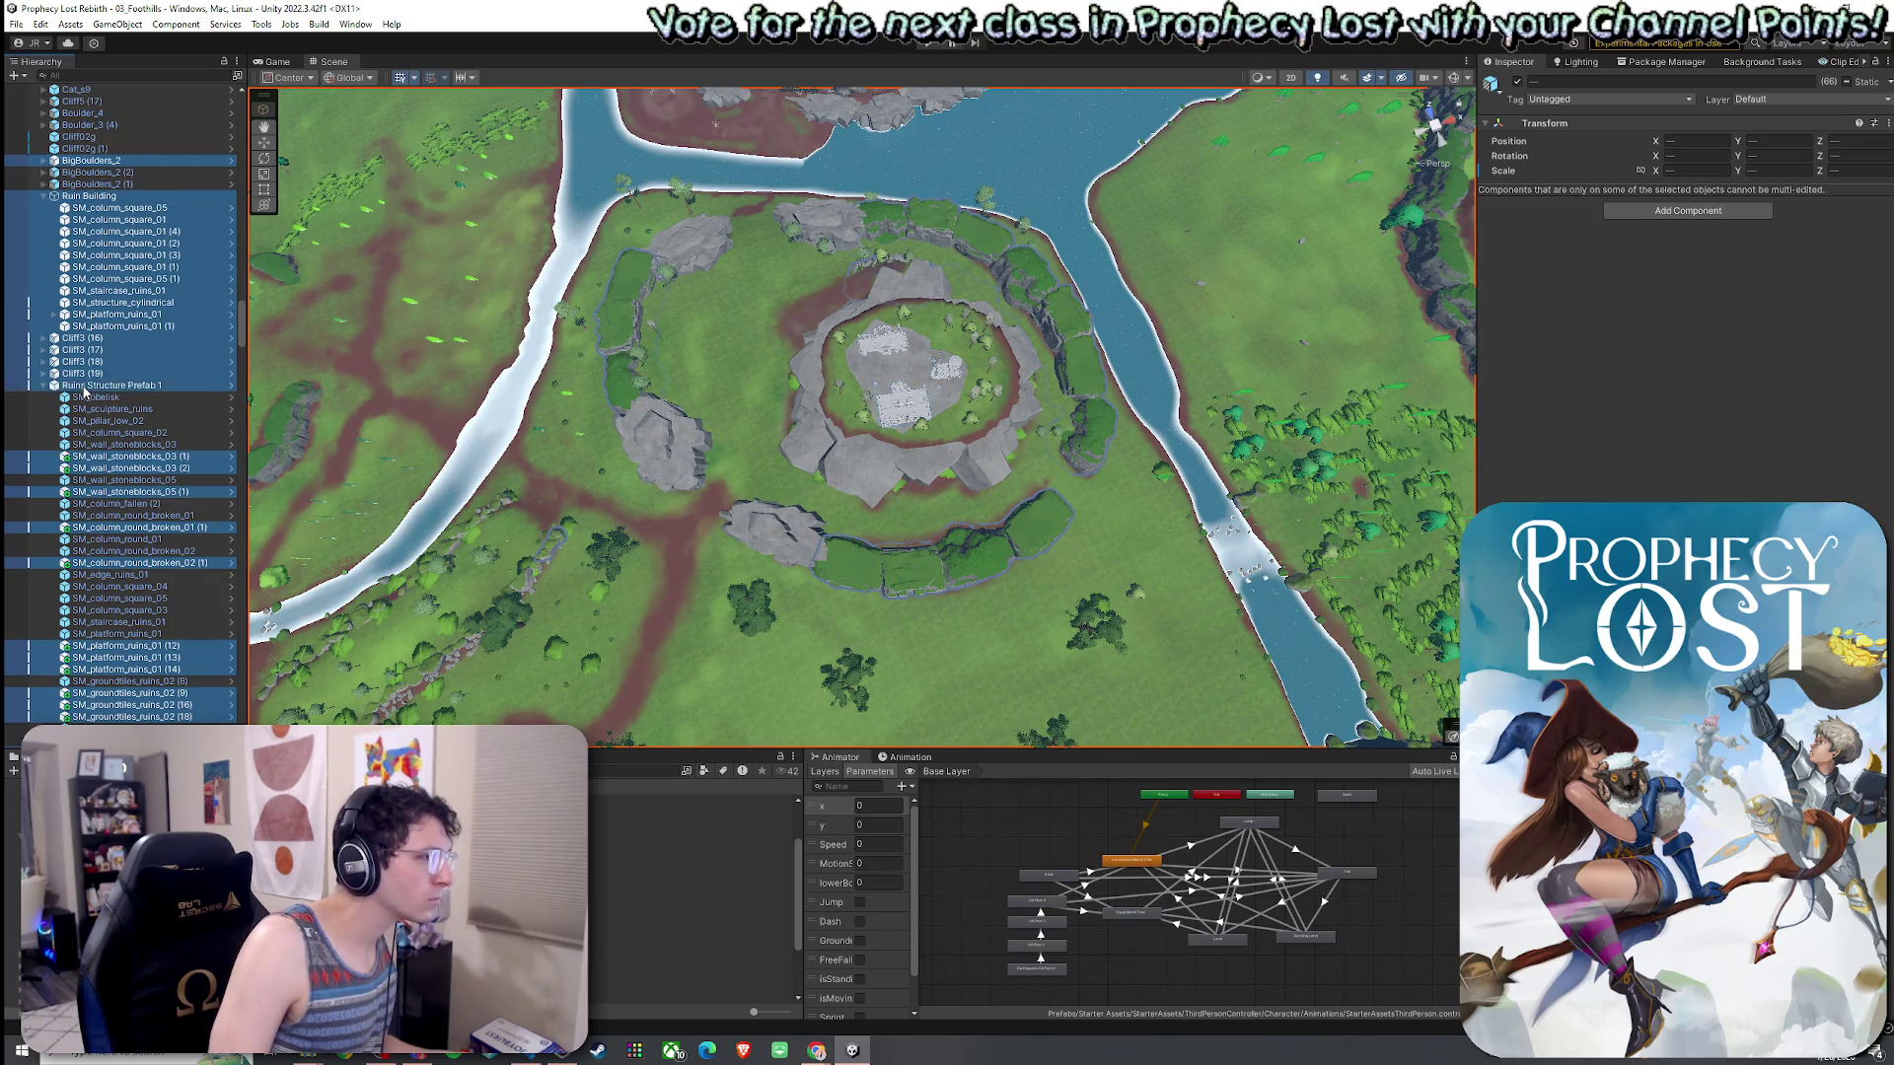
{"action": "left_click", "coordinate": [85, 392], "text": "ctrl"}
{"action": "key", "text": "Left"}
{"action": "scroll", "coordinate": [79, 454], "scroll_direction": "up", "scroll_amount": 5}
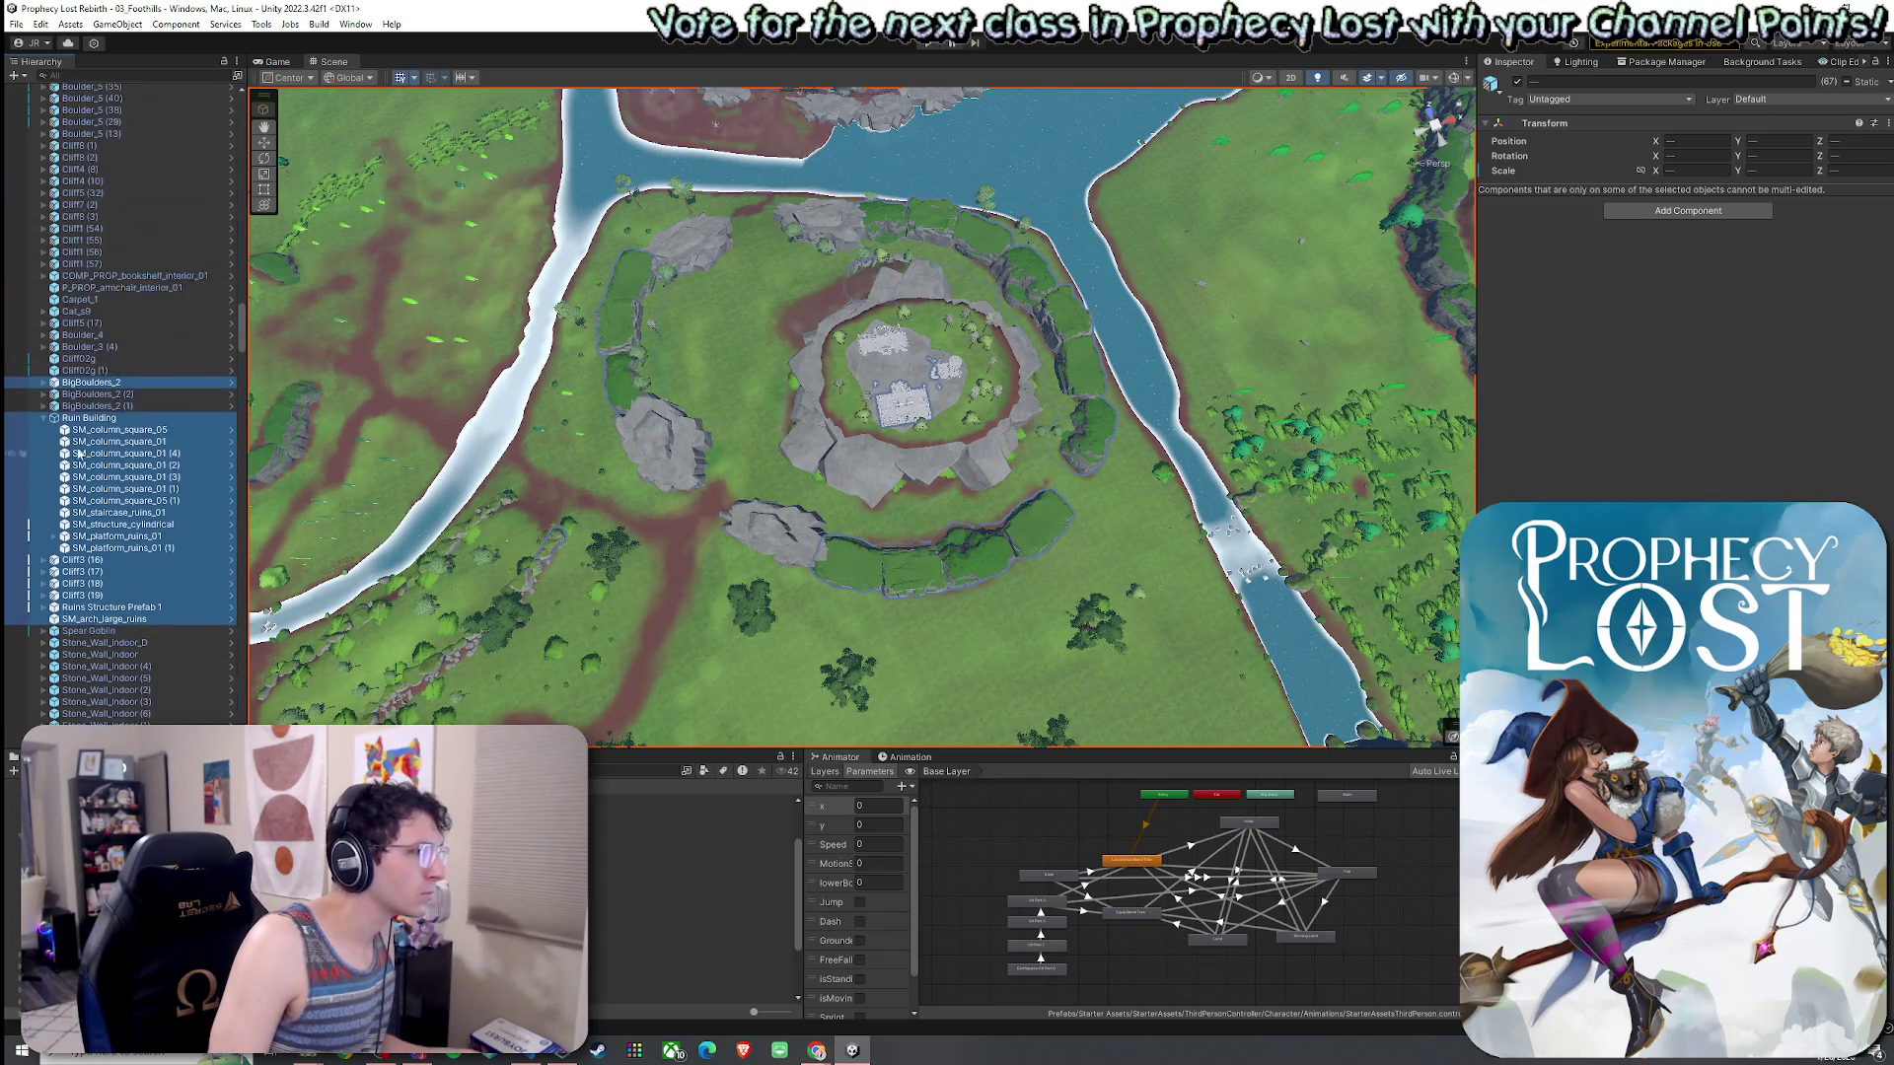
{"action": "scroll", "coordinate": [205, 296], "scroll_direction": "up", "scroll_amount": 15}
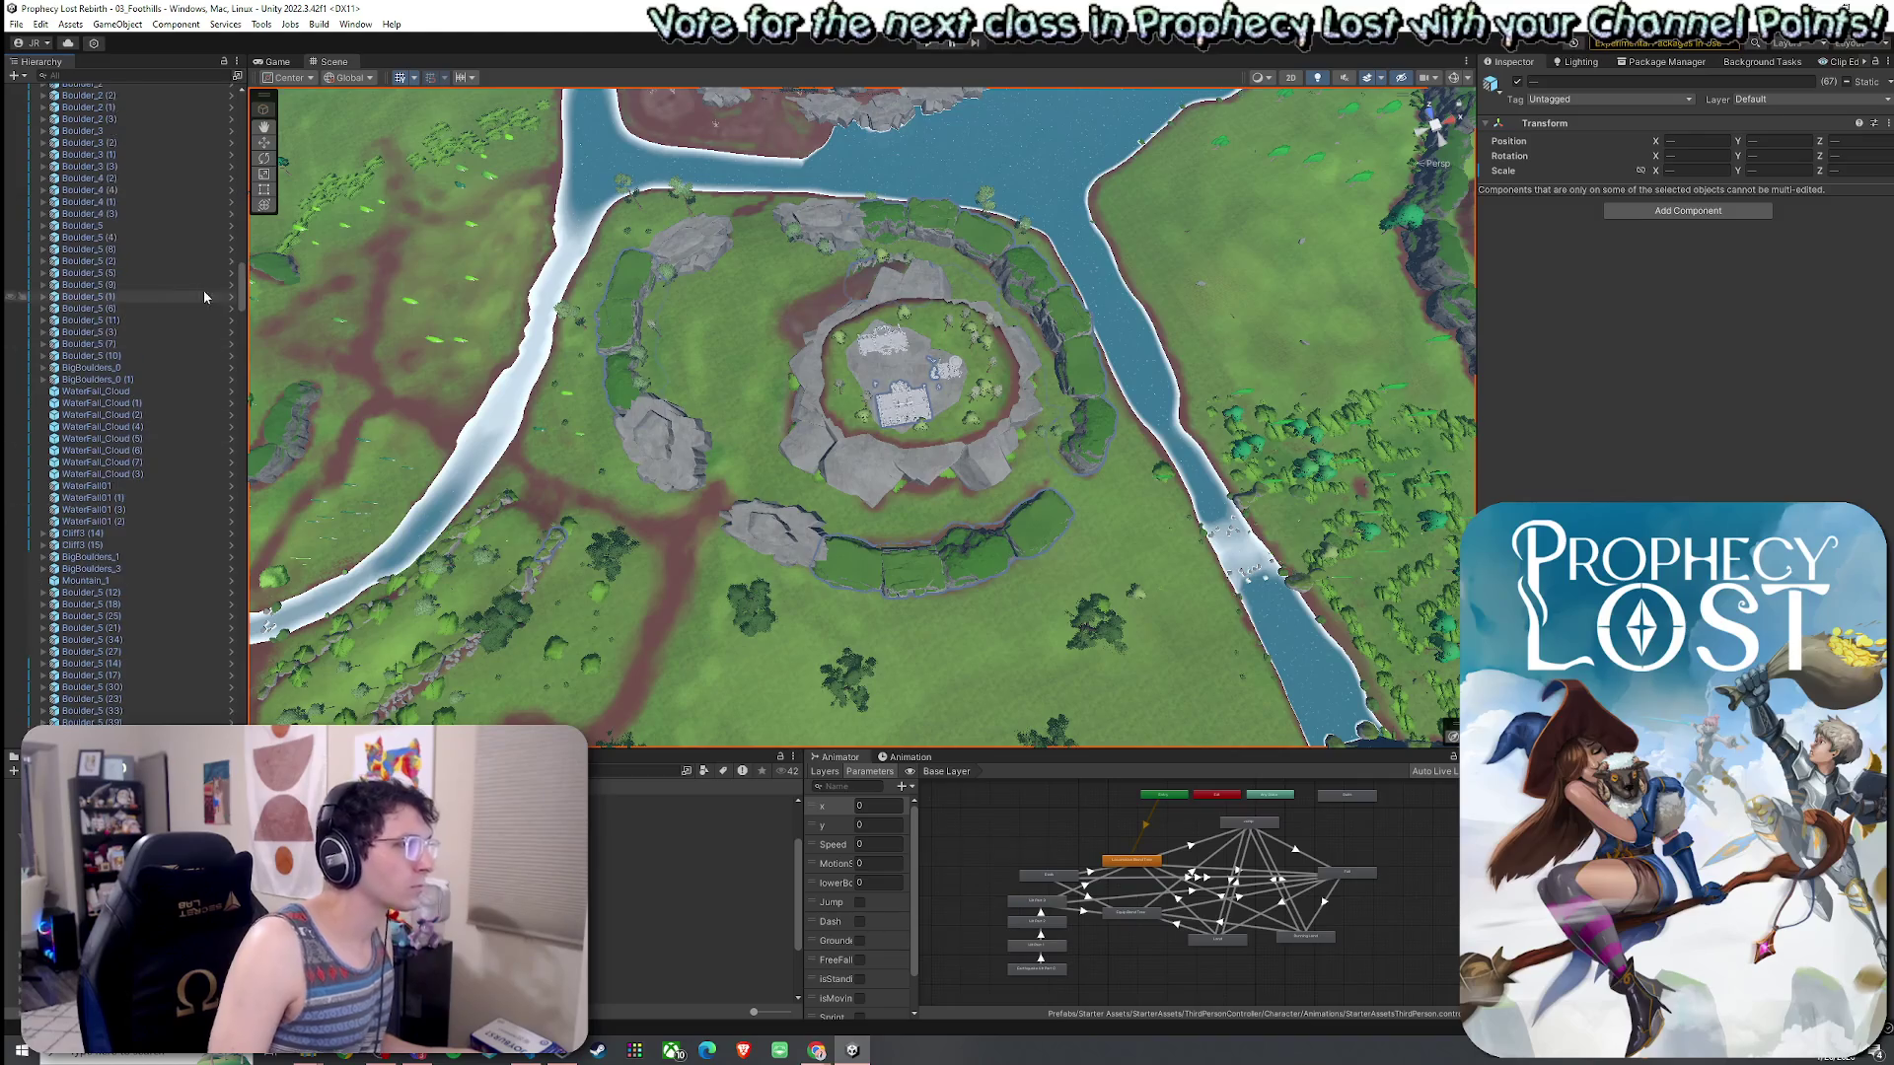
{"action": "left_click_drag", "start_coordinate": [242, 294], "coordinate": [254, 116]}
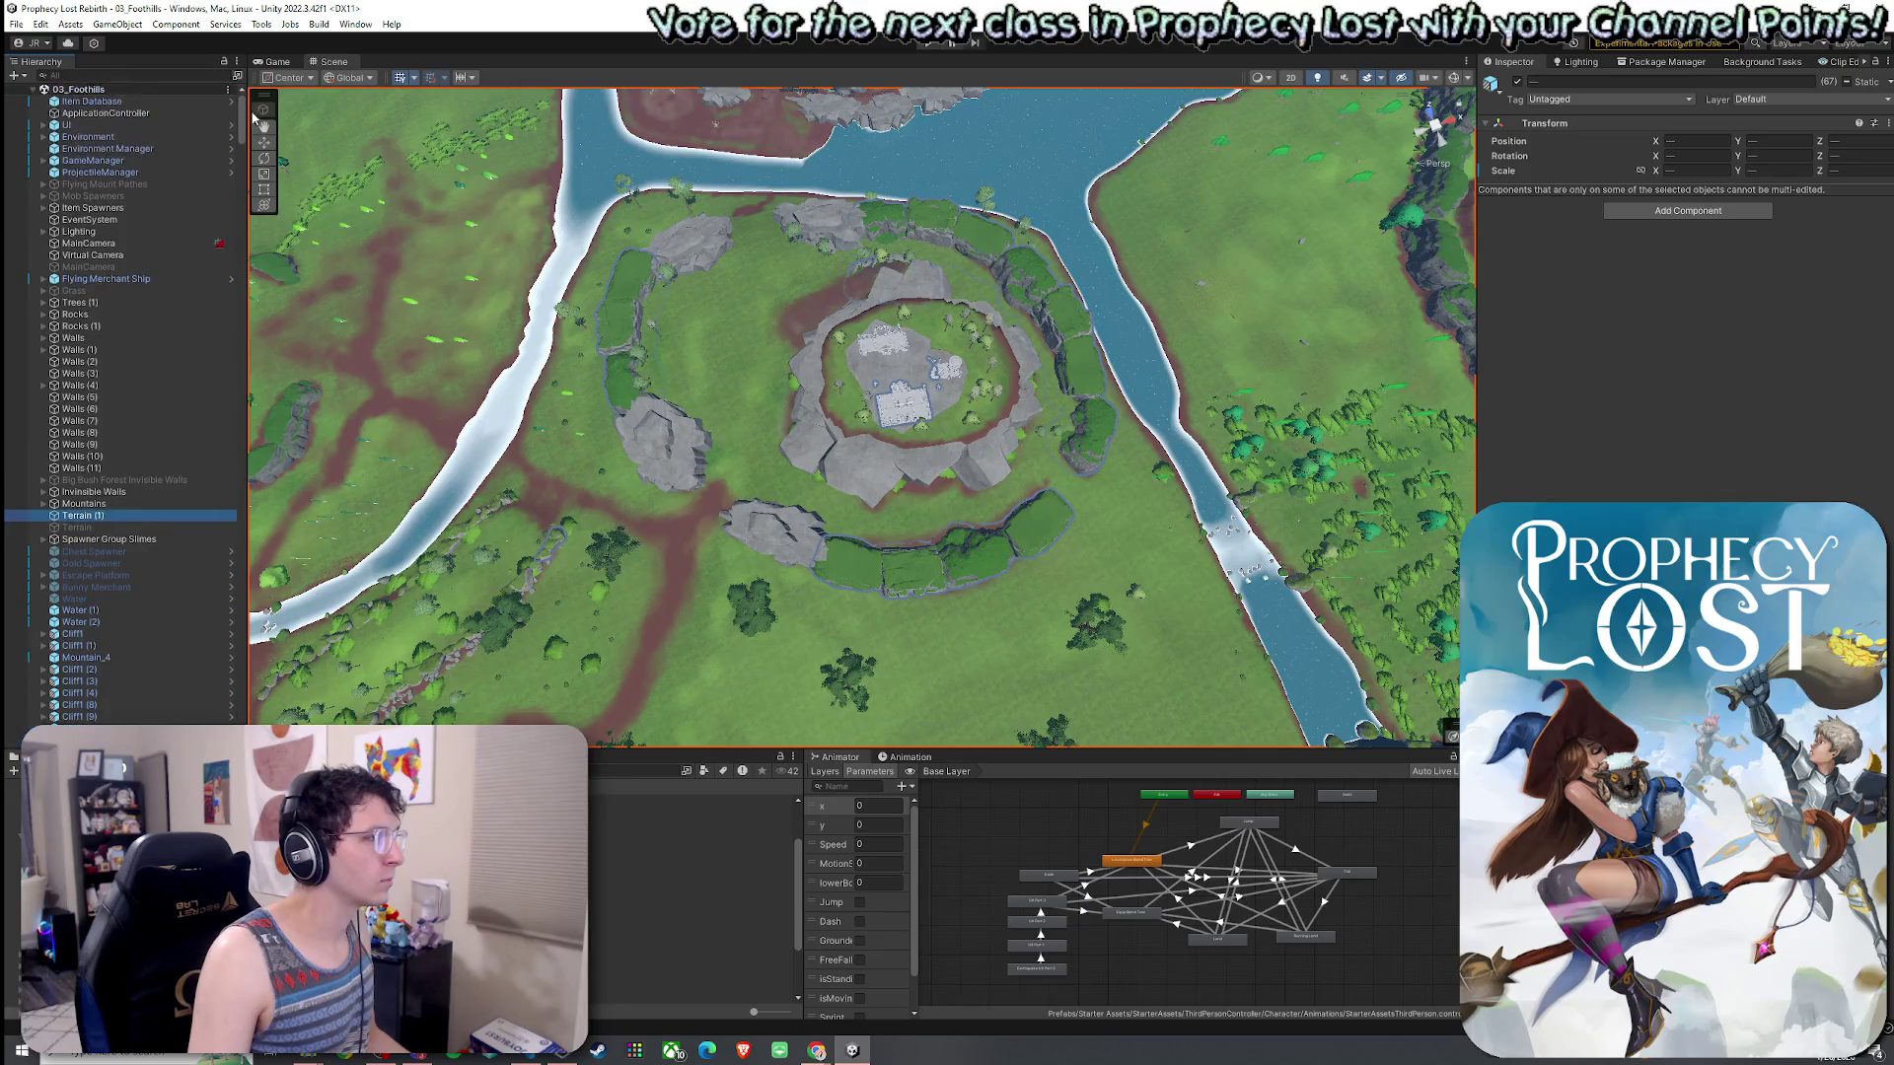
- Remove Terrain (1) from the selection and check the options for the selected Cliff1 LOD pieces
{"action": "left_click", "coordinate": [89, 515], "text": "ctrl"}
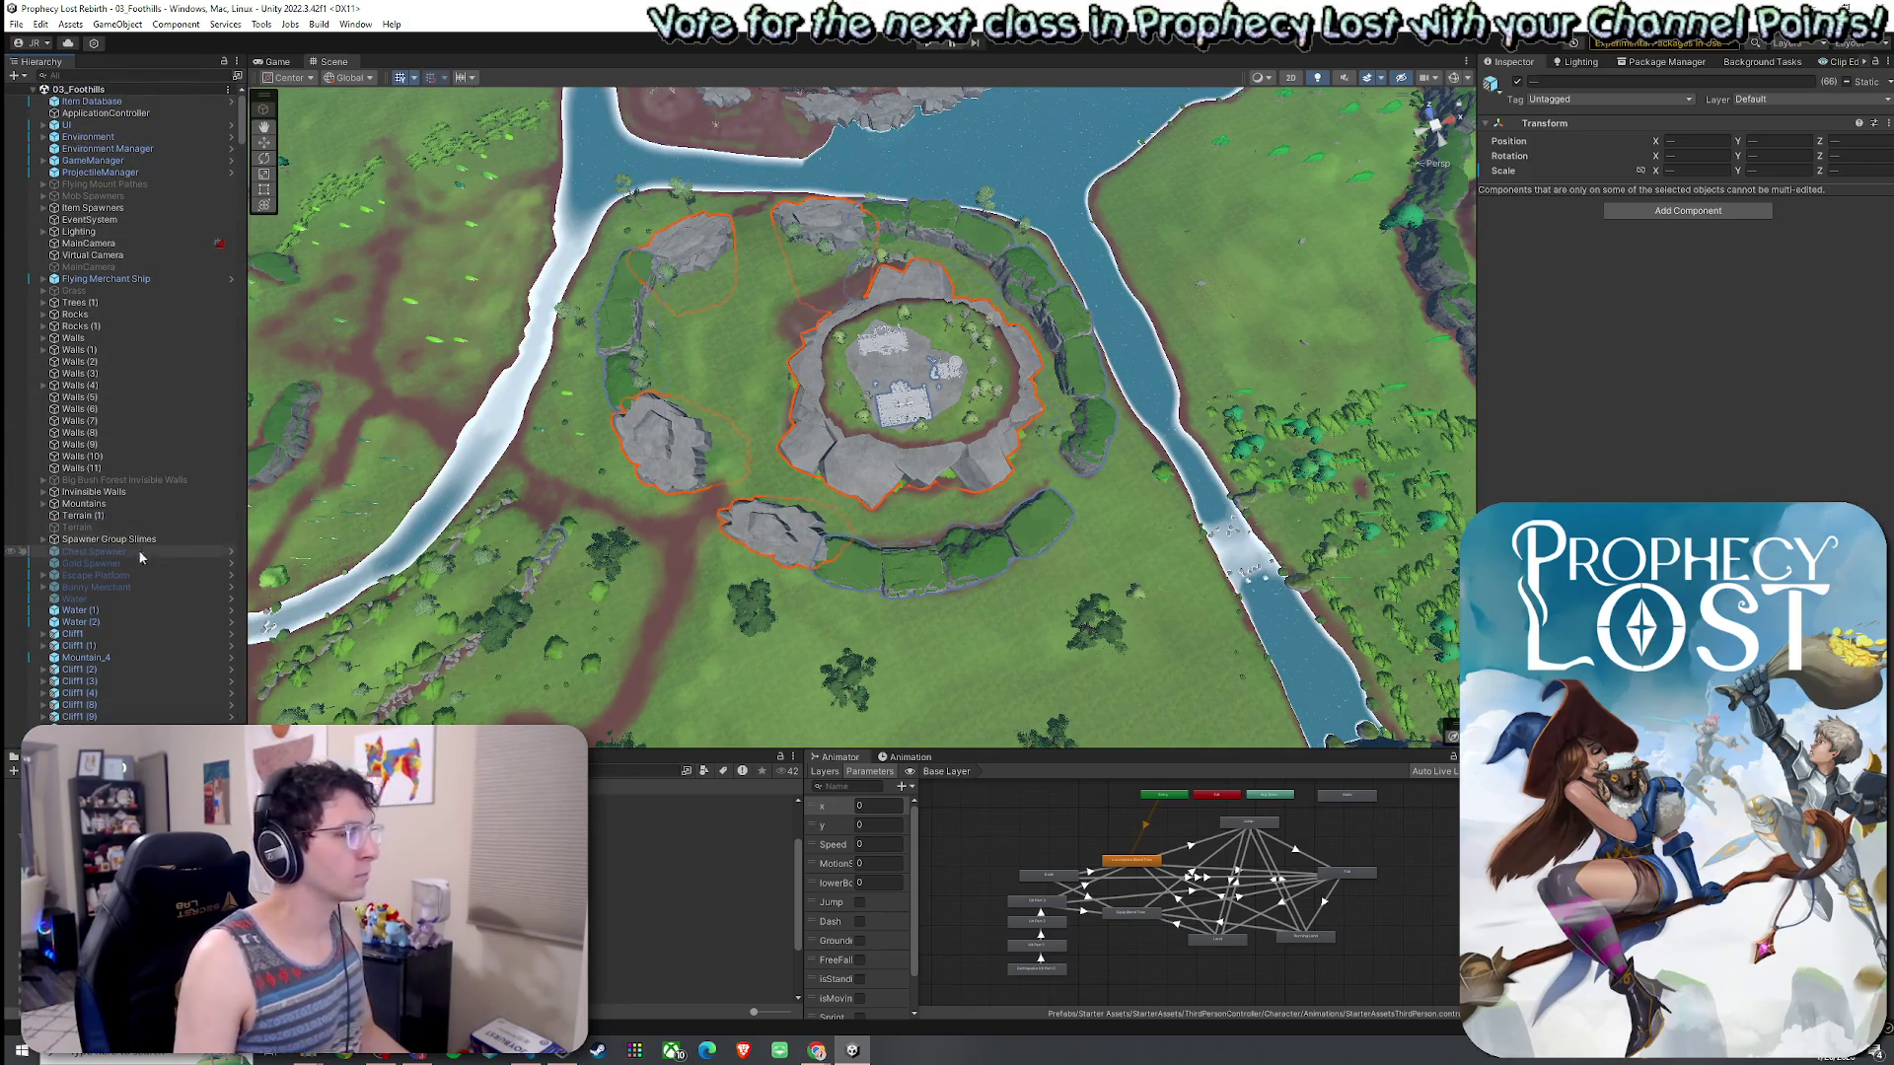
{"action": "scroll", "coordinate": [192, 623], "scroll_direction": "down", "scroll_amount": 5}
{"action": "right_click", "coordinate": [112, 520]}
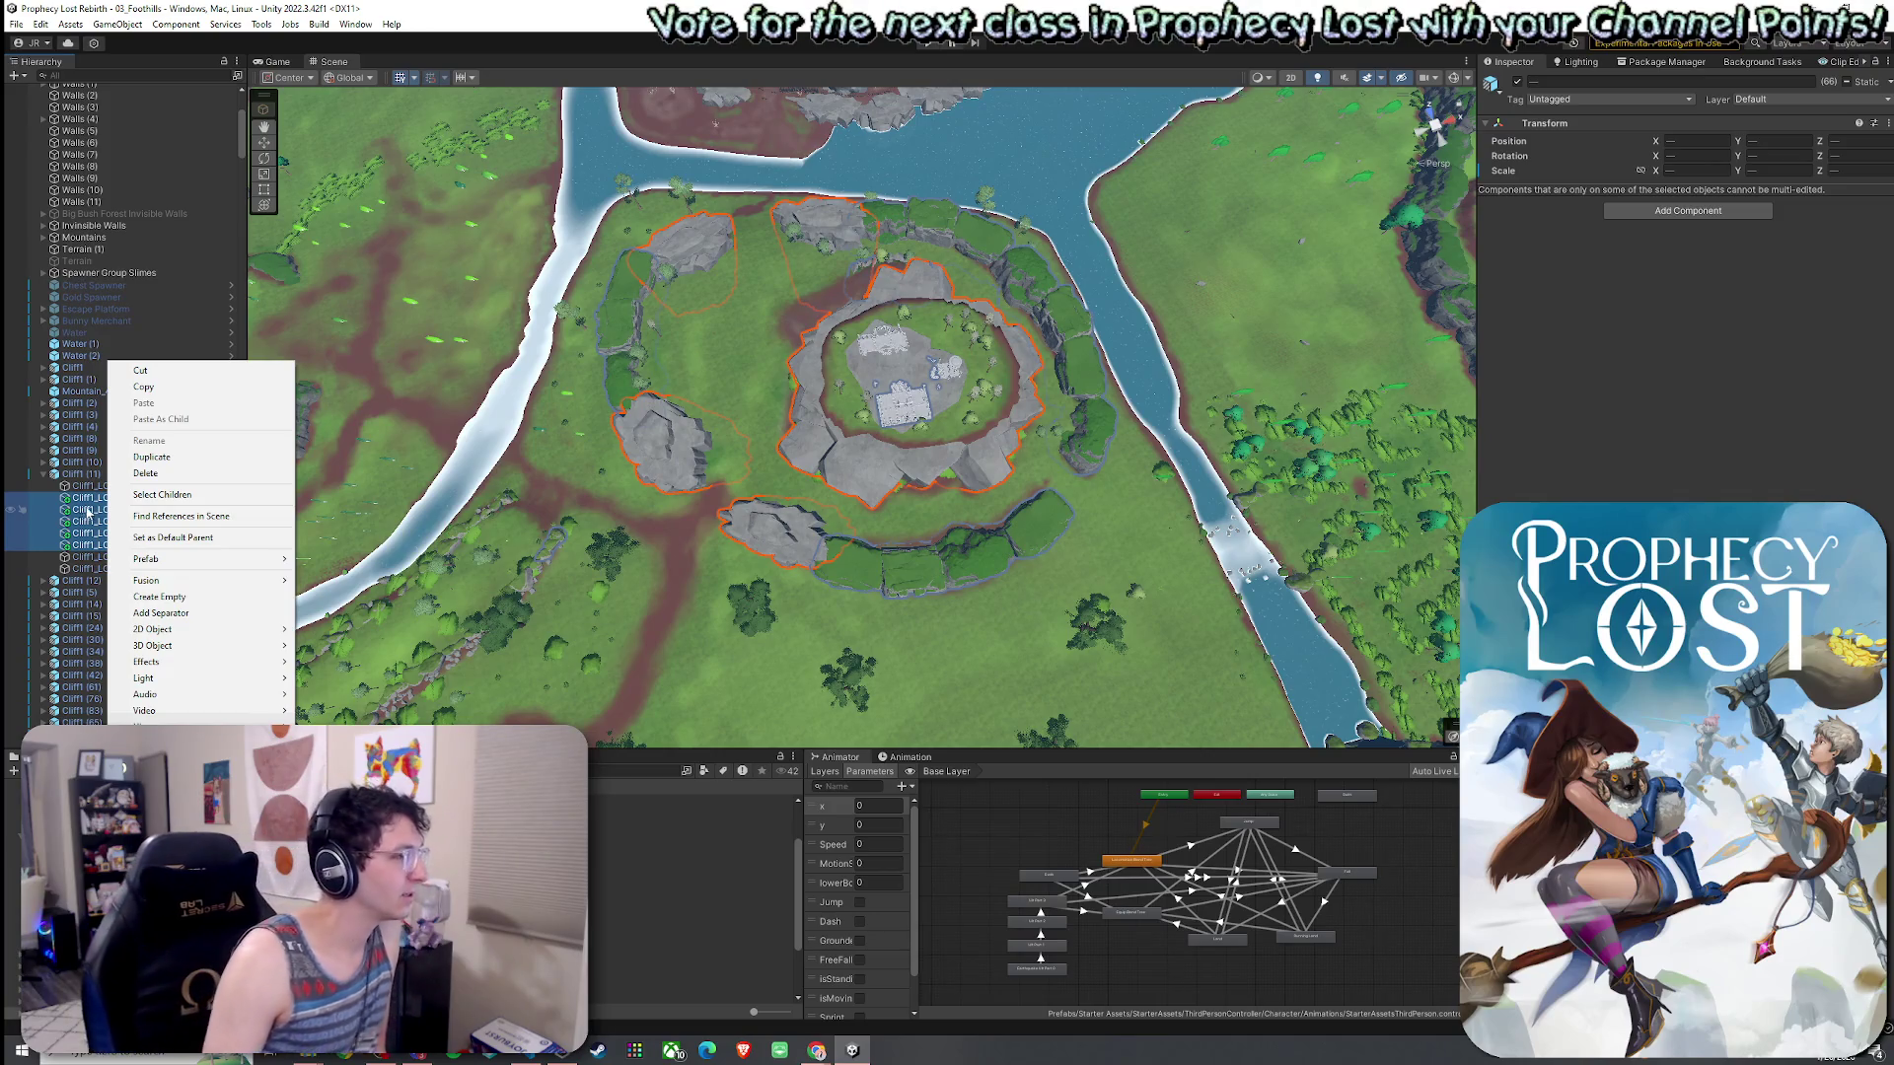
{"action": "left_click", "coordinate": [71, 479]}
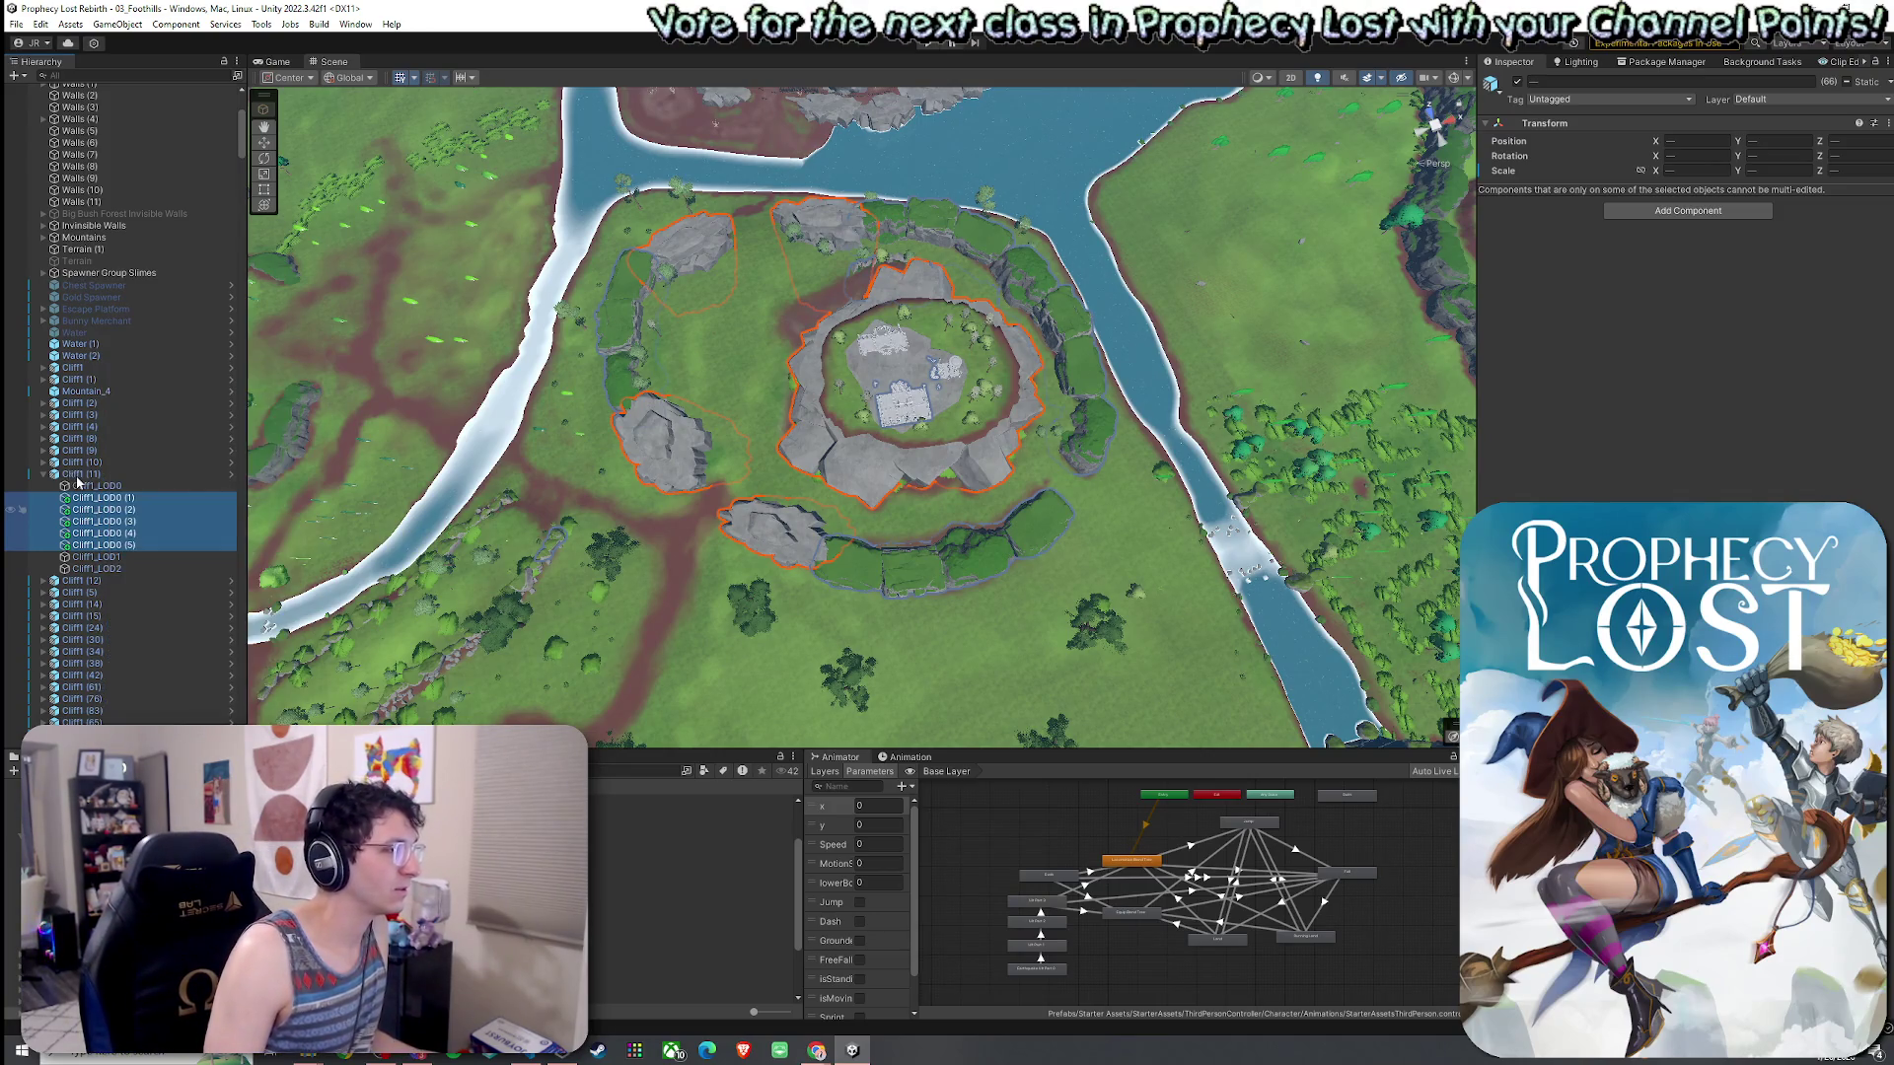
- Replace the five Cliff1 LOD pieces with the Cliff1 (11) group in the selection and collapse it
{"action": "left_click", "coordinate": [77, 475], "text": "ctrl"}
{"action": "left_click", "coordinate": [99, 498], "text": "ctrl"}
{"action": "left_click", "coordinate": [98, 510], "text": "ctrl"}
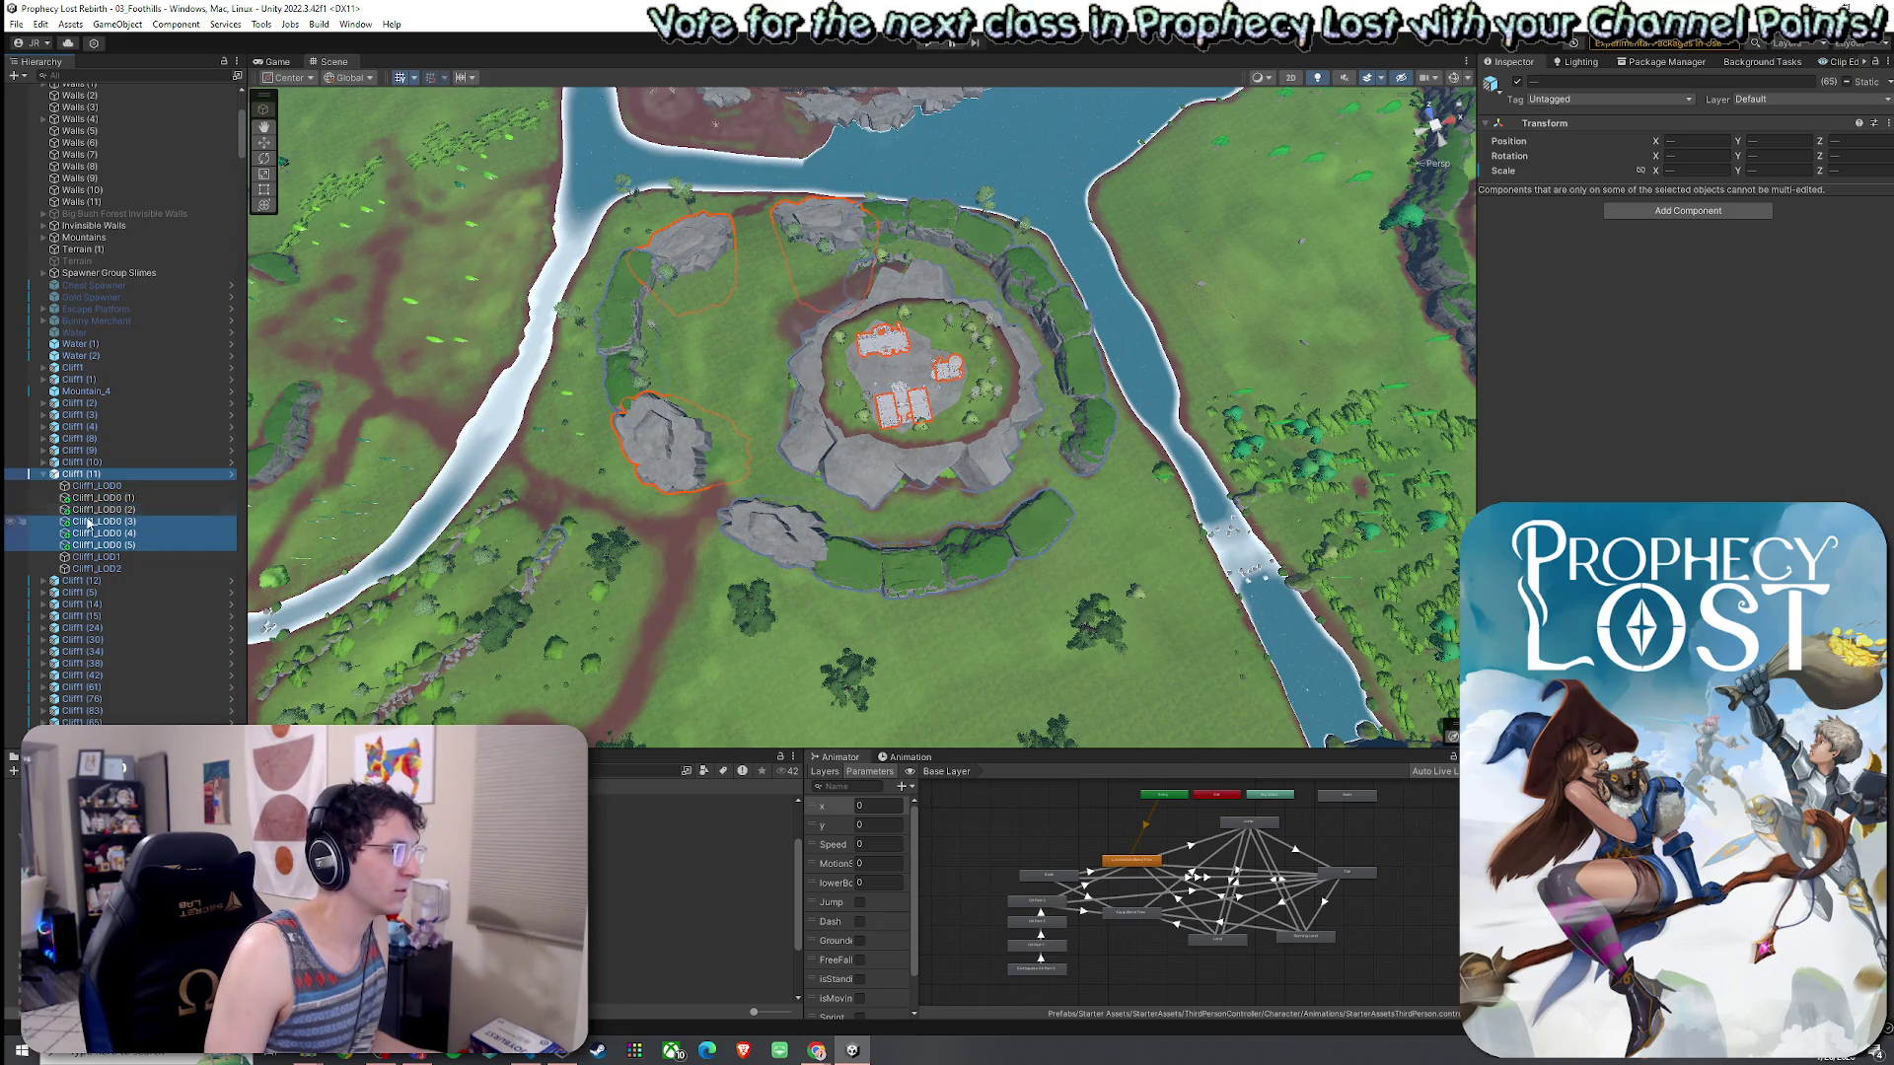
{"action": "left_click", "coordinate": [98, 522], "text": "ctrl"}
{"action": "left_click", "coordinate": [98, 534], "text": "ctrl"}
{"action": "left_click", "coordinate": [98, 546], "text": "ctrl"}
{"action": "left_click", "coordinate": [43, 474]}
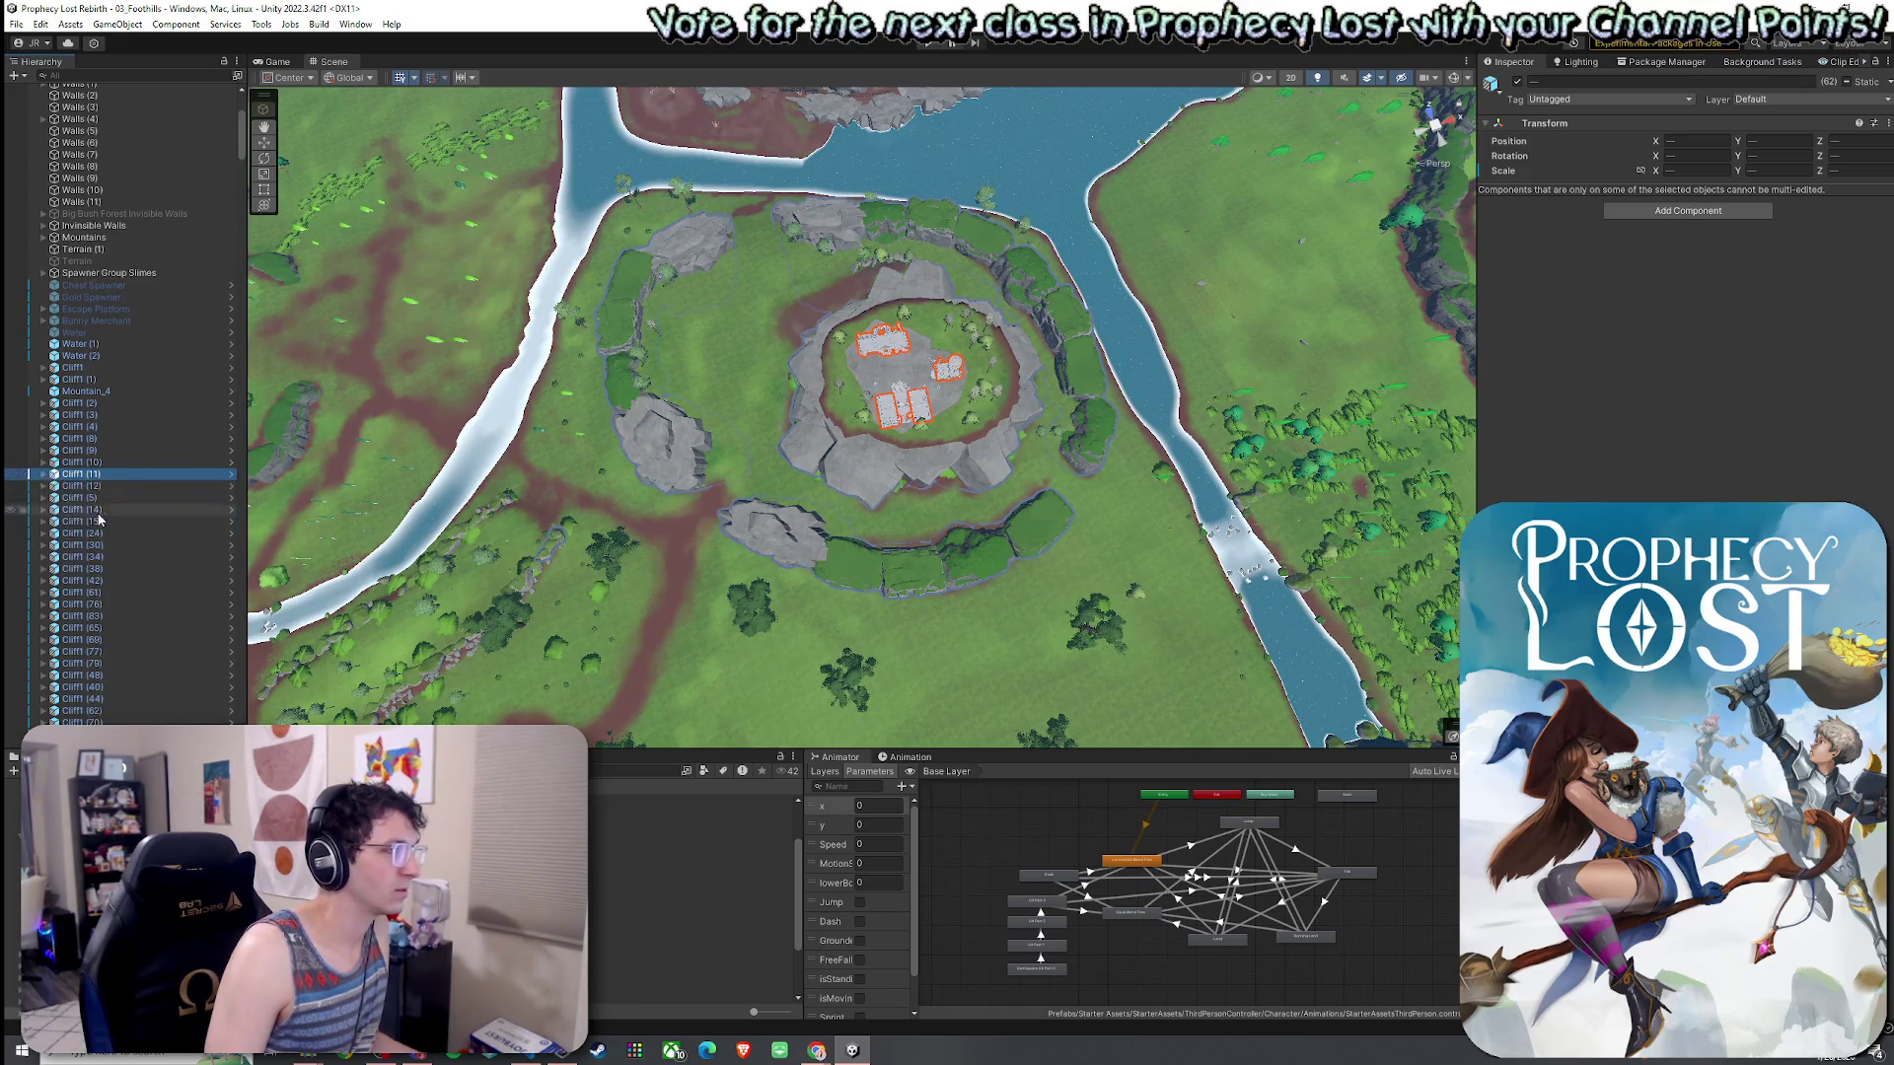
{"action": "scroll", "coordinate": [128, 414], "scroll_direction": "up", "scroll_amount": 10}
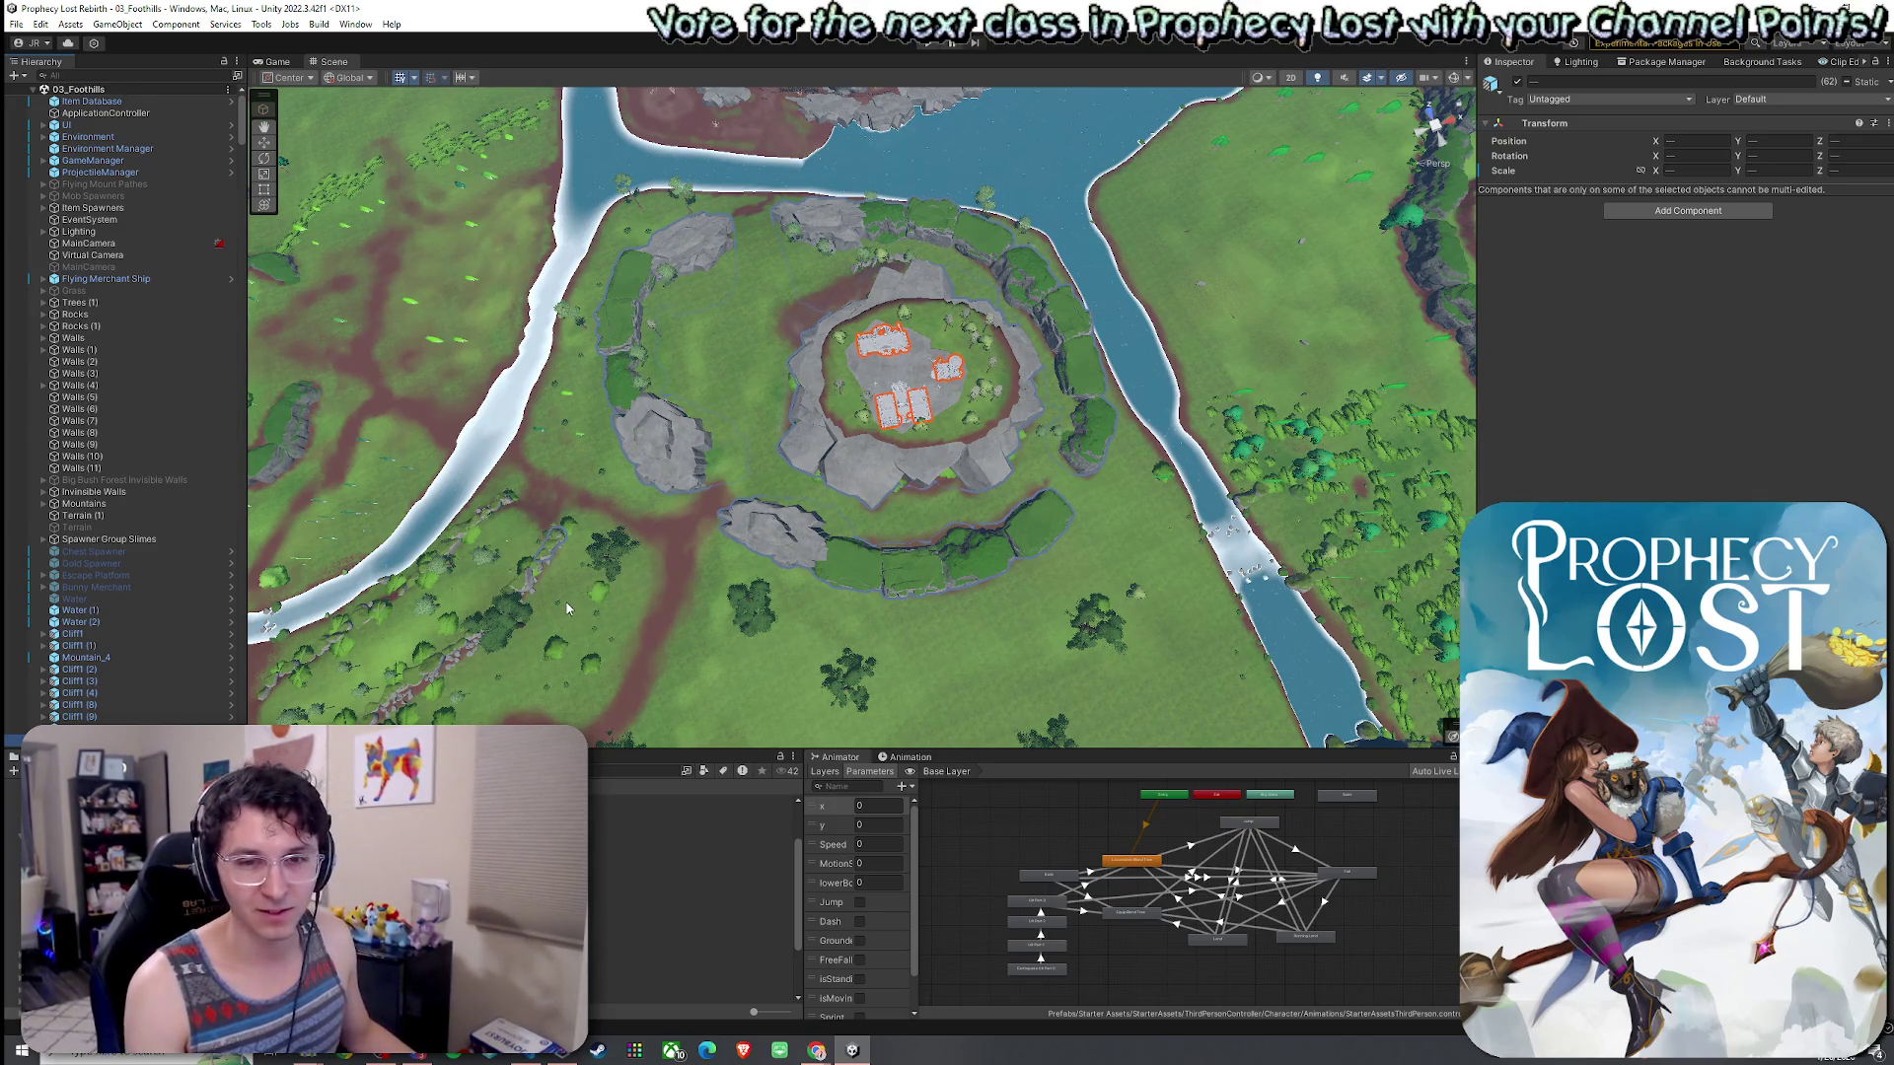
{"action": "mouse_move", "coordinate": [565, 591]}
{"action": "left_mouse_down"}
{"action": "mouse_move", "coordinate": [894, 602]}
{"action": "mouse_move", "coordinate": [940, 455]}
{"action": "mouse_move", "coordinate": [612, 432]}
{"action": "left_mouse_up"}
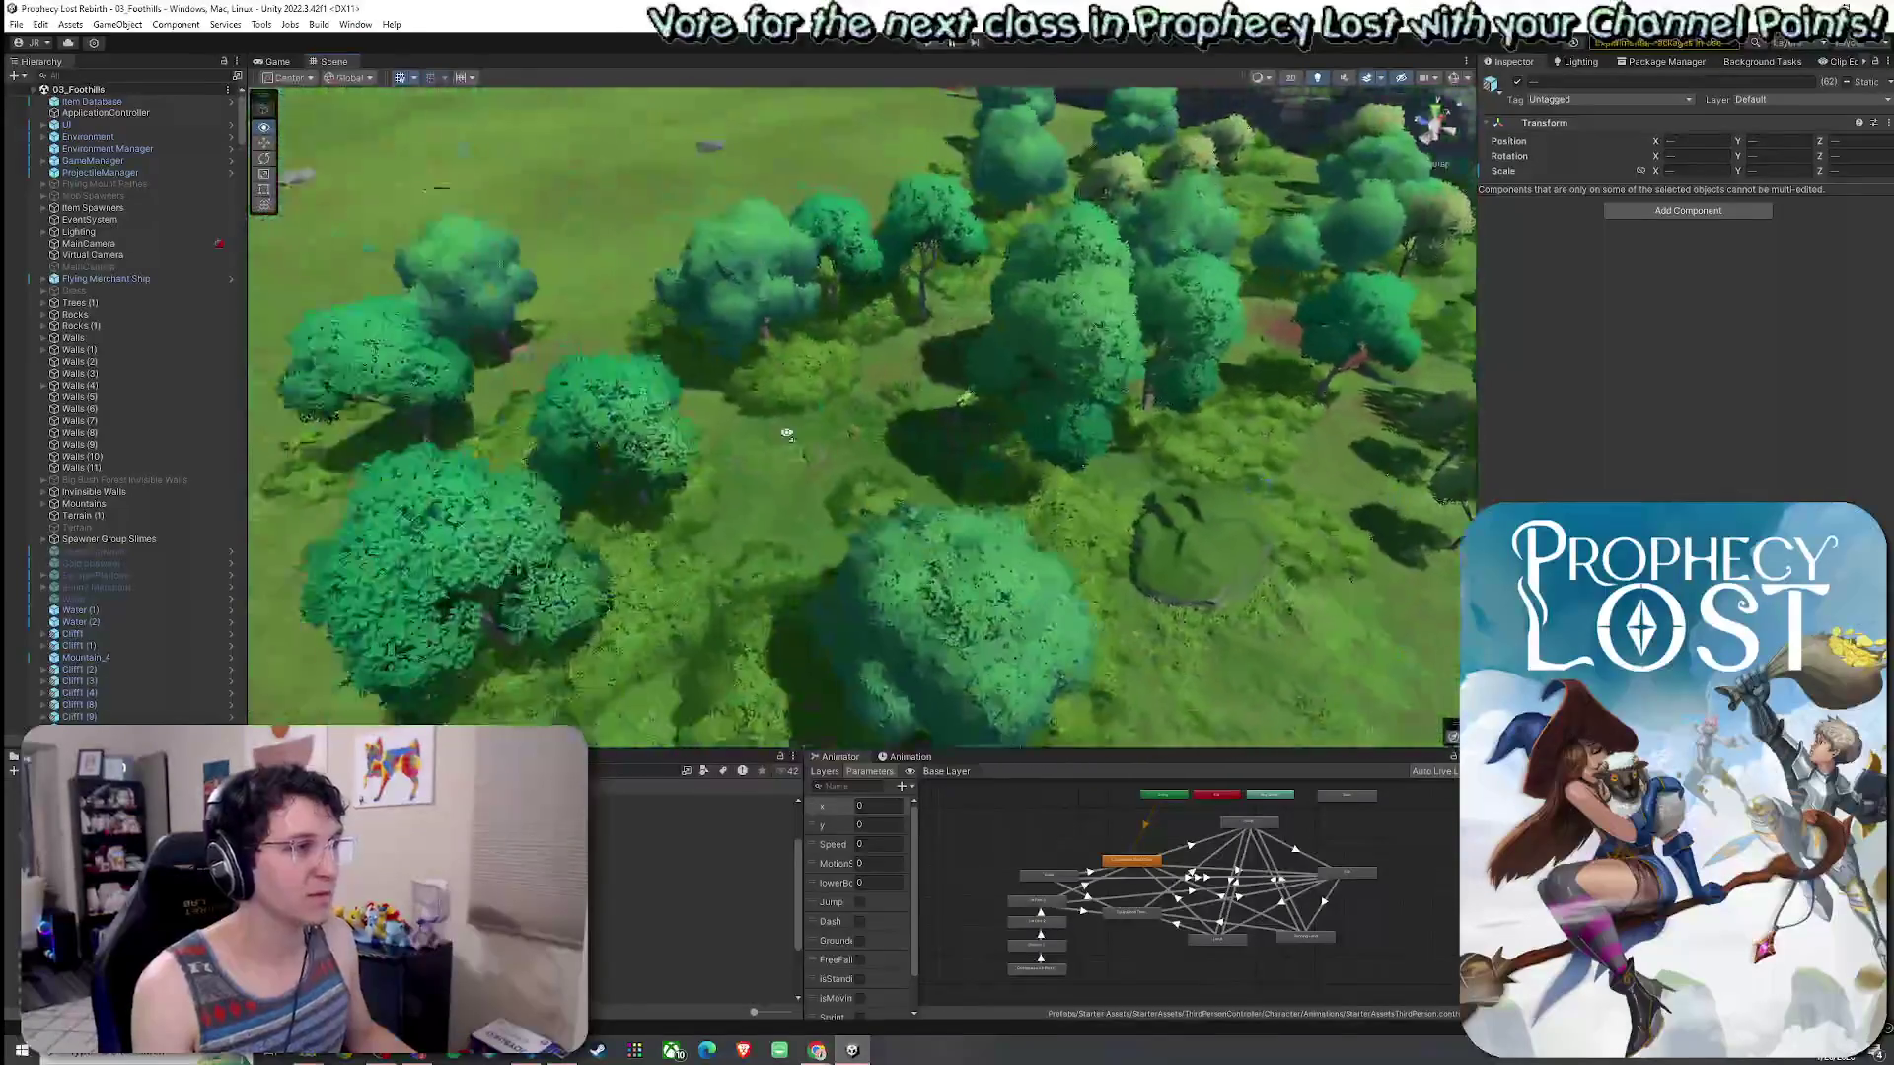
- Fly over the walled village and landscape, then show Terrain (1)'s Paint Texture settings
{"action": "left_click_drag", "start_coordinate": [786, 434], "coordinate": [781, 544]}
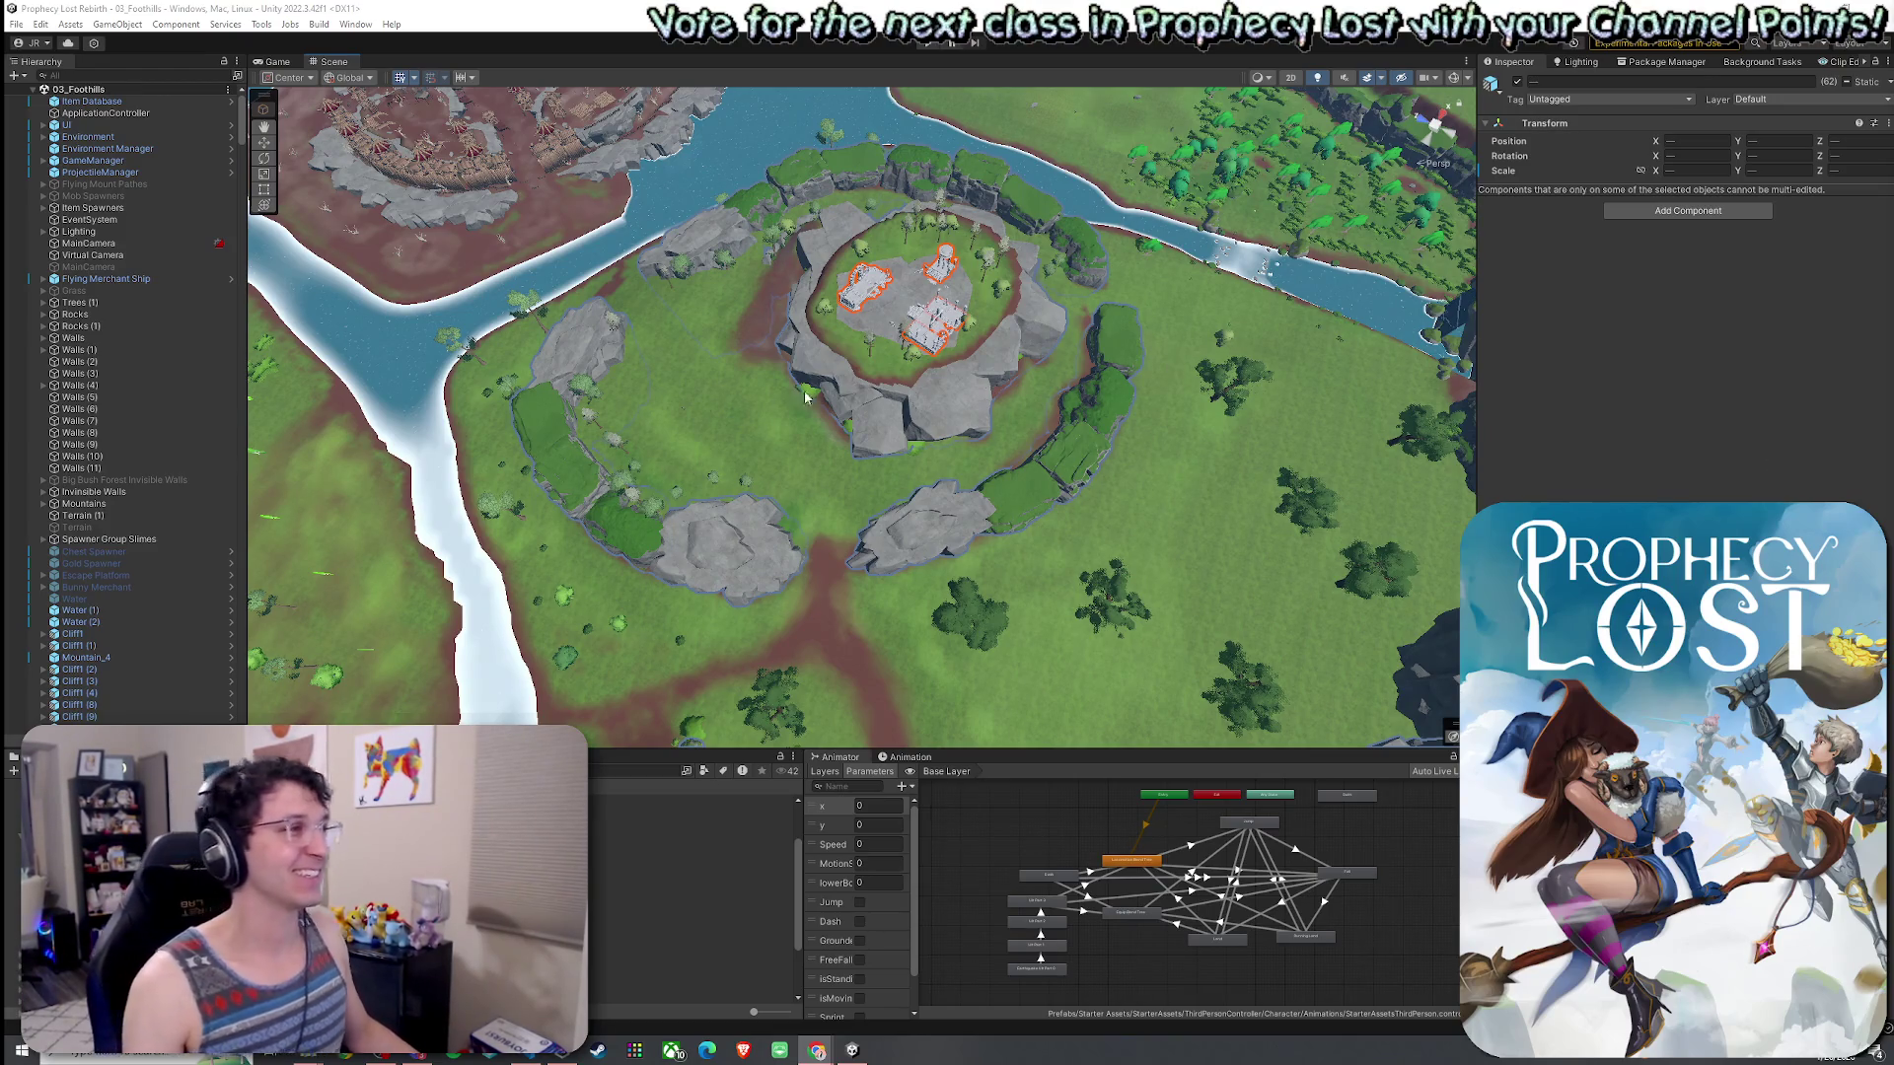
{"action": "mouse_move", "coordinate": [917, 493]}
{"action": "left_mouse_down"}
{"action": "mouse_move", "coordinate": [486, 410]}
{"action": "mouse_move", "coordinate": [771, 387]}
{"action": "mouse_move", "coordinate": [942, 474]}
{"action": "left_mouse_up"}
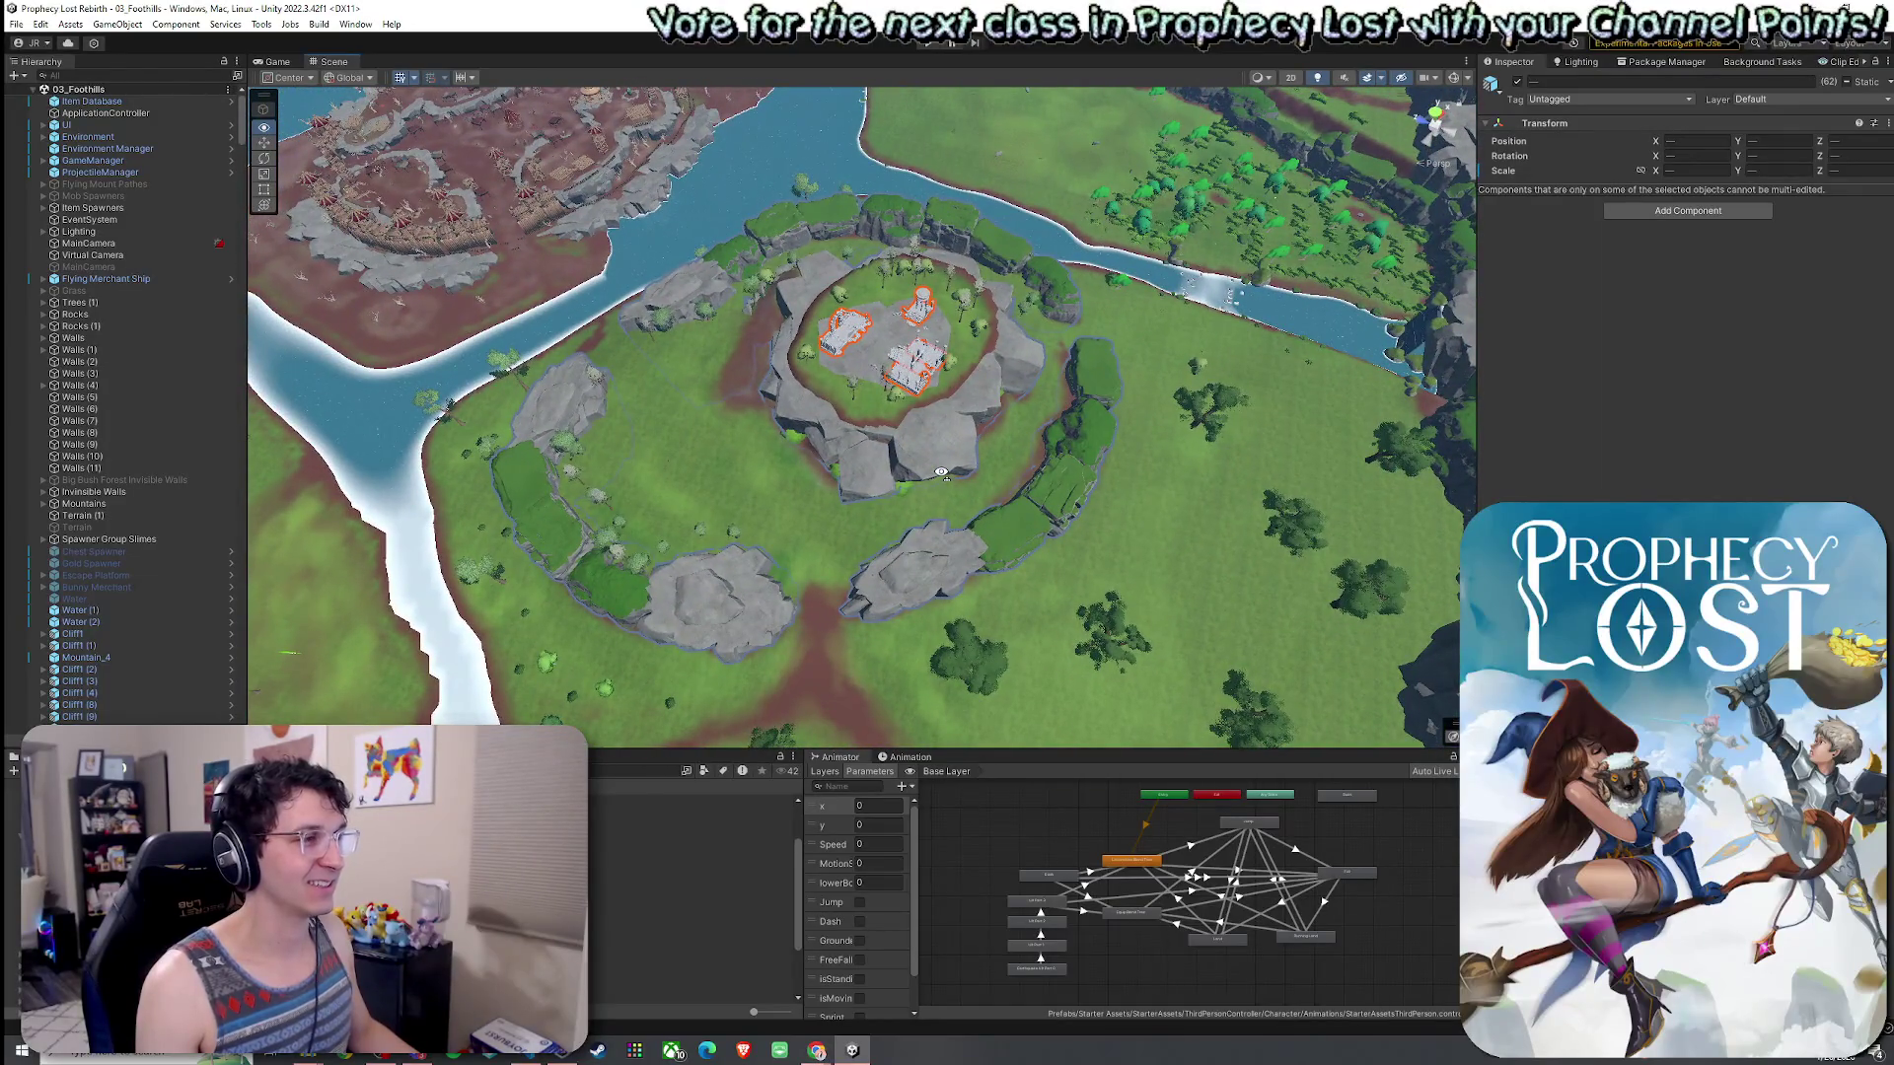
{"action": "left_click", "coordinate": [83, 515]}
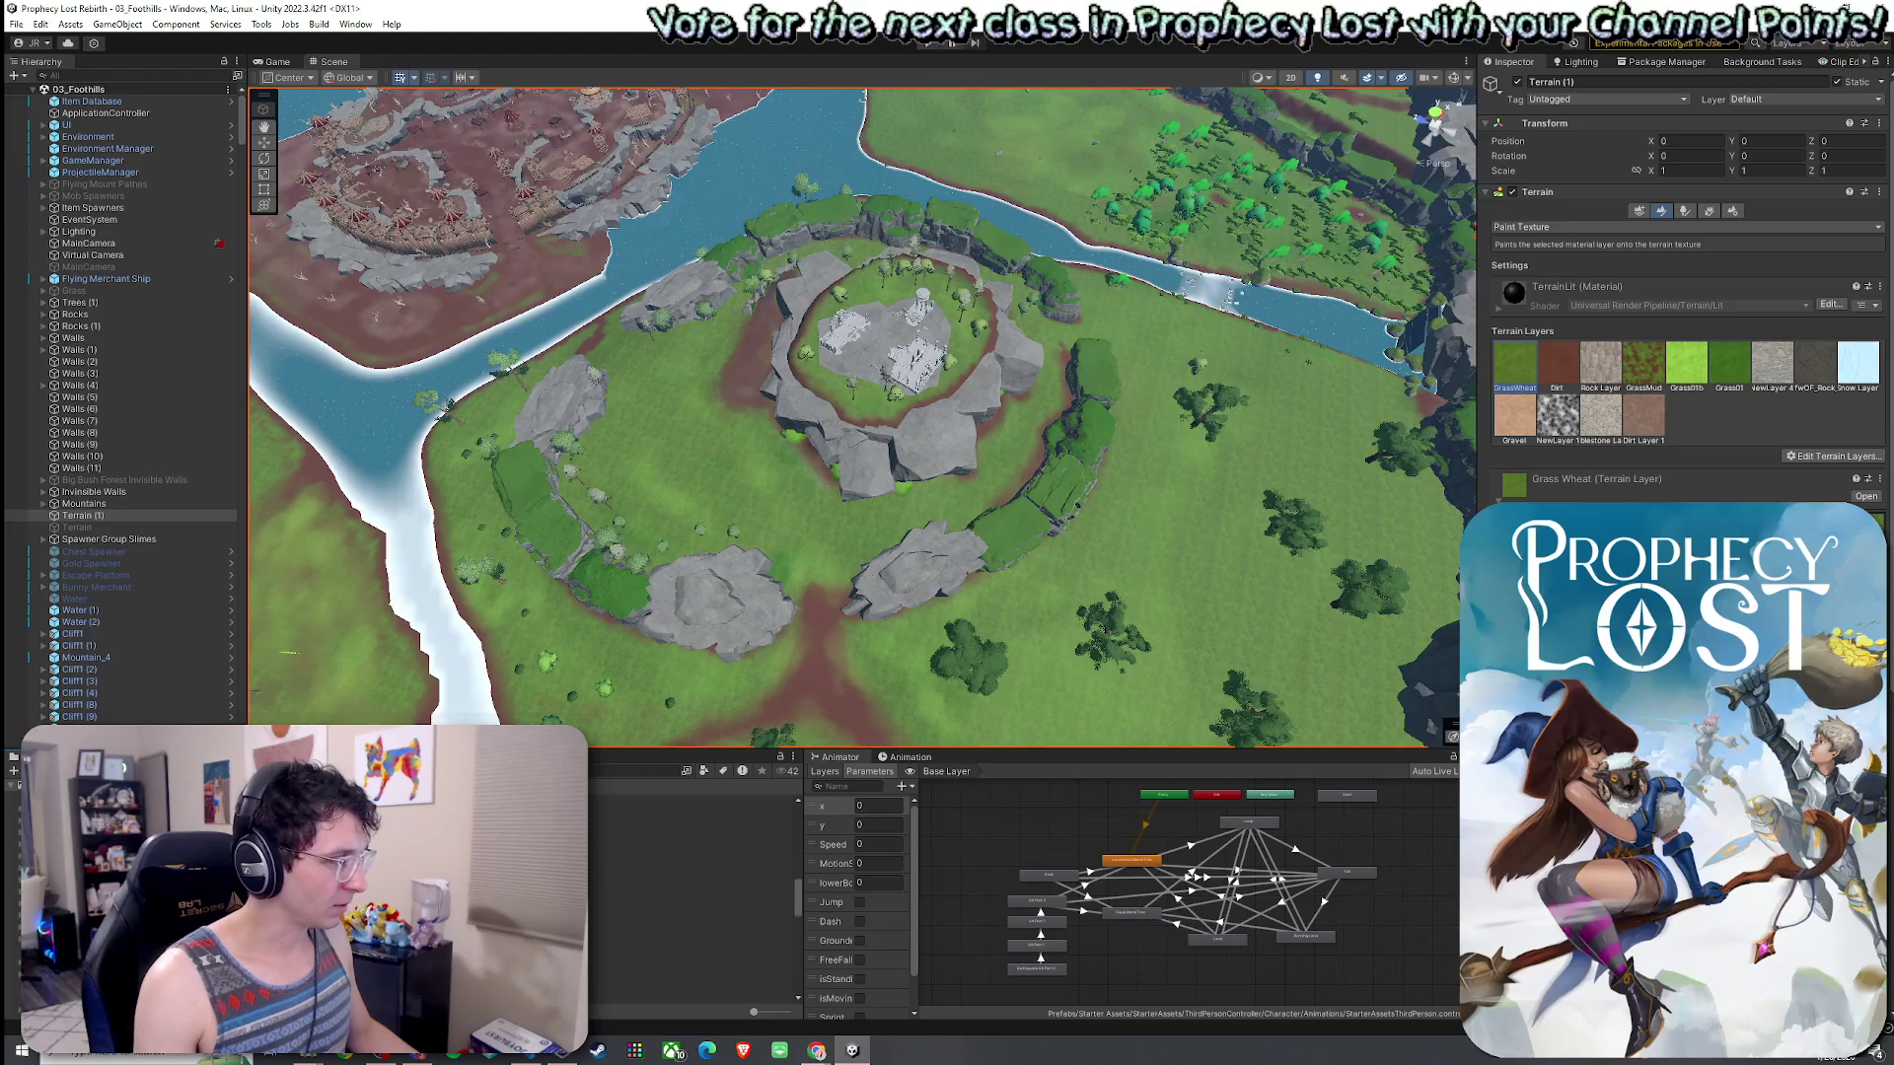
- Open 3by3 Module 1 from the 3by3 Map Modules folder and view the whole module
{"action": "left_click", "coordinate": [691, 836]}
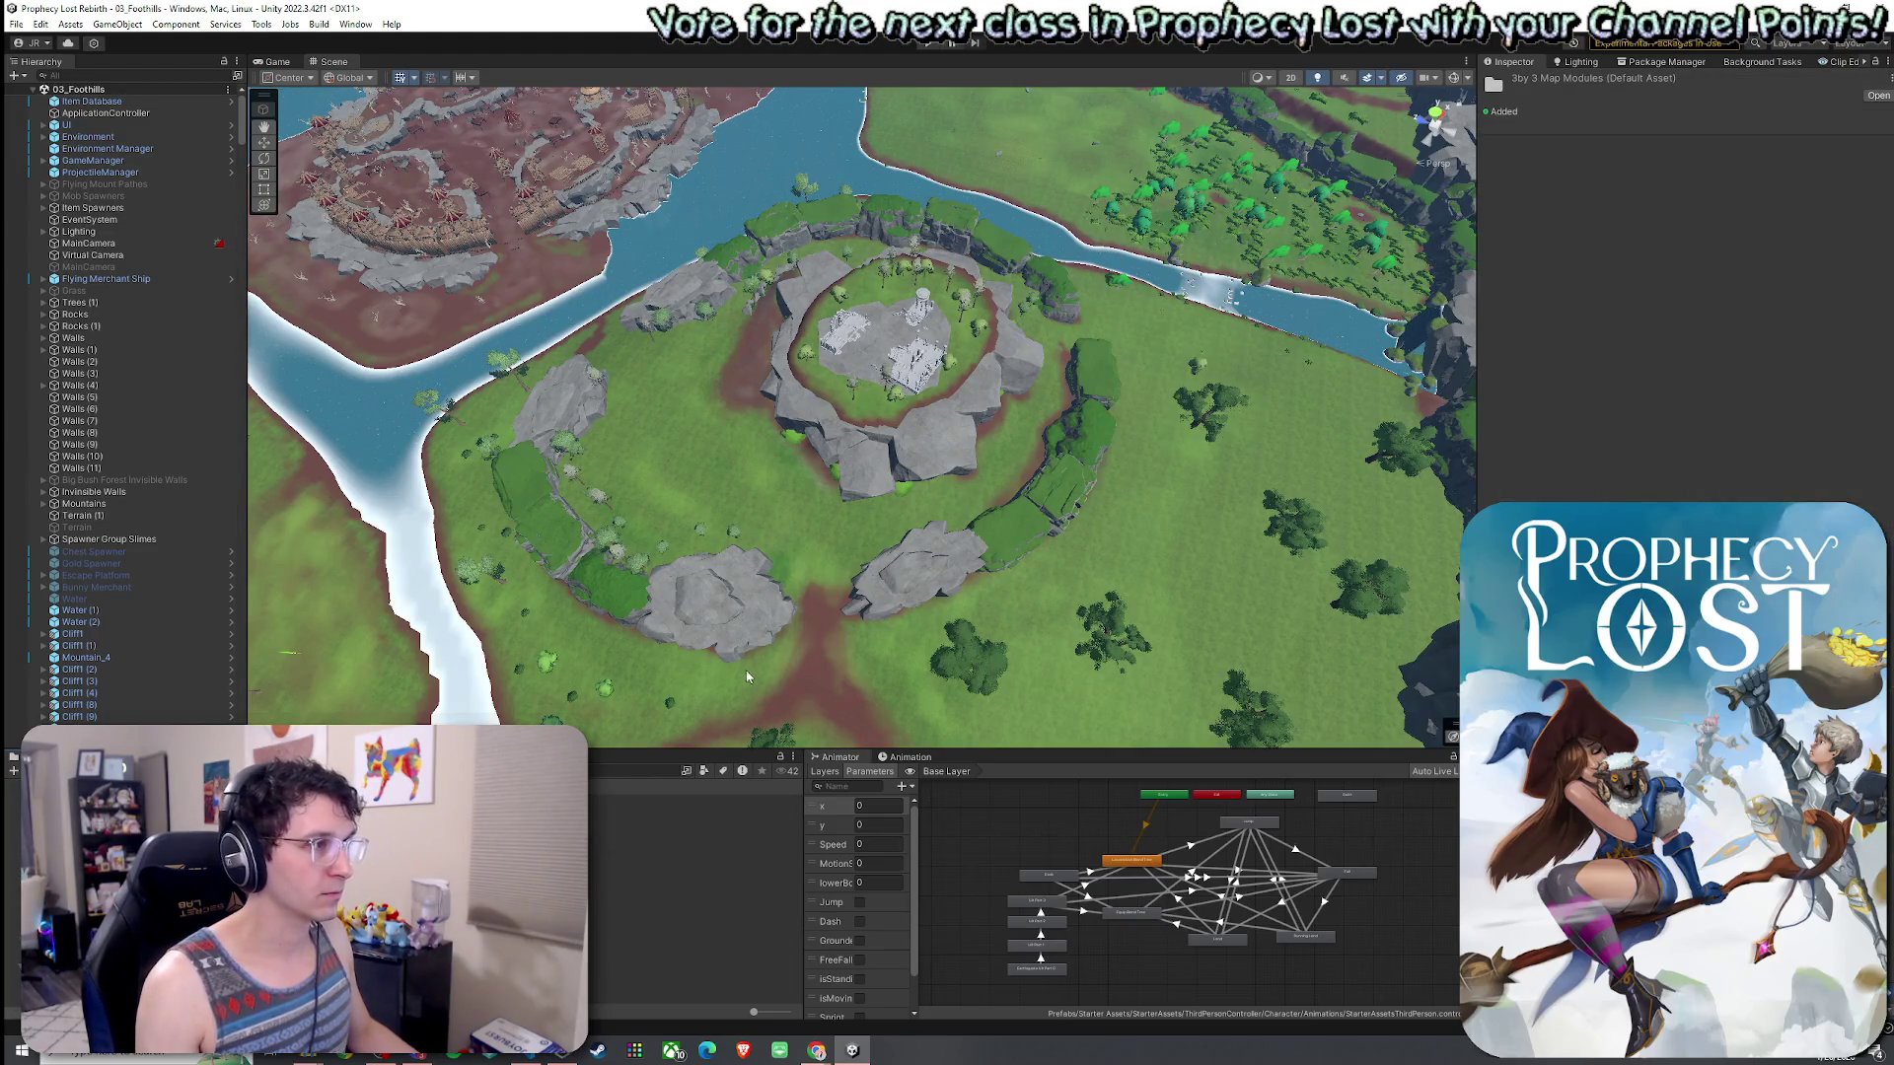
{"action": "double_click", "coordinate": [690, 800]}
{"action": "scroll", "coordinate": [795, 571], "scroll_direction": "down", "scroll_amount": 5}
{"action": "mouse_move", "coordinate": [795, 579]}
{"action": "left_mouse_down"}
{"action": "mouse_move", "coordinate": [832, 625]}
{"action": "mouse_move", "coordinate": [1286, 334]}
{"action": "left_mouse_up"}
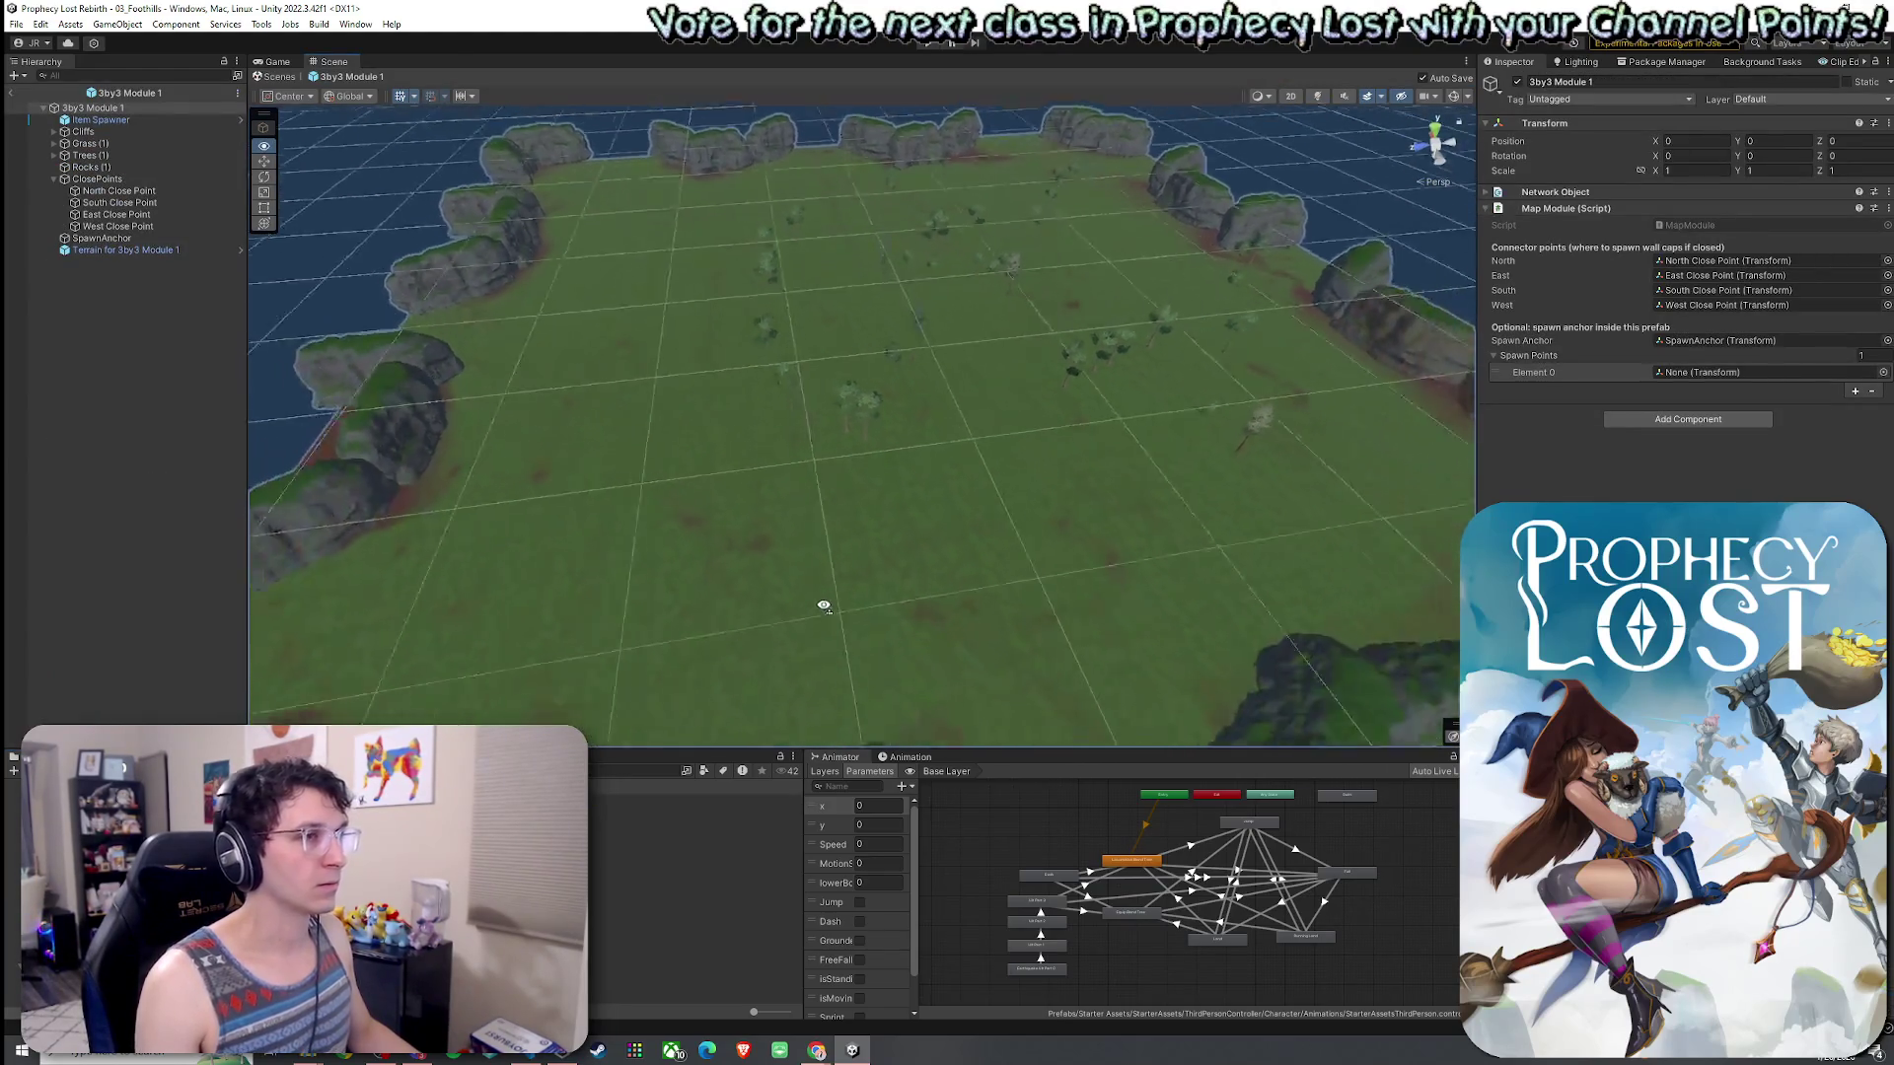
{"action": "left_click", "coordinate": [1319, 95]}
{"action": "left_click", "coordinate": [1319, 96]}
{"action": "left_click_drag", "start_coordinate": [1166, 279], "coordinate": [1057, 303]}
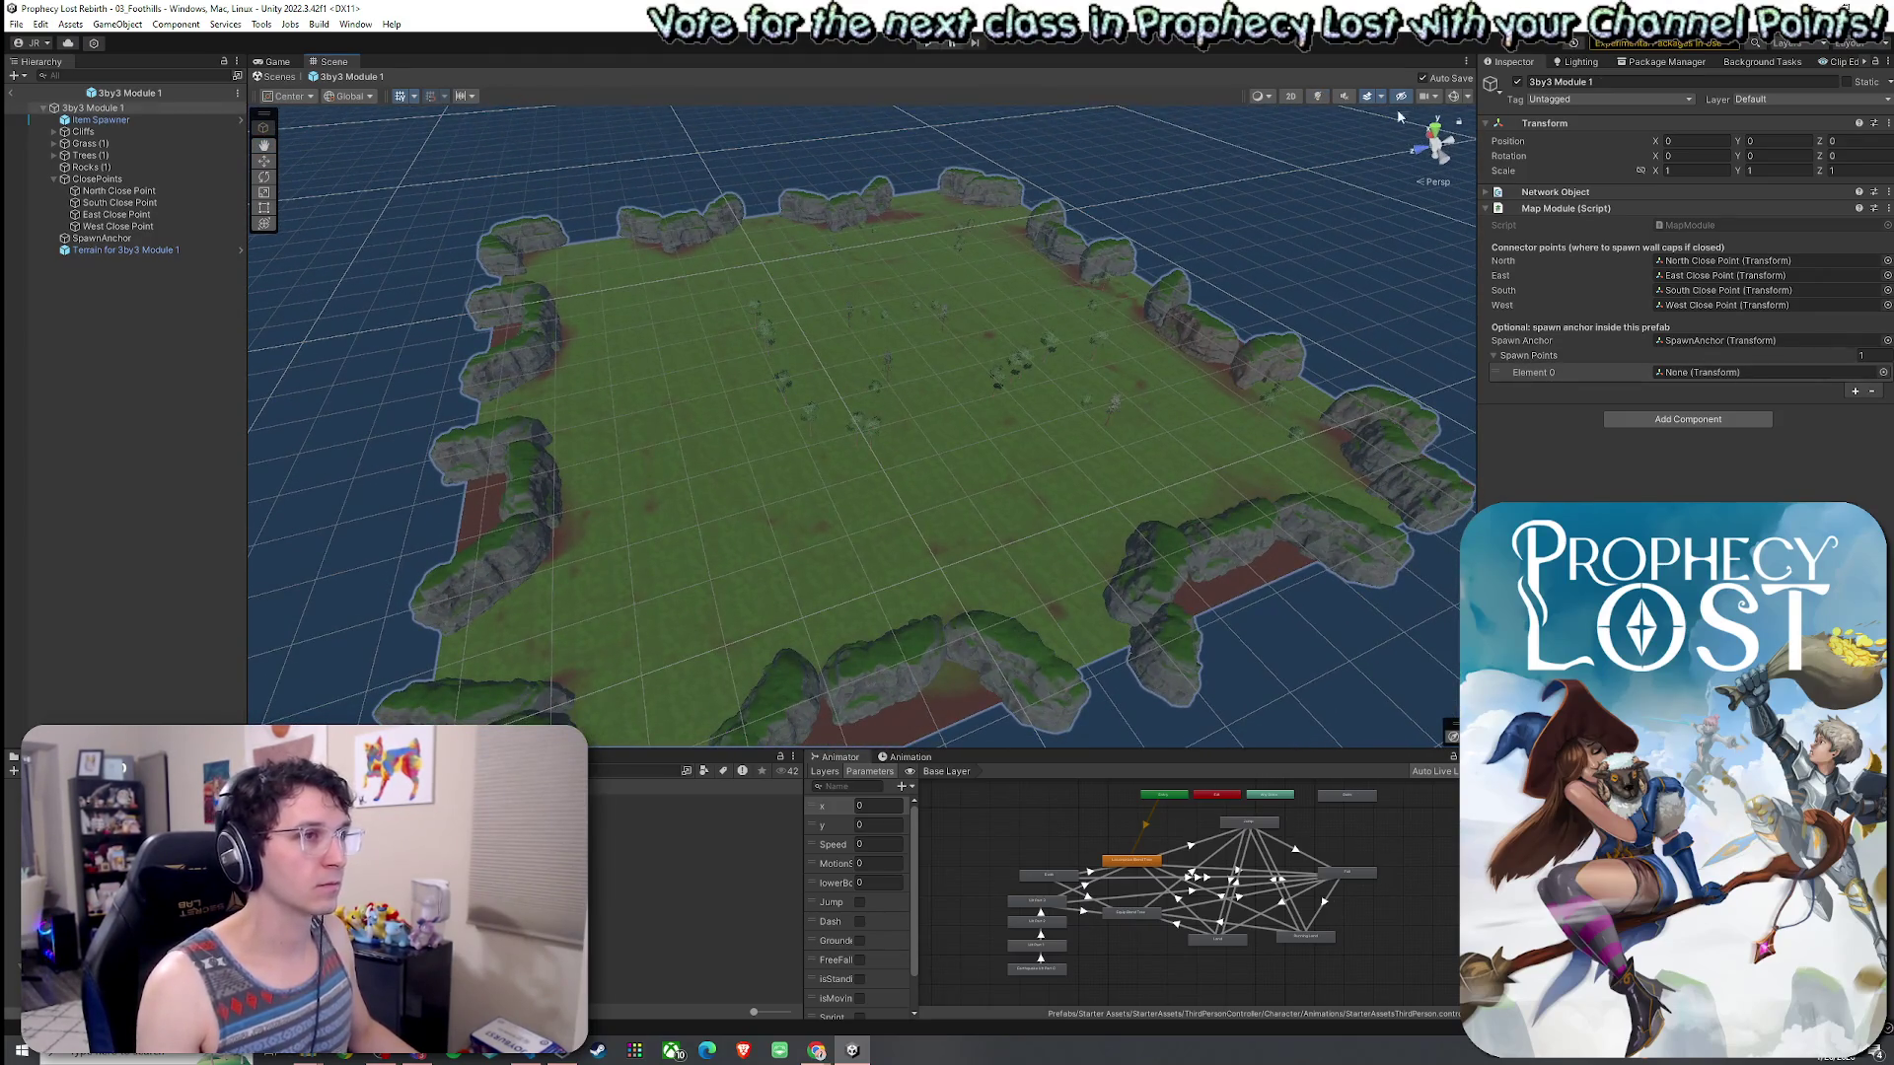
{"action": "left_click", "coordinate": [16, 24]}
{"action": "key", "text": "Escape"}
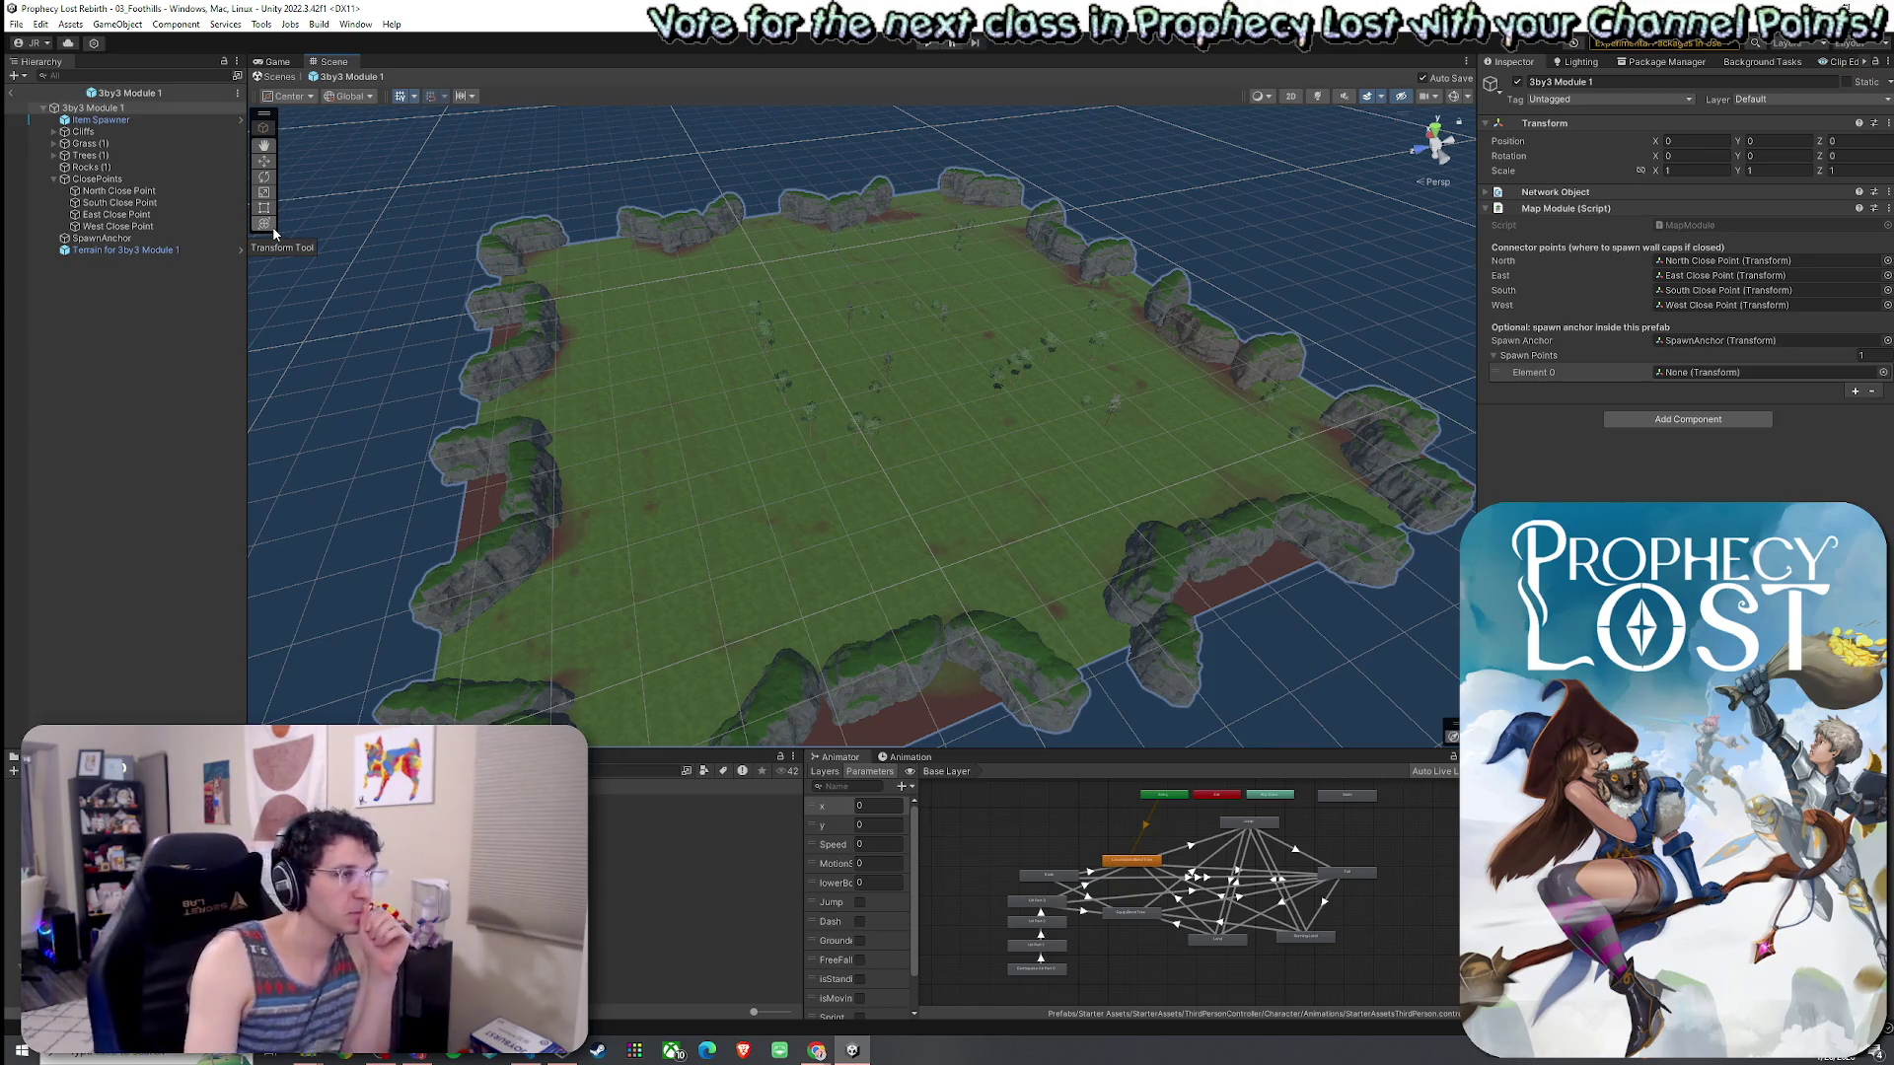
- Frame the module's terrain and enlarge the Scene view by shrinking the surrounding panels
{"action": "left_click", "coordinate": [714, 407]}
{"action": "key", "text": "f"}
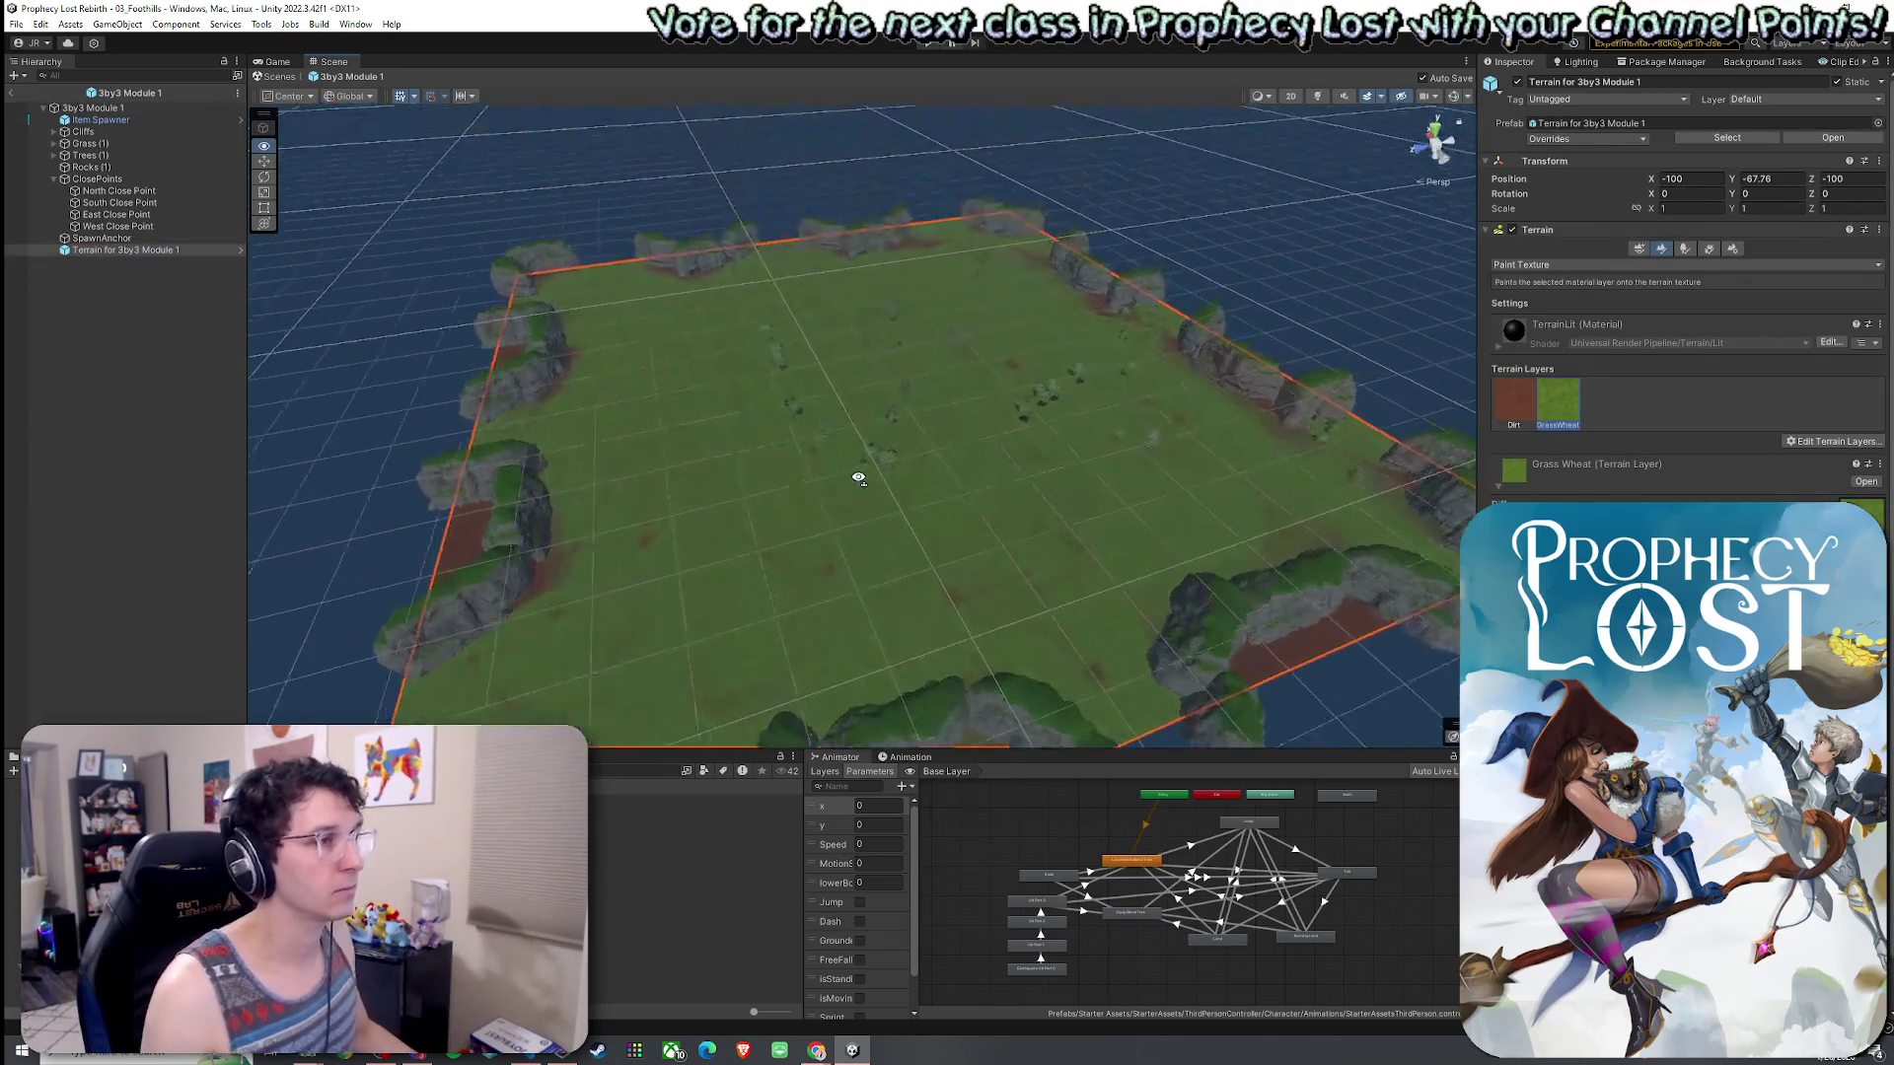
{"action": "left_click_drag", "start_coordinate": [247, 387], "coordinate": [217, 379]}
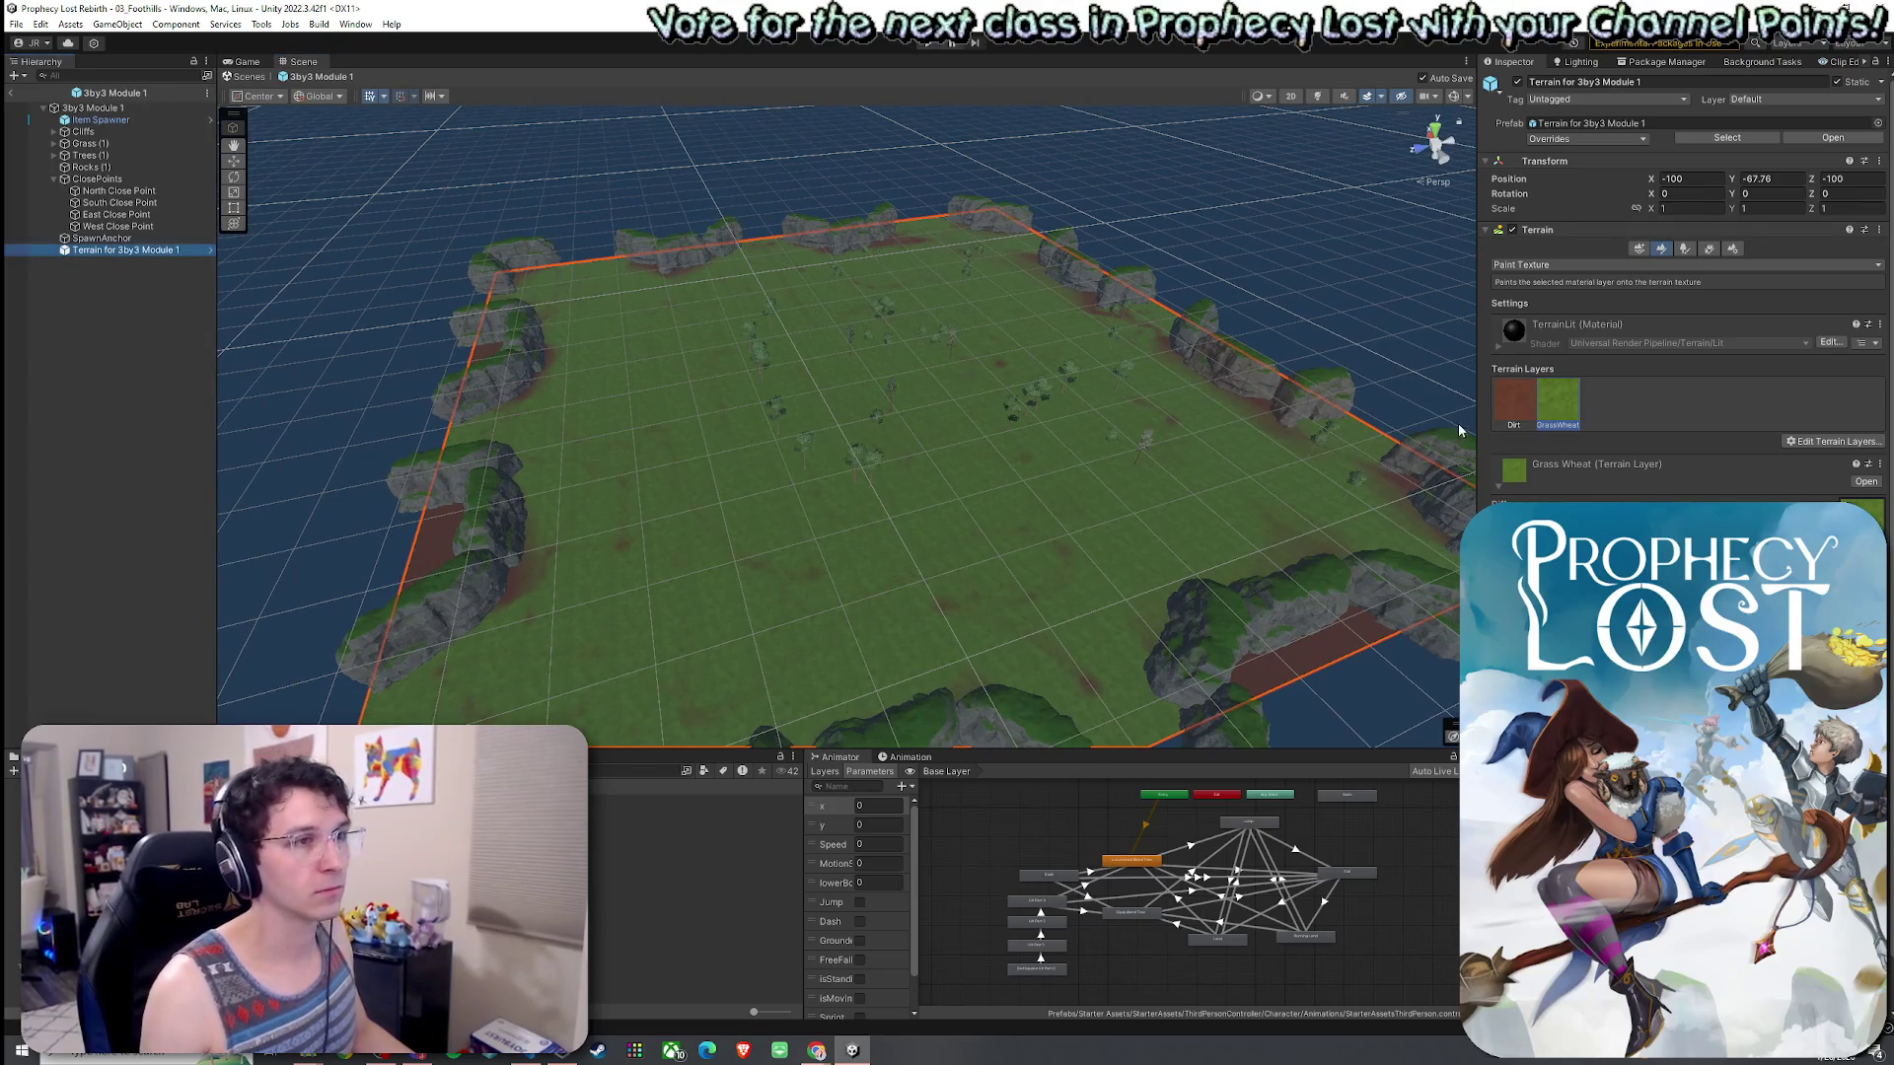
{"action": "left_click_drag", "start_coordinate": [1474, 421], "coordinate": [1538, 421]}
{"action": "left_click_drag", "start_coordinate": [986, 749], "coordinate": [987, 868]}
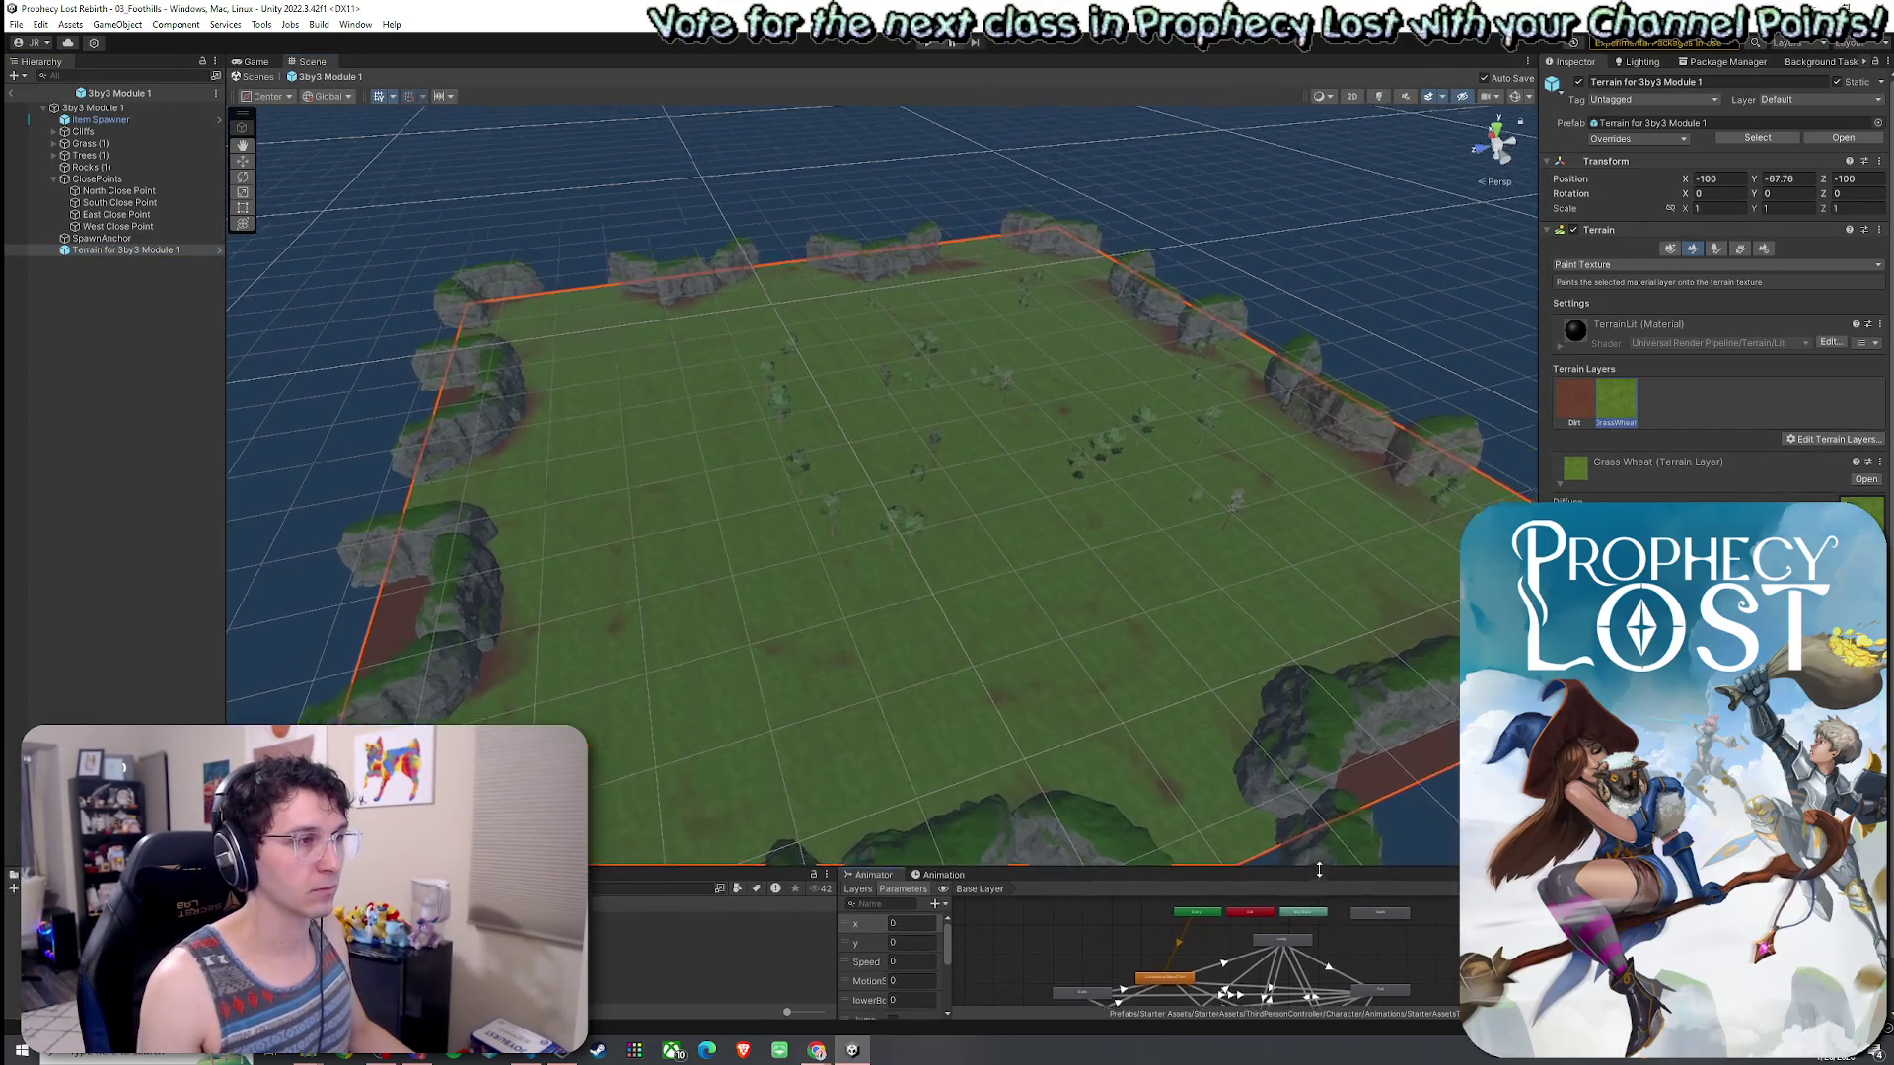
{"action": "scroll", "coordinate": [952, 518], "scroll_direction": "up", "scroll_amount": 3}
{"action": "scroll", "coordinate": [951, 518], "scroll_direction": "up", "scroll_amount": 8}
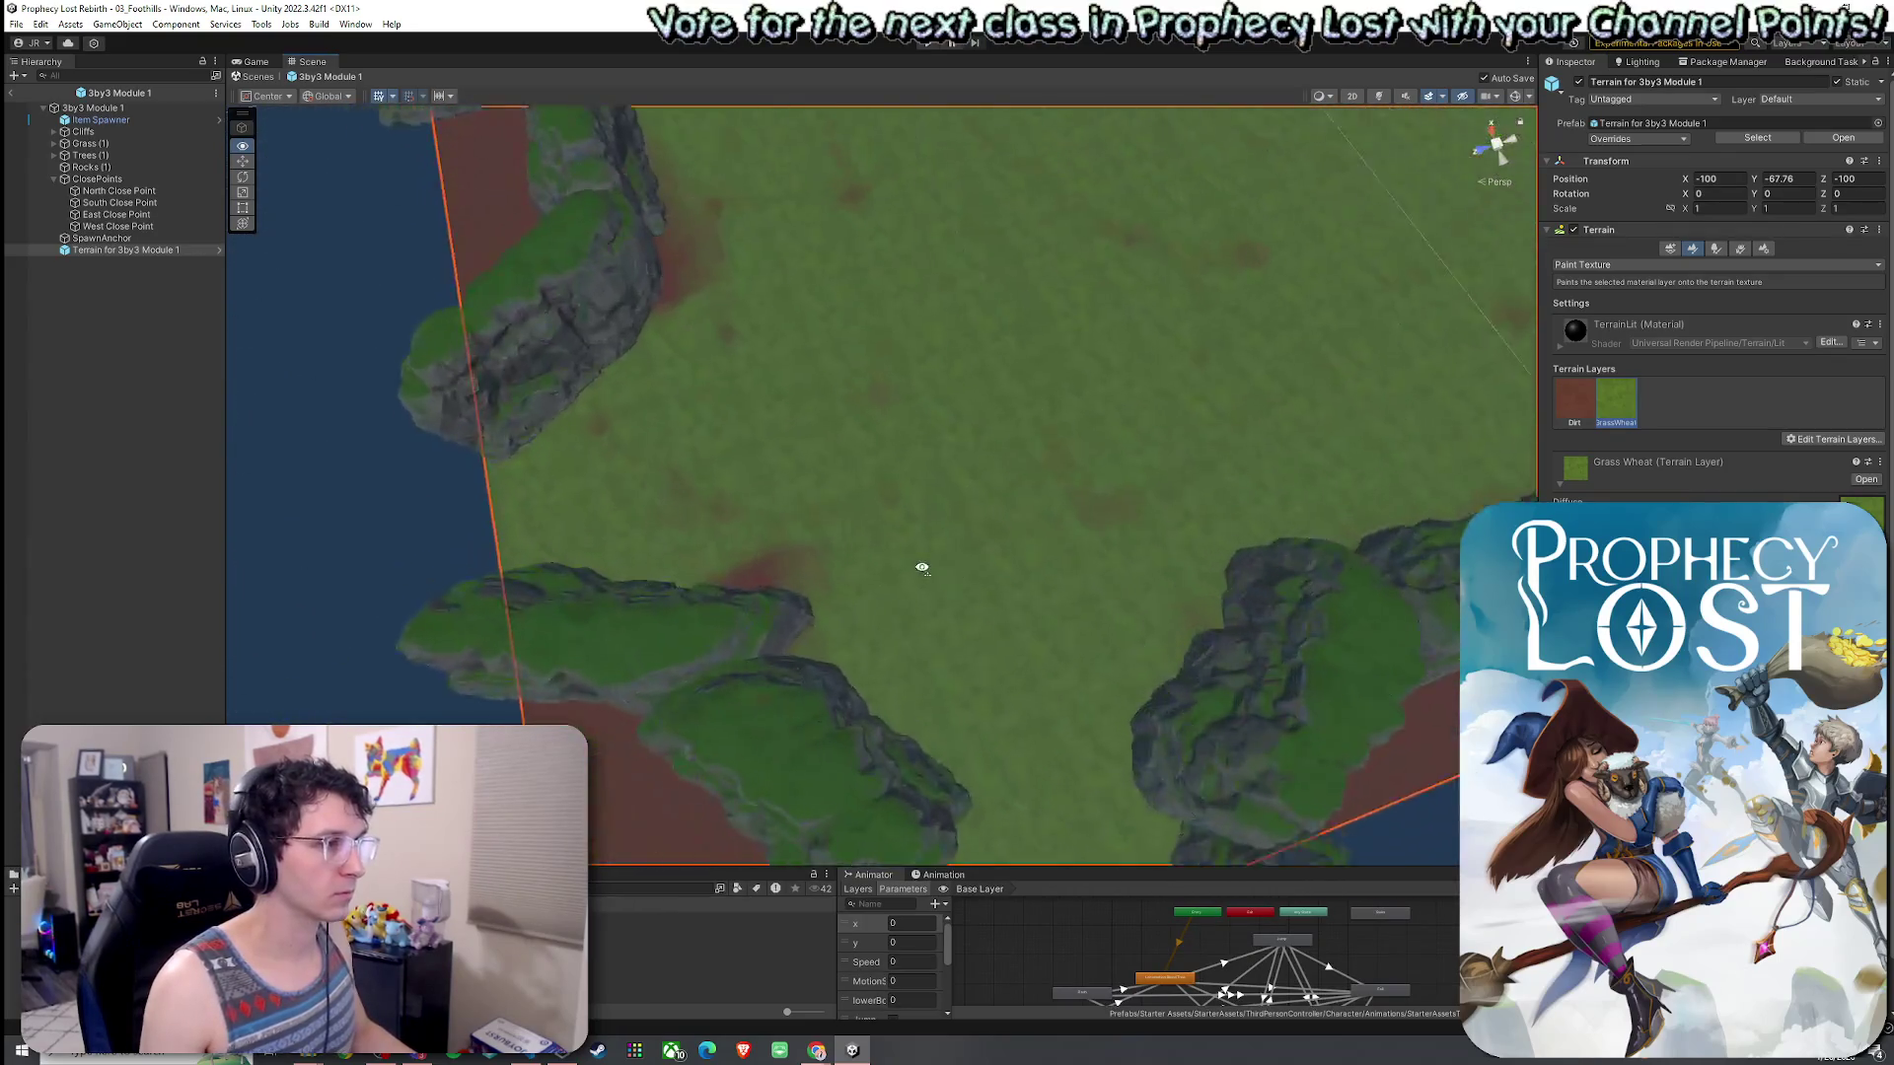
{"action": "mouse_move", "coordinate": [922, 490]}
{"action": "left_mouse_down"}
{"action": "mouse_move", "coordinate": [921, 313]}
{"action": "mouse_move", "coordinate": [1006, 287]}
{"action": "mouse_move", "coordinate": [1232, 309]}
{"action": "mouse_move", "coordinate": [895, 287]}
{"action": "mouse_move", "coordinate": [1192, 287]}
{"action": "mouse_move", "coordinate": [1268, 266]}
{"action": "mouse_move", "coordinate": [1141, 317]}
{"action": "mouse_move", "coordinate": [918, 569]}
{"action": "left_mouse_up"}
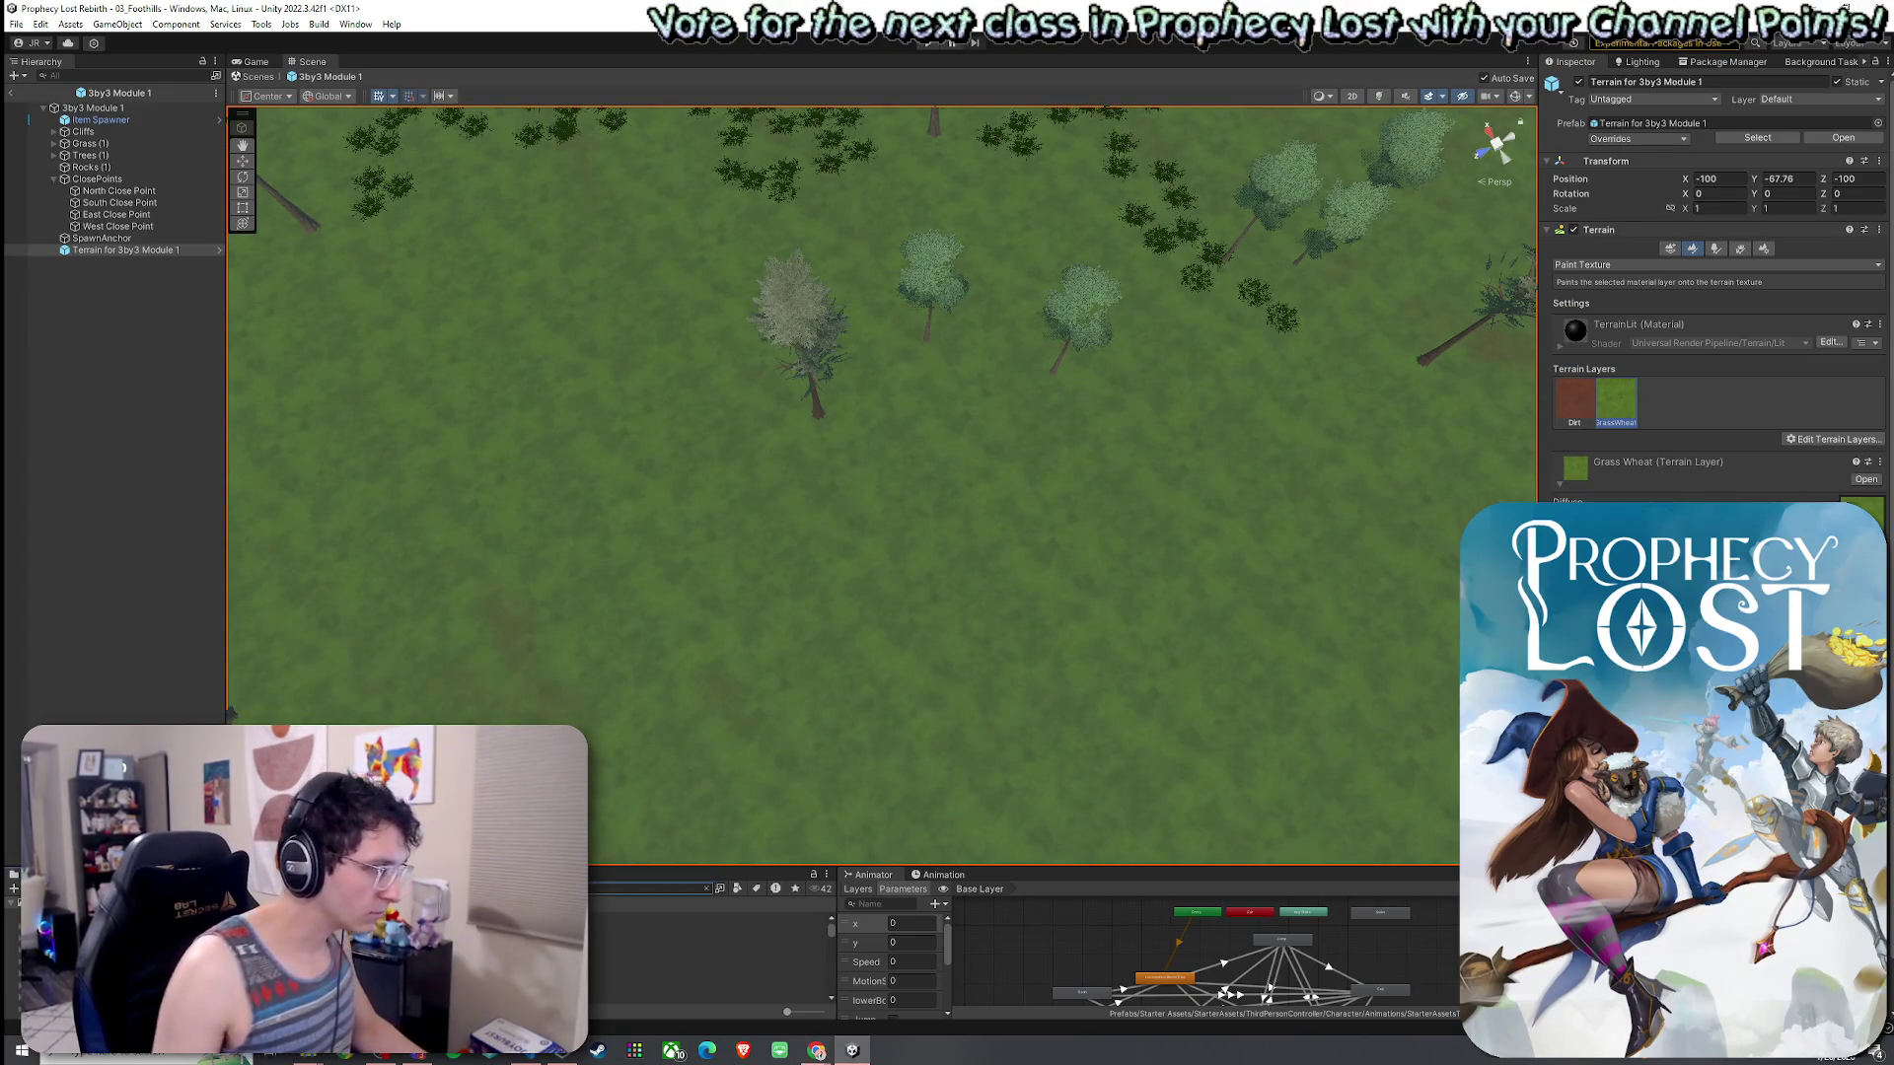
{"action": "left_click", "coordinate": [691, 918]}
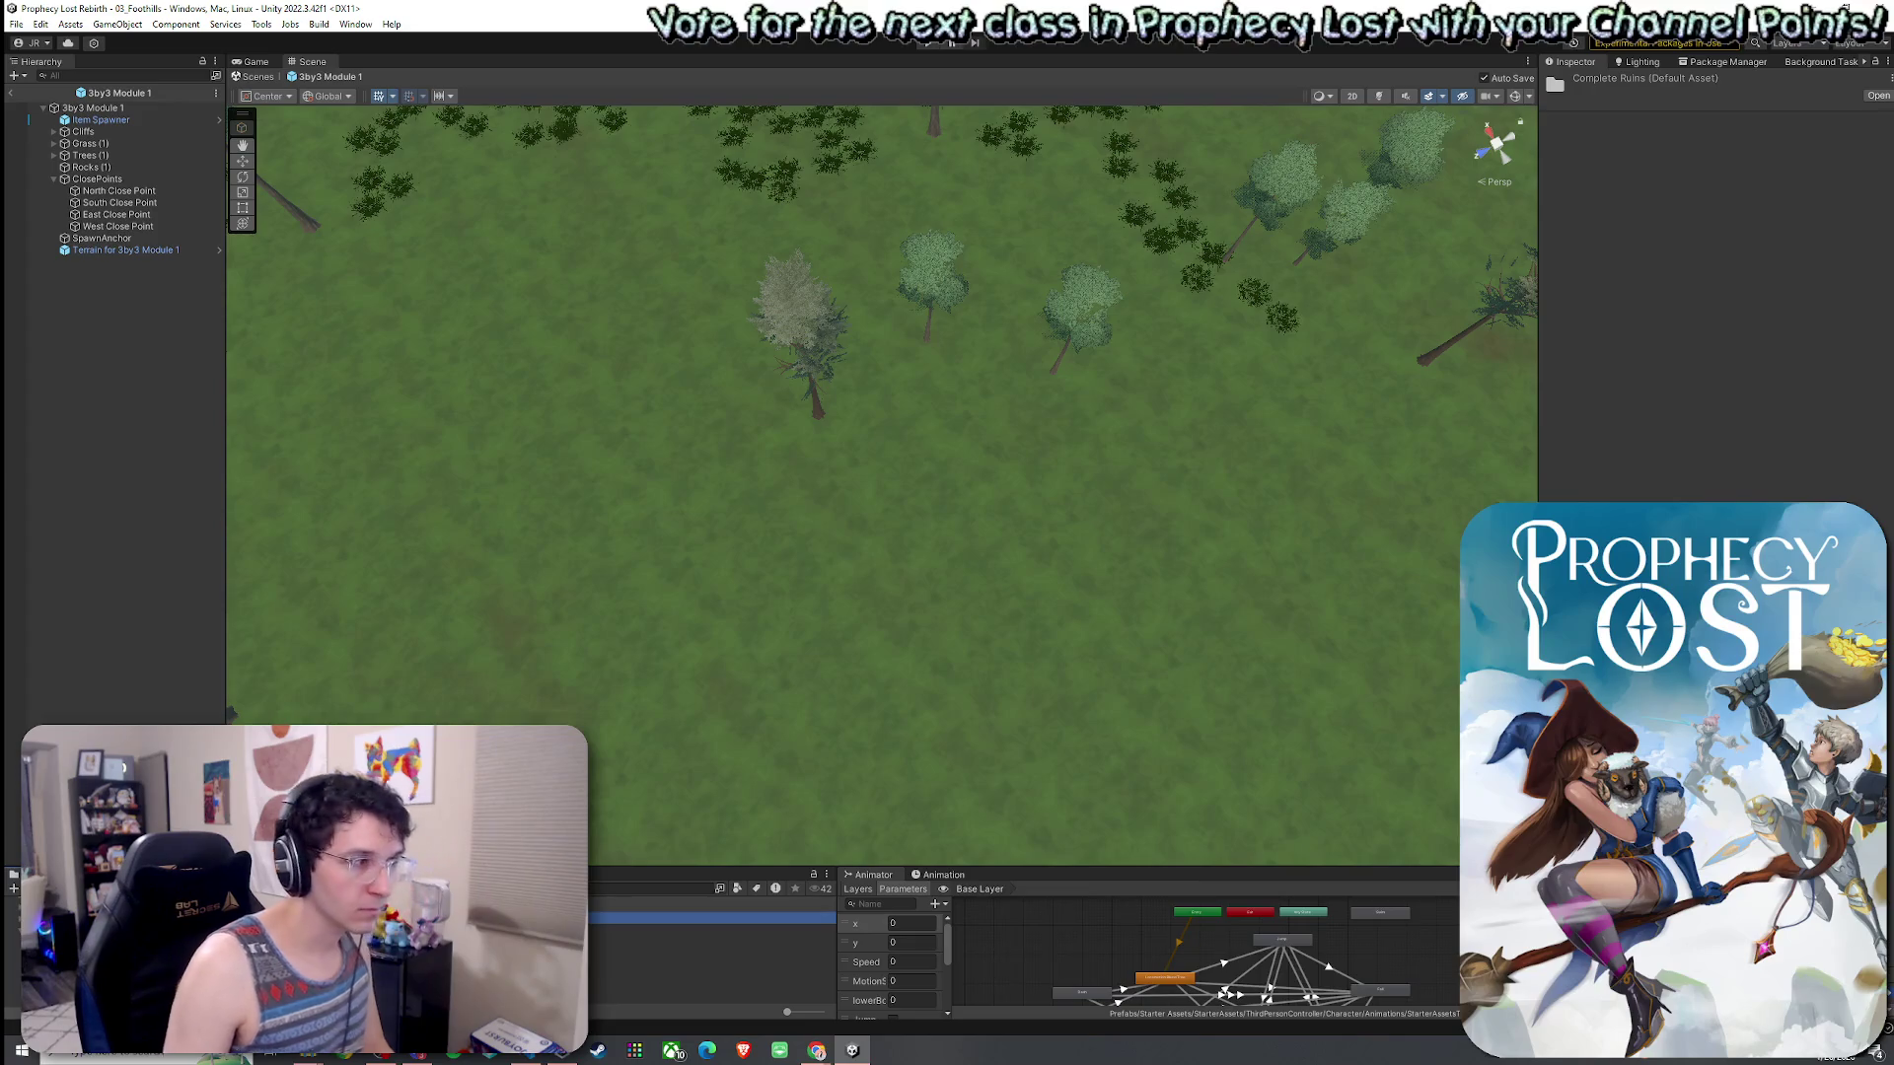
- Place the Ruins - Exterior prefab in the module and inspect it up close
{"action": "mouse_move", "coordinate": [924, 475]}
{"action": "left_mouse_down"}
{"action": "mouse_move", "coordinate": [888, 544]}
{"action": "mouse_move", "coordinate": [914, 647]}
{"action": "left_mouse_up"}
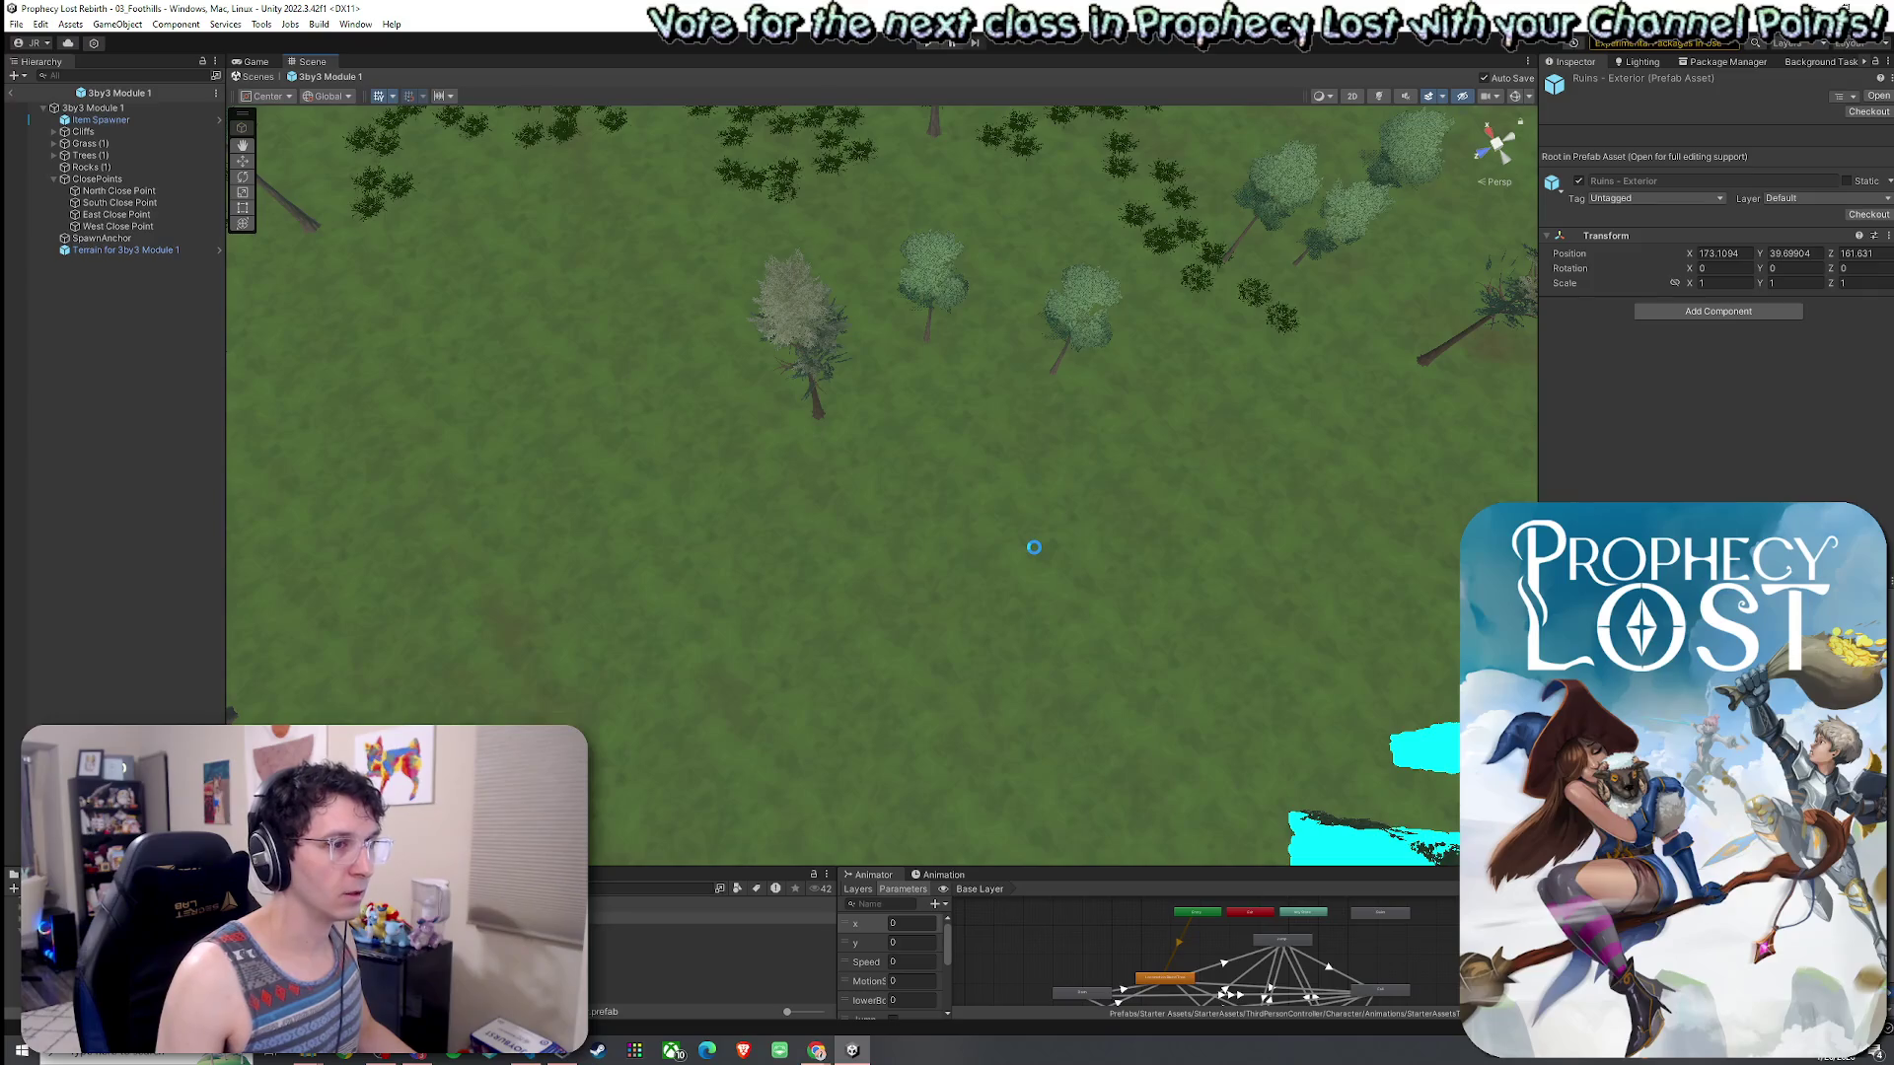
{"action": "mouse_move", "coordinate": [892, 536]}
{"action": "left_mouse_down"}
{"action": "mouse_move", "coordinate": [1397, 366]}
{"action": "mouse_move", "coordinate": [1298, 385]}
{"action": "mouse_move", "coordinate": [1136, 369]}
{"action": "left_mouse_up"}
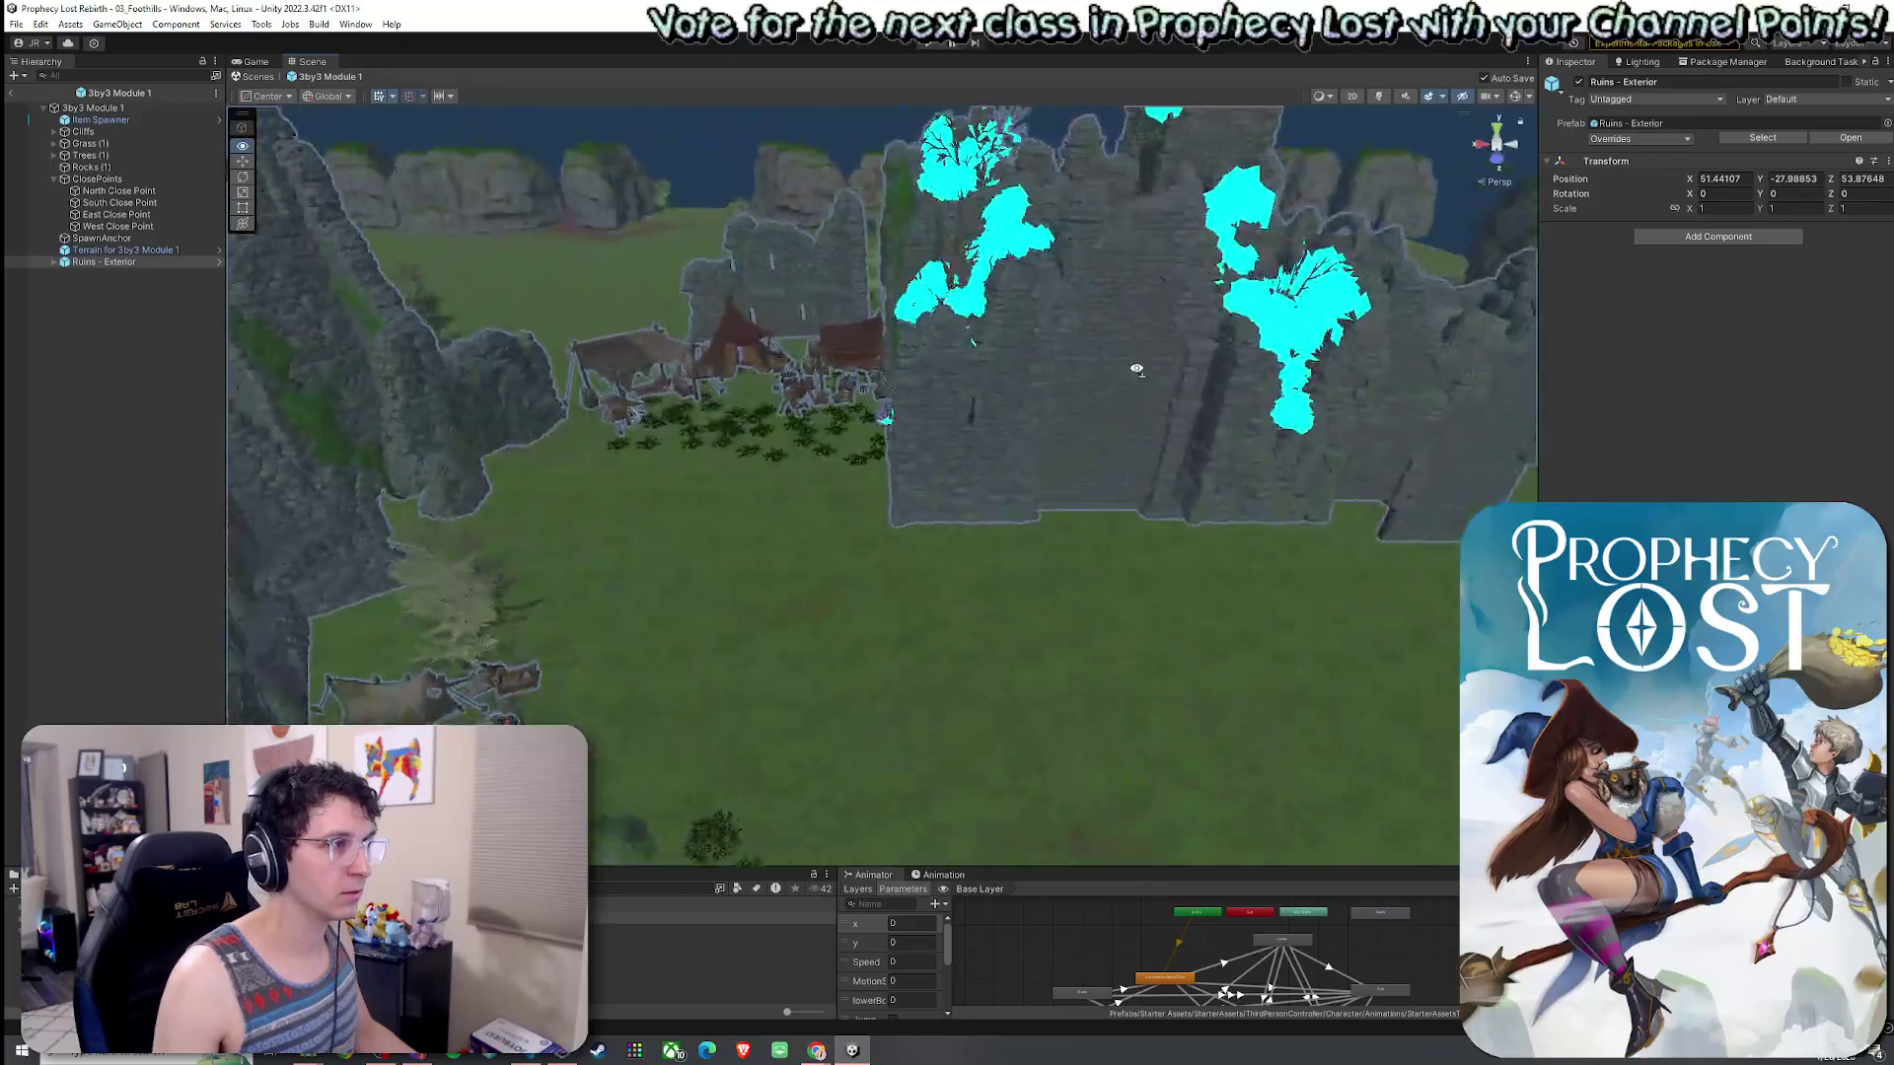
{"action": "key", "text": "f"}
{"action": "mouse_move", "coordinate": [1017, 375]}
{"action": "left_mouse_down"}
{"action": "mouse_move", "coordinate": [992, 422]}
{"action": "mouse_move", "coordinate": [930, 410]}
{"action": "mouse_move", "coordinate": [612, 452]}
{"action": "mouse_move", "coordinate": [706, 394]}
{"action": "mouse_move", "coordinate": [1213, 316]}
{"action": "mouse_move", "coordinate": [1141, 335]}
{"action": "mouse_move", "coordinate": [1163, 375]}
{"action": "left_mouse_up"}
{"action": "left_click", "coordinate": [1041, 415]}
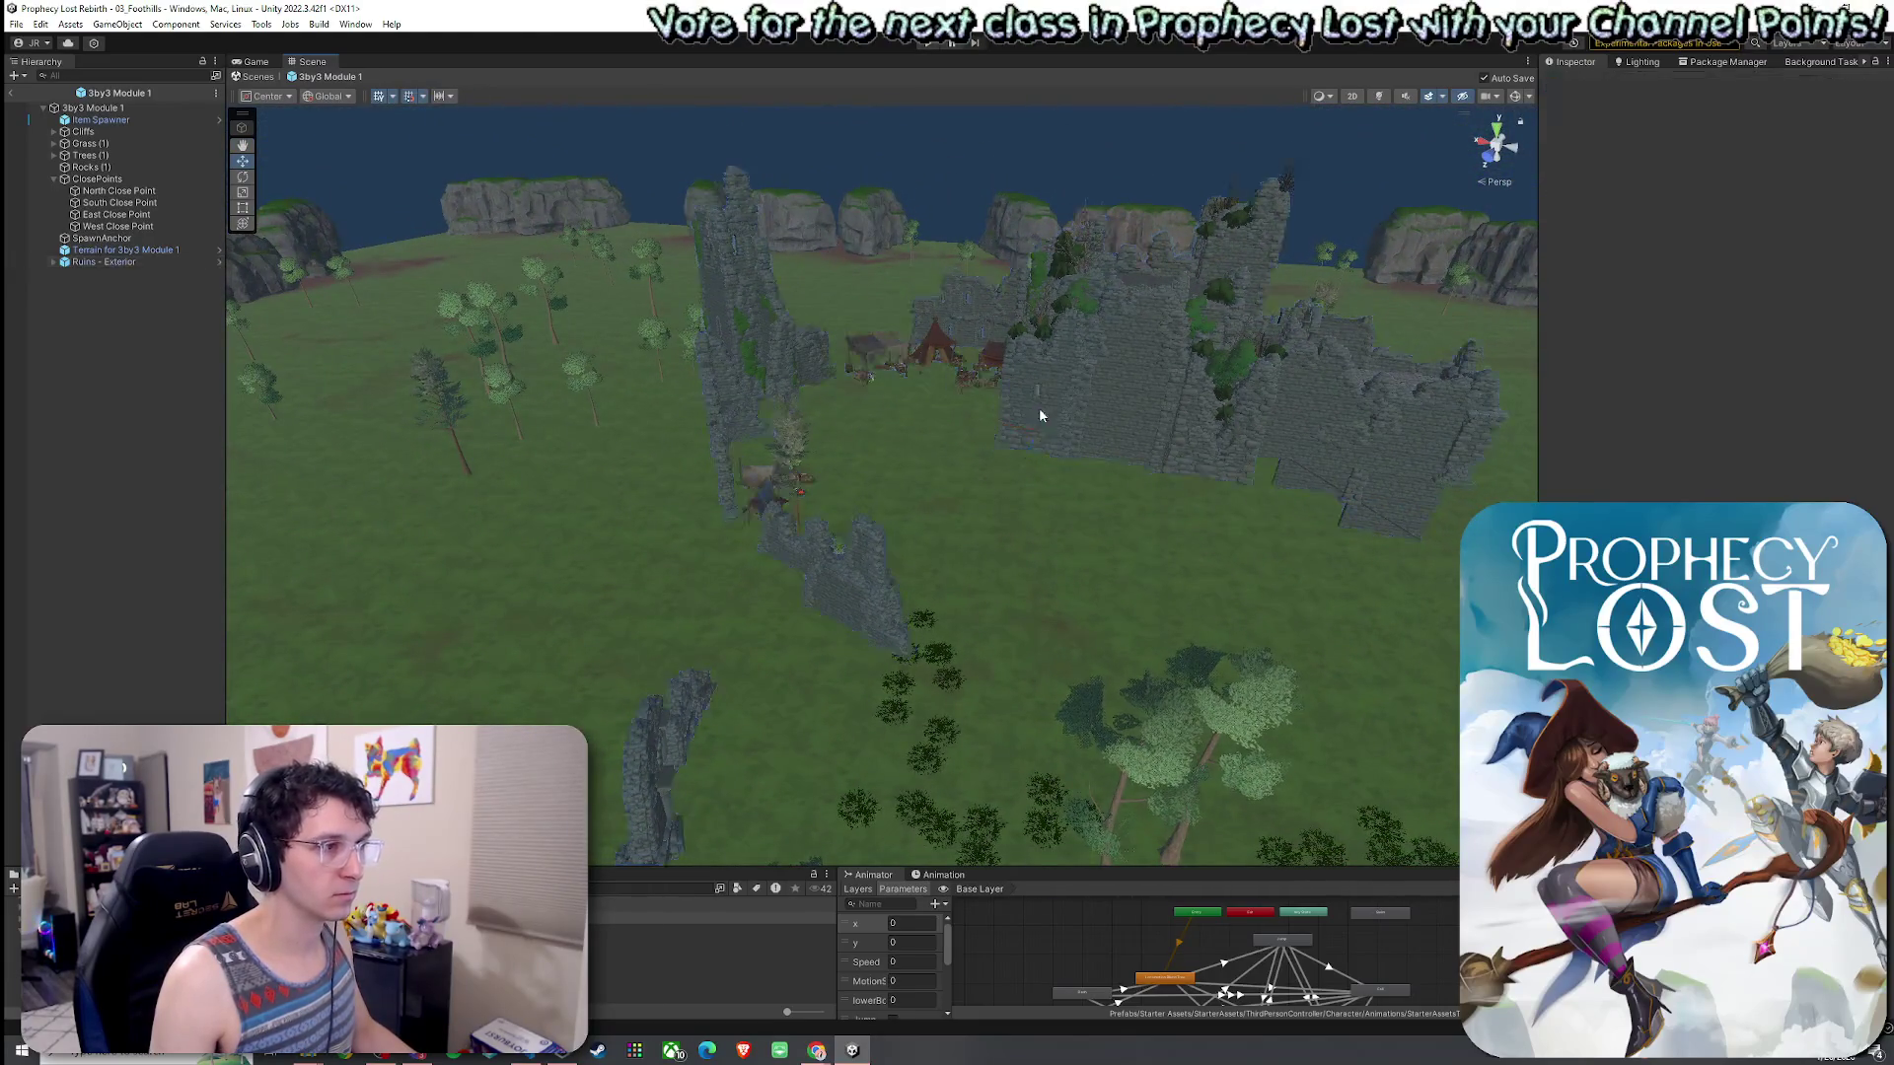
- Sink the Ruins - Exterior lower into the ground, then delete it
{"action": "left_click", "coordinate": [1072, 457]}
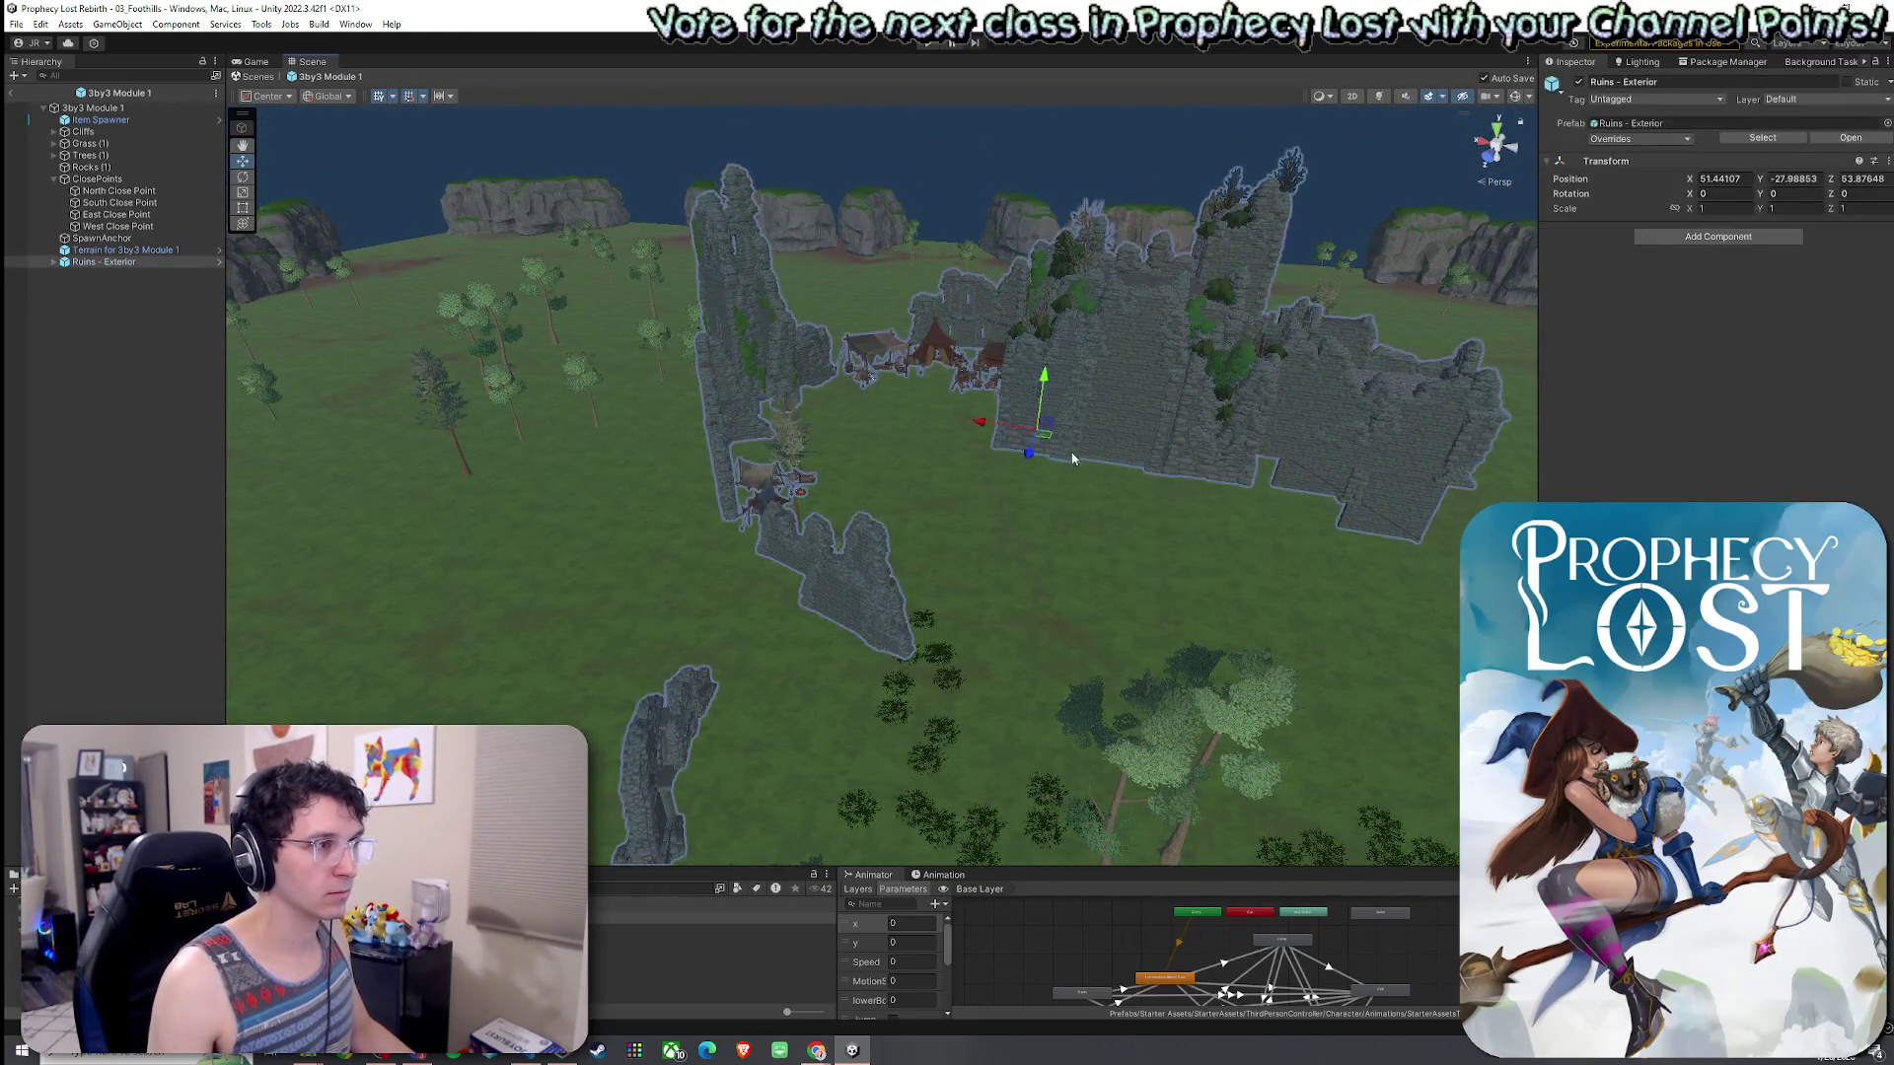
{"action": "left_click", "coordinate": [98, 262]}
{"action": "mouse_move", "coordinate": [1049, 392]}
{"action": "left_mouse_down"}
{"action": "mouse_move", "coordinate": [1042, 538]}
{"action": "mouse_move", "coordinate": [1041, 507]}
{"action": "left_mouse_up"}
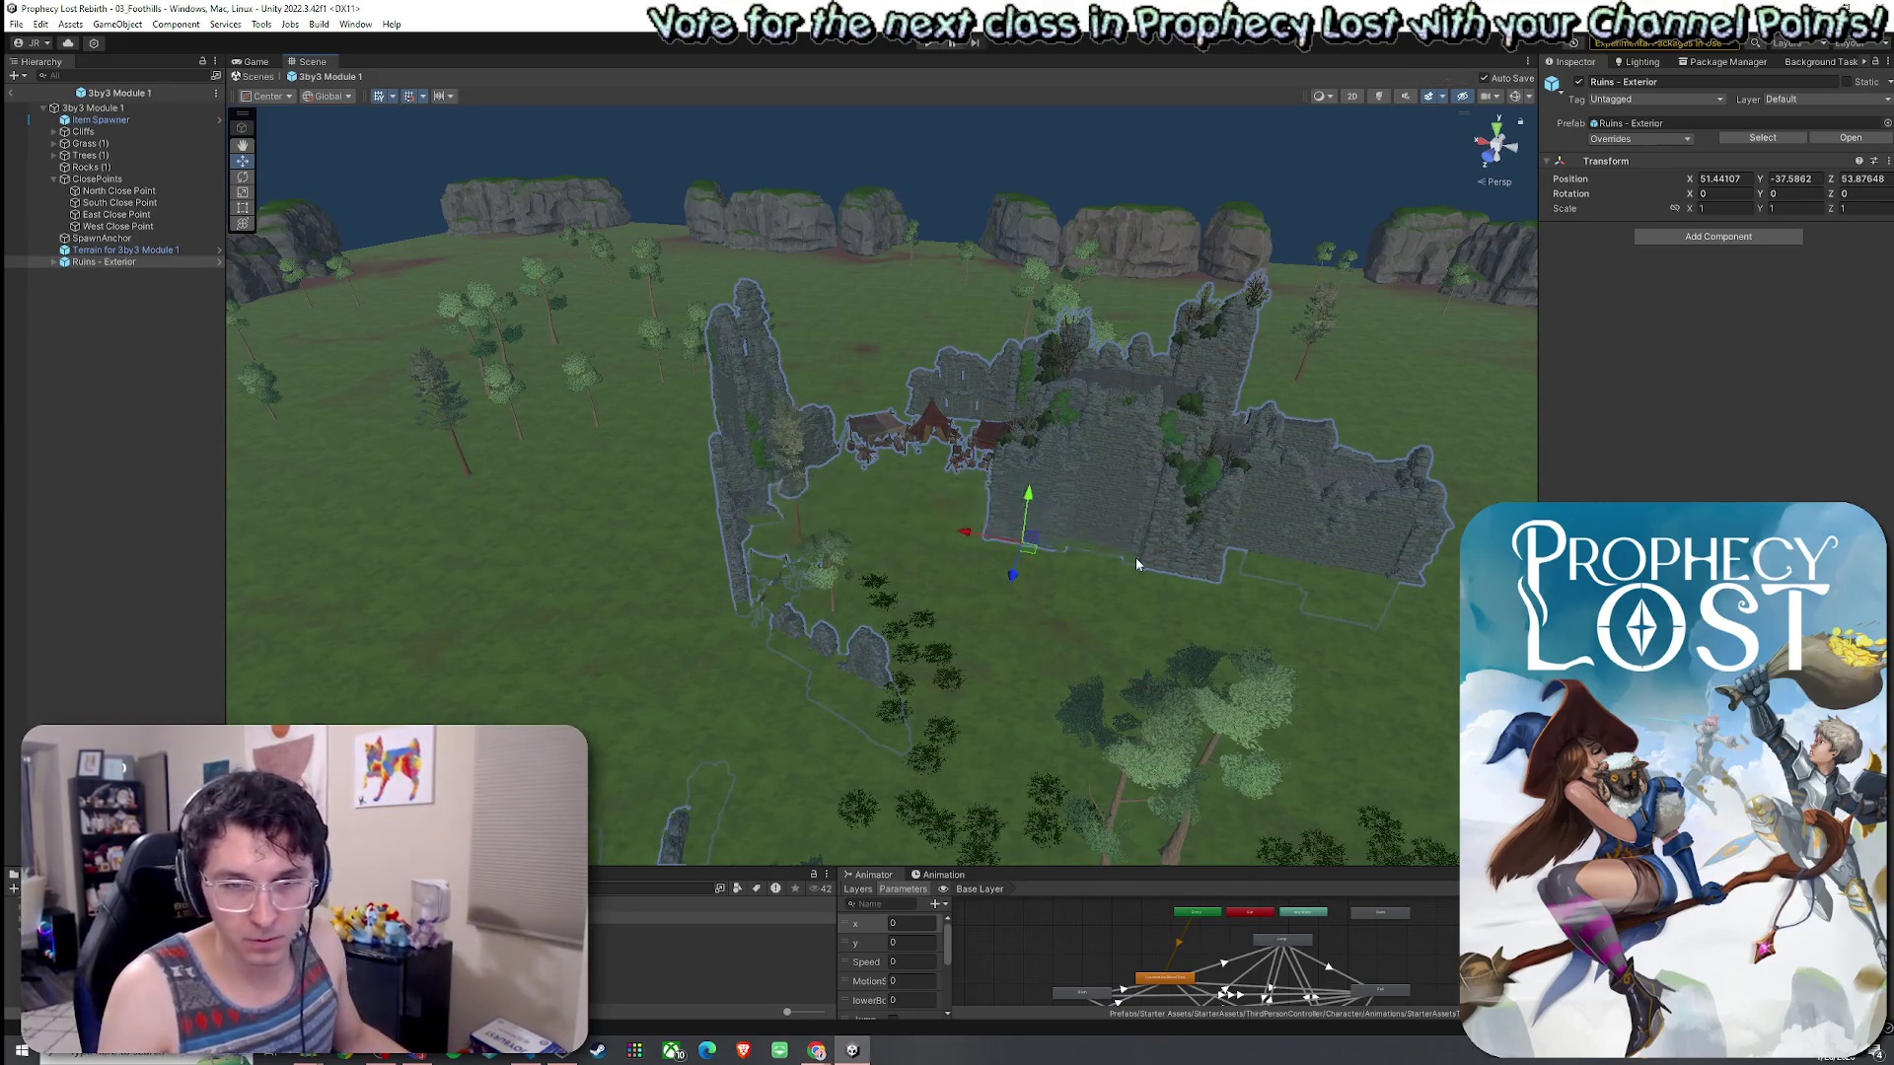
{"action": "mouse_move", "coordinate": [1209, 584]}
{"action": "left_mouse_down"}
{"action": "mouse_move", "coordinate": [1209, 653]}
{"action": "mouse_move", "coordinate": [1006, 591]}
{"action": "mouse_move", "coordinate": [867, 596]}
{"action": "mouse_move", "coordinate": [1167, 570]}
{"action": "mouse_move", "coordinate": [1259, 537]}
{"action": "mouse_move", "coordinate": [1133, 563]}
{"action": "mouse_move", "coordinate": [1629, 470]}
{"action": "mouse_move", "coordinate": [1175, 554]}
{"action": "mouse_move", "coordinate": [1187, 512]}
{"action": "mouse_move", "coordinate": [1193, 538]}
{"action": "mouse_move", "coordinate": [943, 491]}
{"action": "left_mouse_up"}
{"action": "left_click", "coordinate": [132, 299]}
{"action": "left_click", "coordinate": [122, 264]}
{"action": "key", "text": "Delete"}
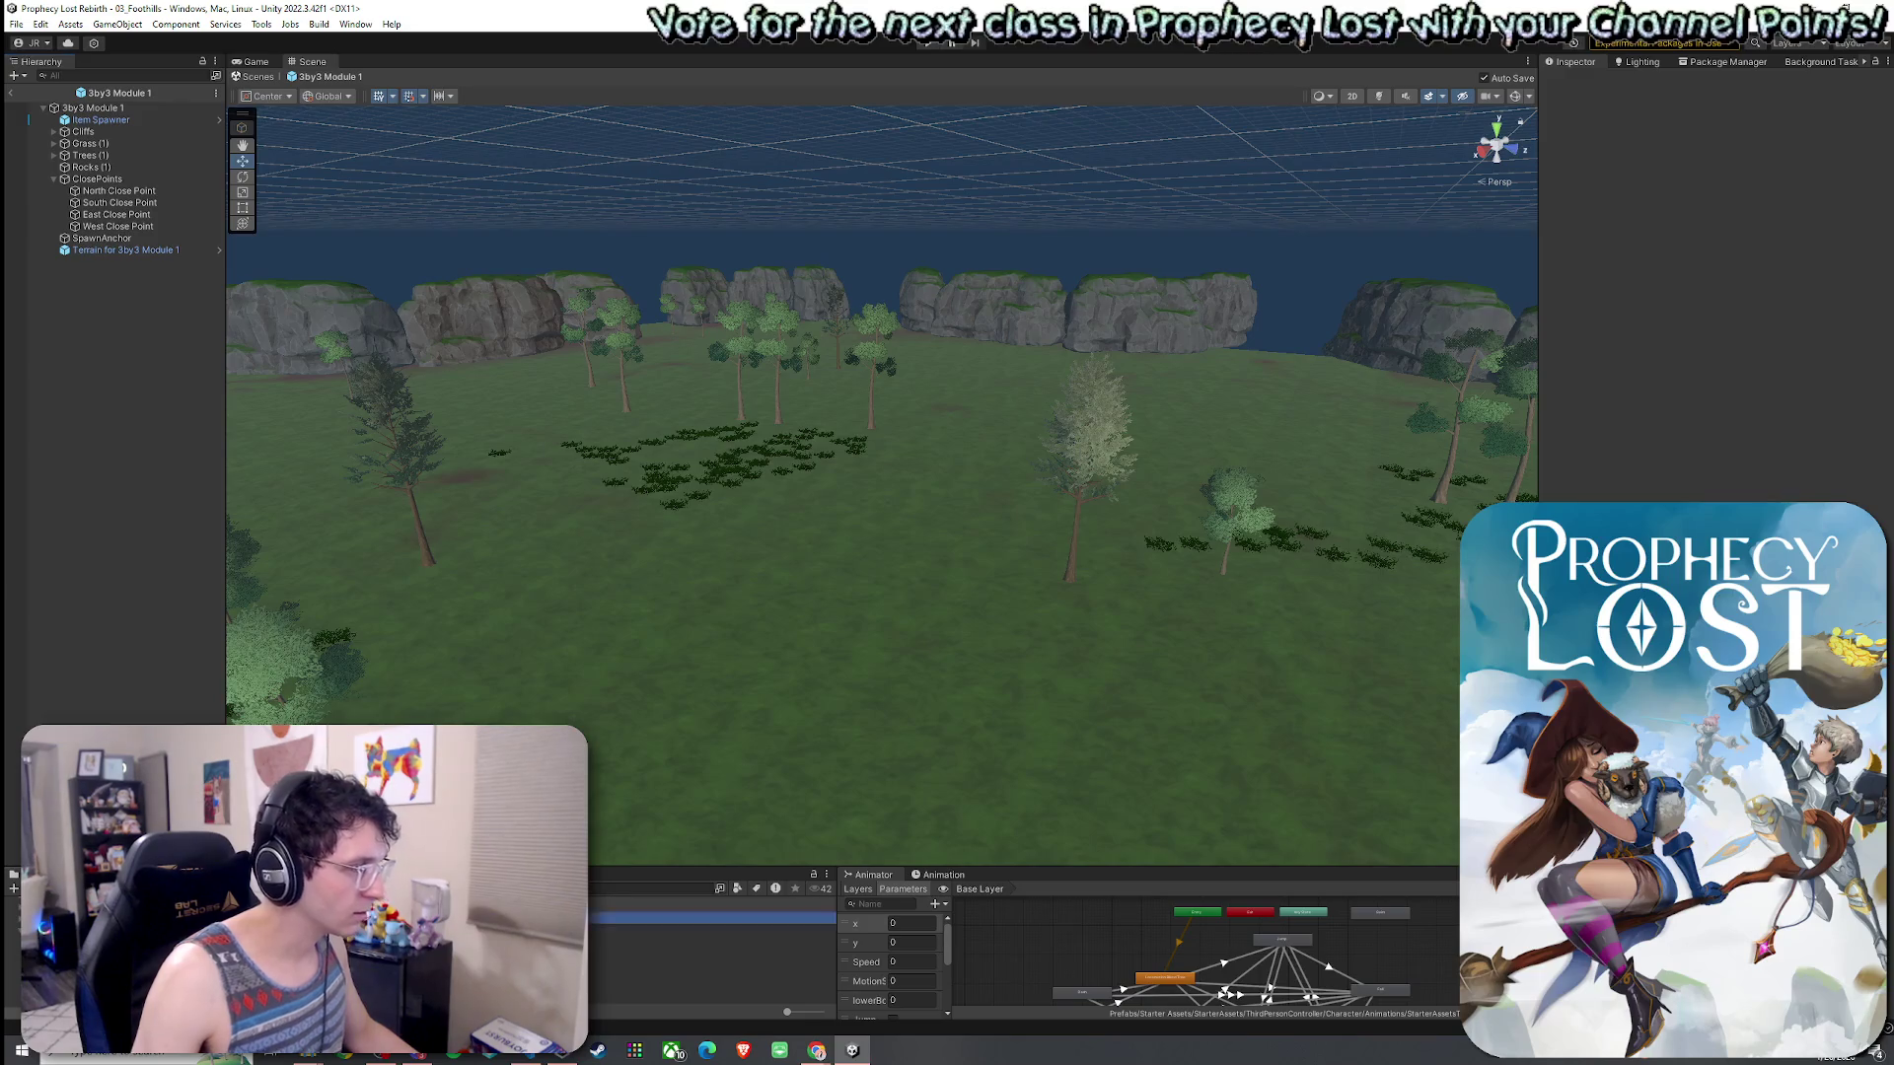
{"action": "type", "text": "ruins"}
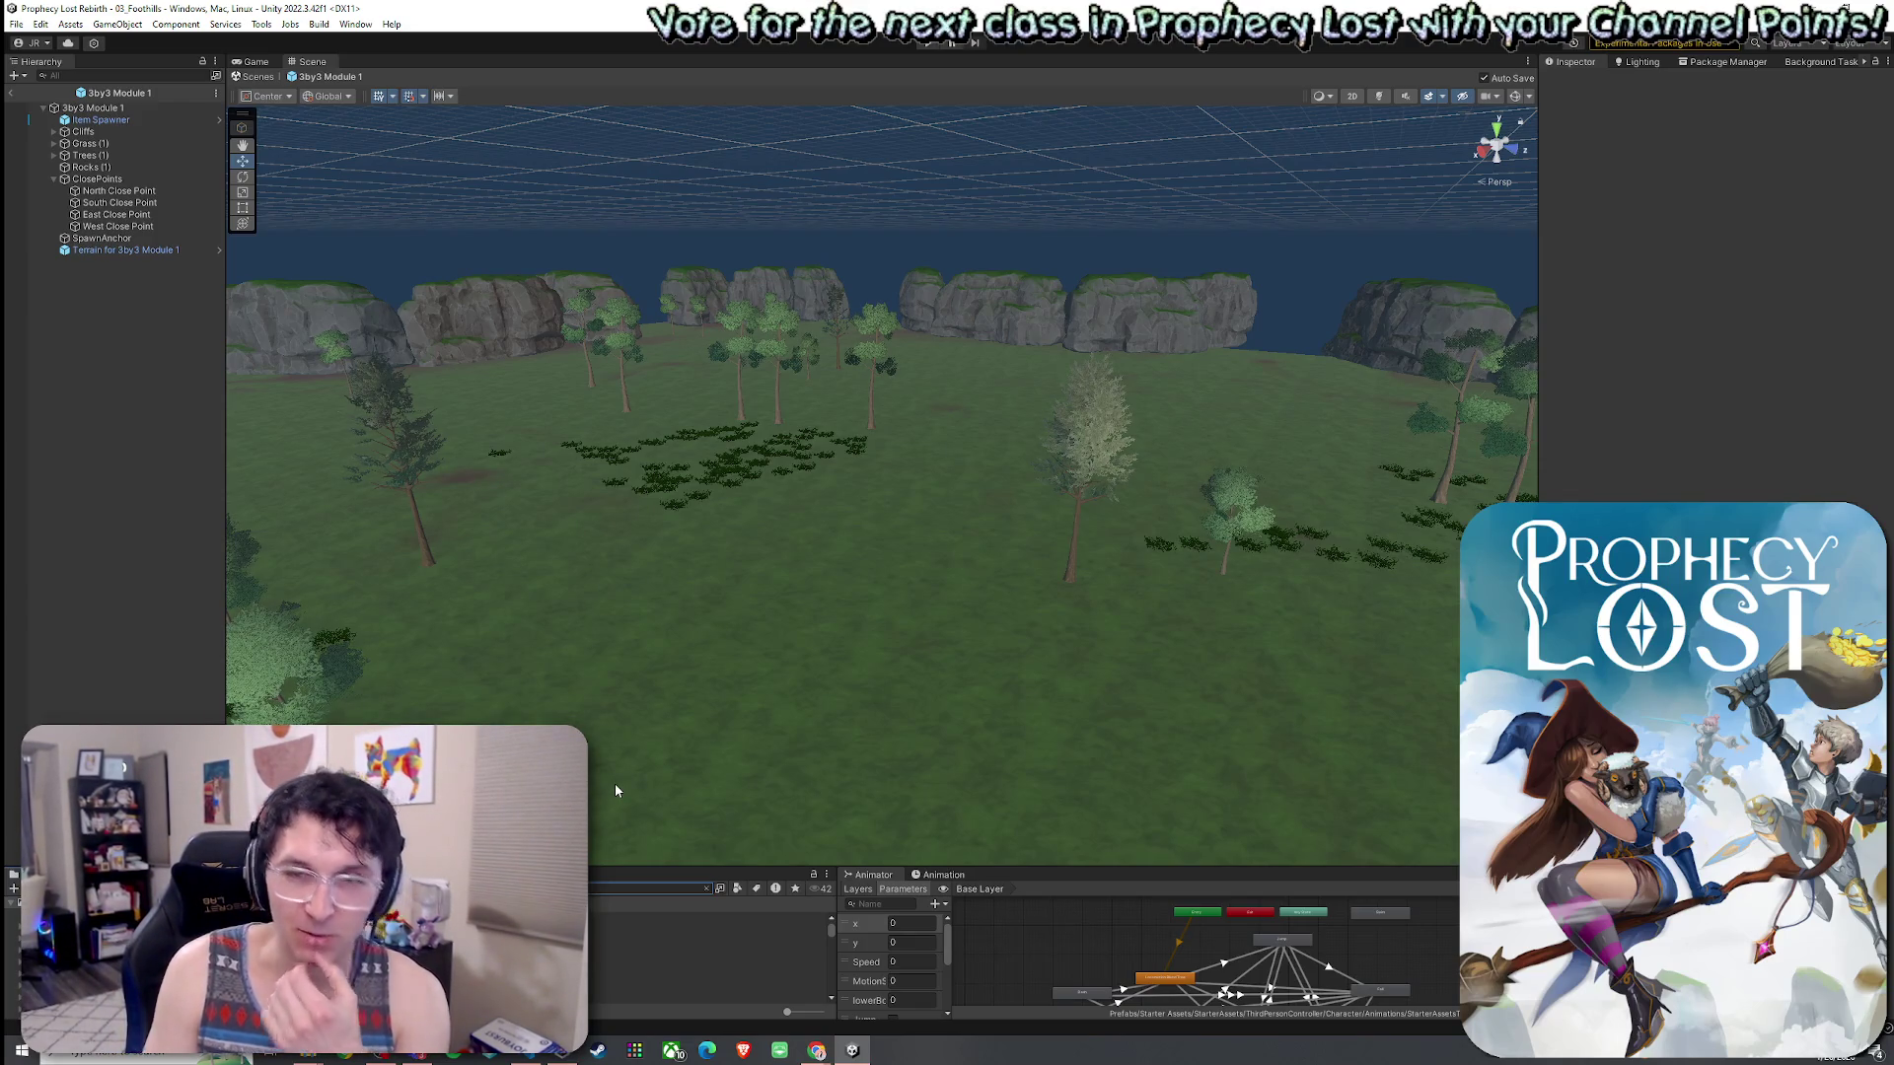
{"action": "left_click_drag", "start_coordinate": [484, 868], "coordinate": [483, 758]}
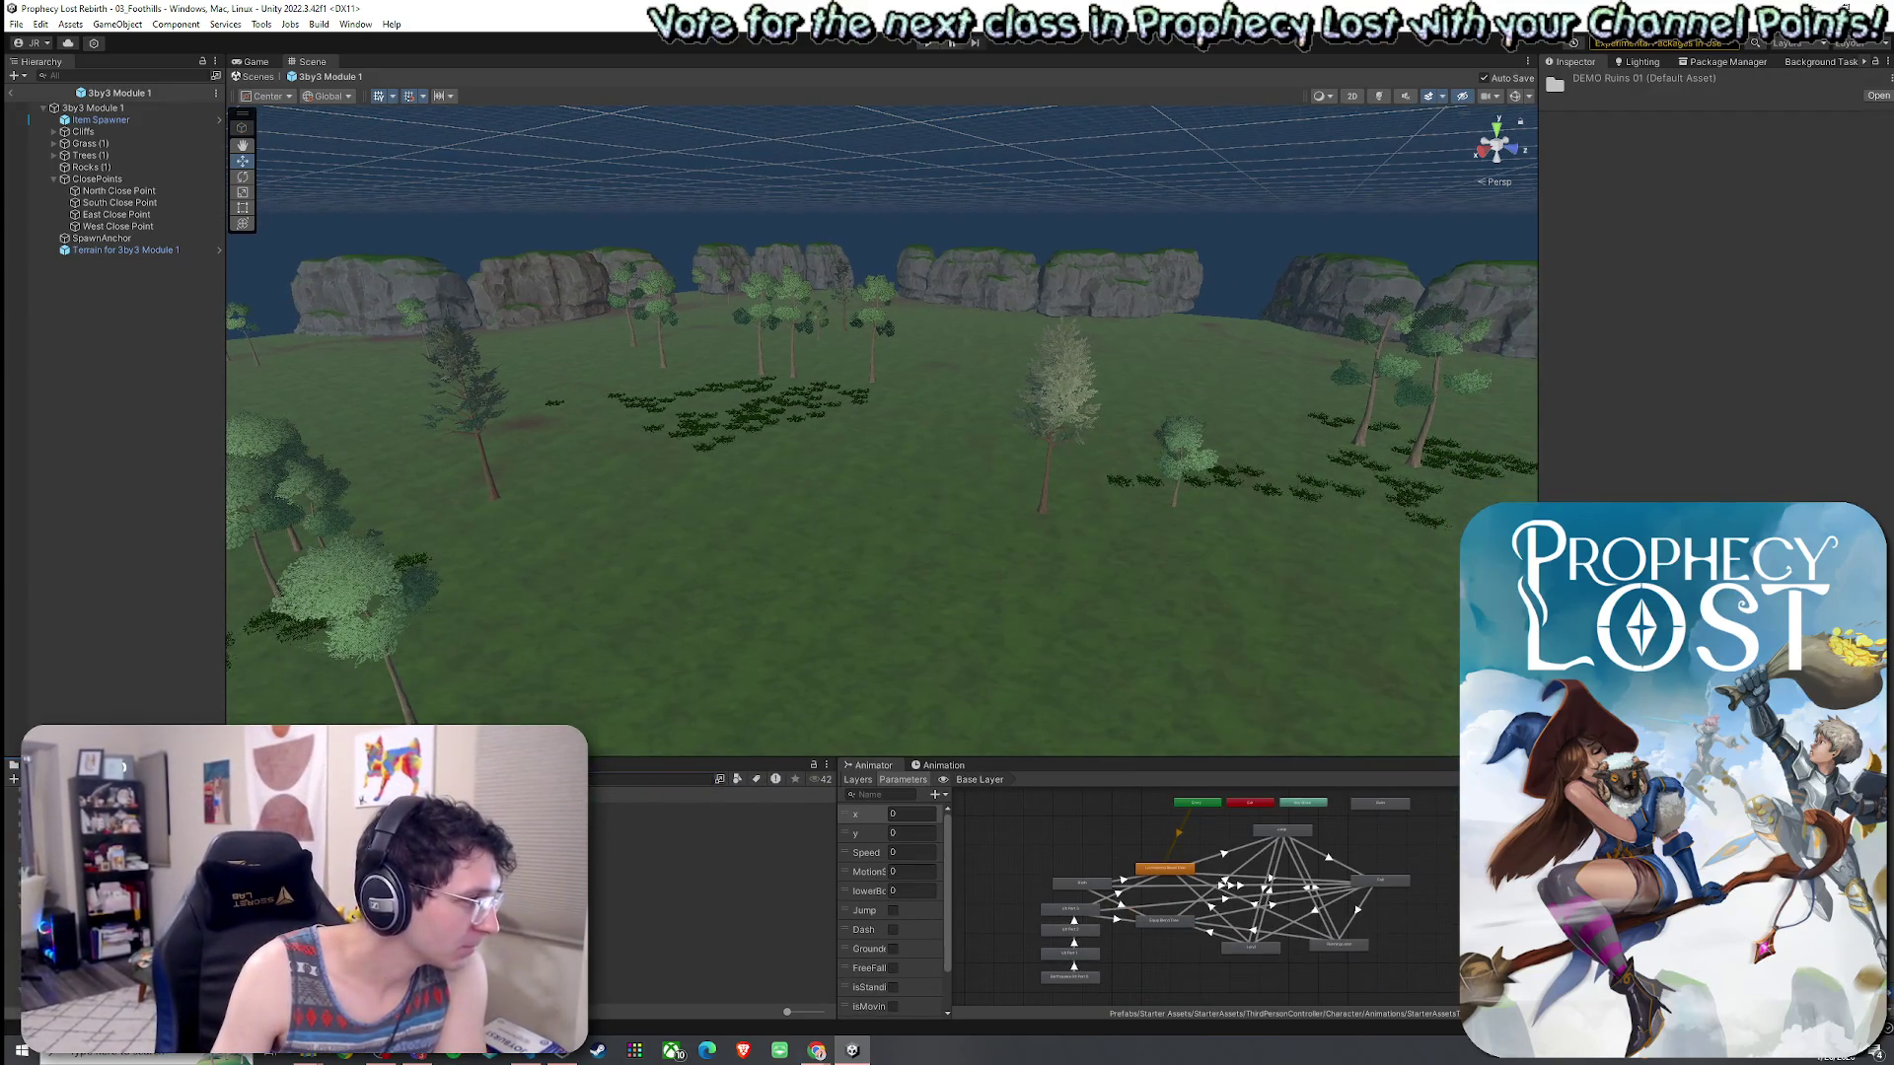
{"action": "left_click", "coordinate": [651, 779]}
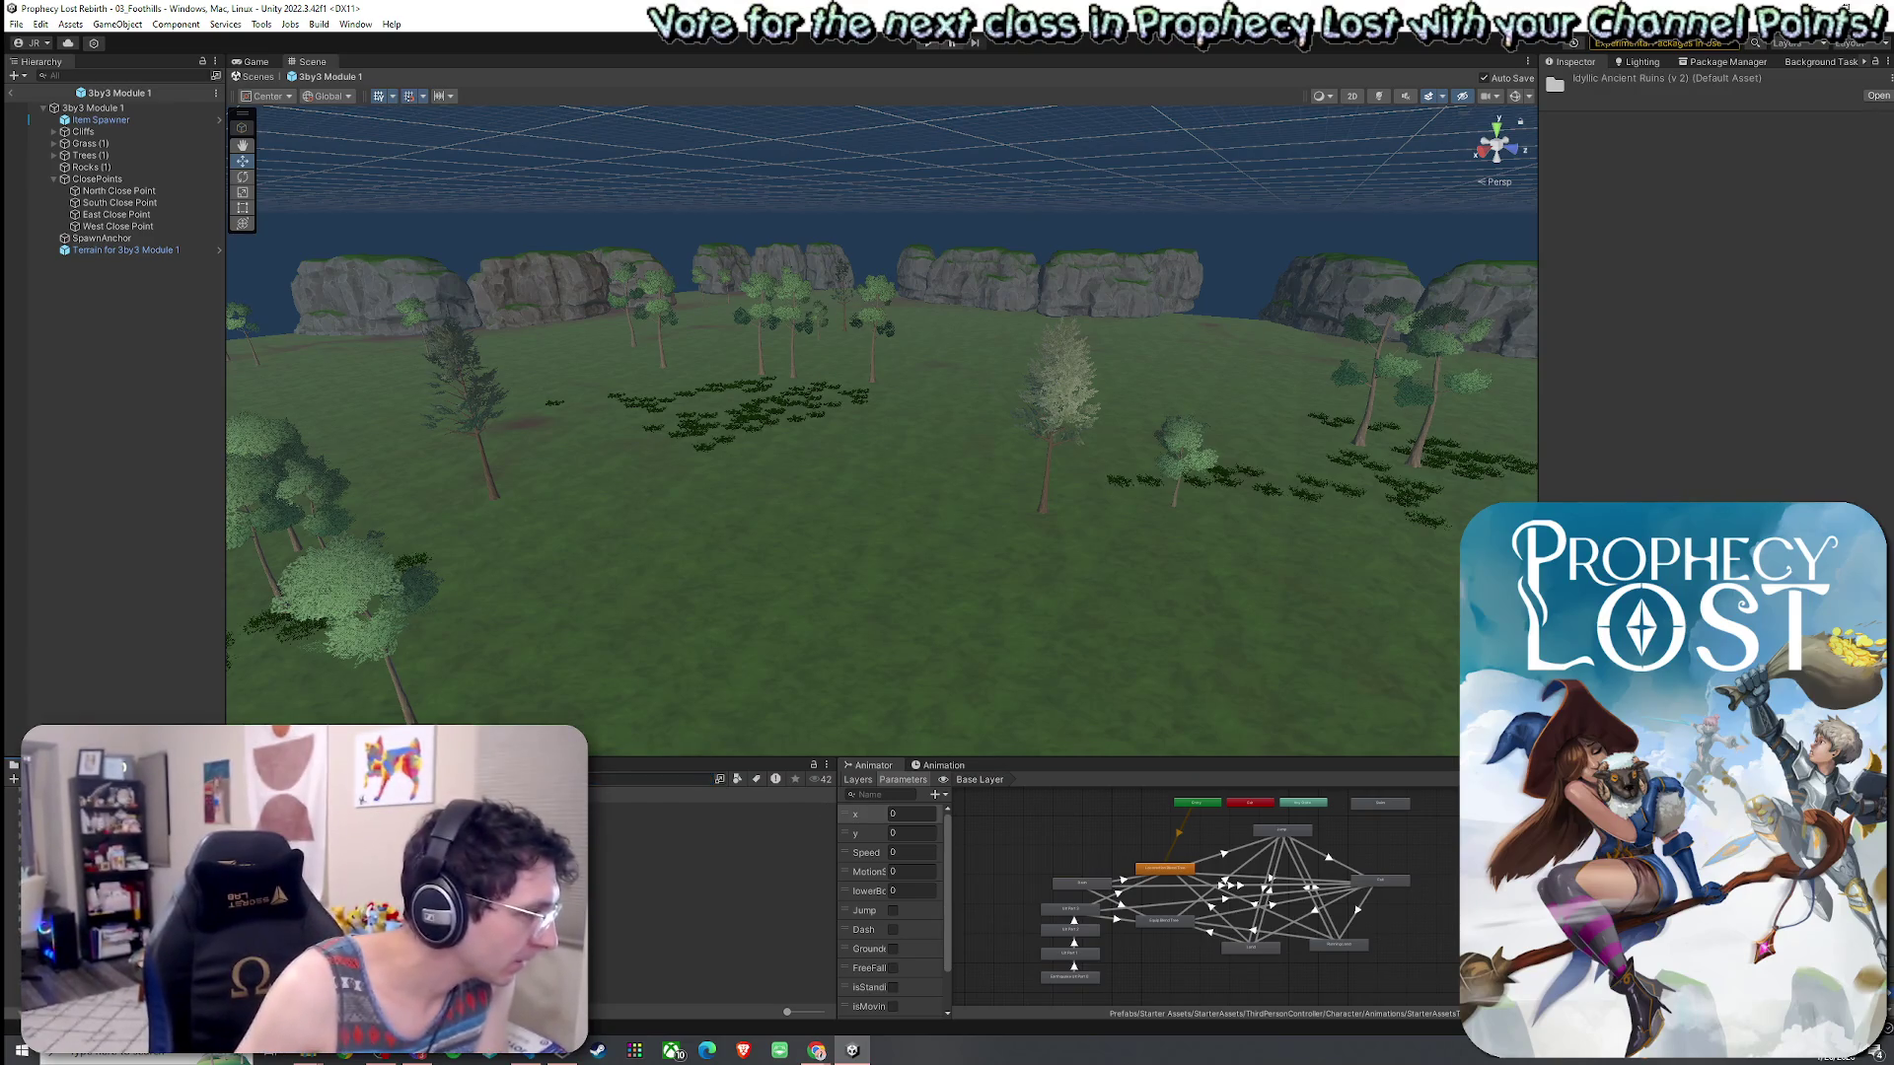
{"action": "left_click", "coordinate": [691, 809]}
{"action": "mouse_move", "coordinate": [494, 839]}
{"action": "left_mouse_down"}
{"action": "mouse_move", "coordinate": [789, 503]}
{"action": "mouse_move", "coordinate": [813, 515]}
{"action": "left_mouse_up"}
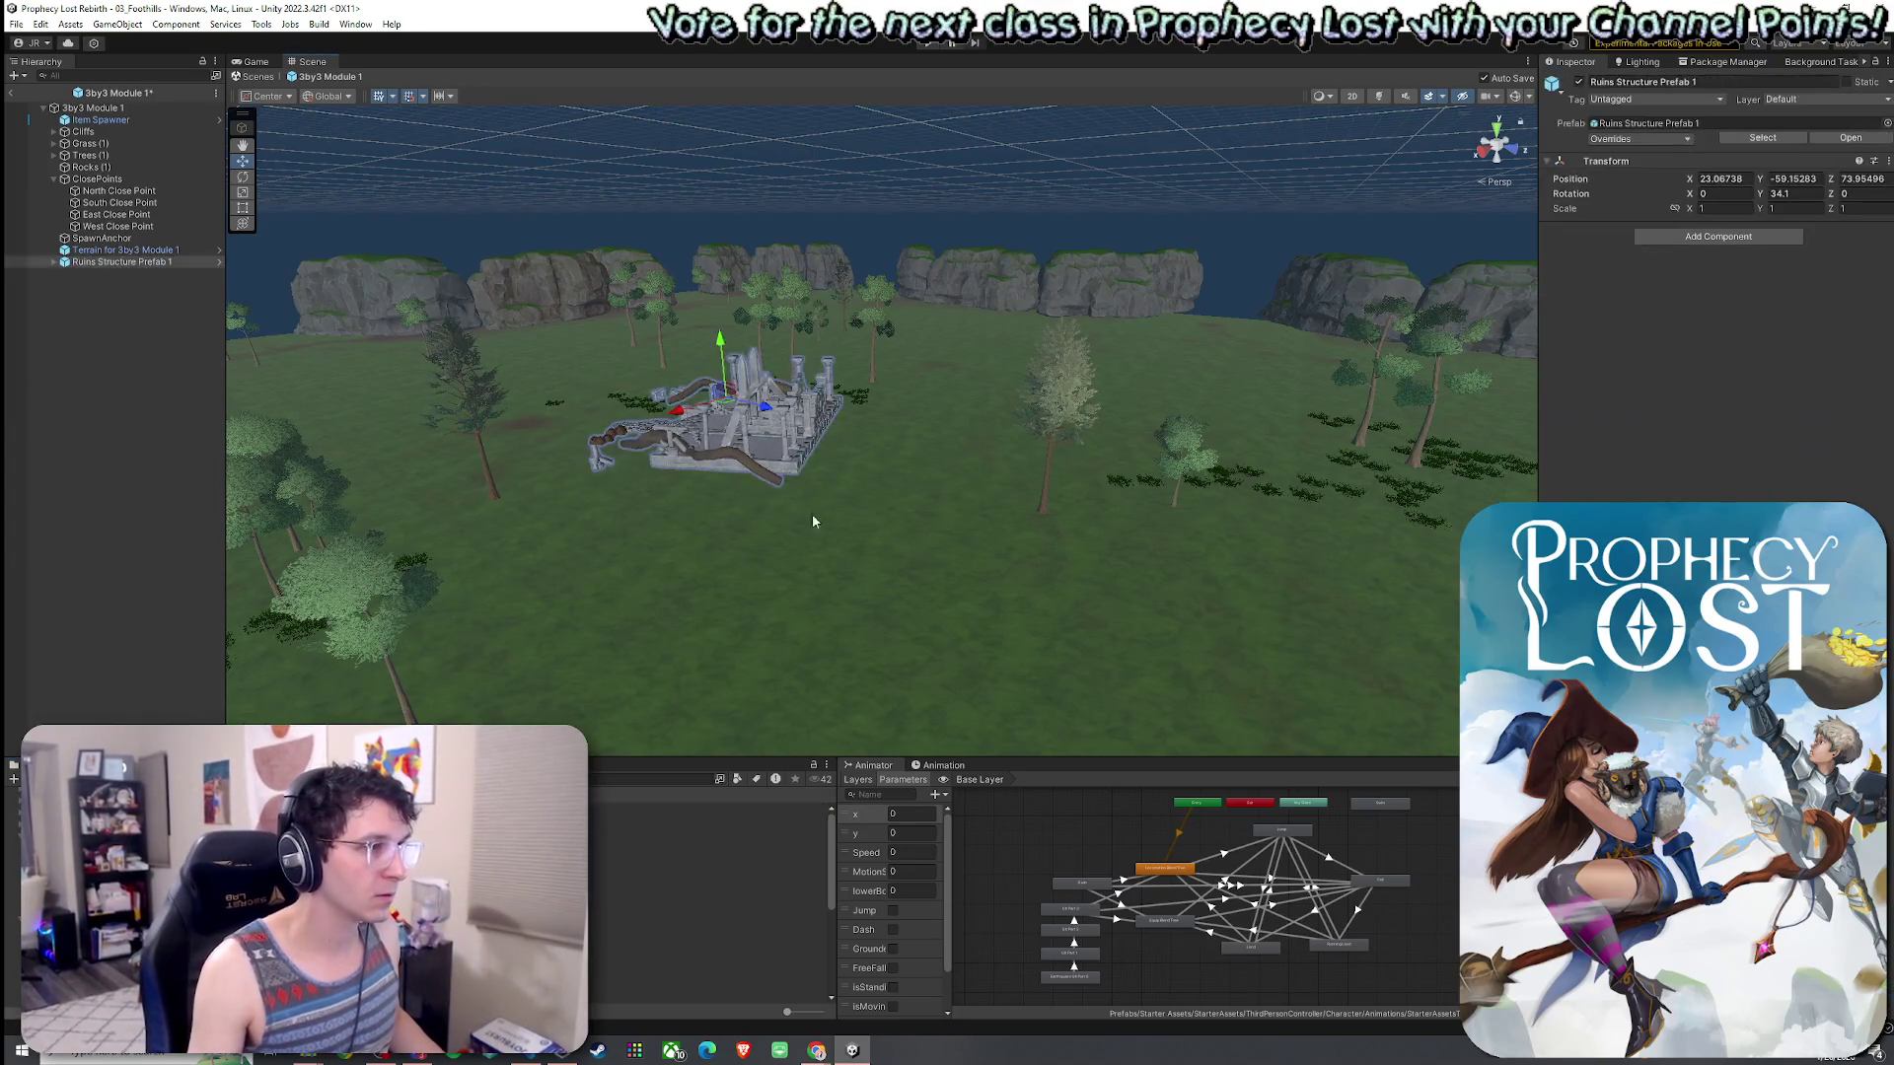
{"action": "mouse_move", "coordinate": [777, 429]}
{"action": "left_mouse_down"}
{"action": "mouse_move", "coordinate": [773, 546]}
{"action": "mouse_move", "coordinate": [1092, 577]}
{"action": "left_mouse_up"}
{"action": "scroll", "coordinate": [1092, 577], "scroll_direction": "down", "scroll_amount": 10}
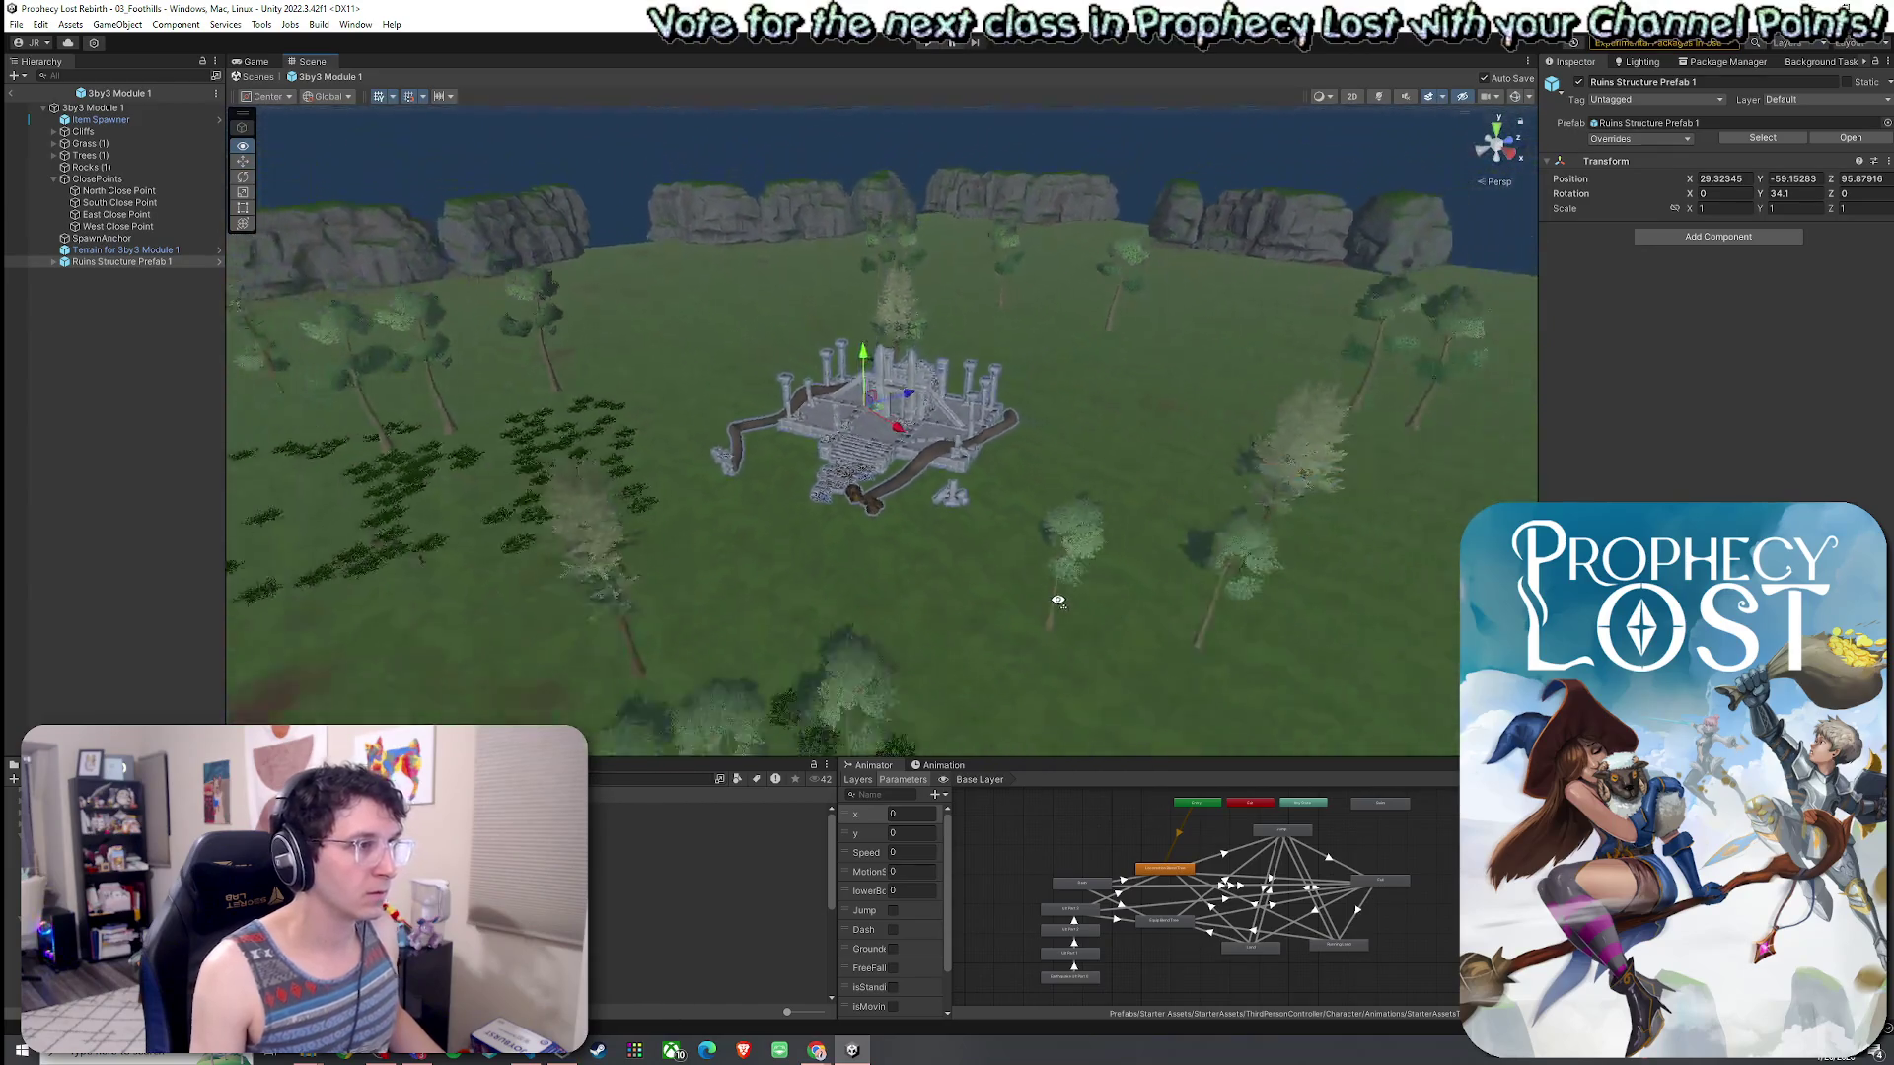
{"action": "key", "text": "ctrl+z"}
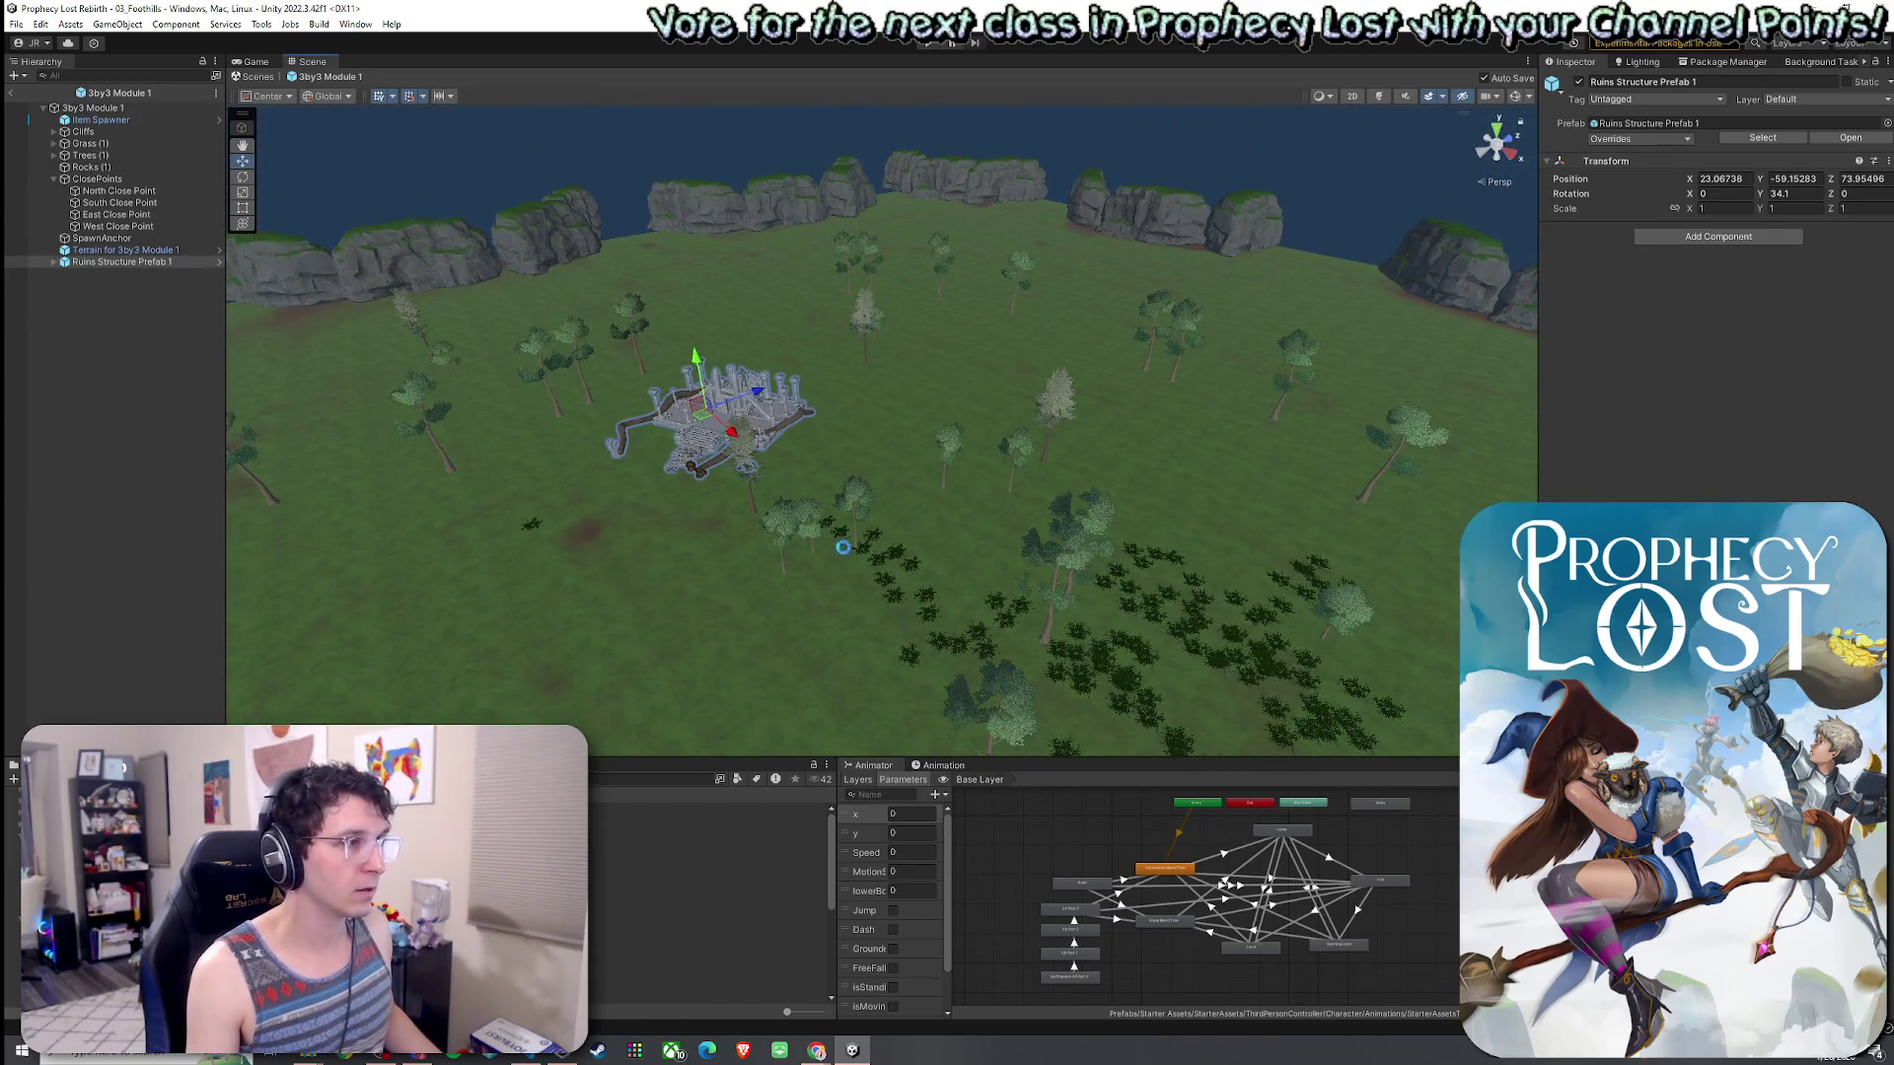
{"action": "key", "text": "Delete"}
{"action": "mouse_move", "coordinate": [817, 483]}
{"action": "left_mouse_down"}
{"action": "mouse_move", "coordinate": [981, 555]}
{"action": "mouse_move", "coordinate": [753, 456]}
{"action": "left_mouse_up"}
{"action": "left_click", "coordinate": [88, 156]}
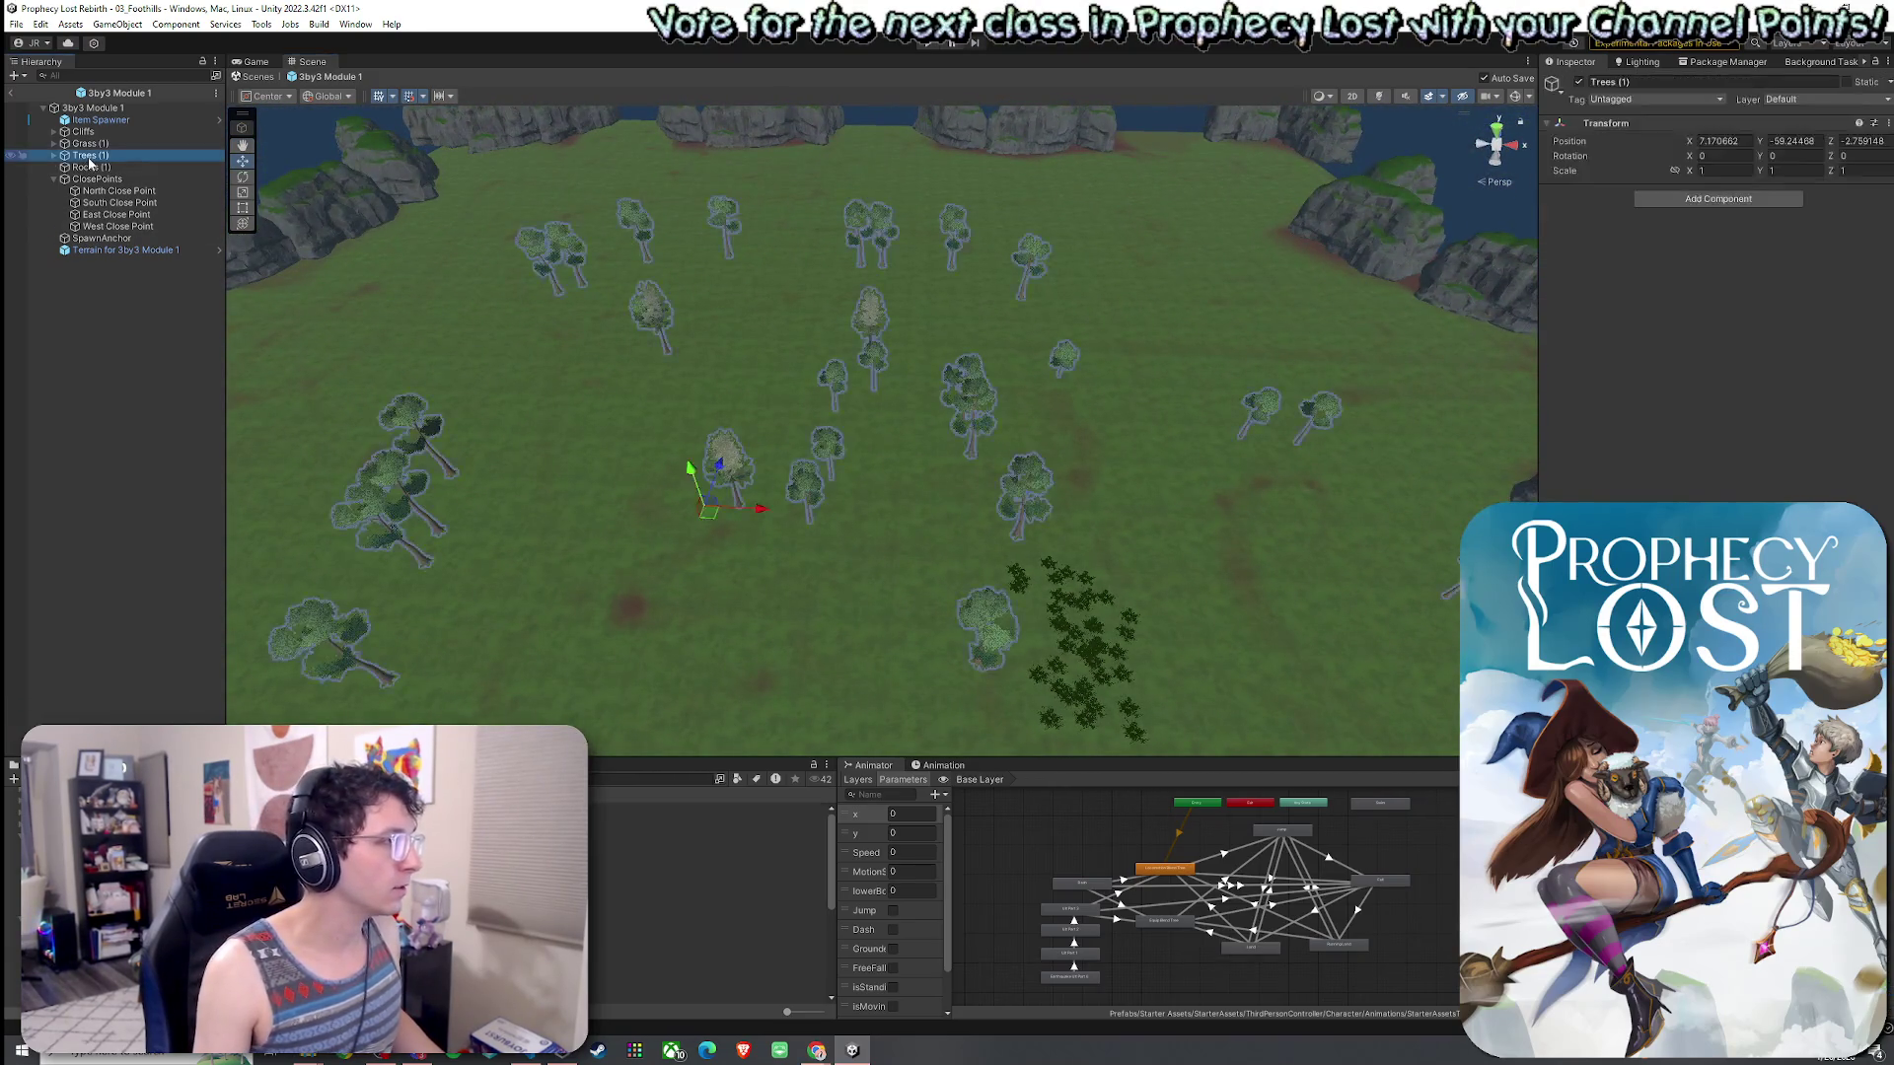
- Deactivate the Trees (1), Grass (1) and Rocks (1) groups
{"action": "left_click", "coordinate": [1579, 83]}
{"action": "left_click", "coordinate": [89, 143]}
{"action": "left_click", "coordinate": [1579, 83]}
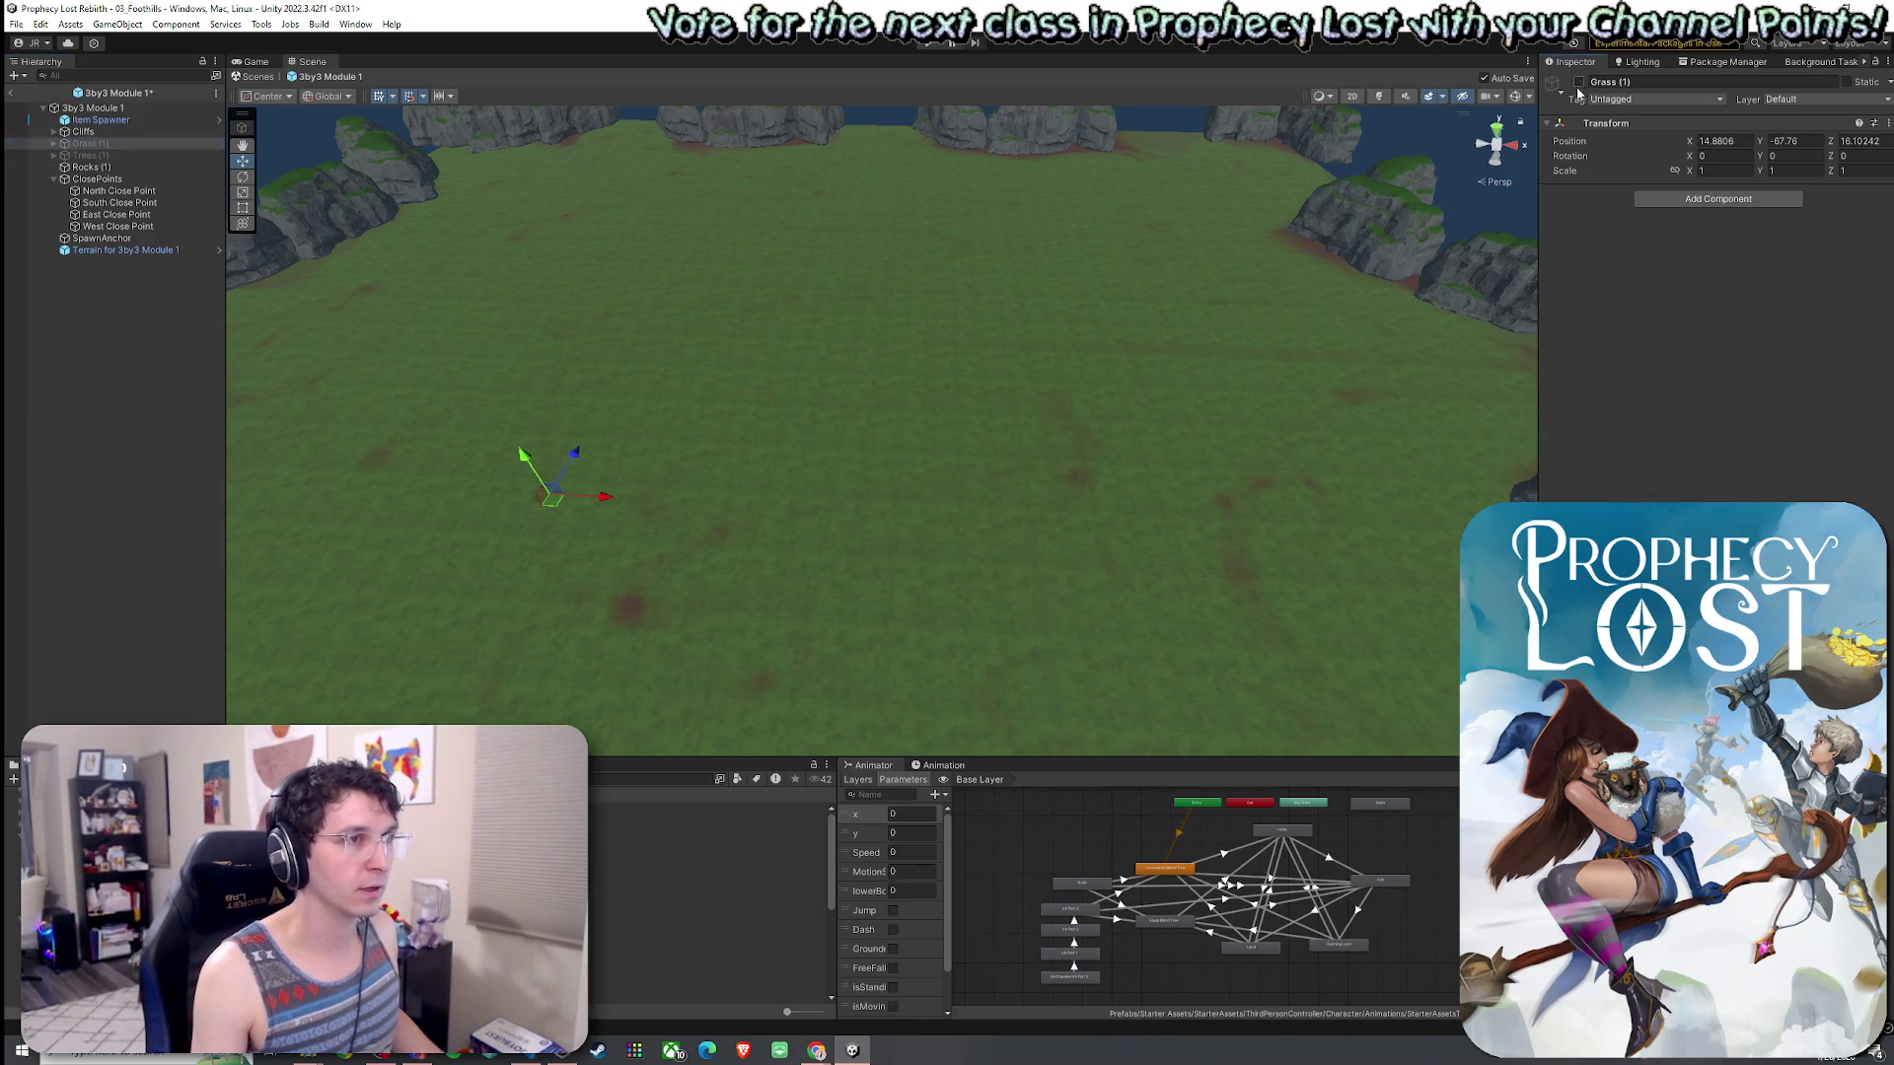
{"action": "left_click", "coordinate": [219, 167]}
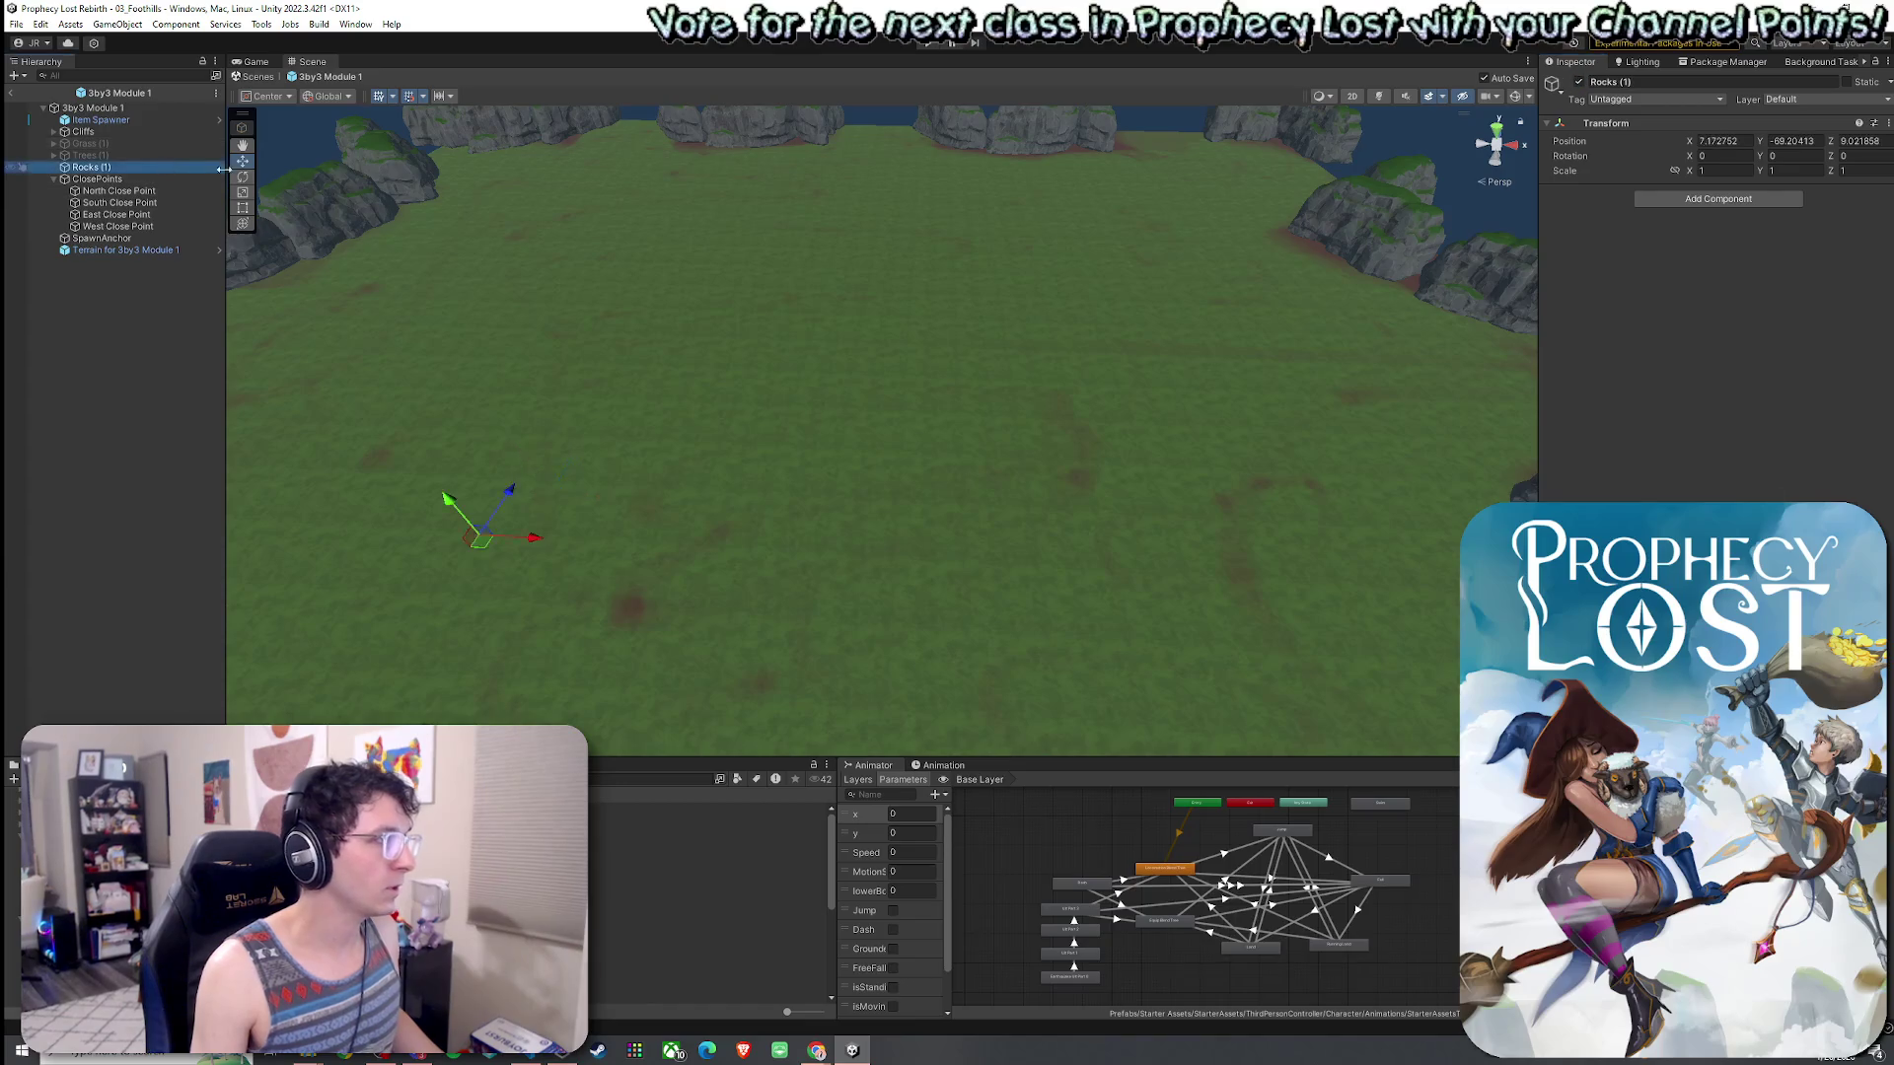
{"action": "left_click", "coordinate": [1588, 84]}
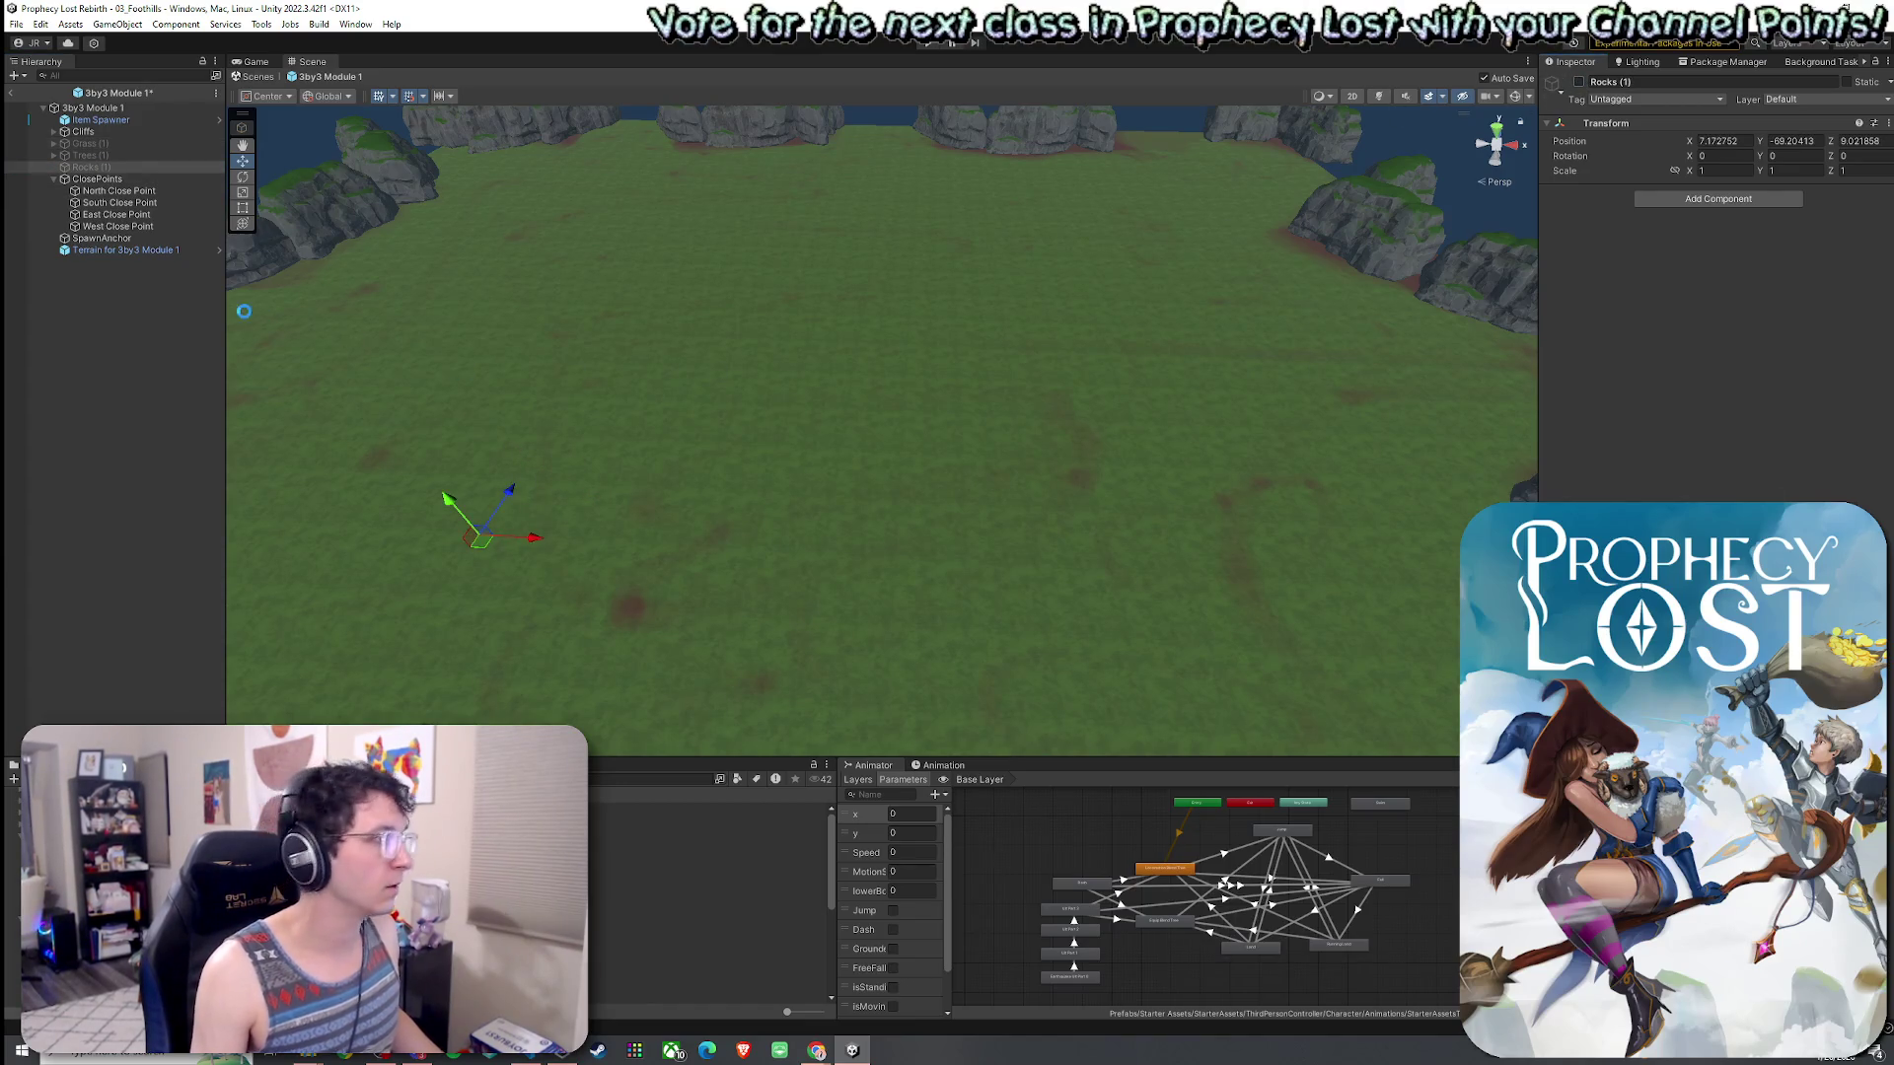
- Select the collapsed Cliffs group and orbit down to view the bare cliff-ringed terrain
{"action": "left_click", "coordinate": [55, 179]}
{"action": "left_click", "coordinate": [77, 133]}
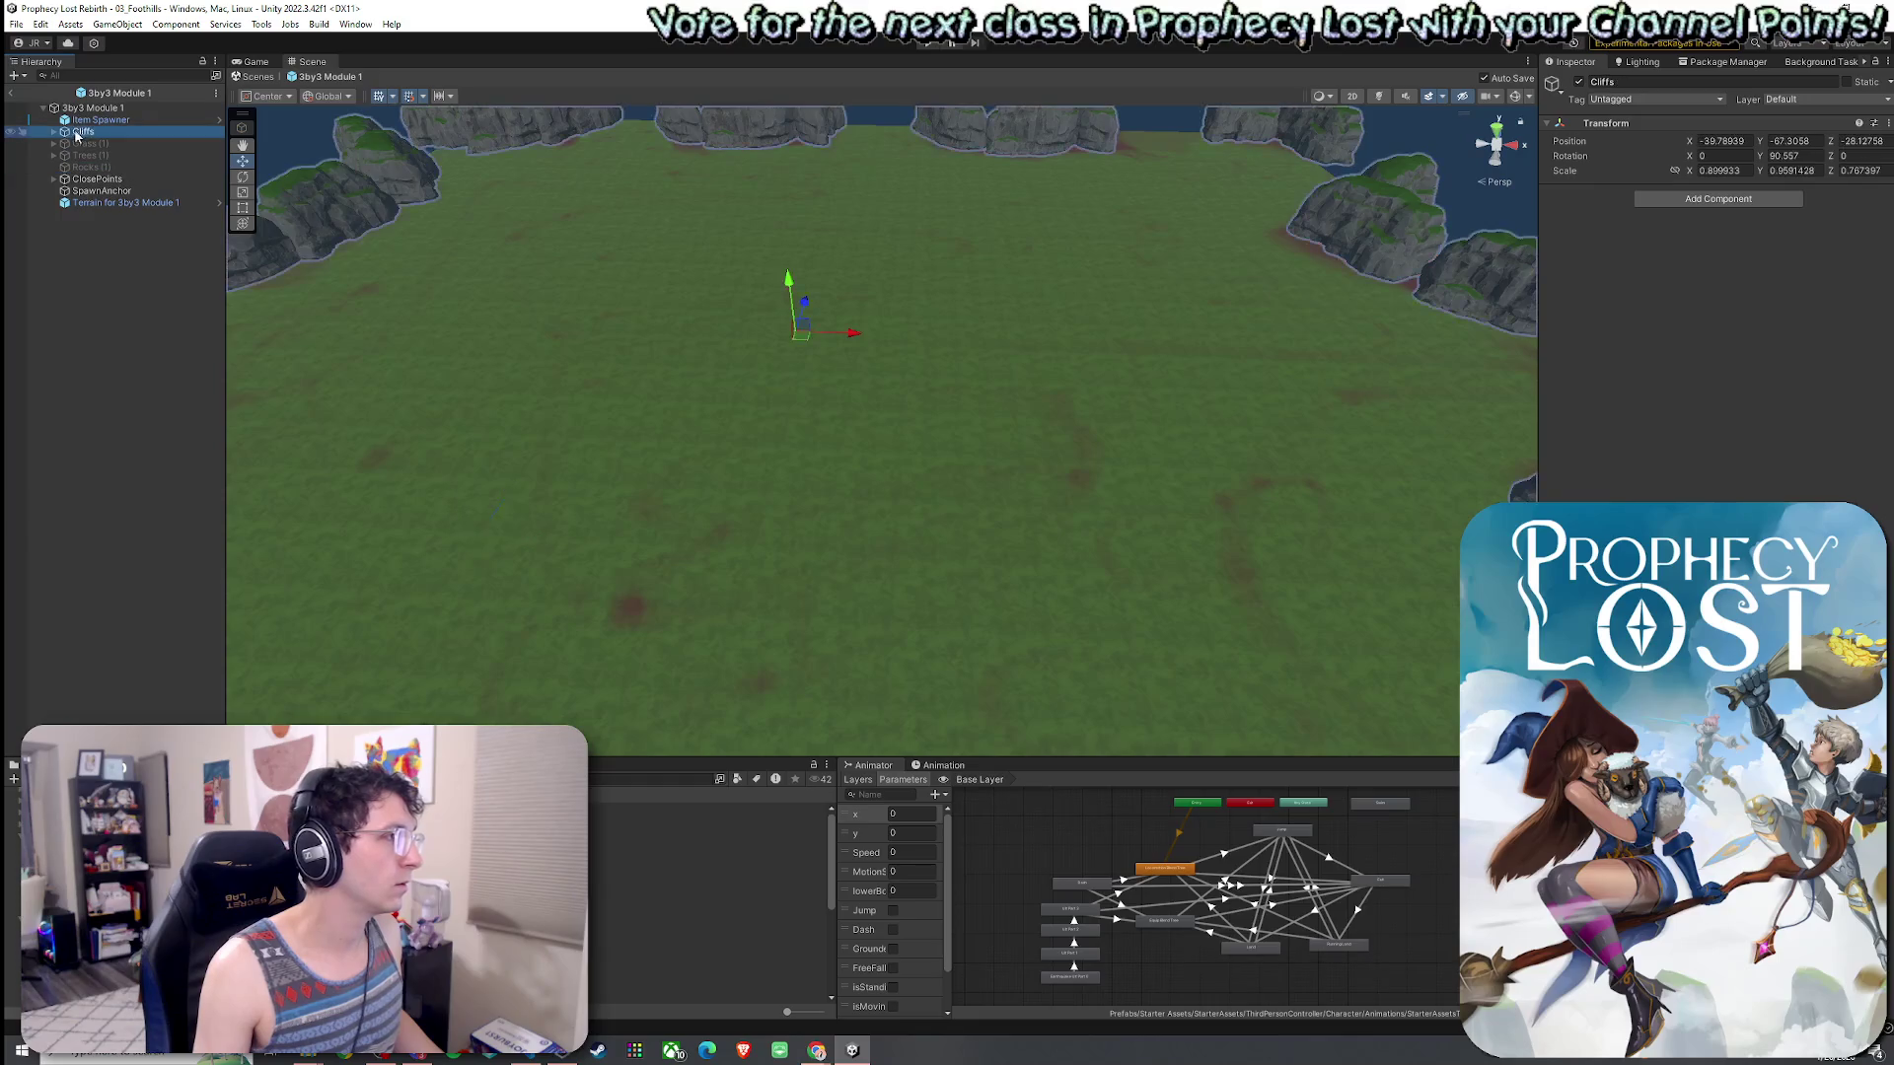
{"action": "left_click", "coordinate": [54, 131]}
{"action": "mouse_move", "coordinate": [710, 384]}
{"action": "left_mouse_down"}
{"action": "mouse_move", "coordinate": [740, 401]}
{"action": "mouse_move", "coordinate": [735, 436]}
{"action": "mouse_move", "coordinate": [813, 487]}
{"action": "mouse_move", "coordinate": [980, 486]}
{"action": "mouse_move", "coordinate": [960, 478]}
{"action": "left_mouse_up"}
{"action": "scroll", "coordinate": [812, 487], "scroll_direction": "down", "scroll_amount": 5}
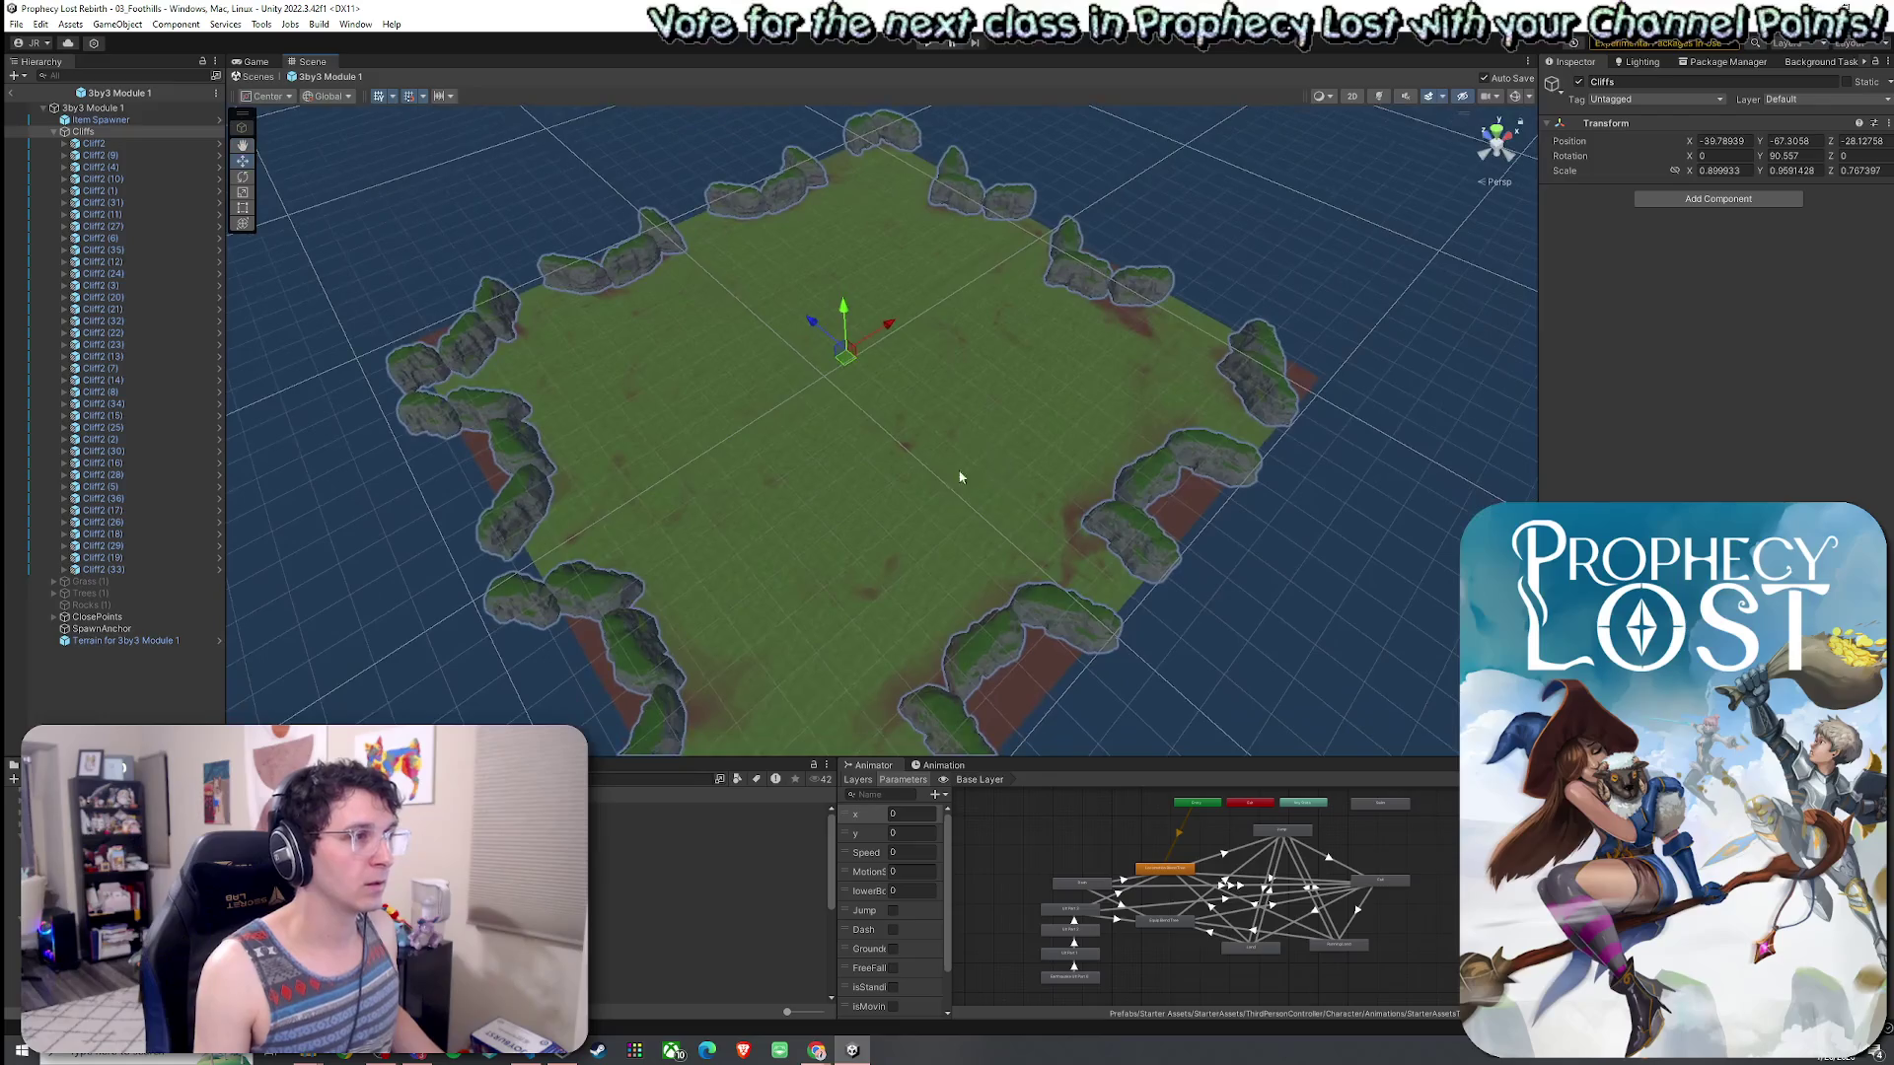
{"action": "left_click", "coordinate": [16, 23]}
{"action": "key", "text": "Escape"}
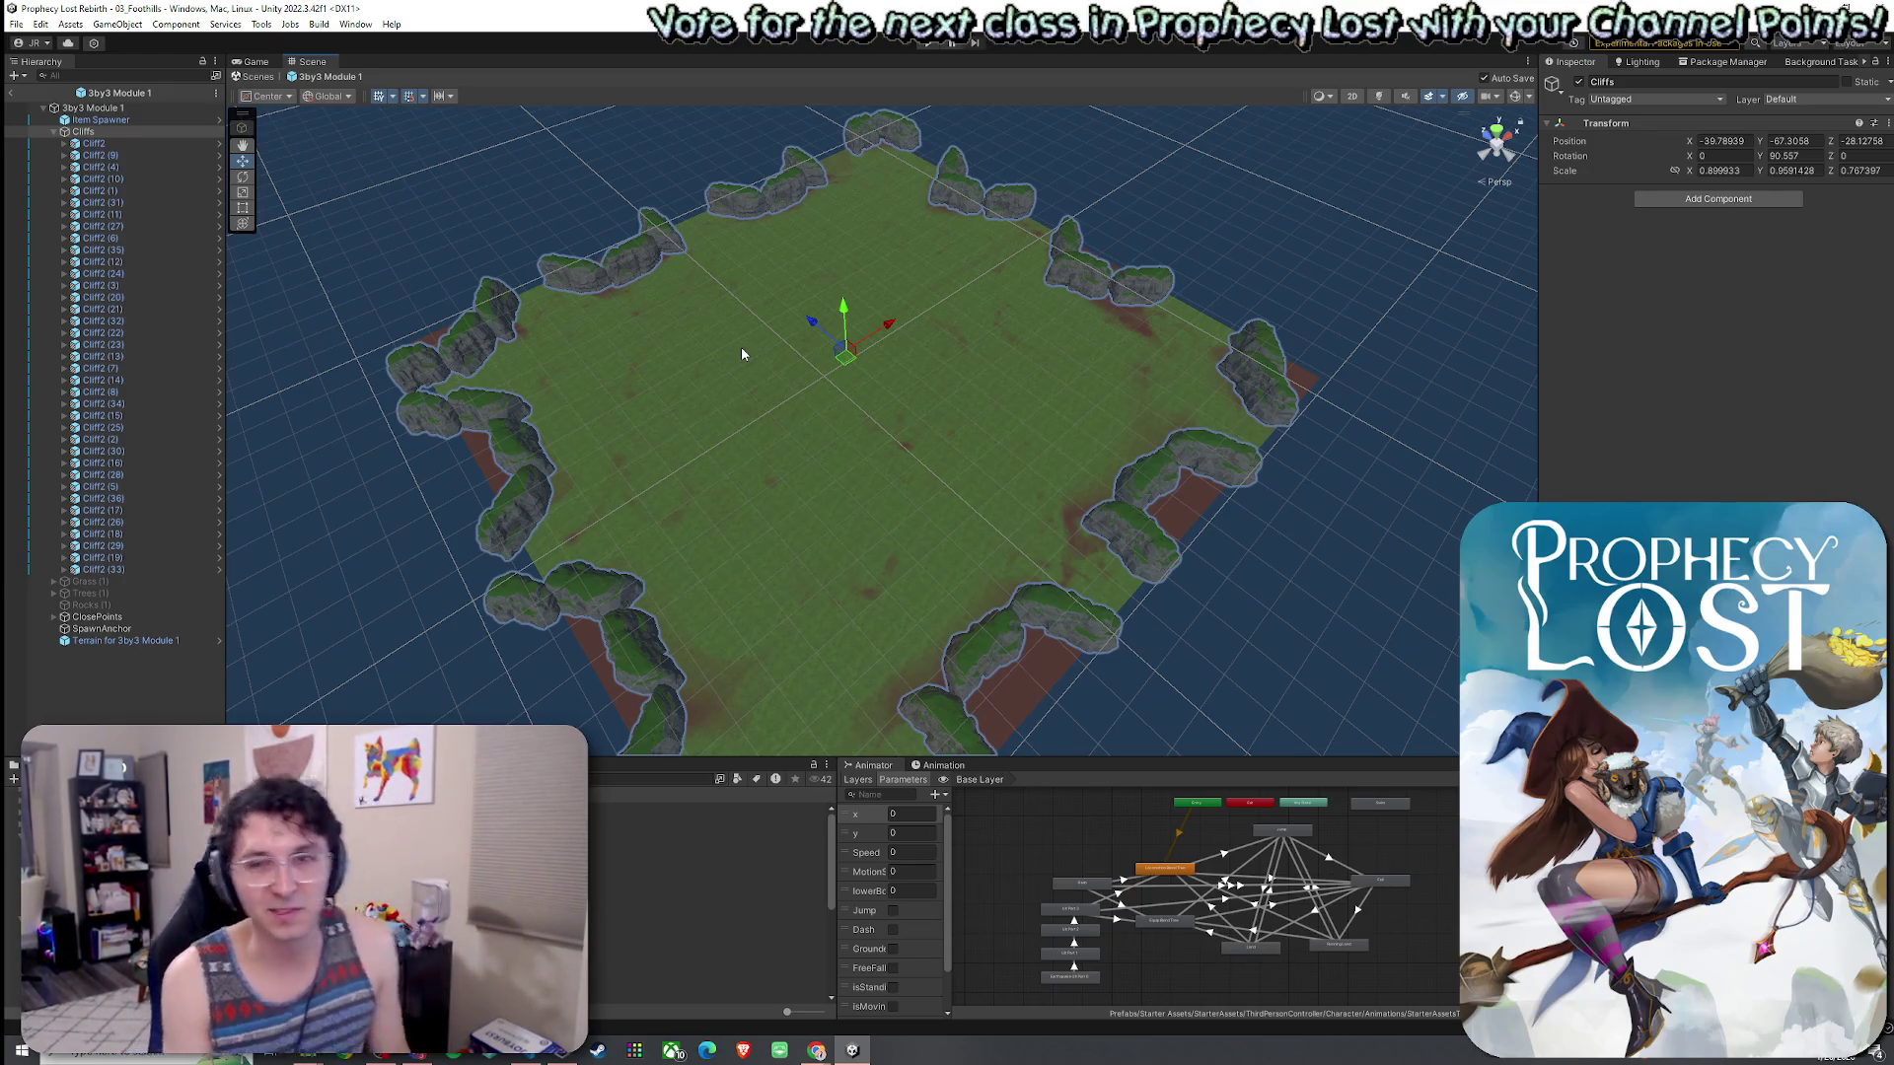
{"action": "left_click", "coordinate": [40, 24]}
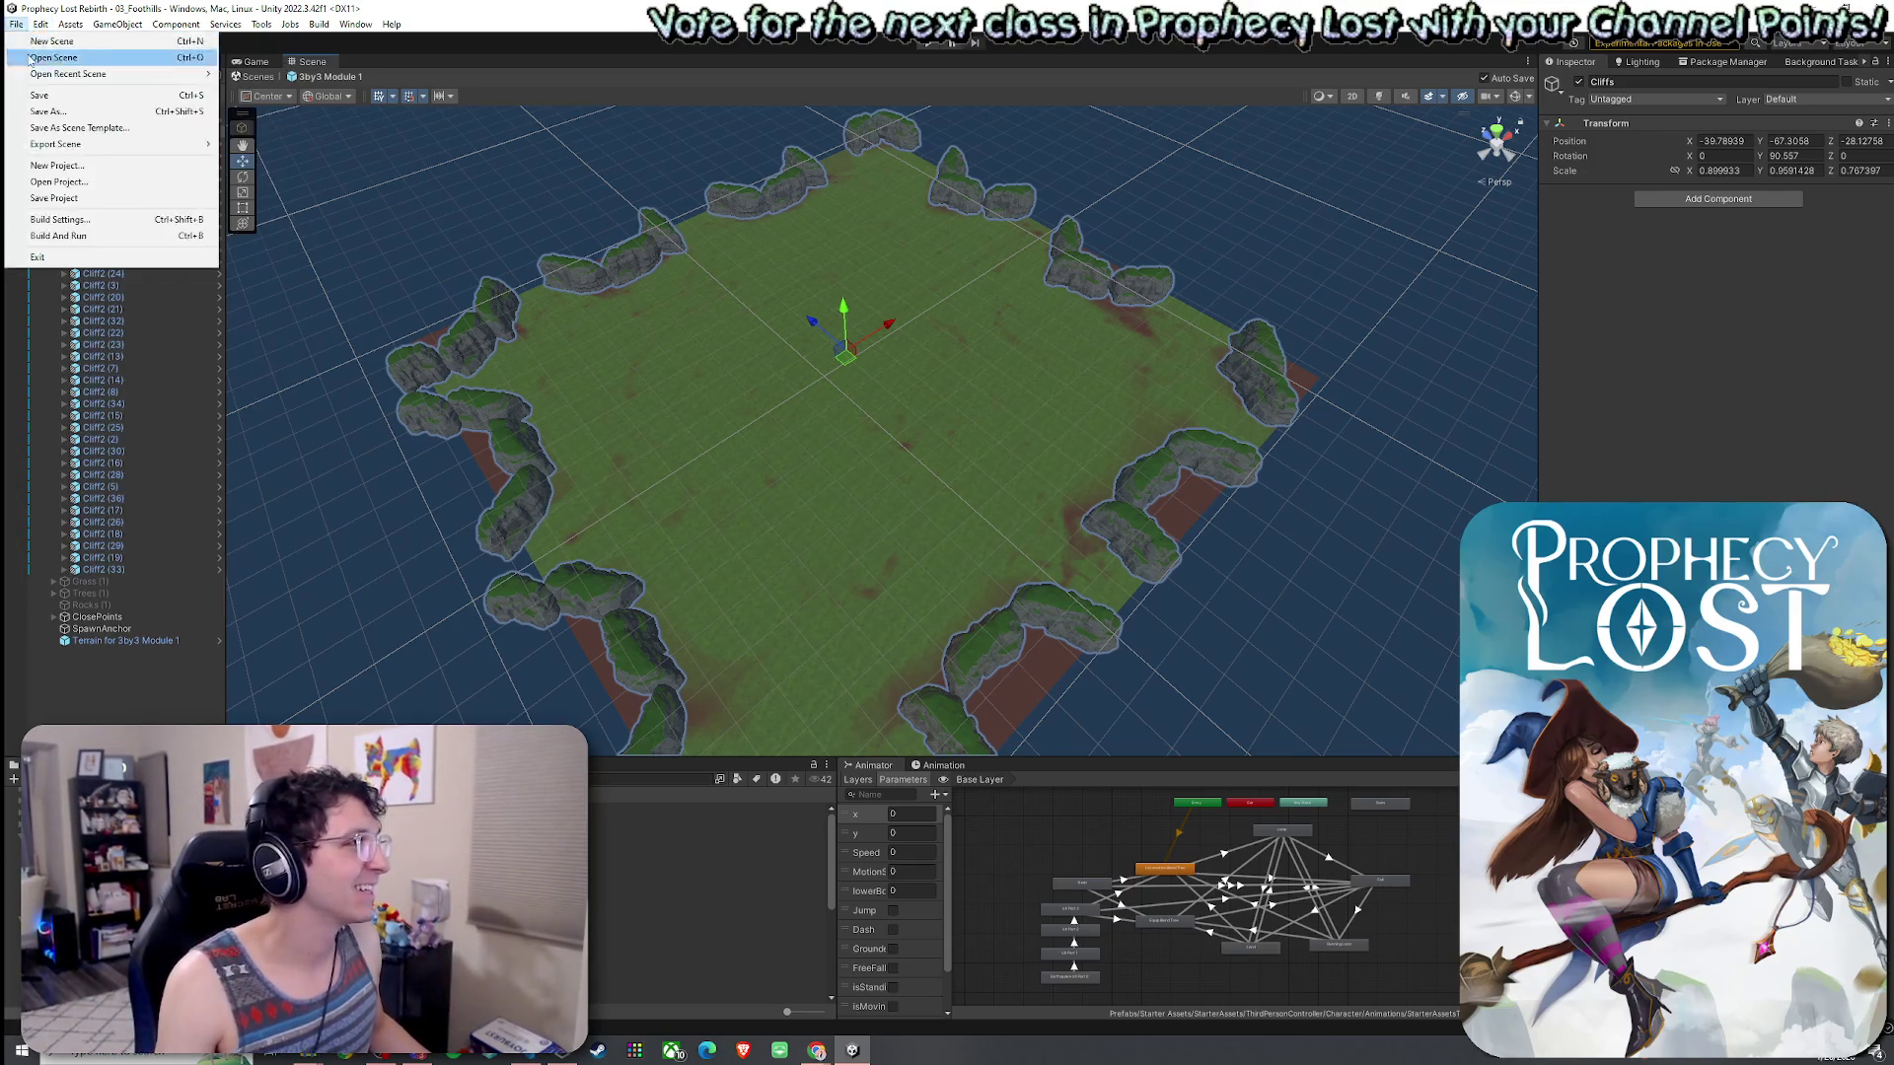
{"action": "key", "text": "Escape"}
{"action": "left_click", "coordinate": [83, 131]}
{"action": "key", "text": "Left"}
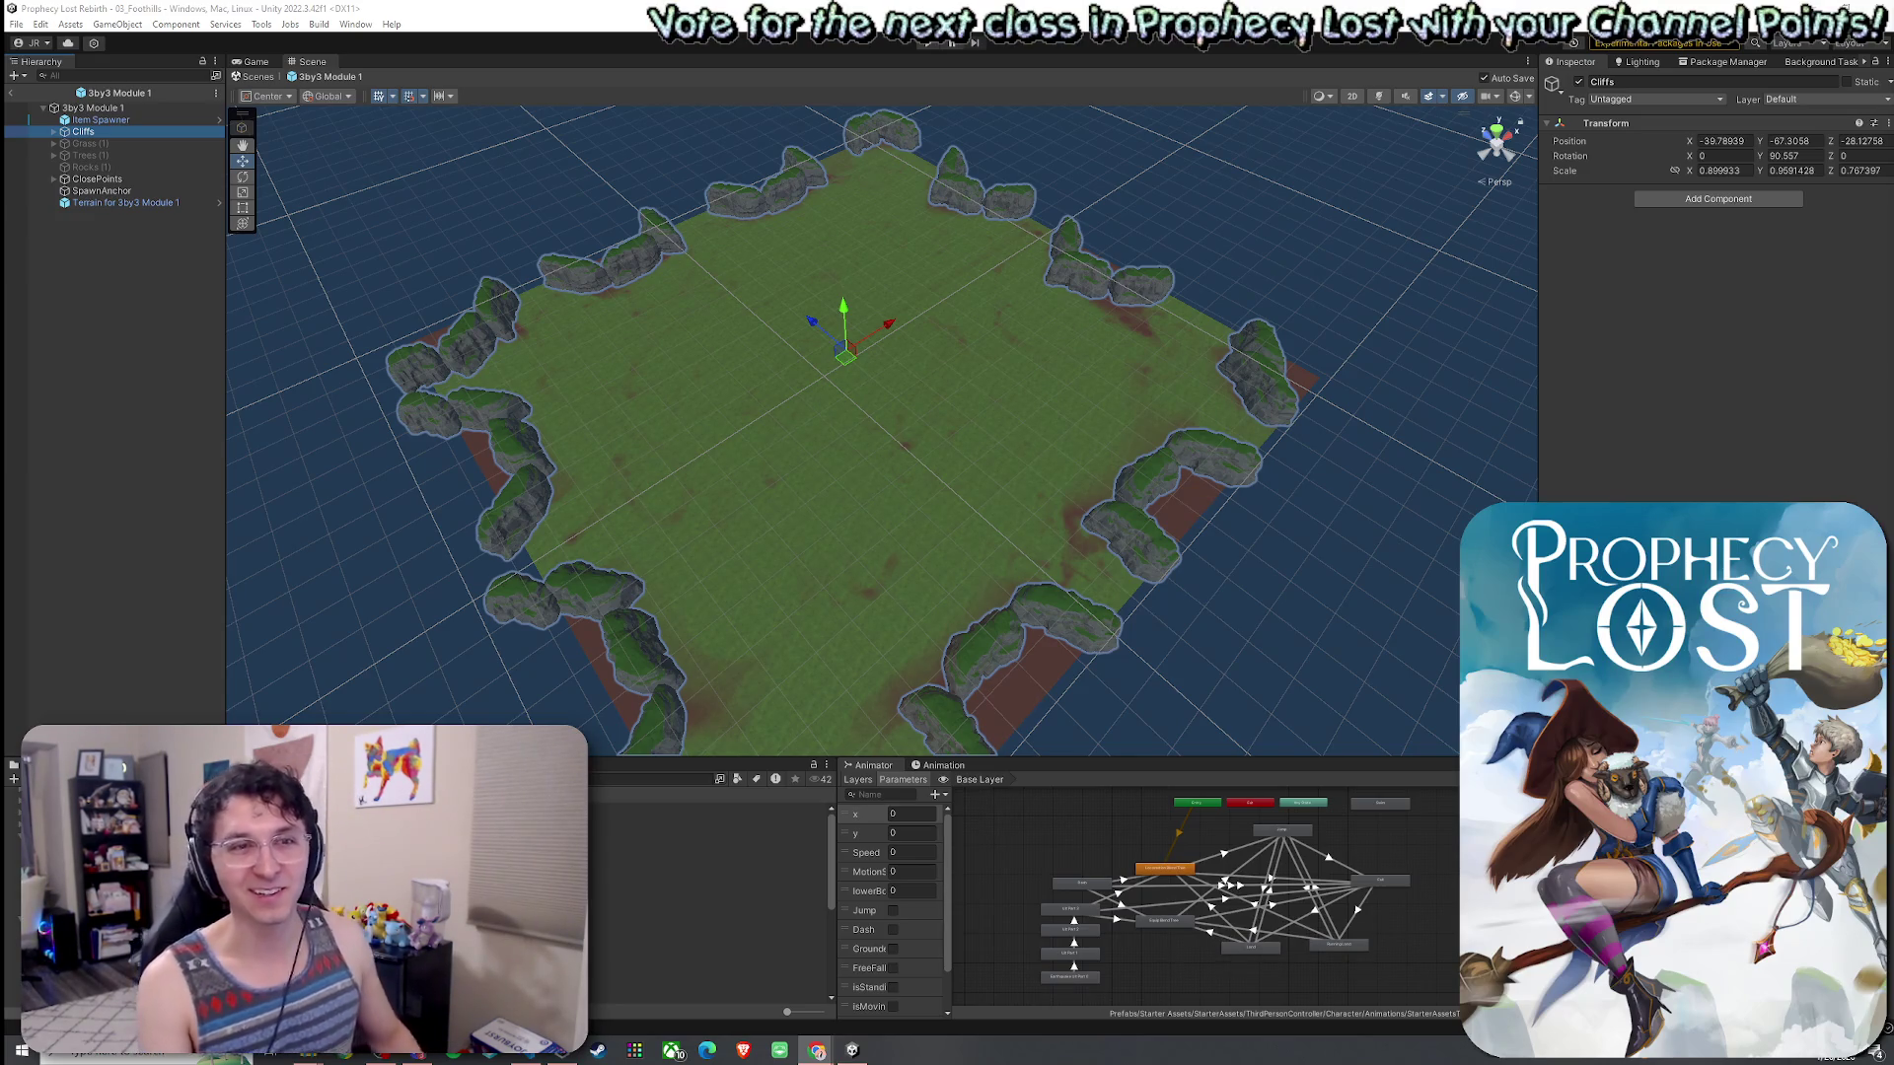
{"action": "key", "text": "alt+Tab"}
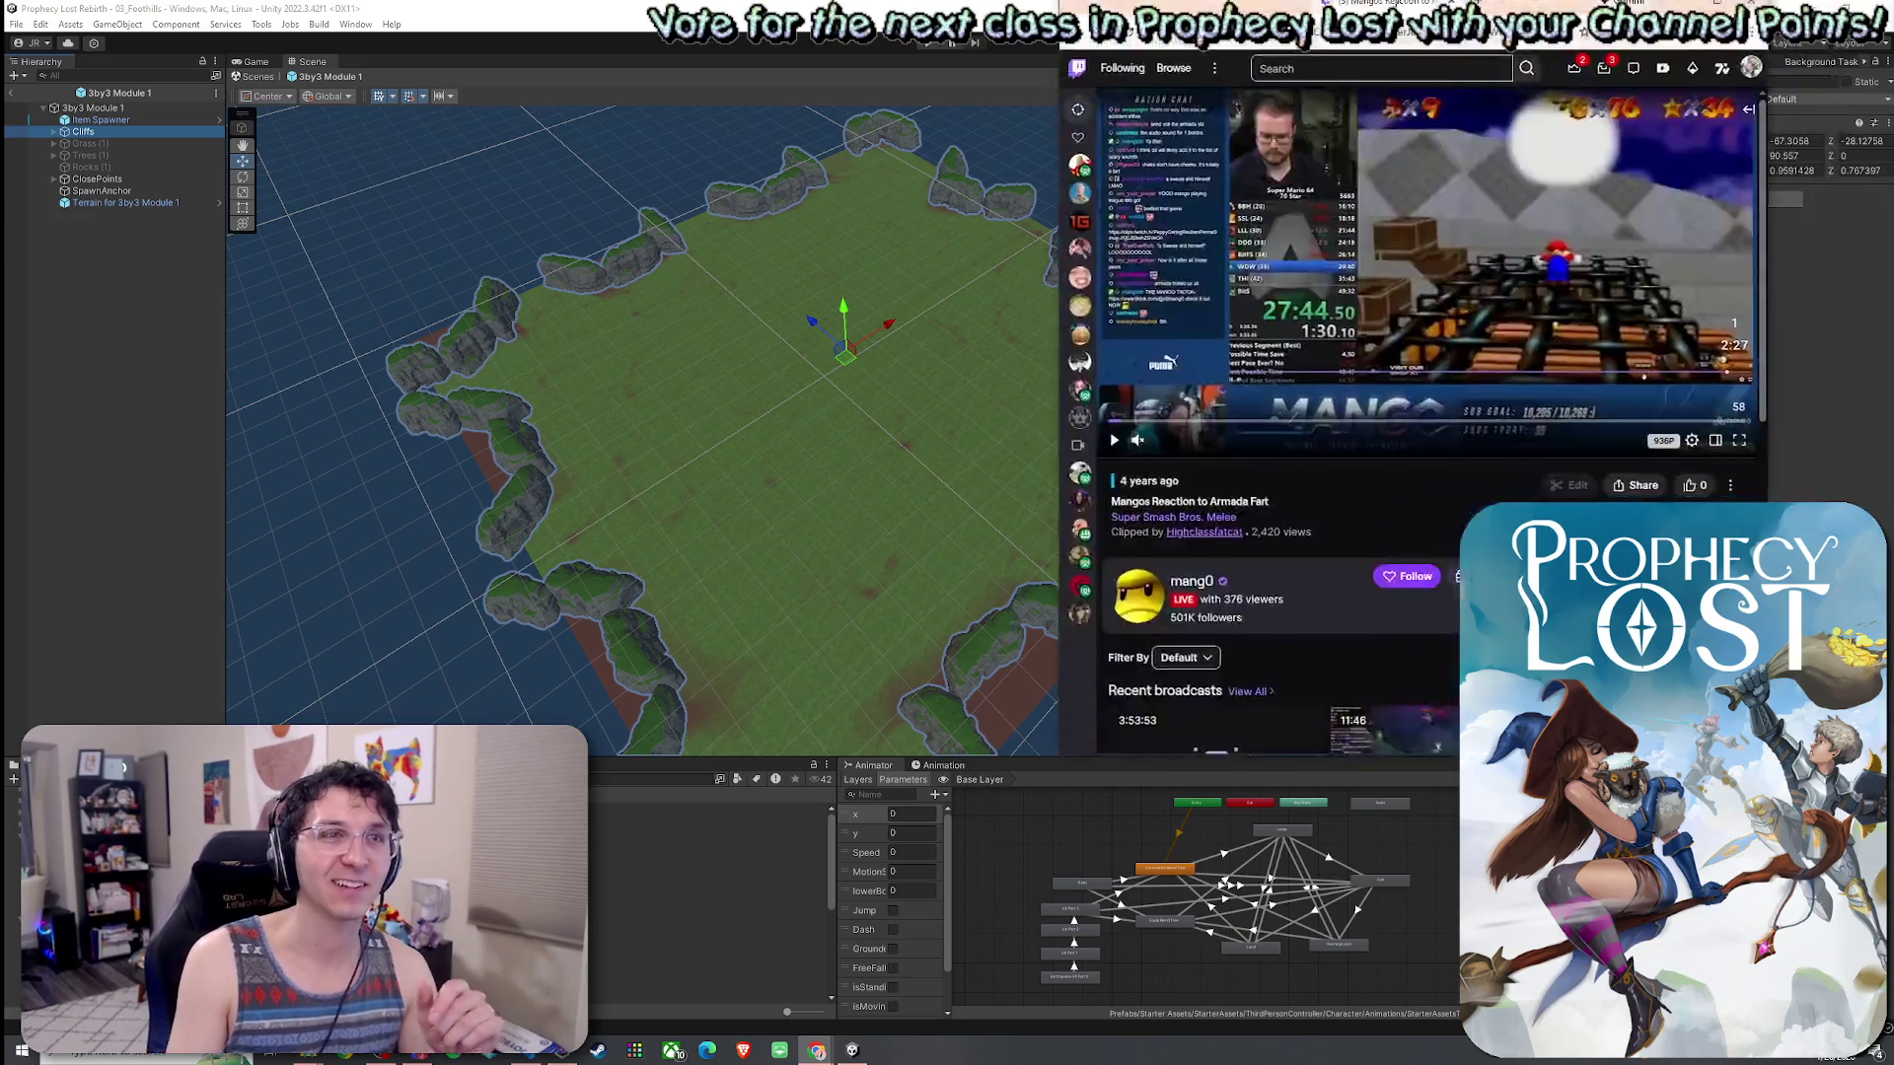
{"action": "left_click", "coordinate": [165, 121]}
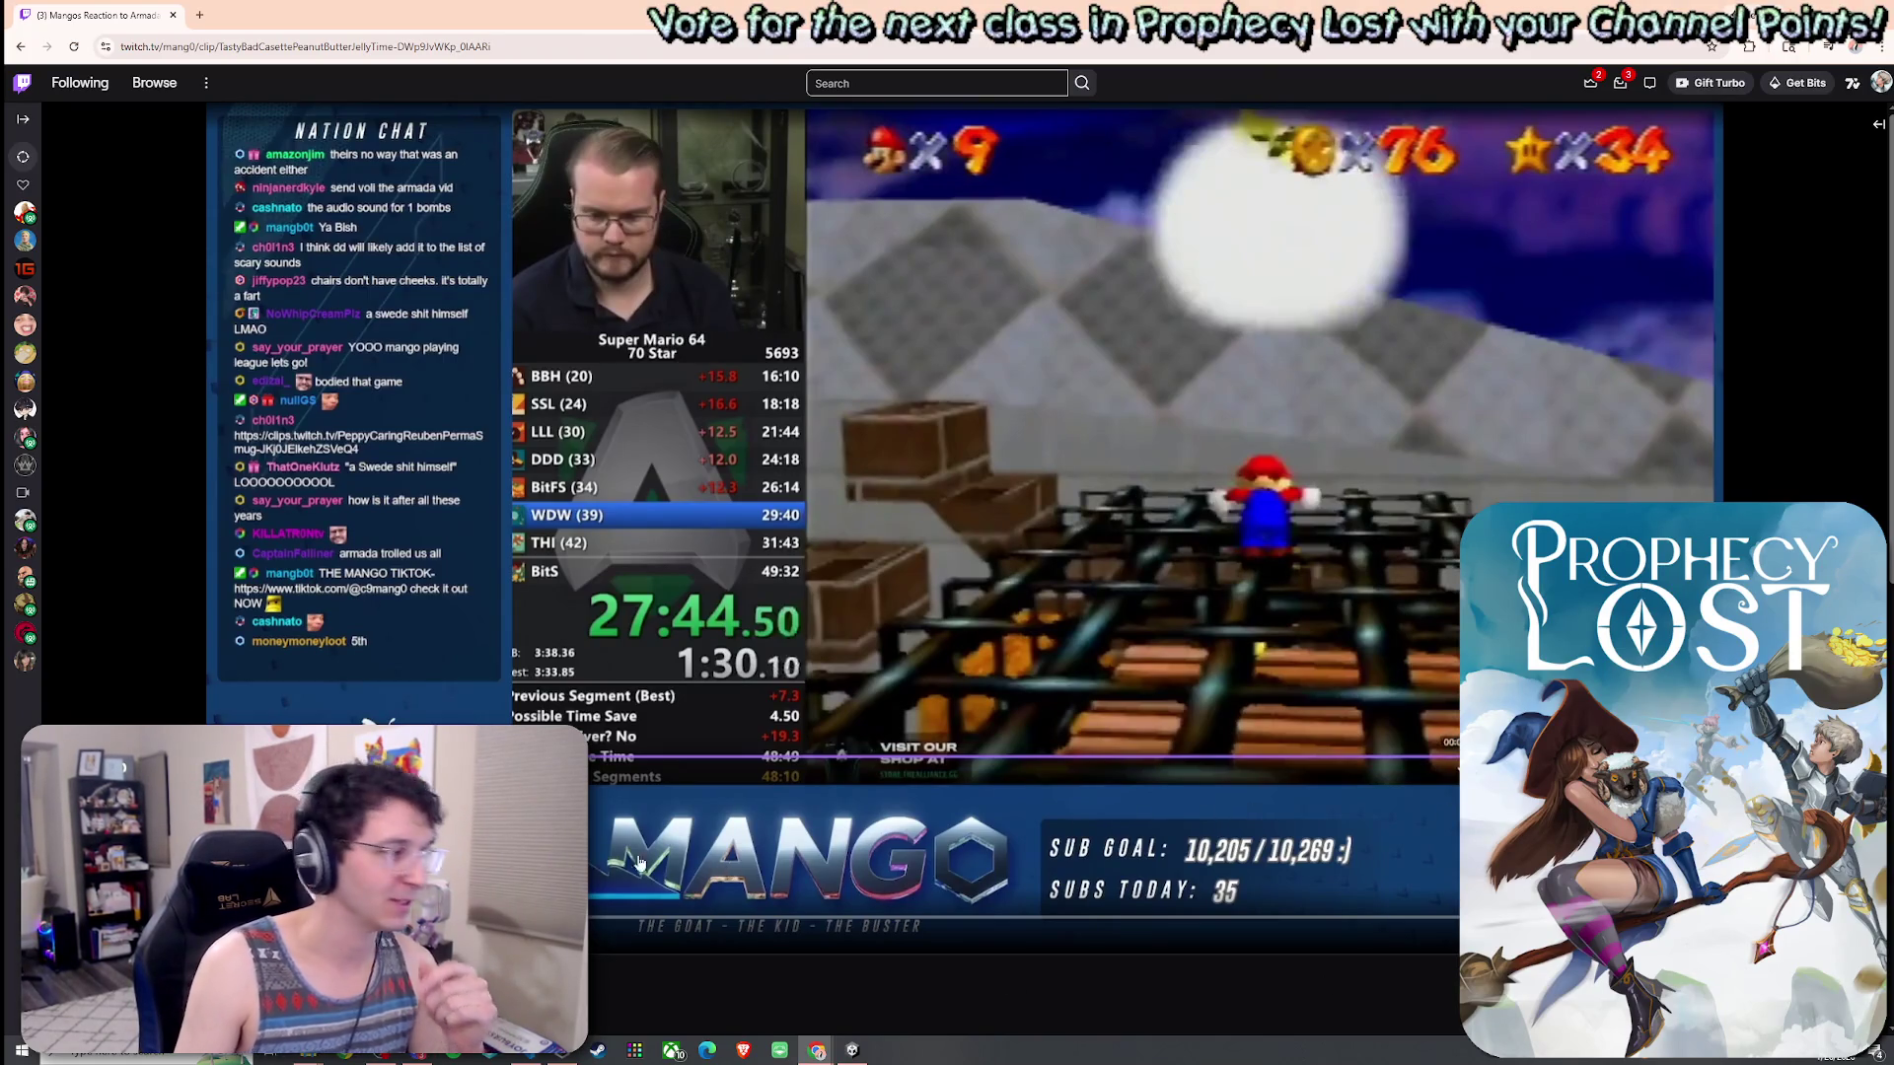
{"action": "left_click", "coordinate": [703, 290]}
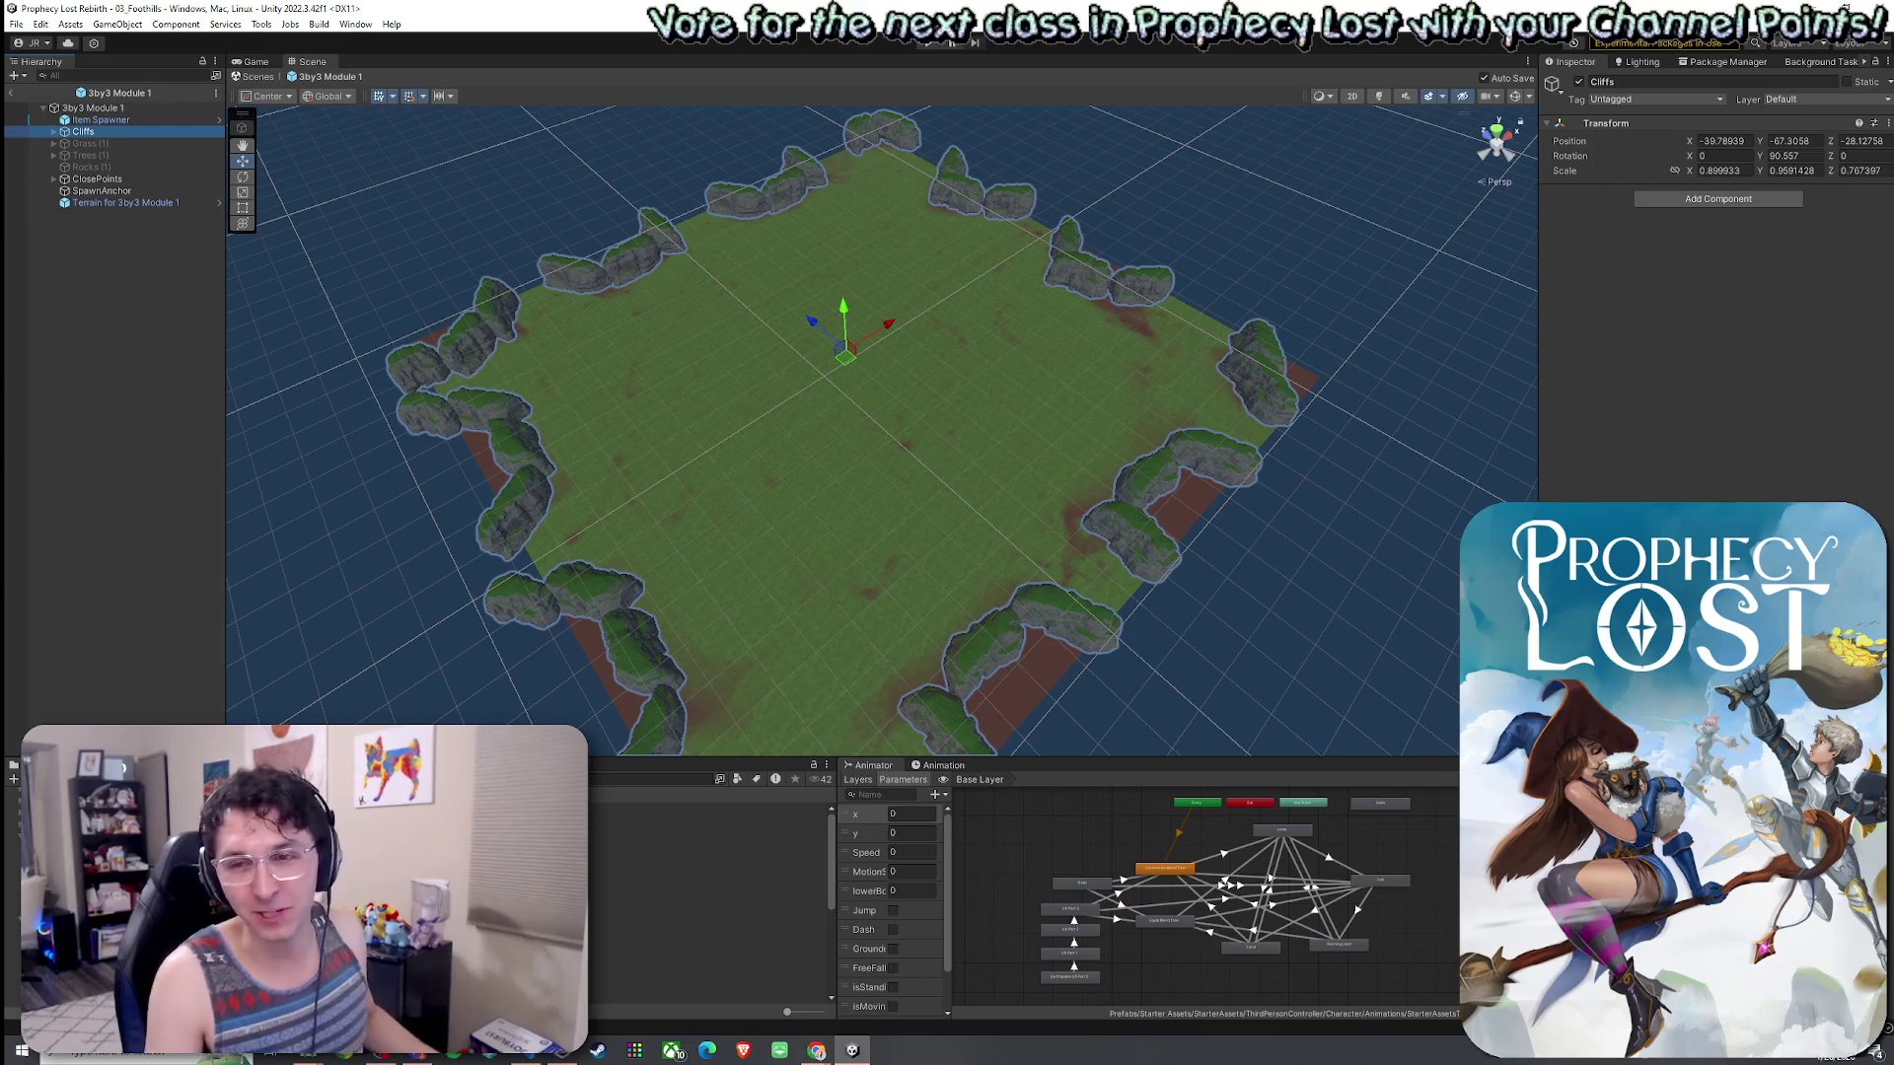
- Select the module terrain and choose the Raise or Lower Terrain sculpting tool
{"action": "key", "text": "alt+f"}
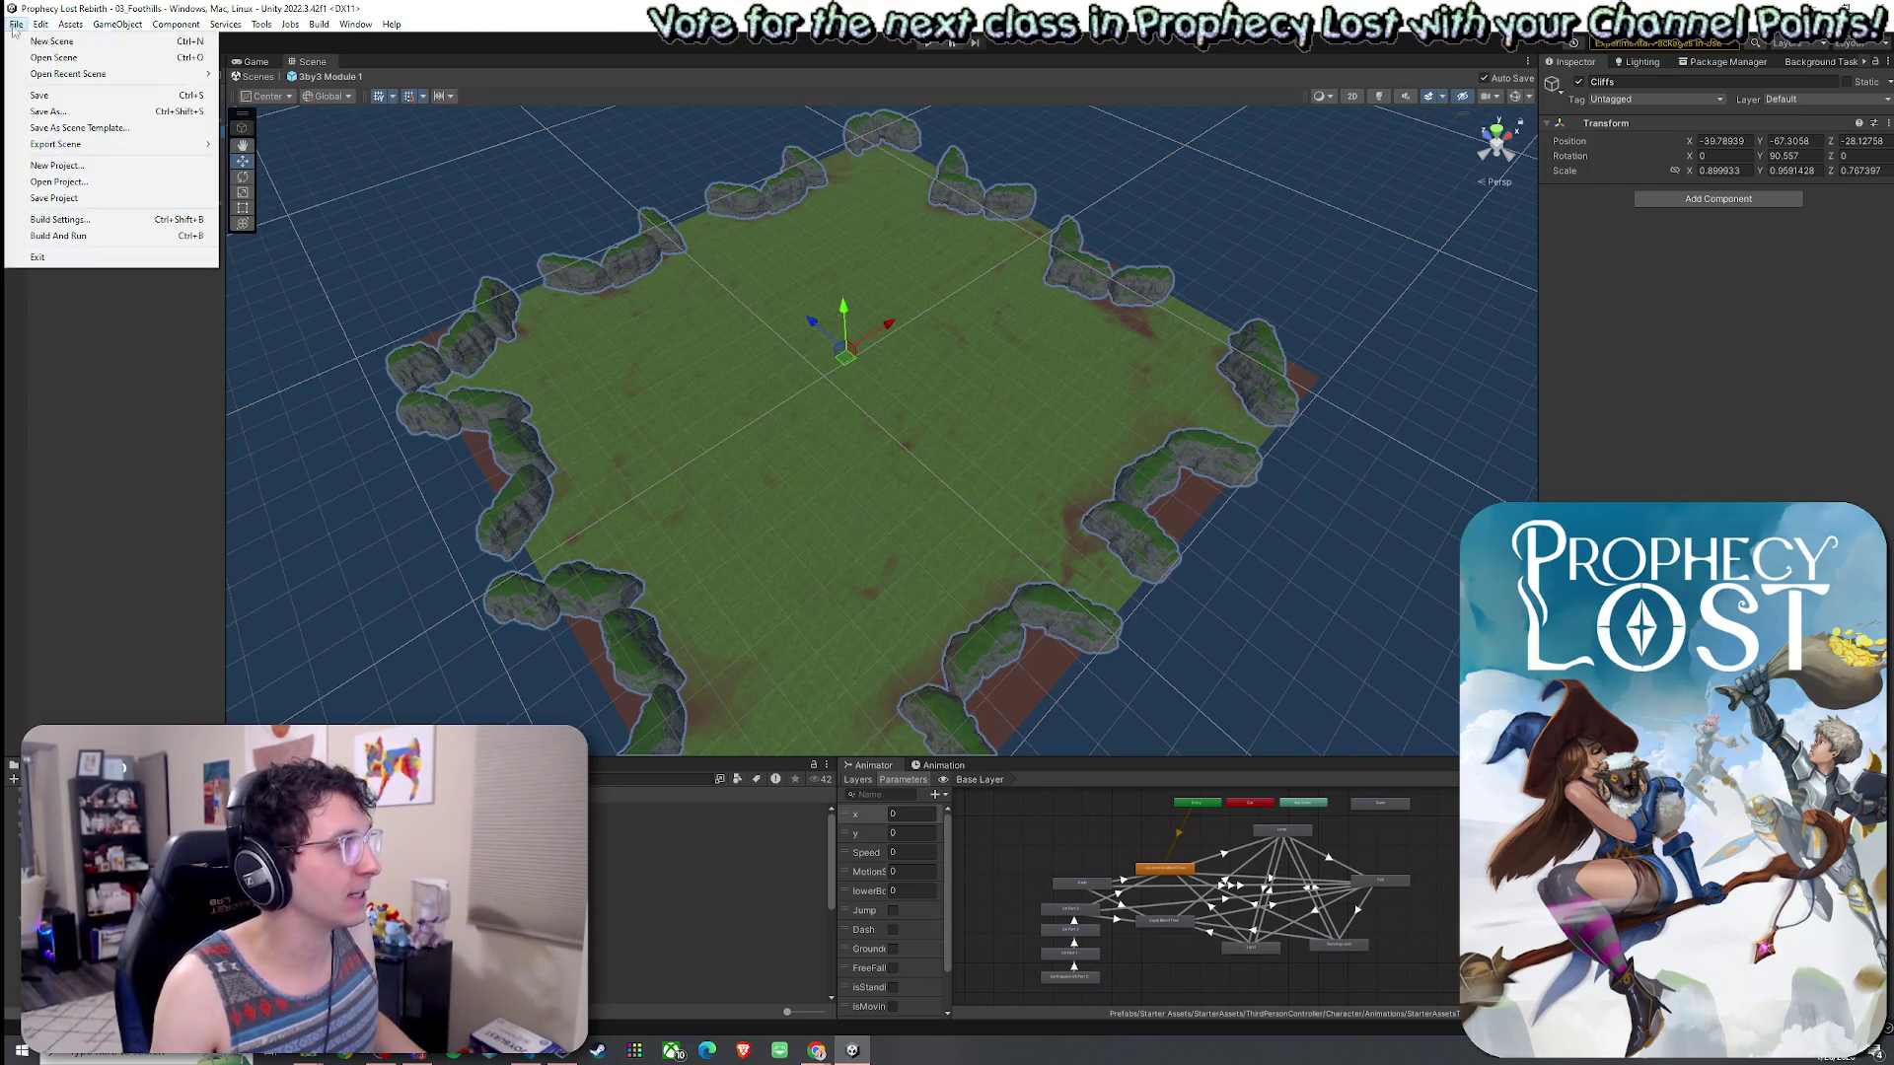
{"action": "key", "text": "Escape"}
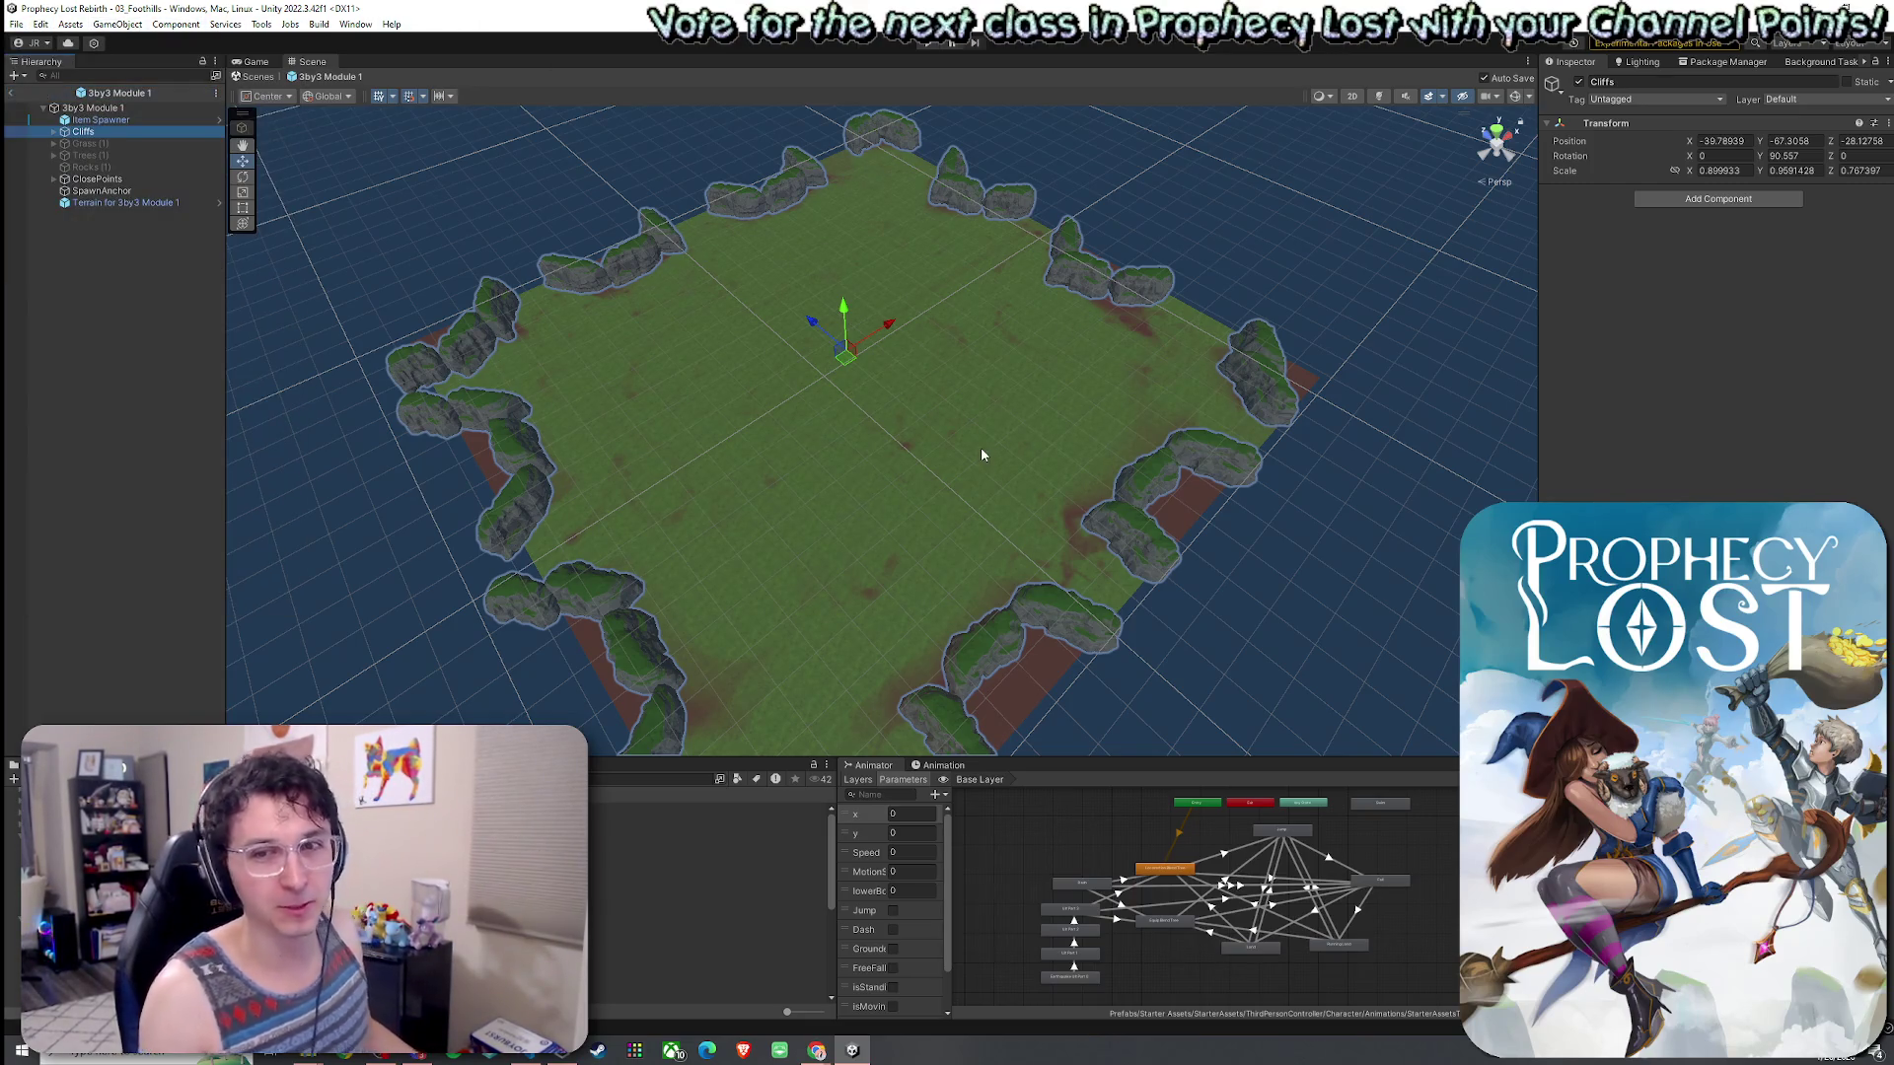
{"action": "mouse_move", "coordinate": [836, 562]}
{"action": "left_mouse_down"}
{"action": "mouse_move", "coordinate": [769, 549]}
{"action": "mouse_move", "coordinate": [697, 582]}
{"action": "mouse_move", "coordinate": [630, 575]}
{"action": "mouse_move", "coordinate": [752, 452]}
{"action": "mouse_move", "coordinate": [786, 466]}
{"action": "mouse_move", "coordinate": [782, 490]}
{"action": "mouse_move", "coordinate": [868, 503]}
{"action": "left_mouse_up"}
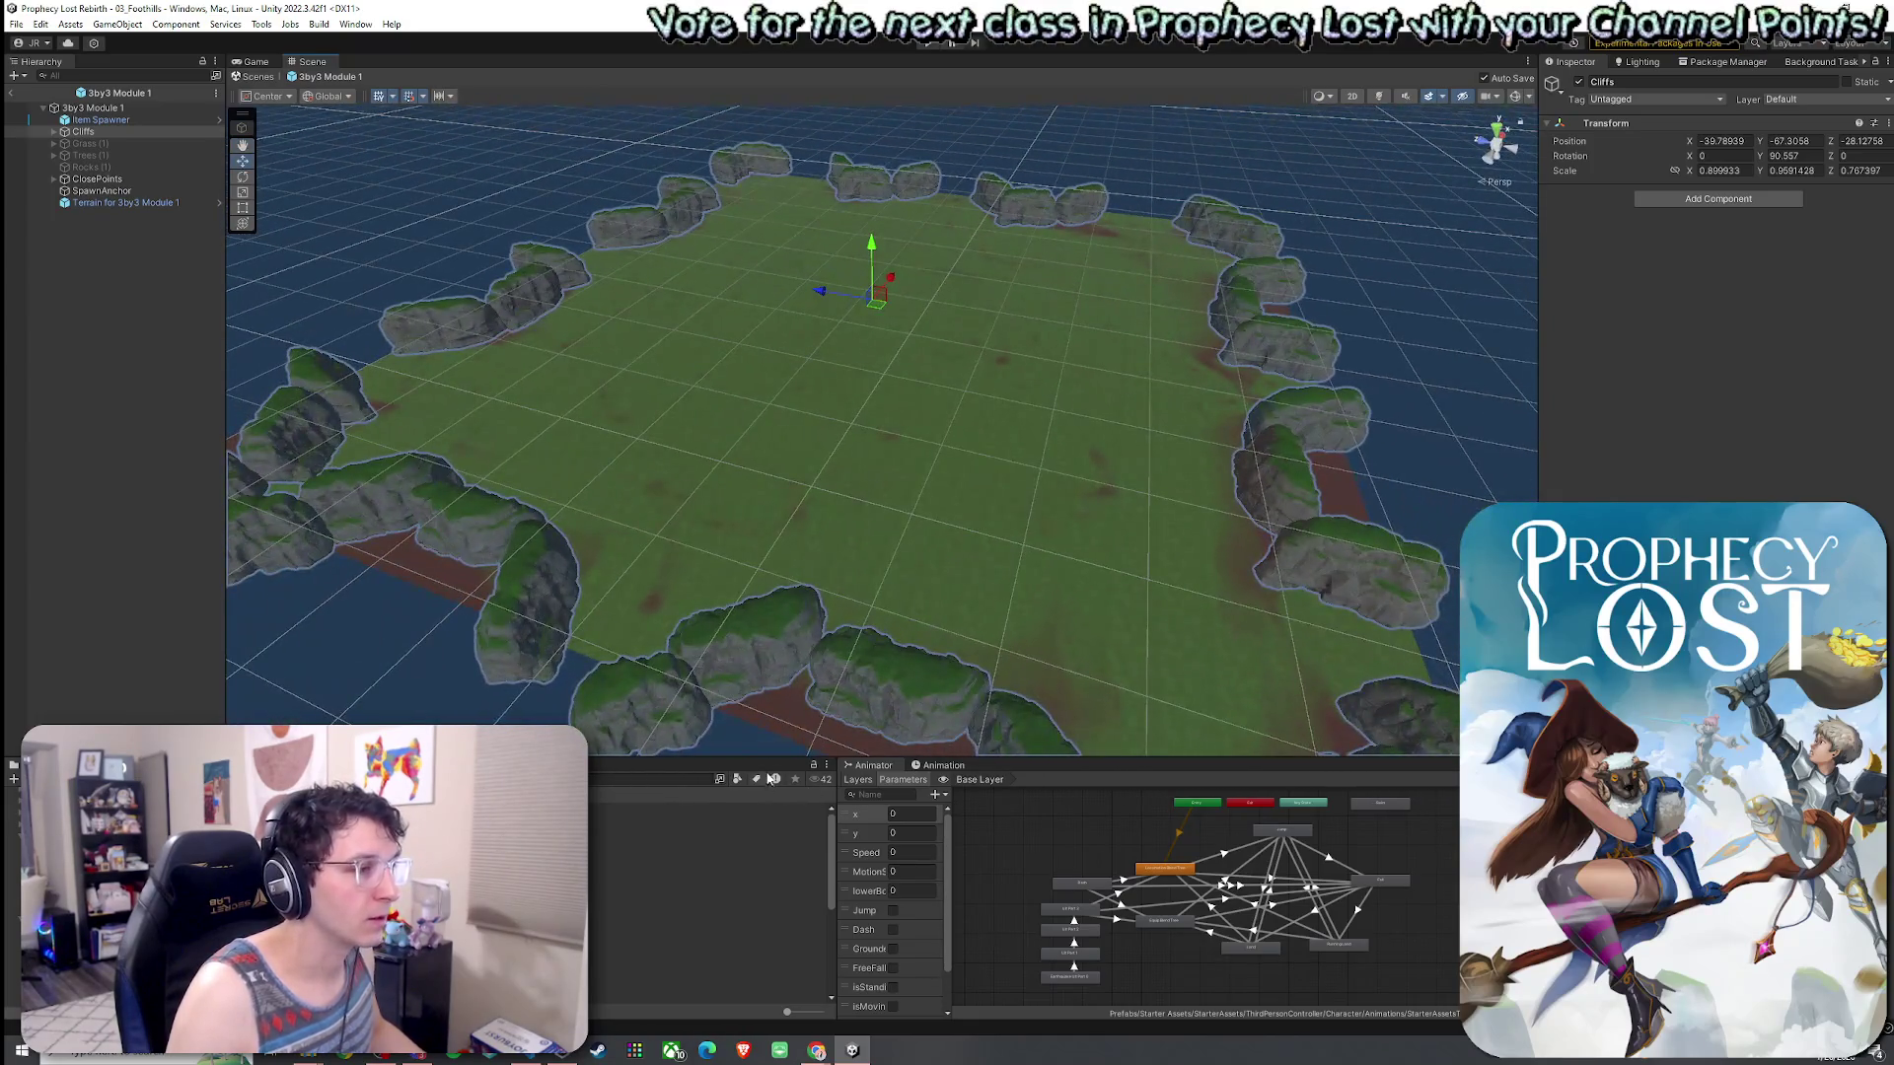
{"action": "left_click", "coordinate": [825, 517]}
{"action": "left_click", "coordinate": [1698, 249]}
{"action": "left_click", "coordinate": [1622, 264]}
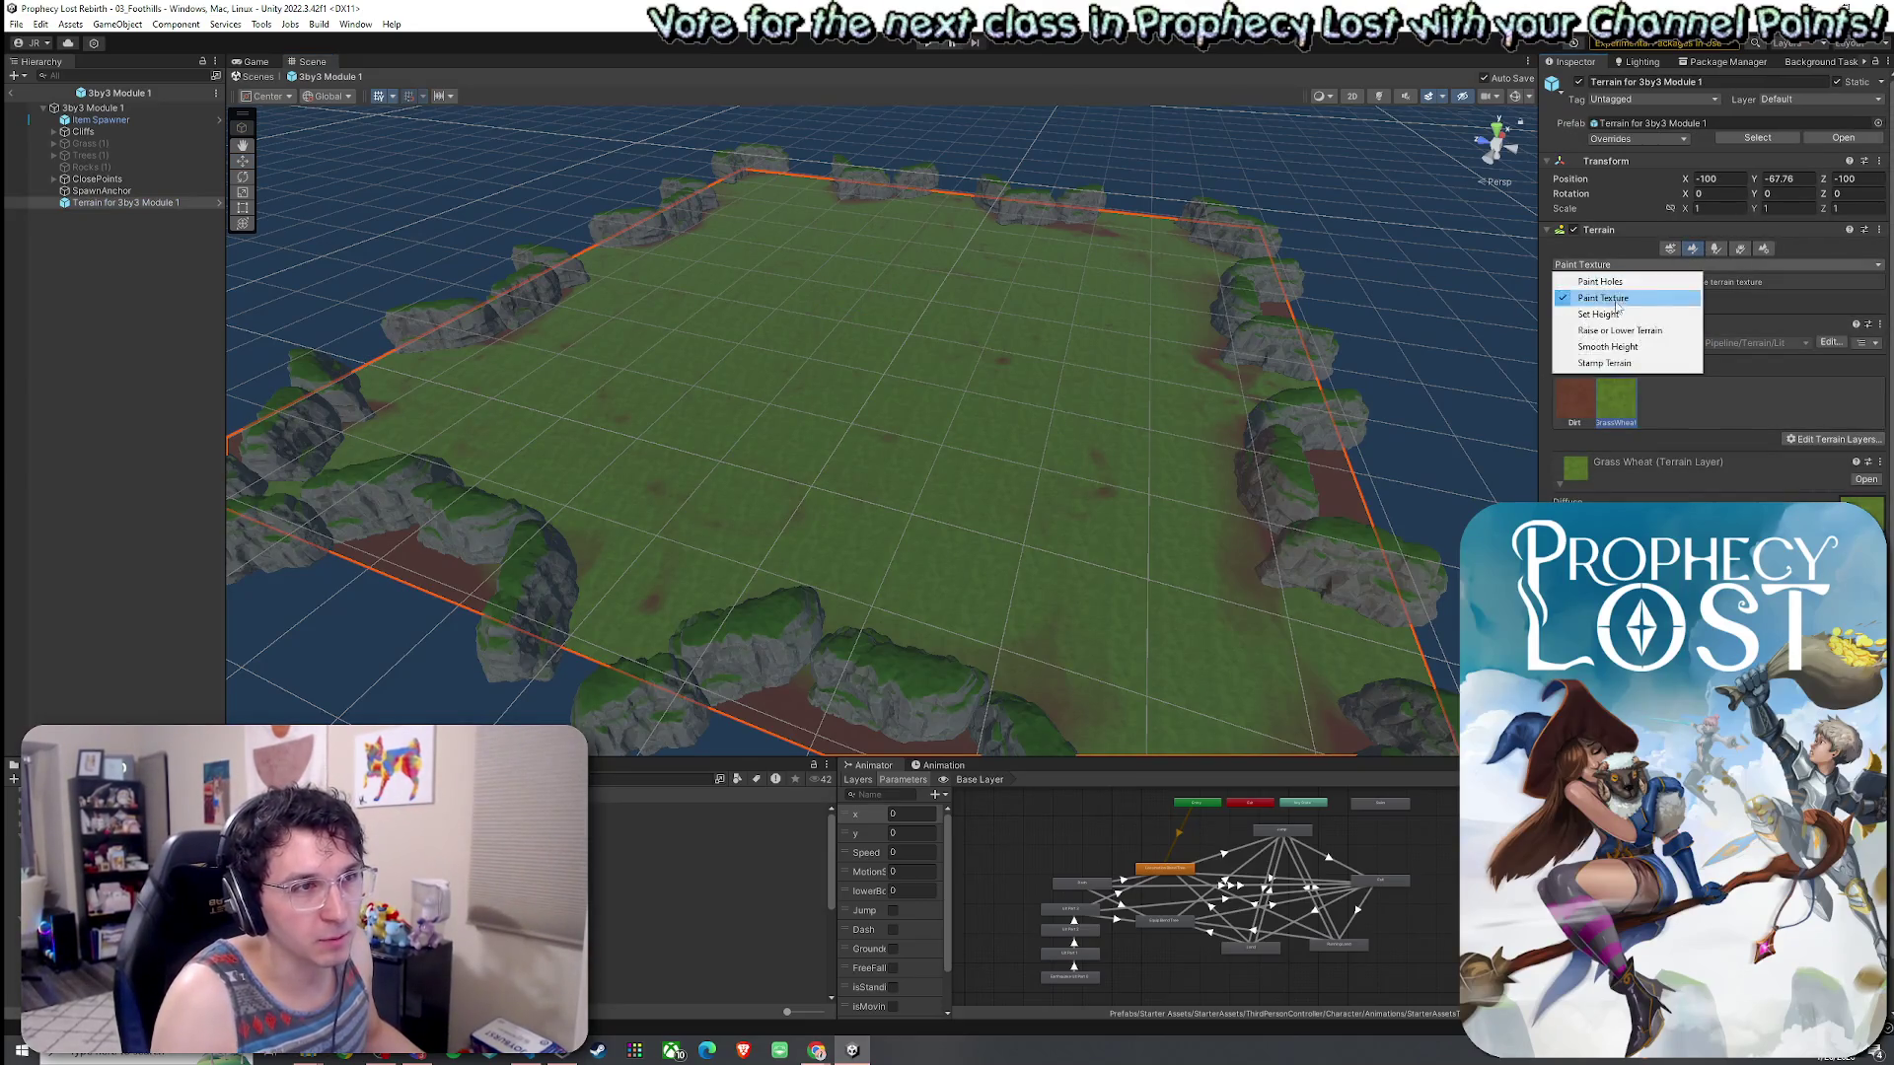
{"action": "left_click", "coordinate": [1618, 332]}
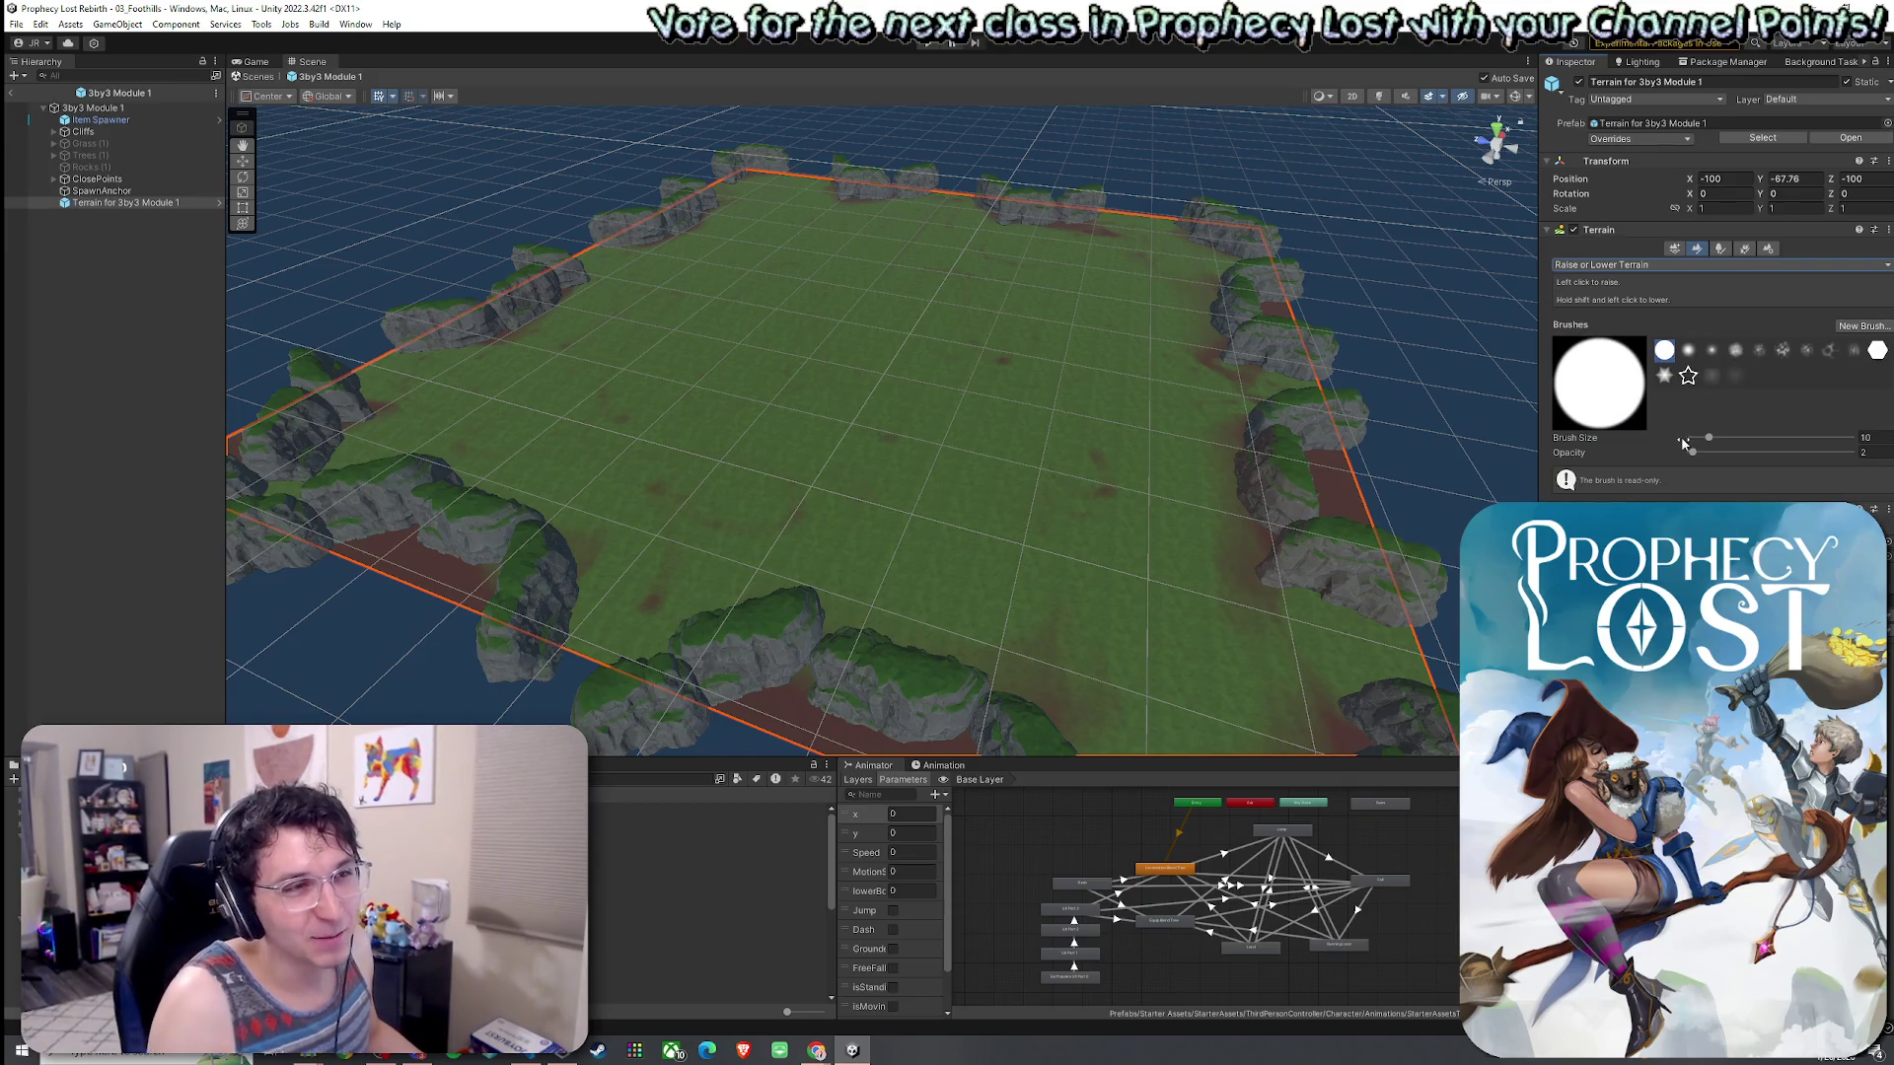
- Set the Raise or Lower Terrain brush size to 152
{"action": "left_click_drag", "start_coordinate": [1708, 447], "coordinate": [1738, 444]}
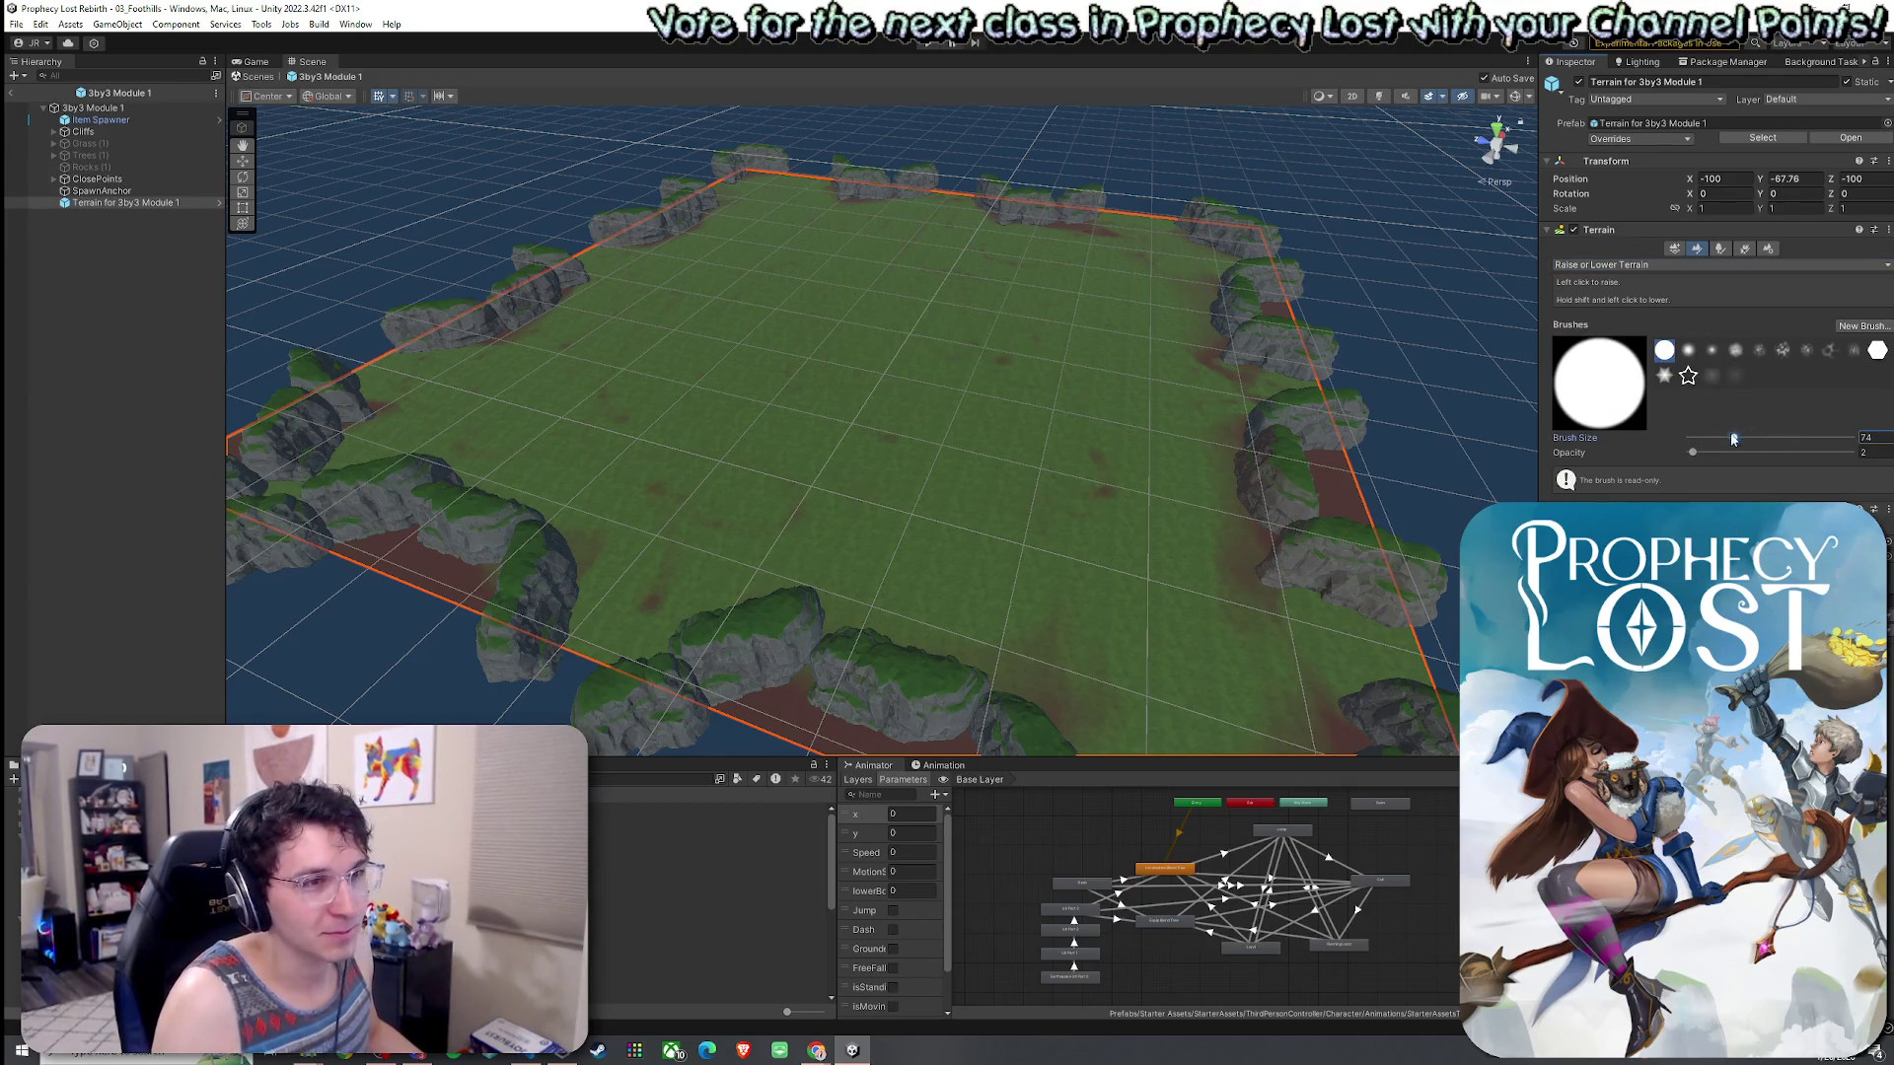
{"action": "left_click_drag", "start_coordinate": [1733, 437], "coordinate": [1768, 437]}
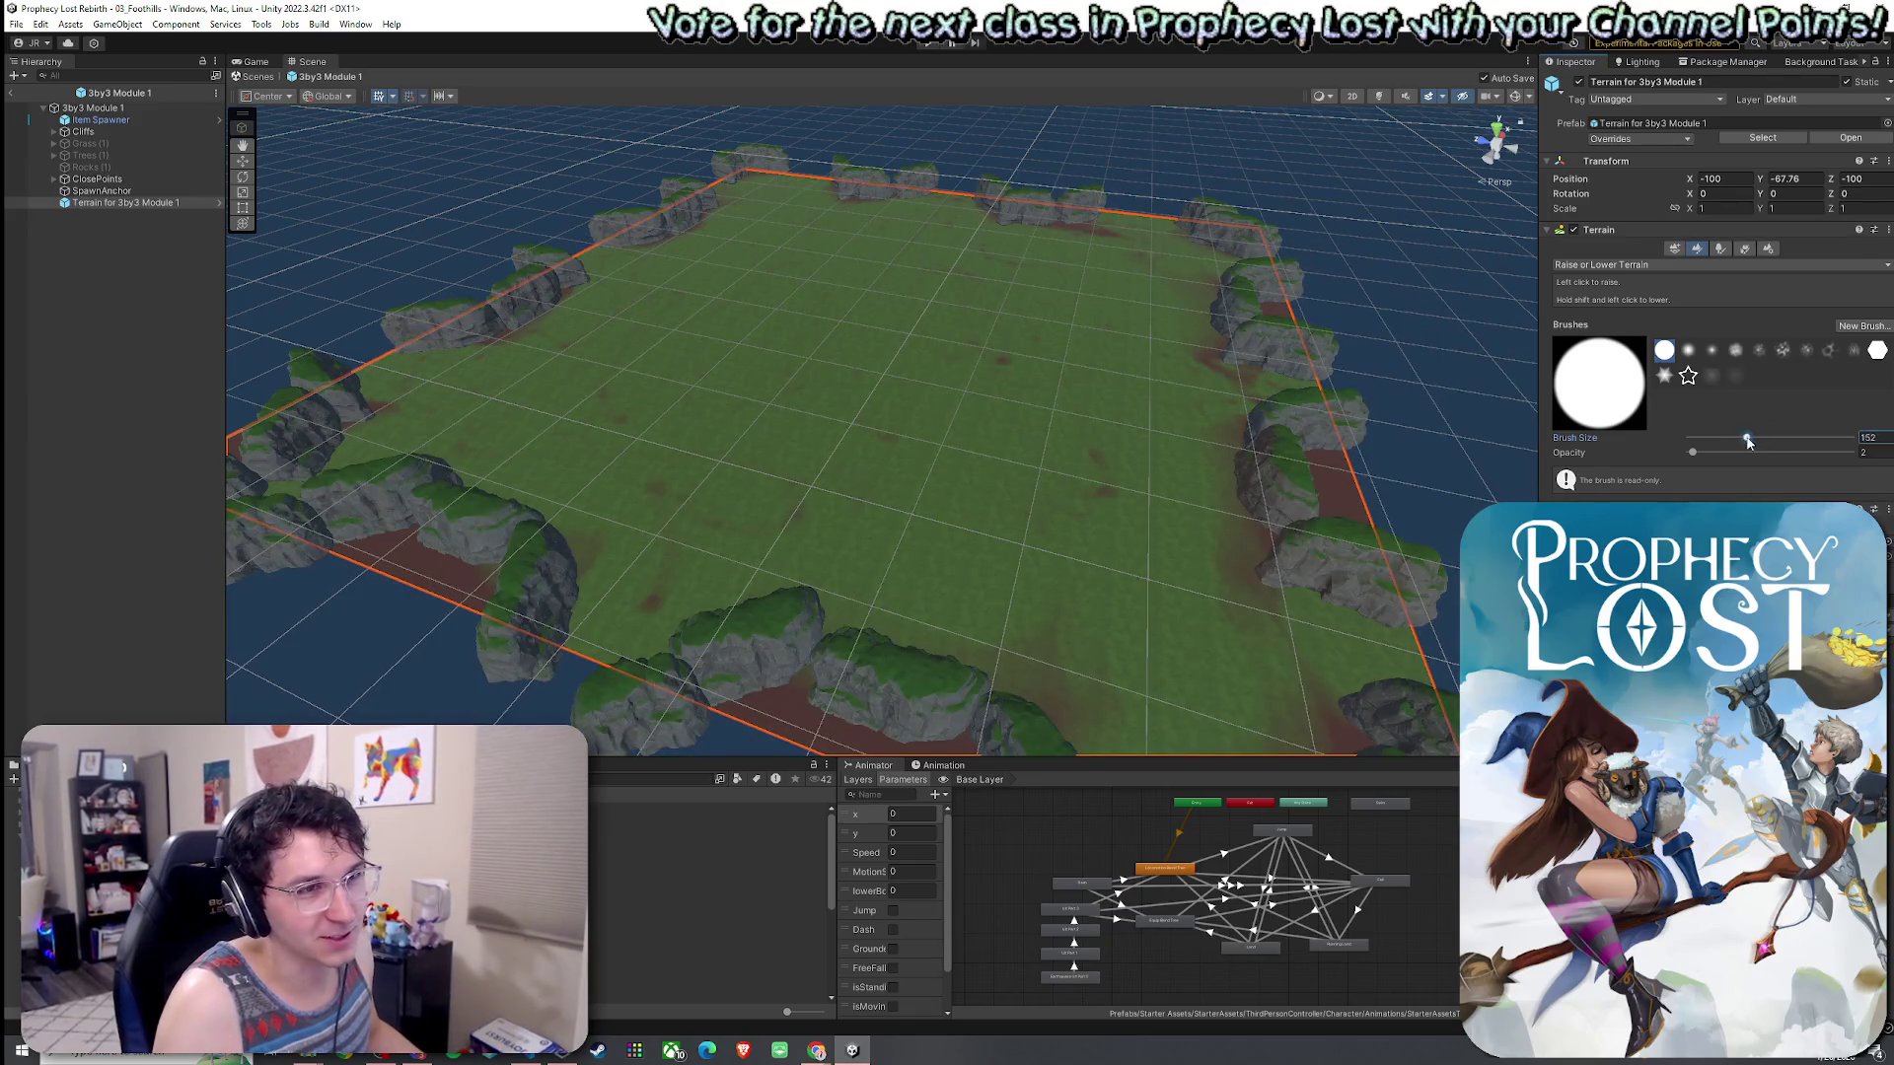
{"action": "left_click_drag", "start_coordinate": [1746, 438], "coordinate": [1755, 438]}
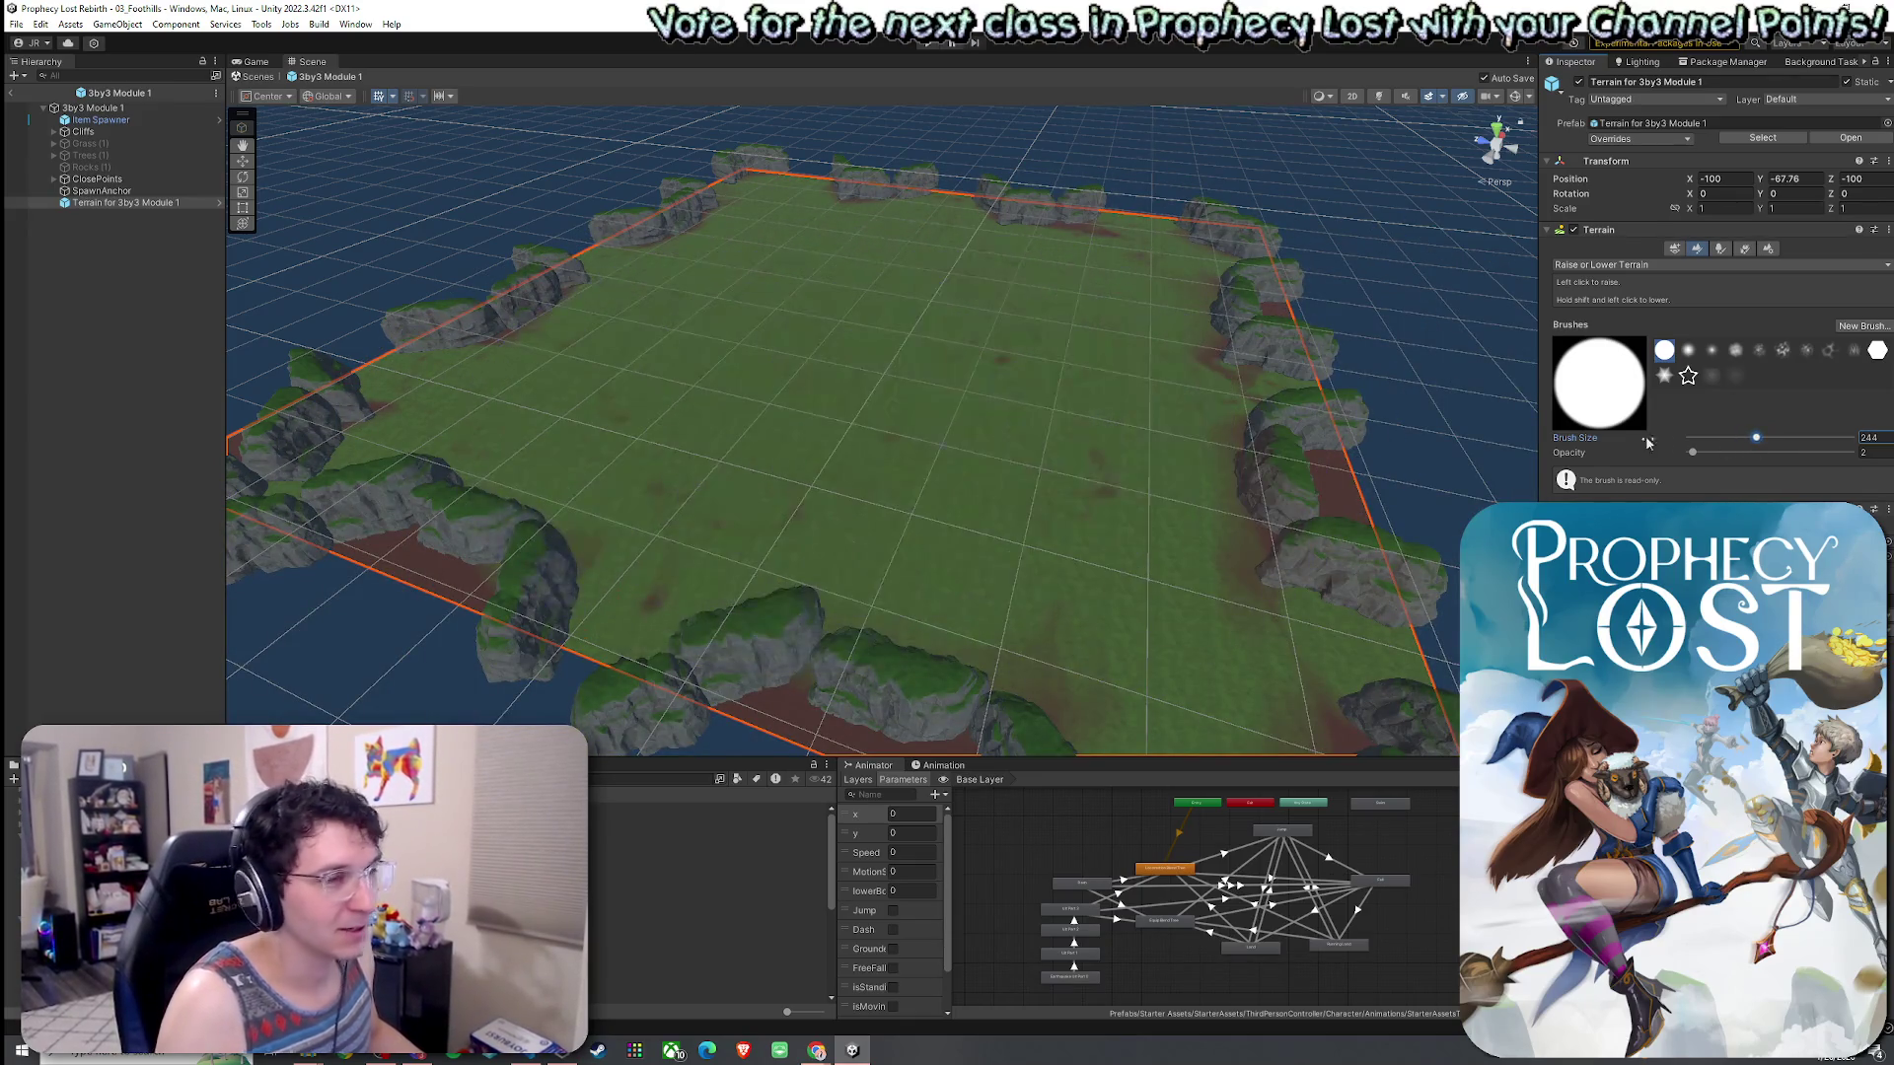
{"action": "left_click", "coordinate": [1747, 440]}
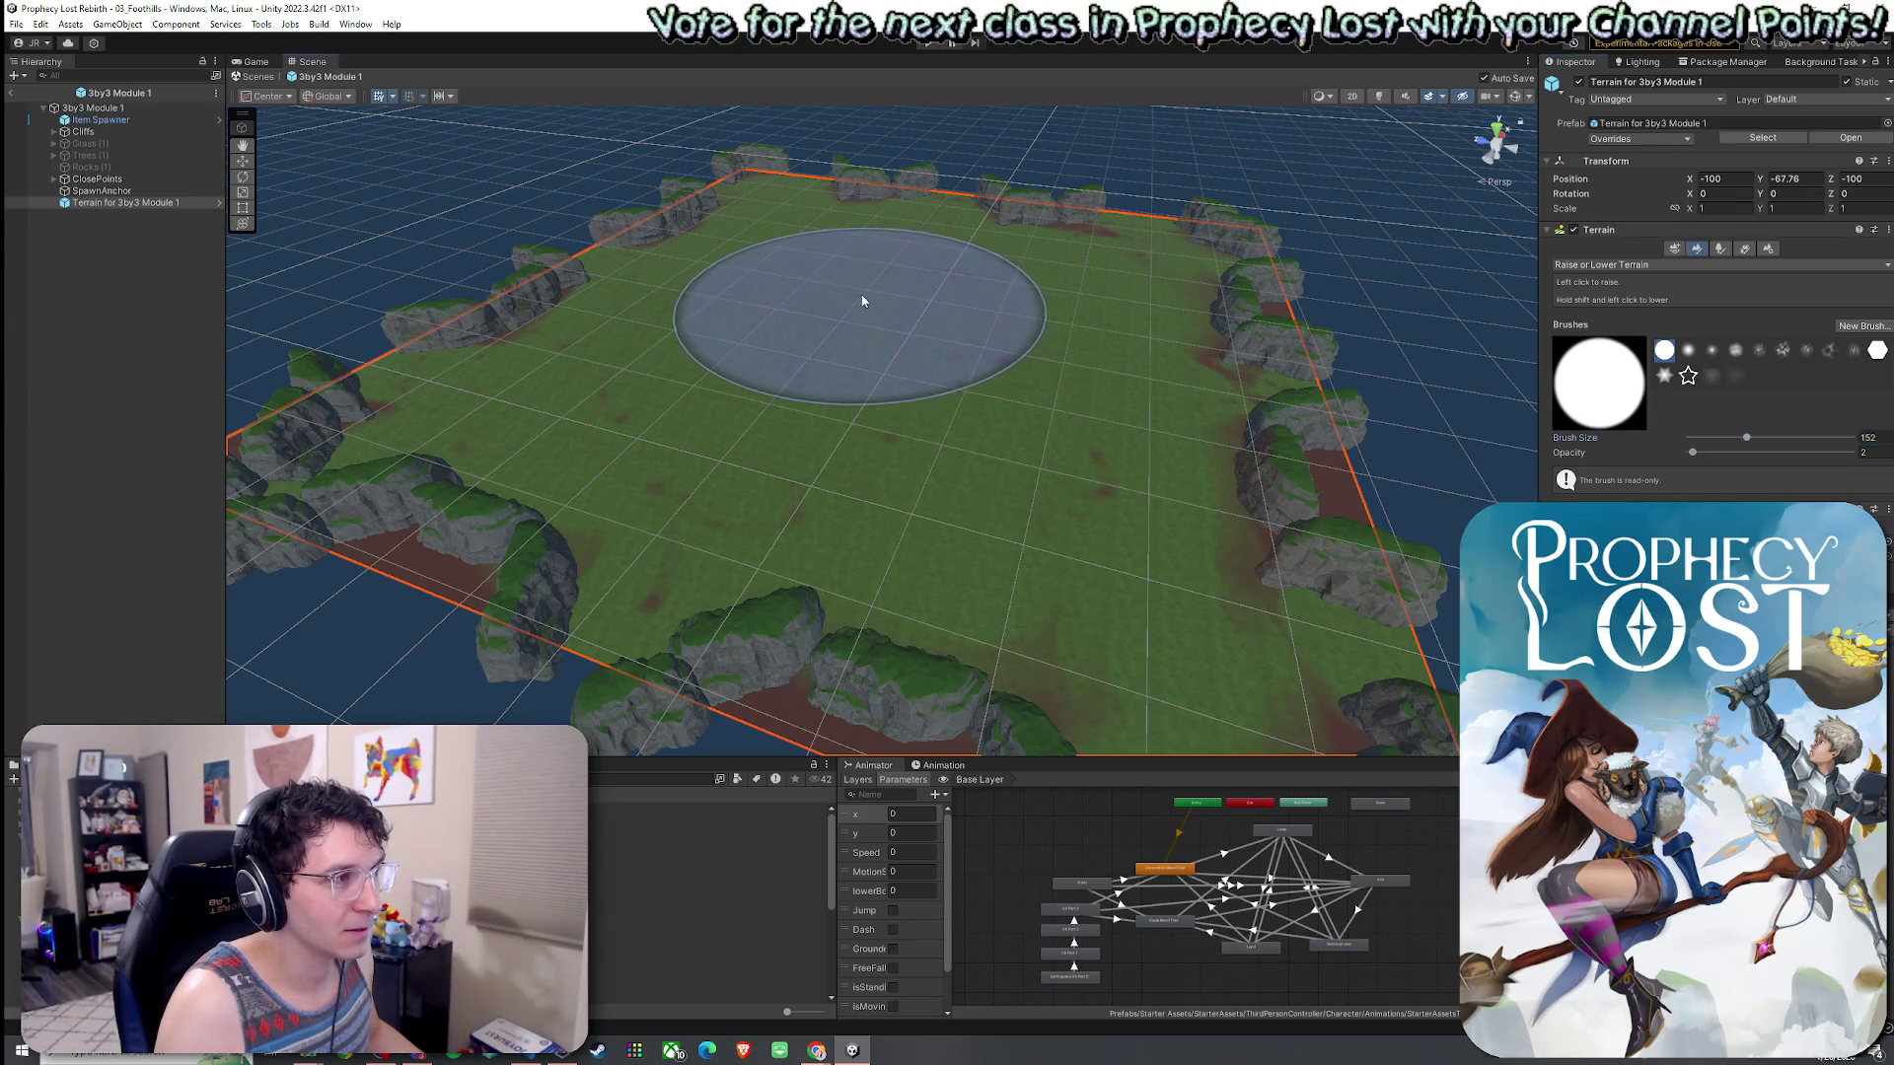
{"action": "mouse_move", "coordinate": [879, 325]}
{"action": "left_mouse_down"}
{"action": "mouse_move", "coordinate": [884, 381]}
{"action": "mouse_move", "coordinate": [1175, 347]}
{"action": "mouse_move", "coordinate": [1144, 351]}
{"action": "left_mouse_up"}
{"action": "left_click", "coordinate": [1601, 264]}
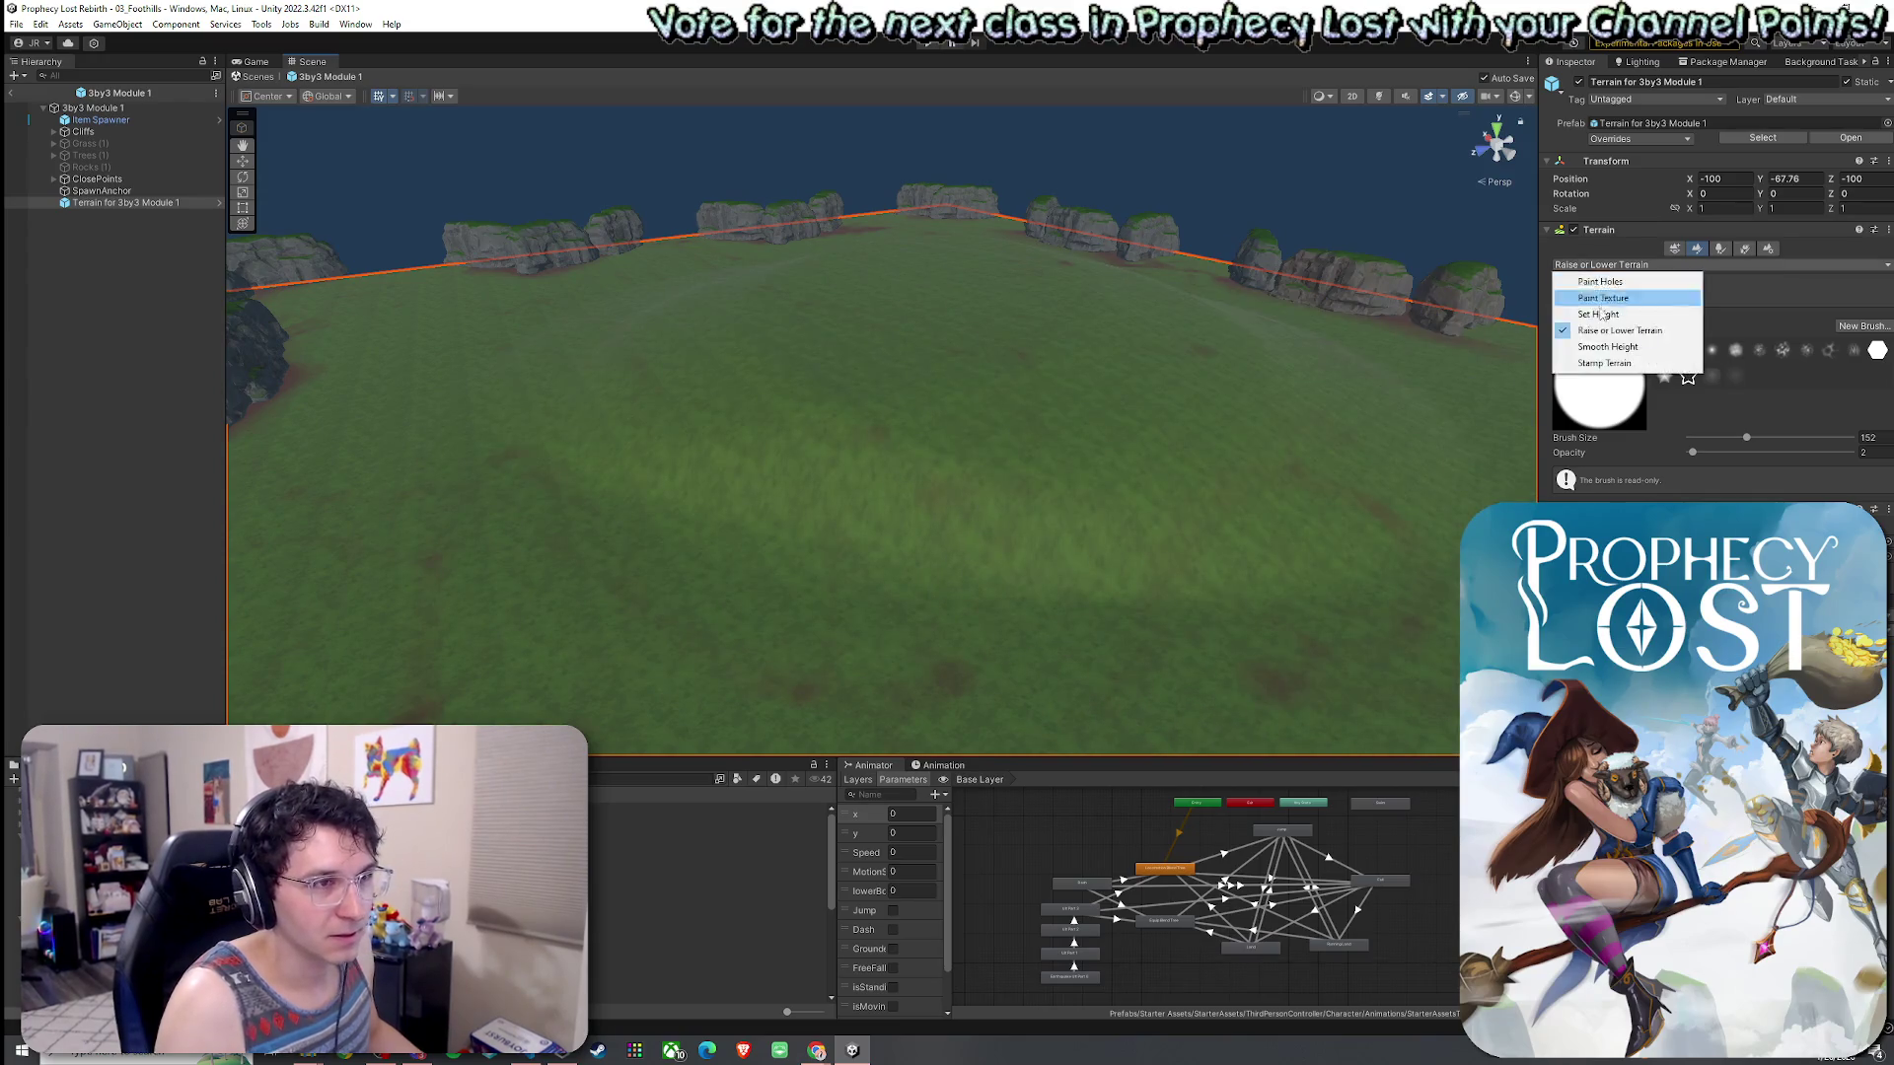
- Switch to the Set Height tool and raise the brush opacity to about 69
{"action": "left_click", "coordinate": [1598, 313]}
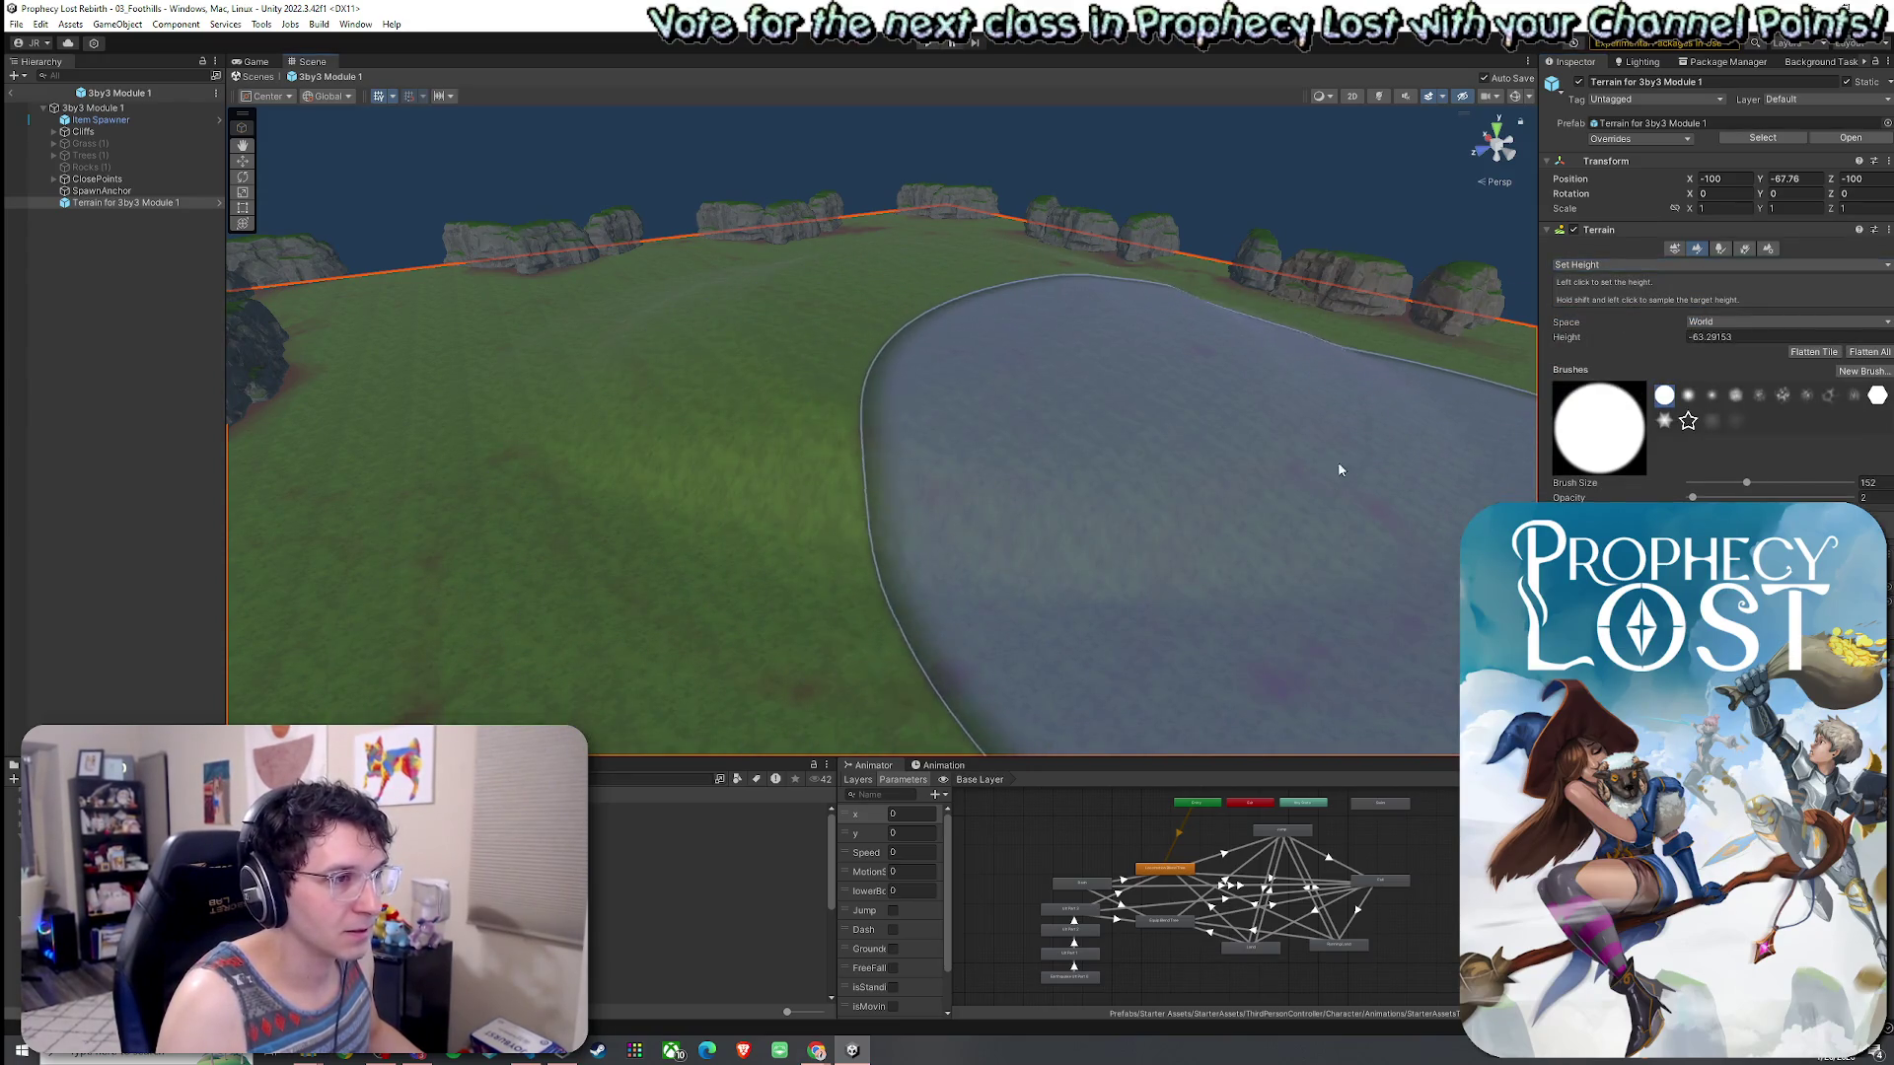
{"action": "mouse_move", "coordinate": [1321, 453]}
{"action": "left_mouse_down"}
{"action": "mouse_move", "coordinate": [1207, 360]}
{"action": "mouse_move", "coordinate": [1183, 513]}
{"action": "mouse_move", "coordinate": [1134, 528]}
{"action": "mouse_move", "coordinate": [1029, 510]}
{"action": "mouse_move", "coordinate": [1204, 415]}
{"action": "left_mouse_up"}
{"action": "scroll", "coordinate": [1204, 414], "scroll_direction": "down", "scroll_amount": 3}
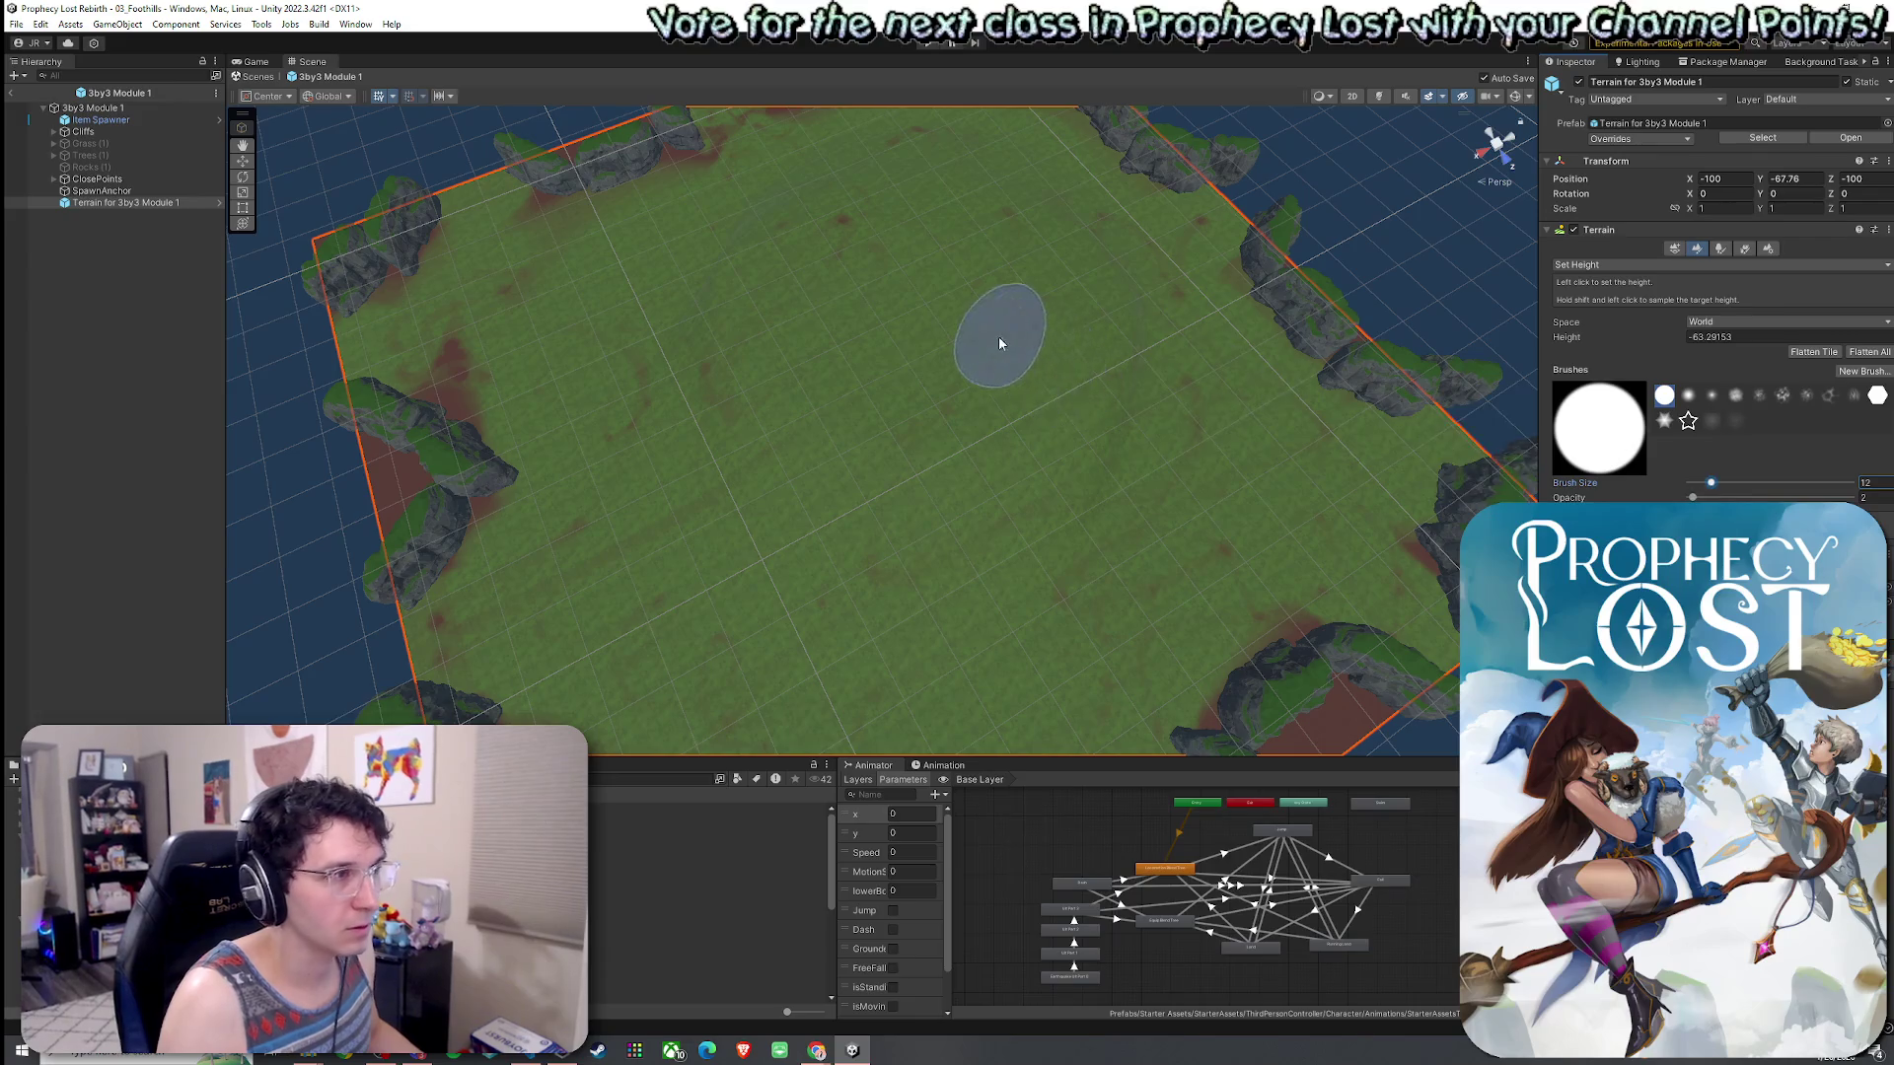
{"action": "left_click", "coordinate": [857, 235]}
{"action": "left_click", "coordinate": [1717, 461]}
{"action": "left_click_drag", "start_coordinate": [1777, 464], "coordinate": [1792, 460]}
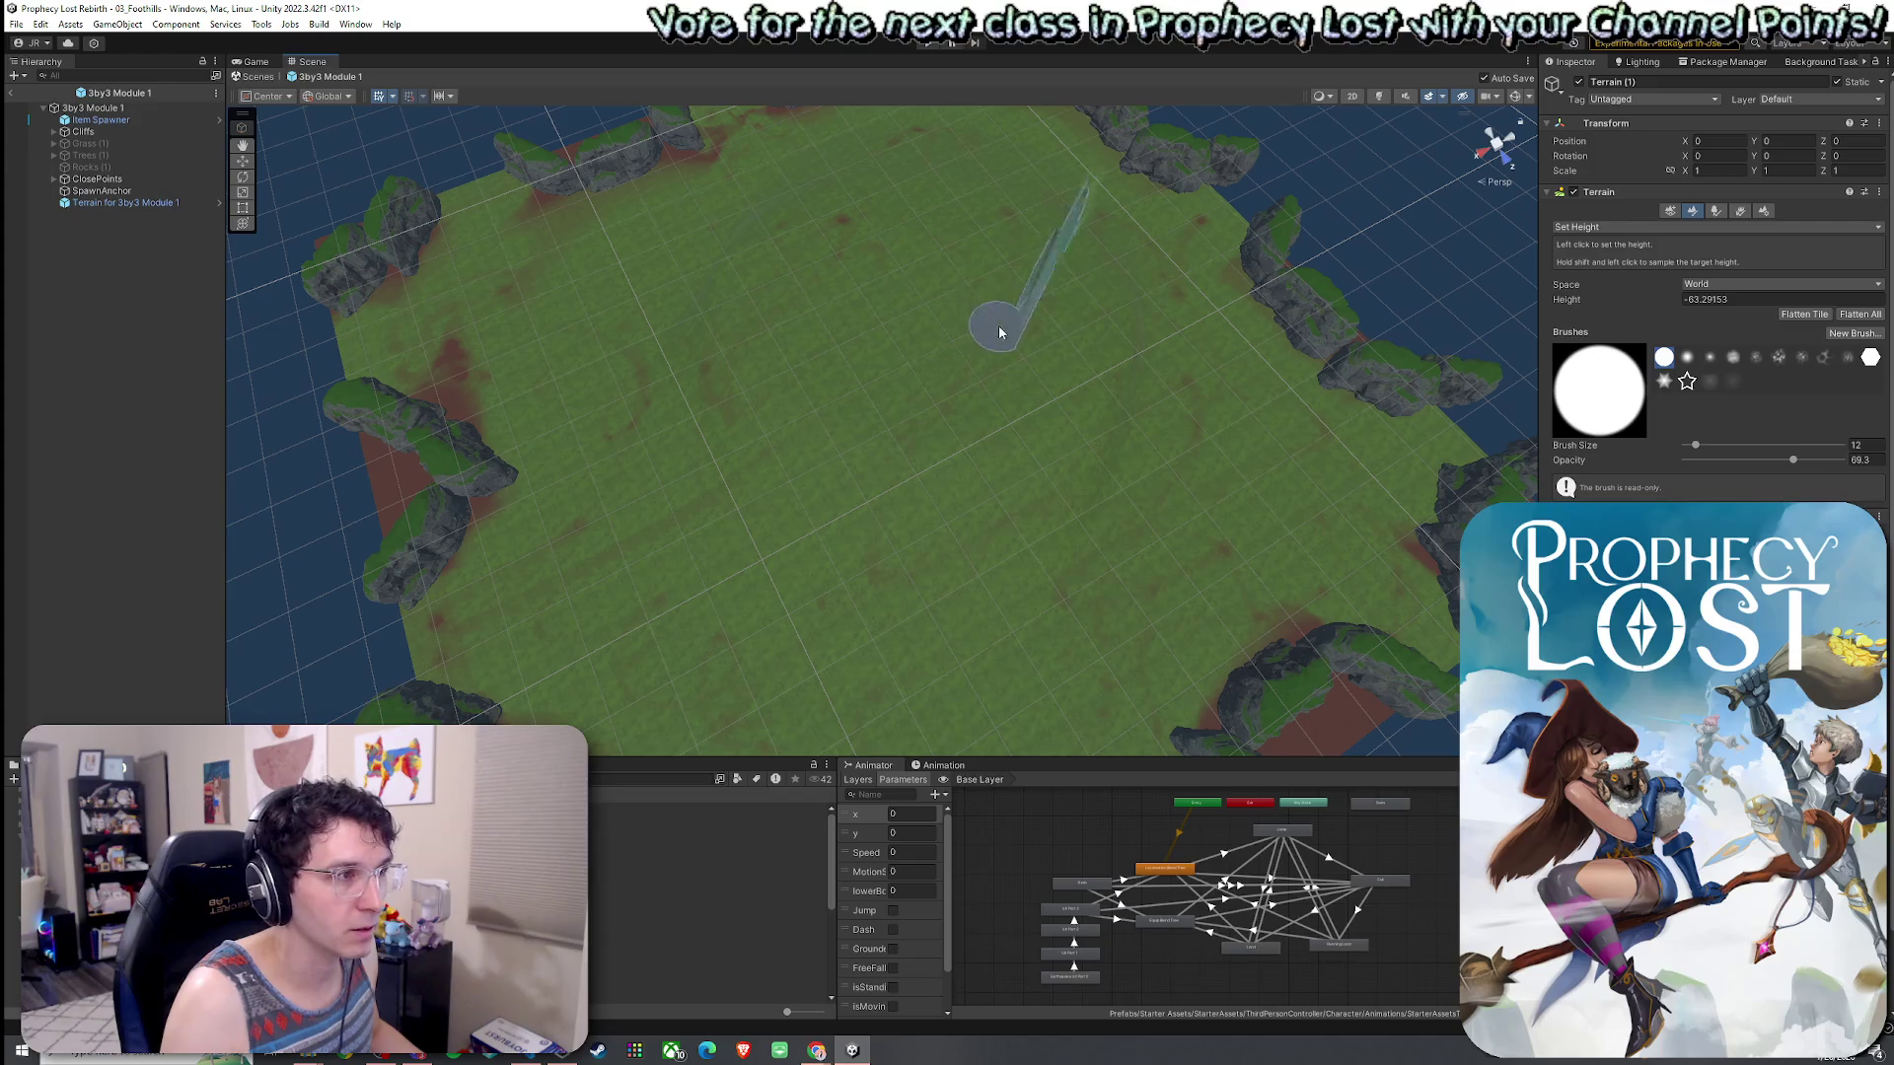
{"action": "mouse_move", "coordinate": [1078, 372]}
{"action": "left_mouse_down"}
{"action": "mouse_move", "coordinate": [1049, 335]}
{"action": "mouse_move", "coordinate": [1048, 396]}
{"action": "left_mouse_up"}
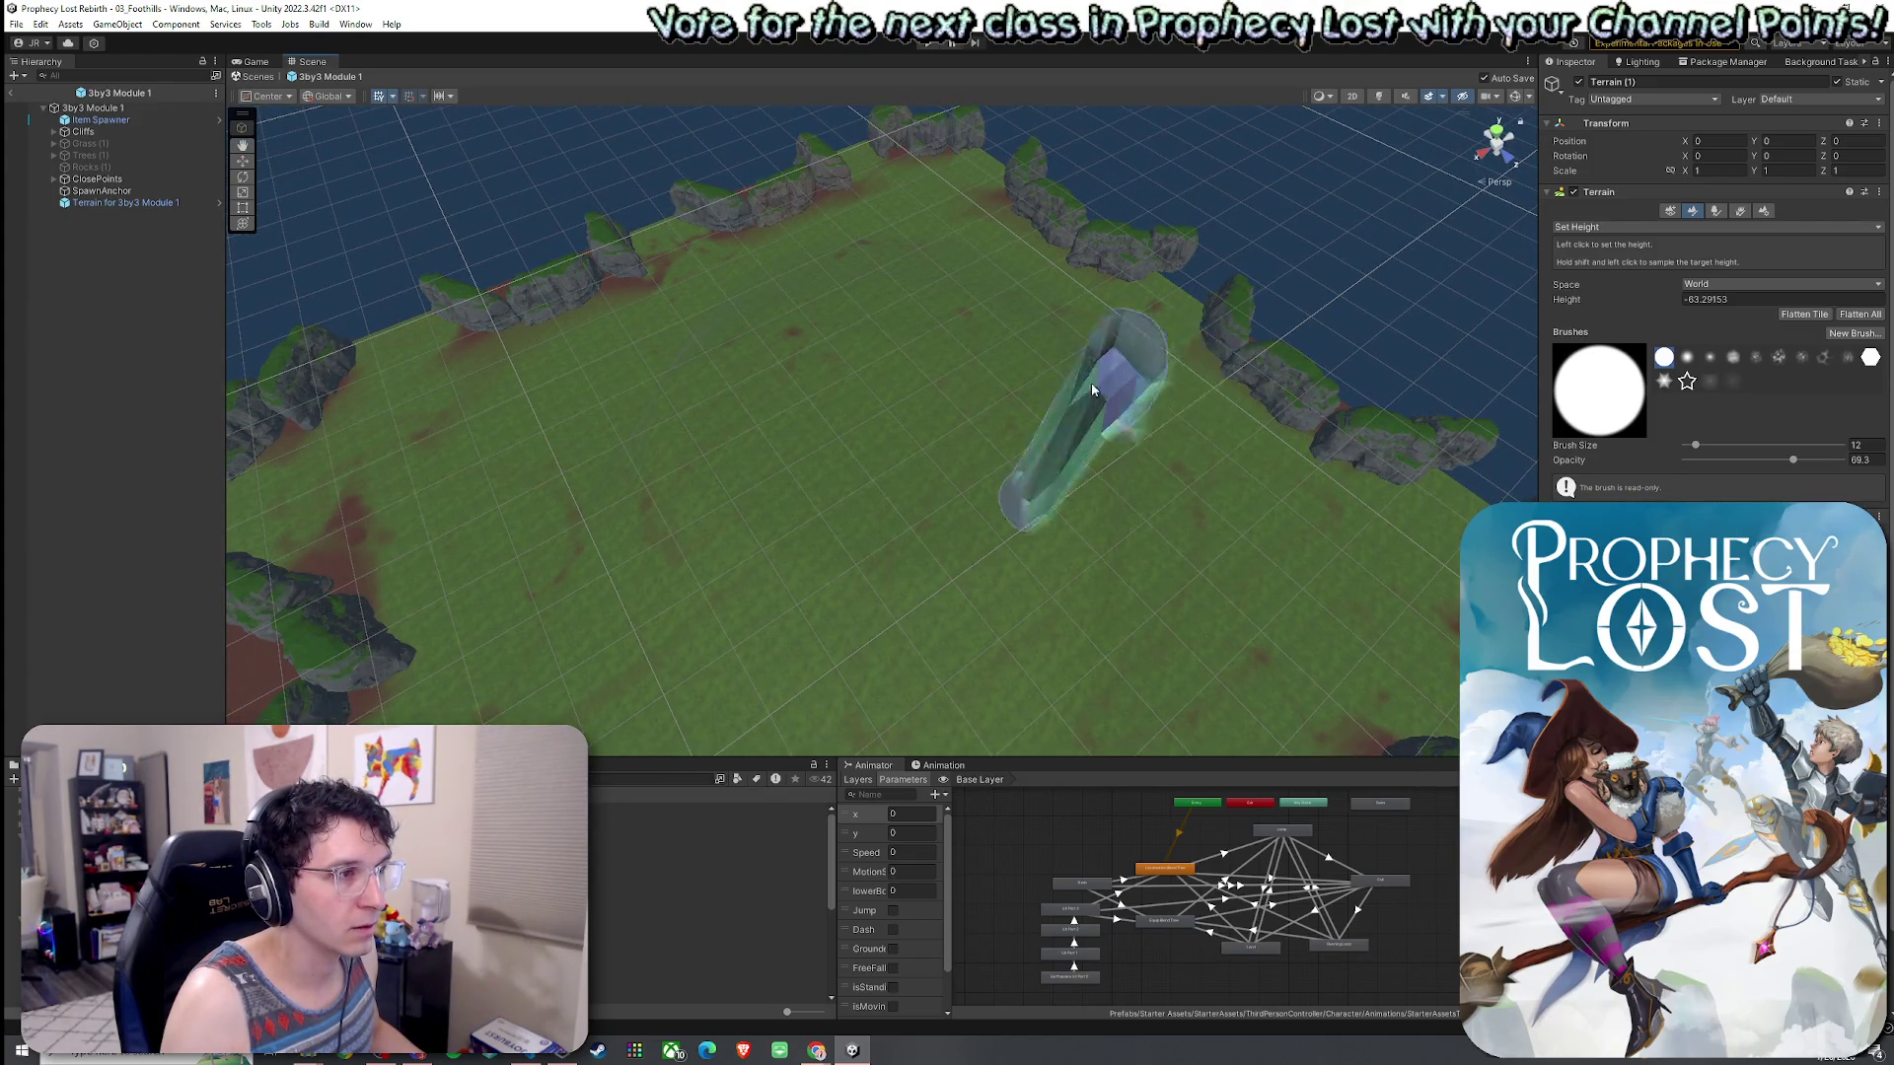
- Undo a stray tall column, then level a large central oval on the module terrain
{"action": "left_click", "coordinate": [973, 383], "text": "shift"}
{"action": "mouse_move", "coordinate": [1069, 418]}
{"action": "left_mouse_down"}
{"action": "mouse_move", "coordinate": [1117, 482]}
{"action": "mouse_move", "coordinate": [984, 452]}
{"action": "mouse_move", "coordinate": [774, 310]}
{"action": "mouse_move", "coordinate": [927, 322]}
{"action": "left_mouse_up"}
{"action": "scroll", "coordinate": [927, 330], "scroll_direction": "down", "scroll_amount": 10}
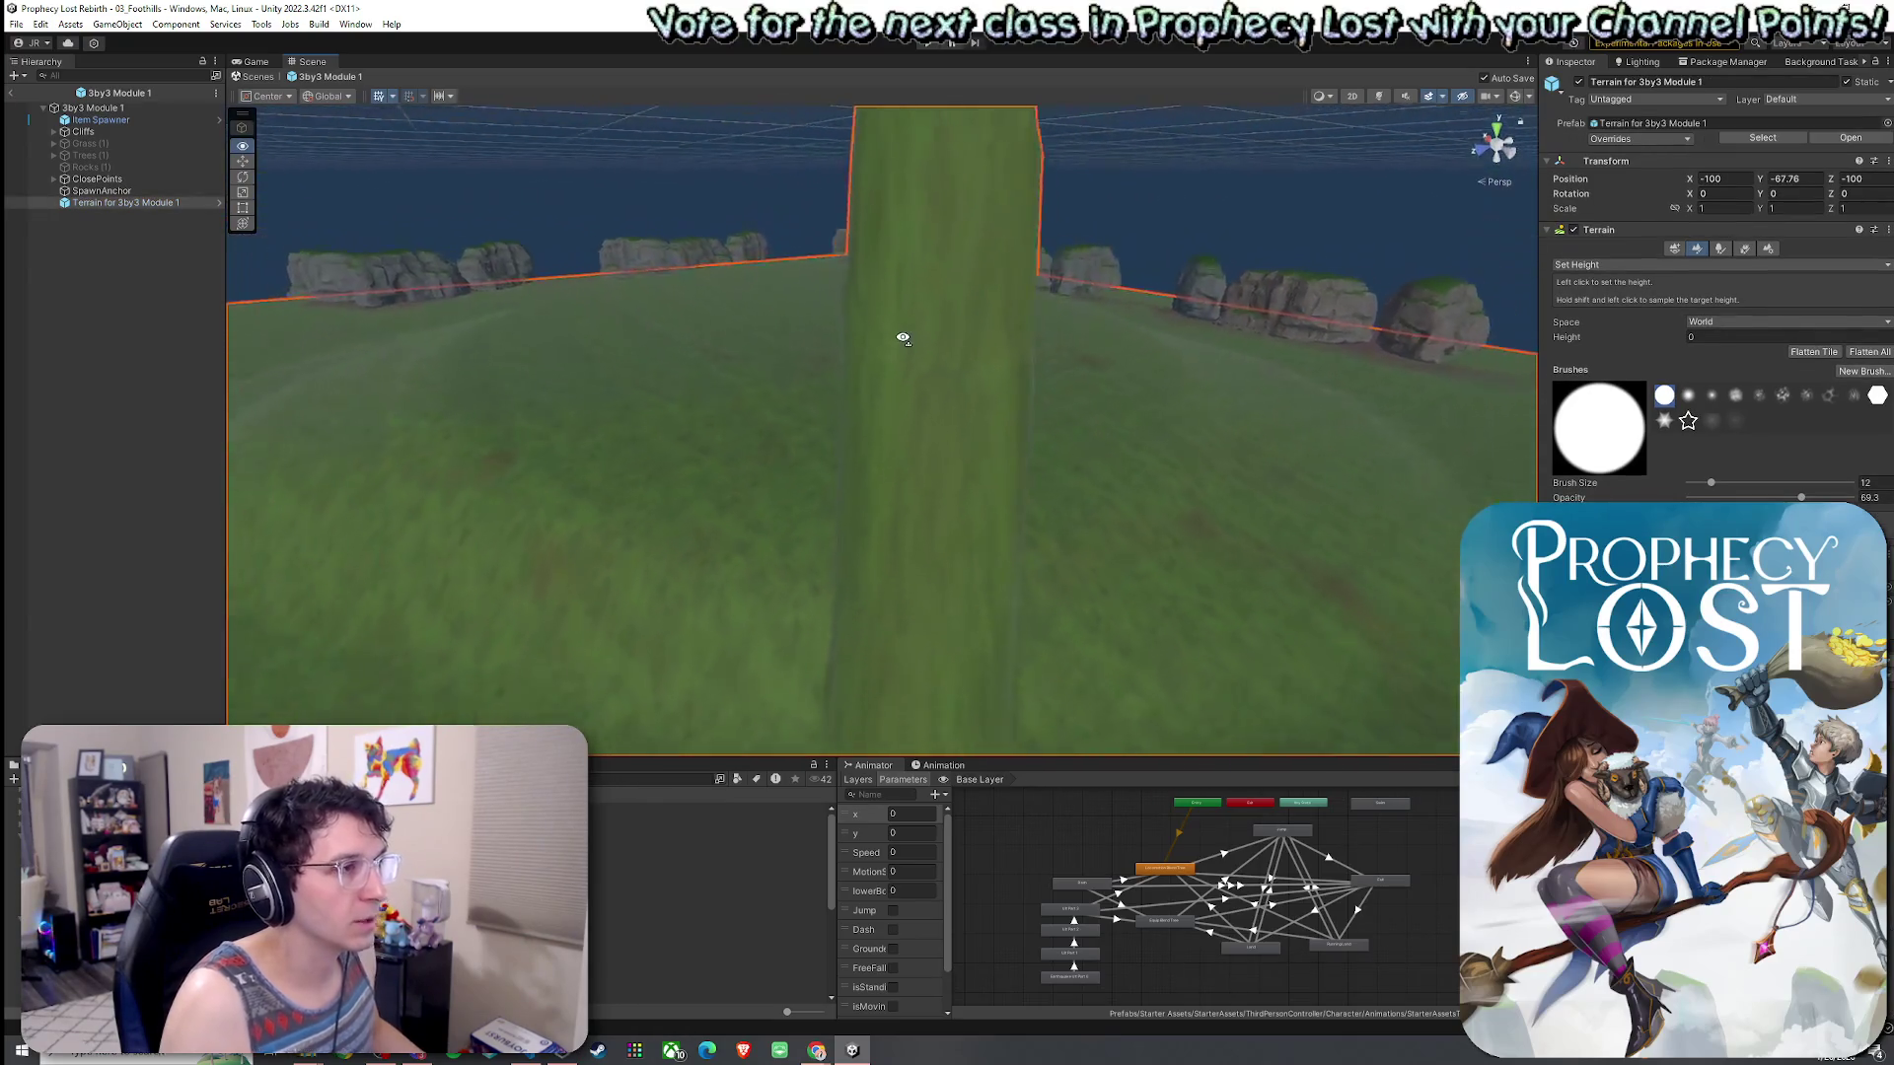
{"action": "key", "text": "ctrl+z"}
{"action": "left_click", "coordinate": [1258, 459]}
{"action": "mouse_move", "coordinate": [1258, 460]}
{"action": "left_mouse_down"}
{"action": "mouse_move", "coordinate": [1141, 444]}
{"action": "mouse_move", "coordinate": [806, 519]}
{"action": "mouse_move", "coordinate": [866, 430]}
{"action": "mouse_move", "coordinate": [996, 405]}
{"action": "left_mouse_up"}
{"action": "mouse_move", "coordinate": [886, 446]}
{"action": "left_mouse_down"}
{"action": "mouse_move", "coordinate": [1065, 440]}
{"action": "mouse_move", "coordinate": [1002, 494]}
{"action": "mouse_move", "coordinate": [596, 452]}
{"action": "mouse_move", "coordinate": [701, 369]}
{"action": "mouse_move", "coordinate": [855, 337]}
{"action": "mouse_move", "coordinate": [1004, 387]}
{"action": "mouse_move", "coordinate": [1162, 401]}
{"action": "mouse_move", "coordinate": [963, 341]}
{"action": "mouse_move", "coordinate": [831, 329]}
{"action": "left_mouse_up"}
{"action": "mouse_move", "coordinate": [623, 363]}
{"action": "left_mouse_down"}
{"action": "mouse_move", "coordinate": [460, 435]}
{"action": "mouse_move", "coordinate": [605, 341]}
{"action": "mouse_move", "coordinate": [600, 487]}
{"action": "mouse_move", "coordinate": [1093, 501]}
{"action": "mouse_move", "coordinate": [909, 499]}
{"action": "mouse_move", "coordinate": [1007, 530]}
{"action": "mouse_move", "coordinate": [1197, 537]}
{"action": "left_mouse_up"}
{"action": "mouse_move", "coordinate": [1104, 487]}
{"action": "left_mouse_down"}
{"action": "mouse_move", "coordinate": [947, 524]}
{"action": "mouse_move", "coordinate": [1141, 457]}
{"action": "left_mouse_up"}
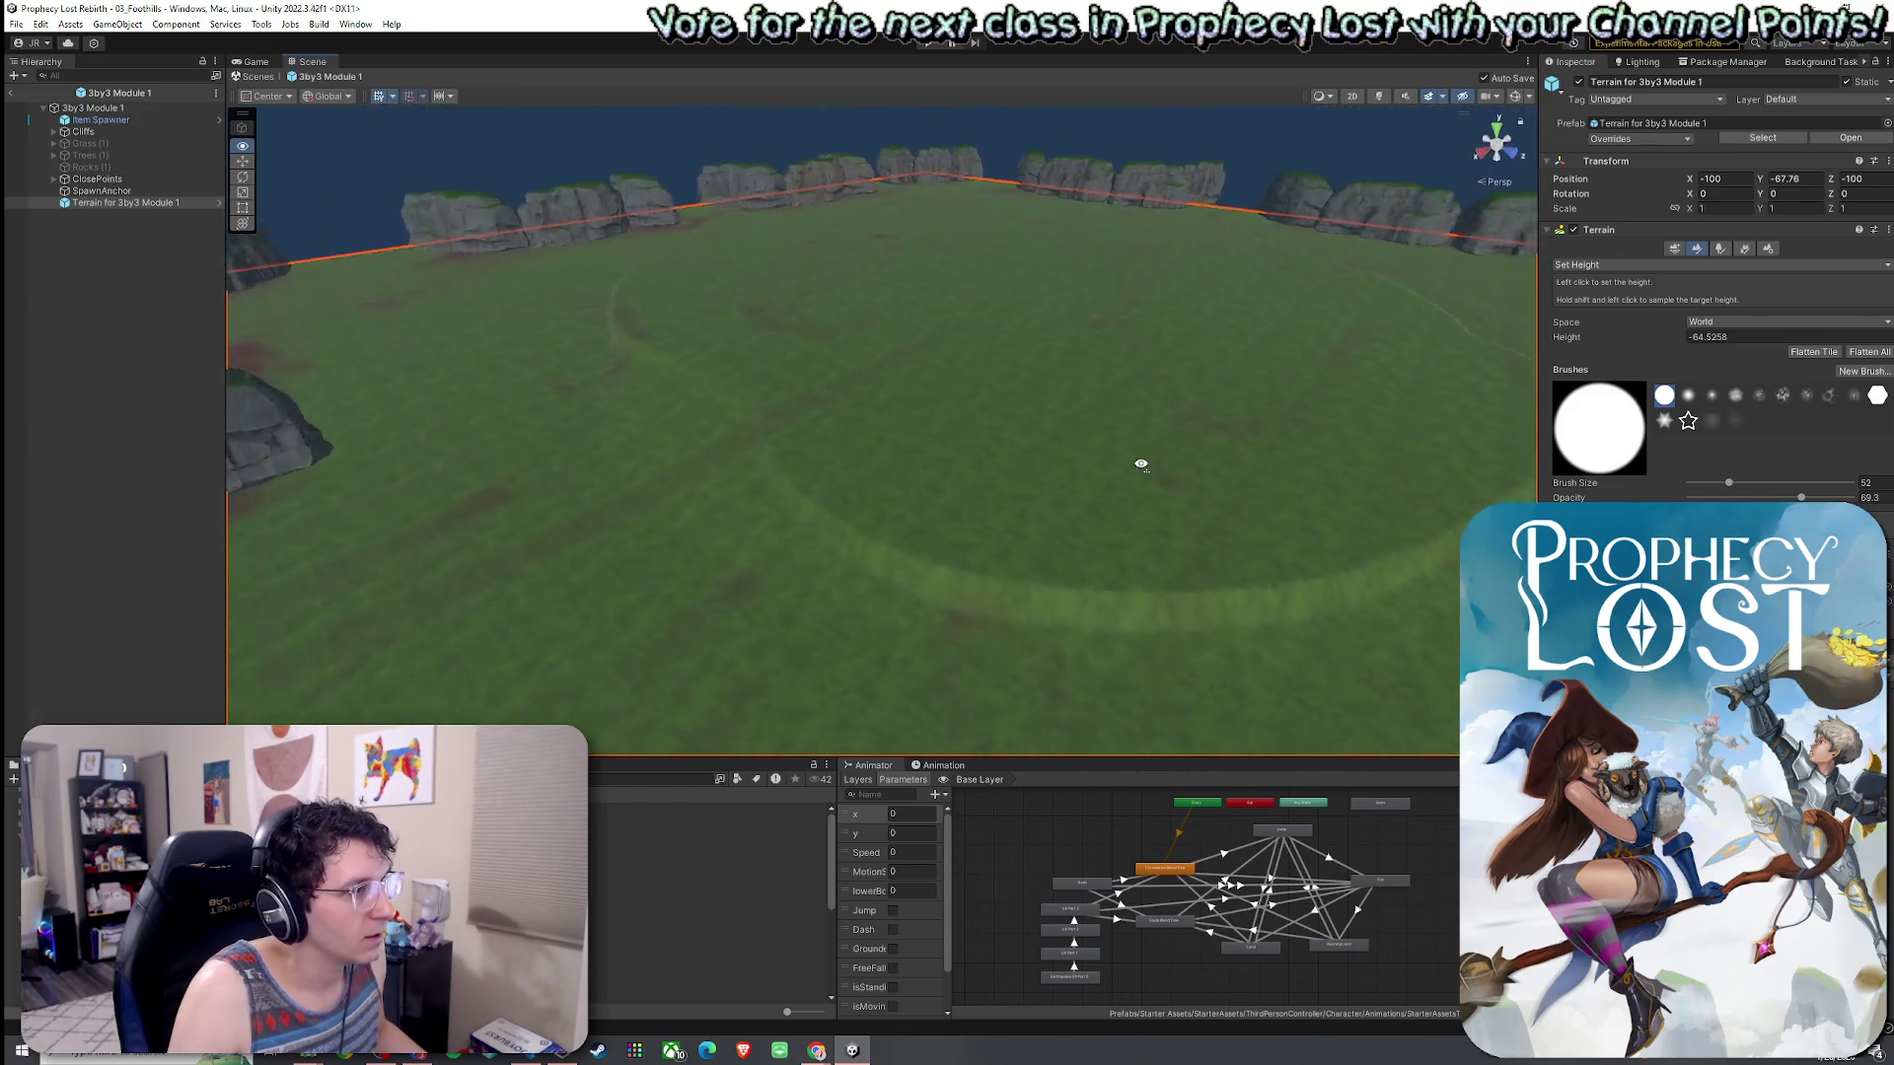
{"action": "mouse_move", "coordinate": [960, 427]}
{"action": "left_mouse_down"}
{"action": "mouse_move", "coordinate": [1159, 426]}
{"action": "mouse_move", "coordinate": [1213, 453]}
{"action": "left_mouse_up"}
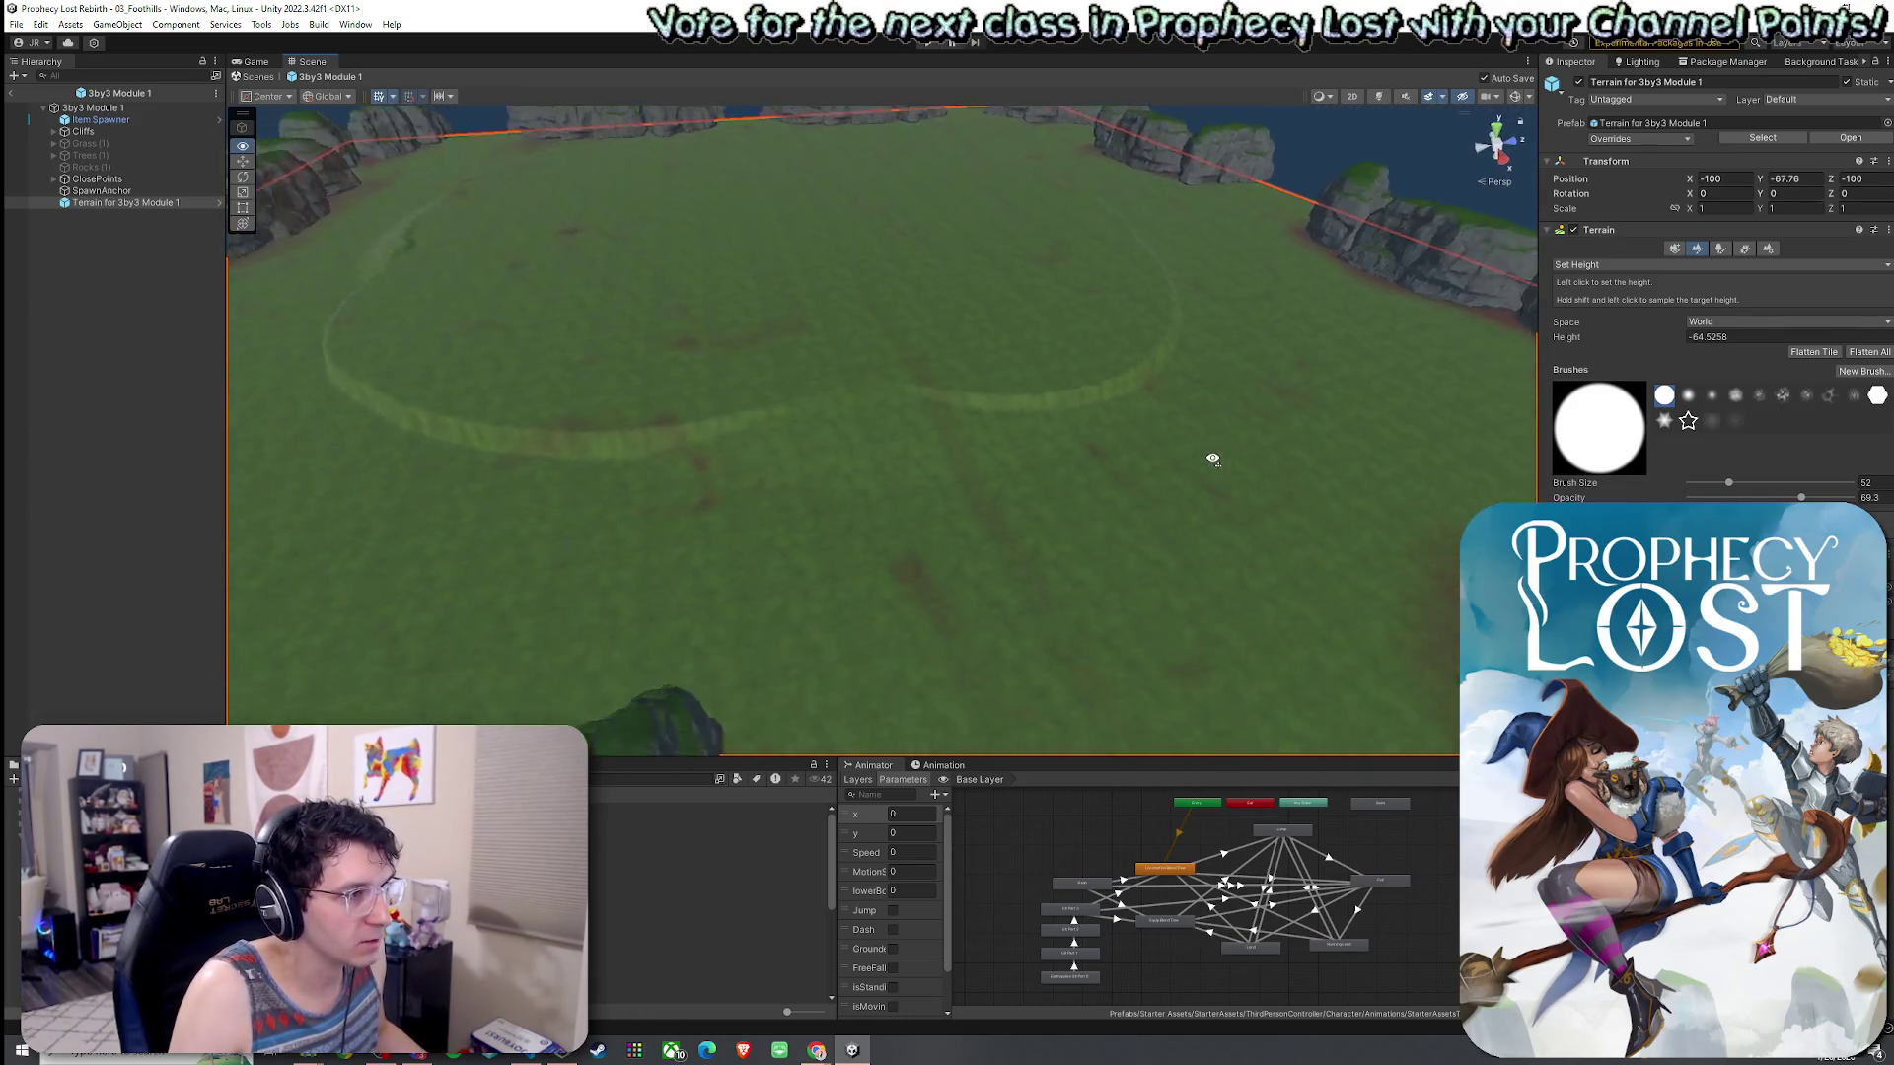
- Switch to Paint Texture and paint a curved Dirt path around the oval
{"action": "left_click", "coordinate": [1627, 266]}
{"action": "left_click", "coordinate": [1628, 298]}
{"action": "mouse_move", "coordinate": [749, 470]}
{"action": "left_mouse_down"}
{"action": "mouse_move", "coordinate": [727, 542]}
{"action": "mouse_move", "coordinate": [825, 549]}
{"action": "mouse_move", "coordinate": [1160, 397]}
{"action": "mouse_move", "coordinate": [760, 444]}
{"action": "left_mouse_up"}
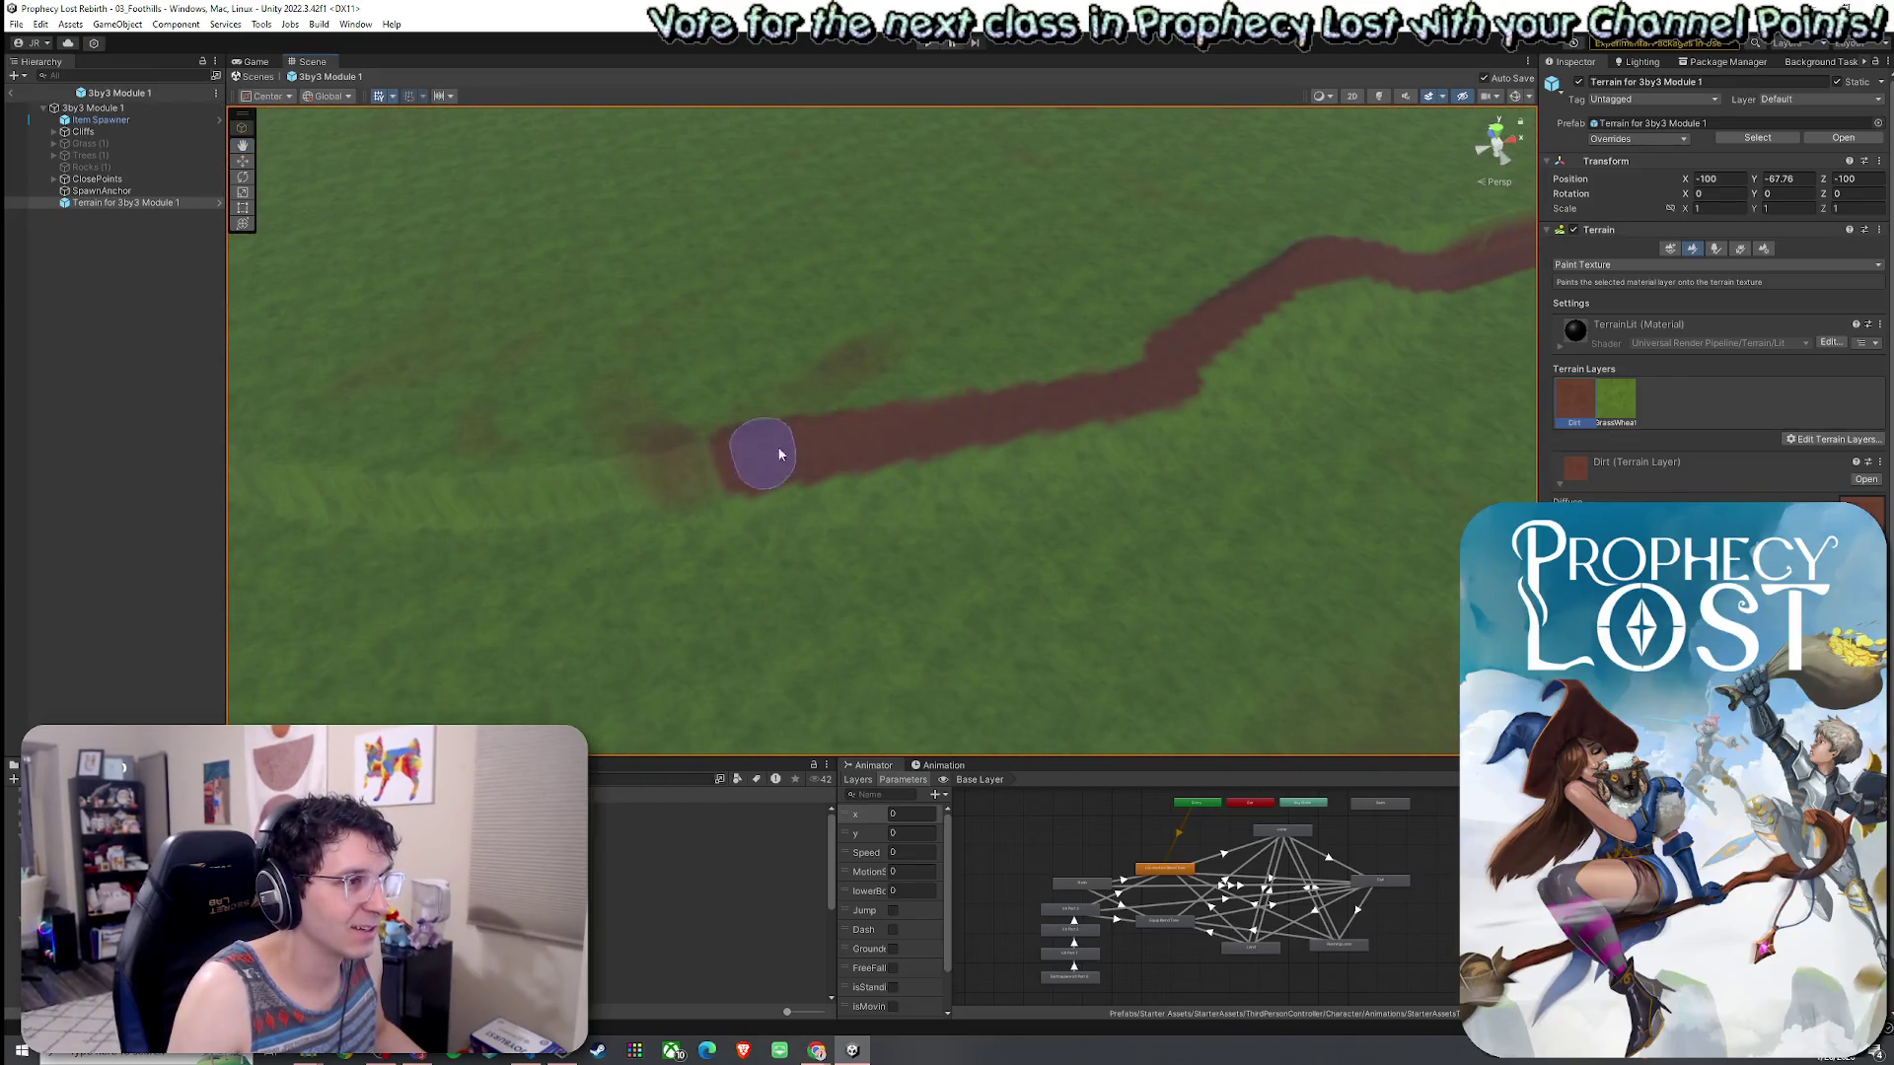
{"action": "scroll", "coordinate": [927, 410], "scroll_direction": "down", "scroll_amount": 5}
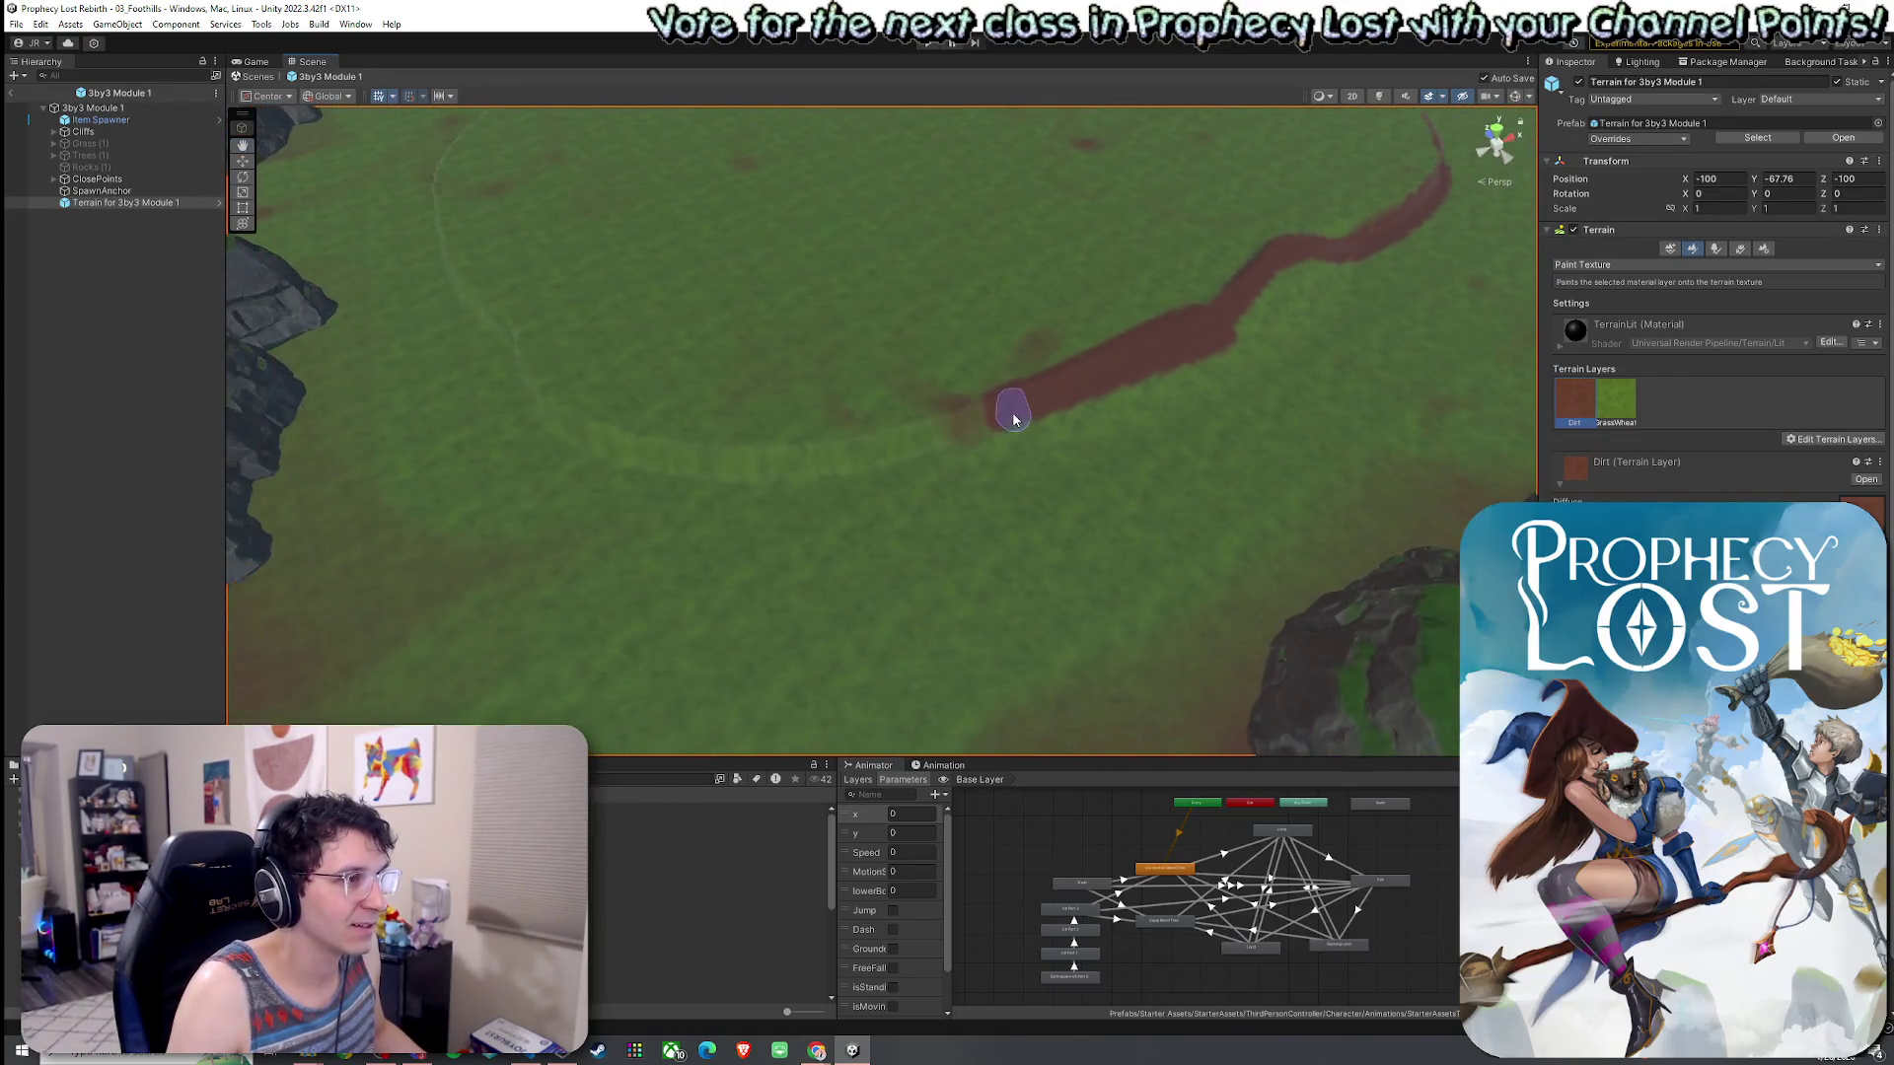
{"action": "mouse_move", "coordinate": [1013, 419]}
{"action": "left_mouse_down"}
{"action": "mouse_move", "coordinate": [749, 453]}
{"action": "mouse_move", "coordinate": [538, 398]}
{"action": "left_mouse_up"}
{"action": "mouse_move", "coordinate": [453, 282]}
{"action": "left_mouse_down"}
{"action": "mouse_move", "coordinate": [754, 286]}
{"action": "mouse_move", "coordinate": [1198, 528]}
{"action": "left_mouse_up"}
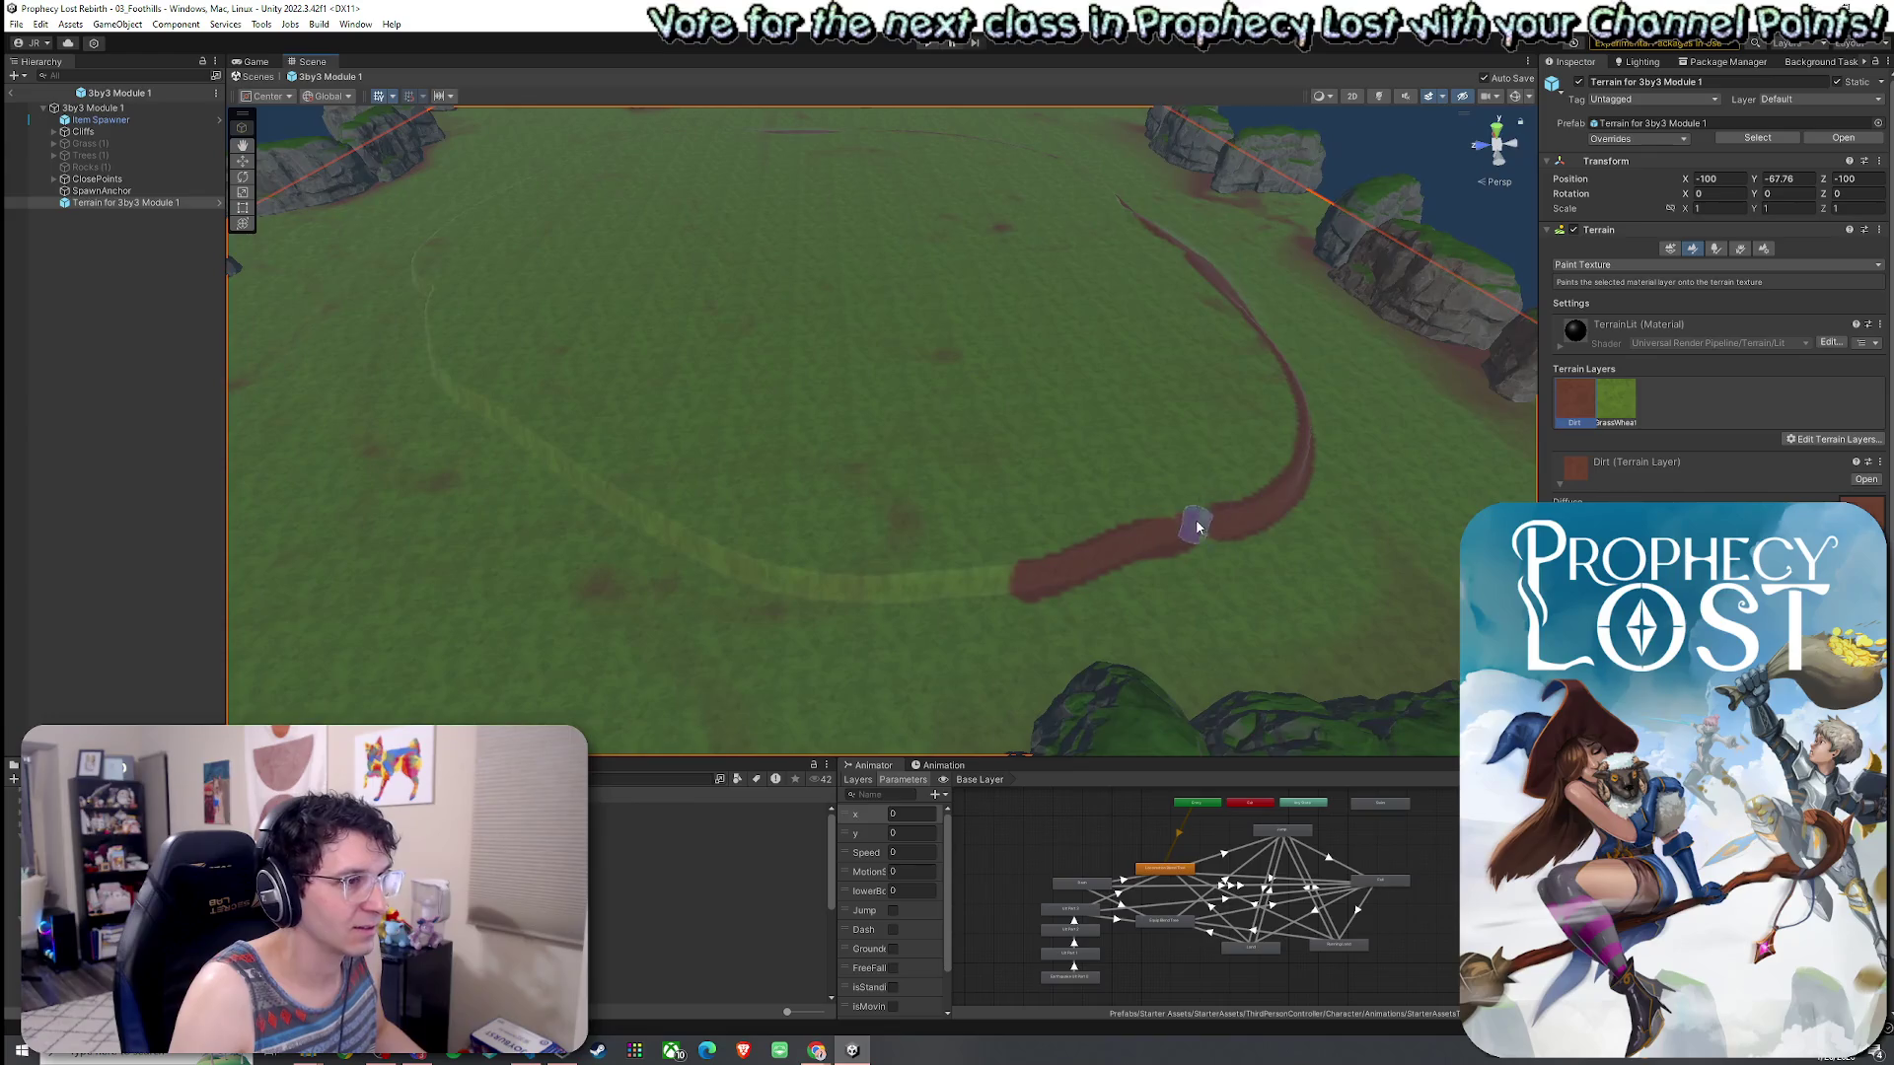
{"action": "left_click_drag", "start_coordinate": [915, 595], "coordinate": [751, 579]}
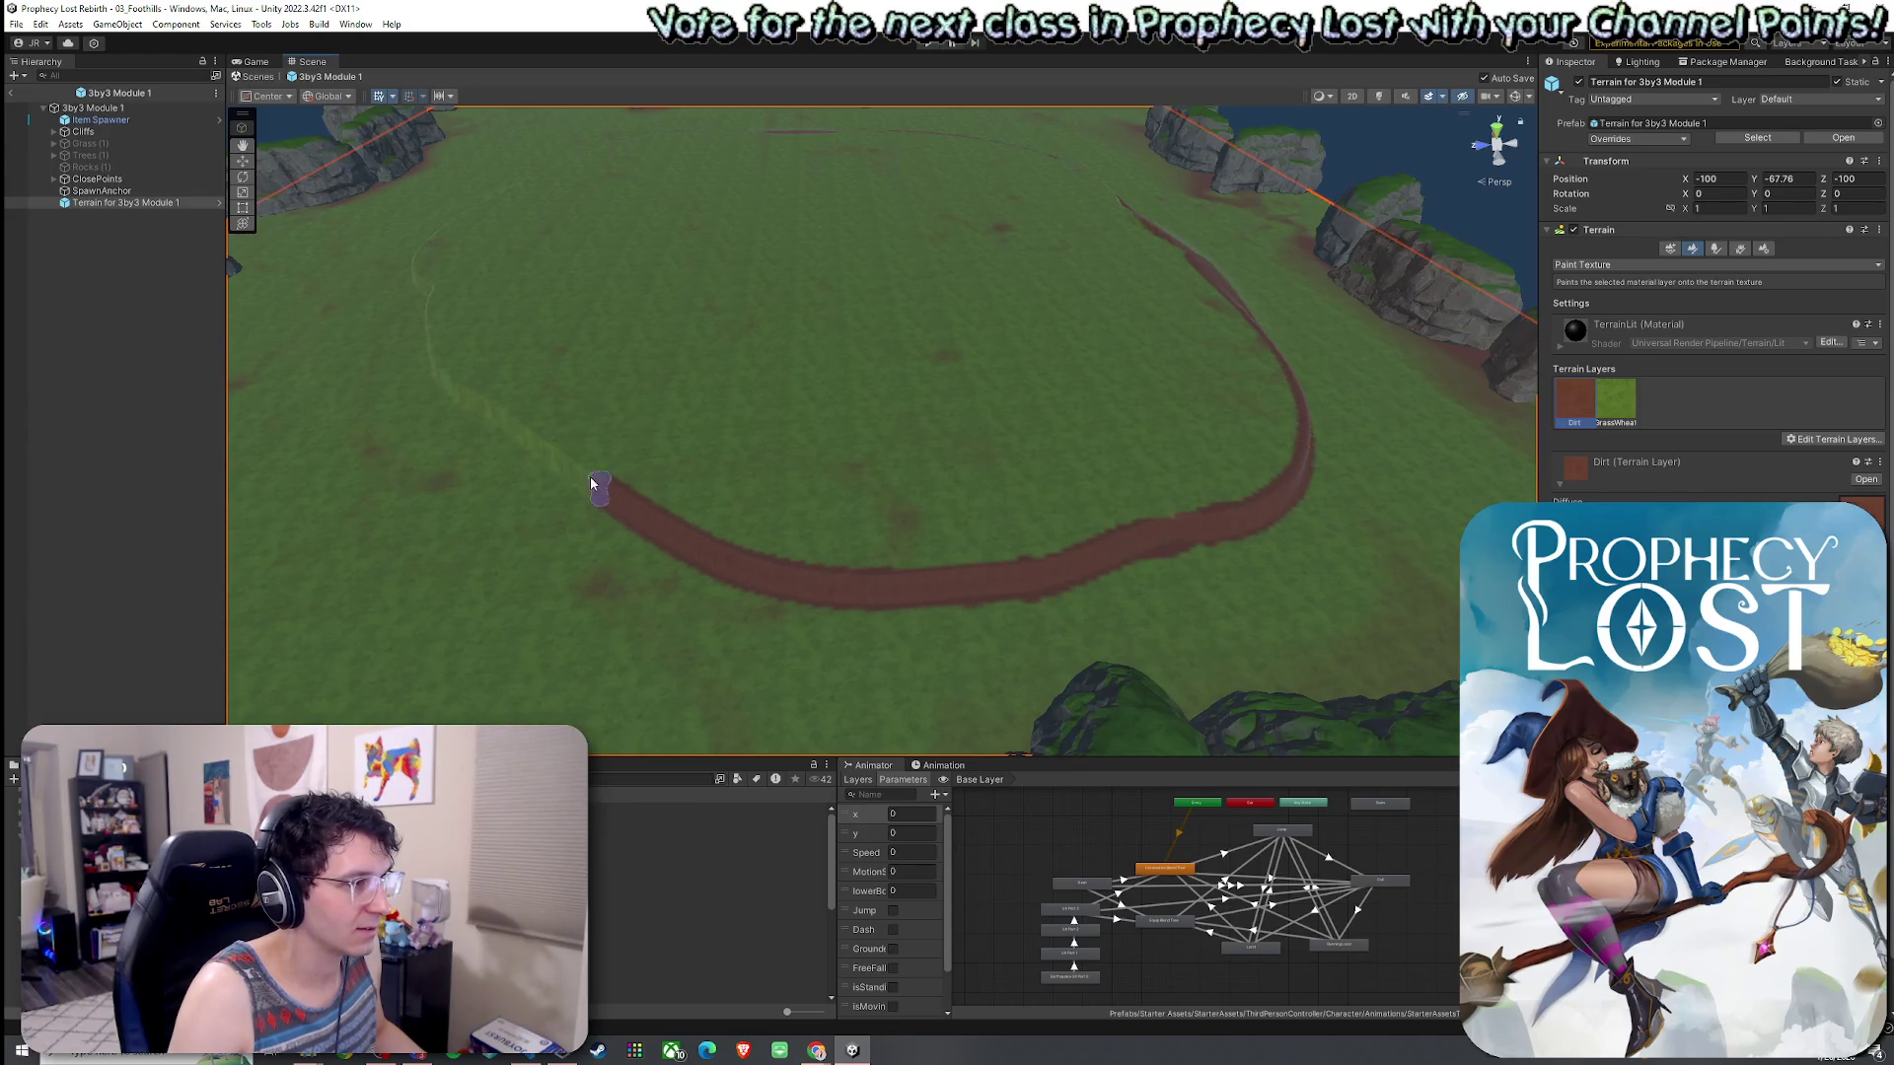
- Close the gap so the dirt path forms a complete loop, then return to Set Height
{"action": "mouse_move", "coordinate": [454, 394]}
{"action": "left_mouse_down"}
{"action": "mouse_move", "coordinate": [558, 440]}
{"action": "mouse_move", "coordinate": [554, 405]}
{"action": "mouse_move", "coordinate": [698, 415]}
{"action": "mouse_move", "coordinate": [809, 463]}
{"action": "left_mouse_up"}
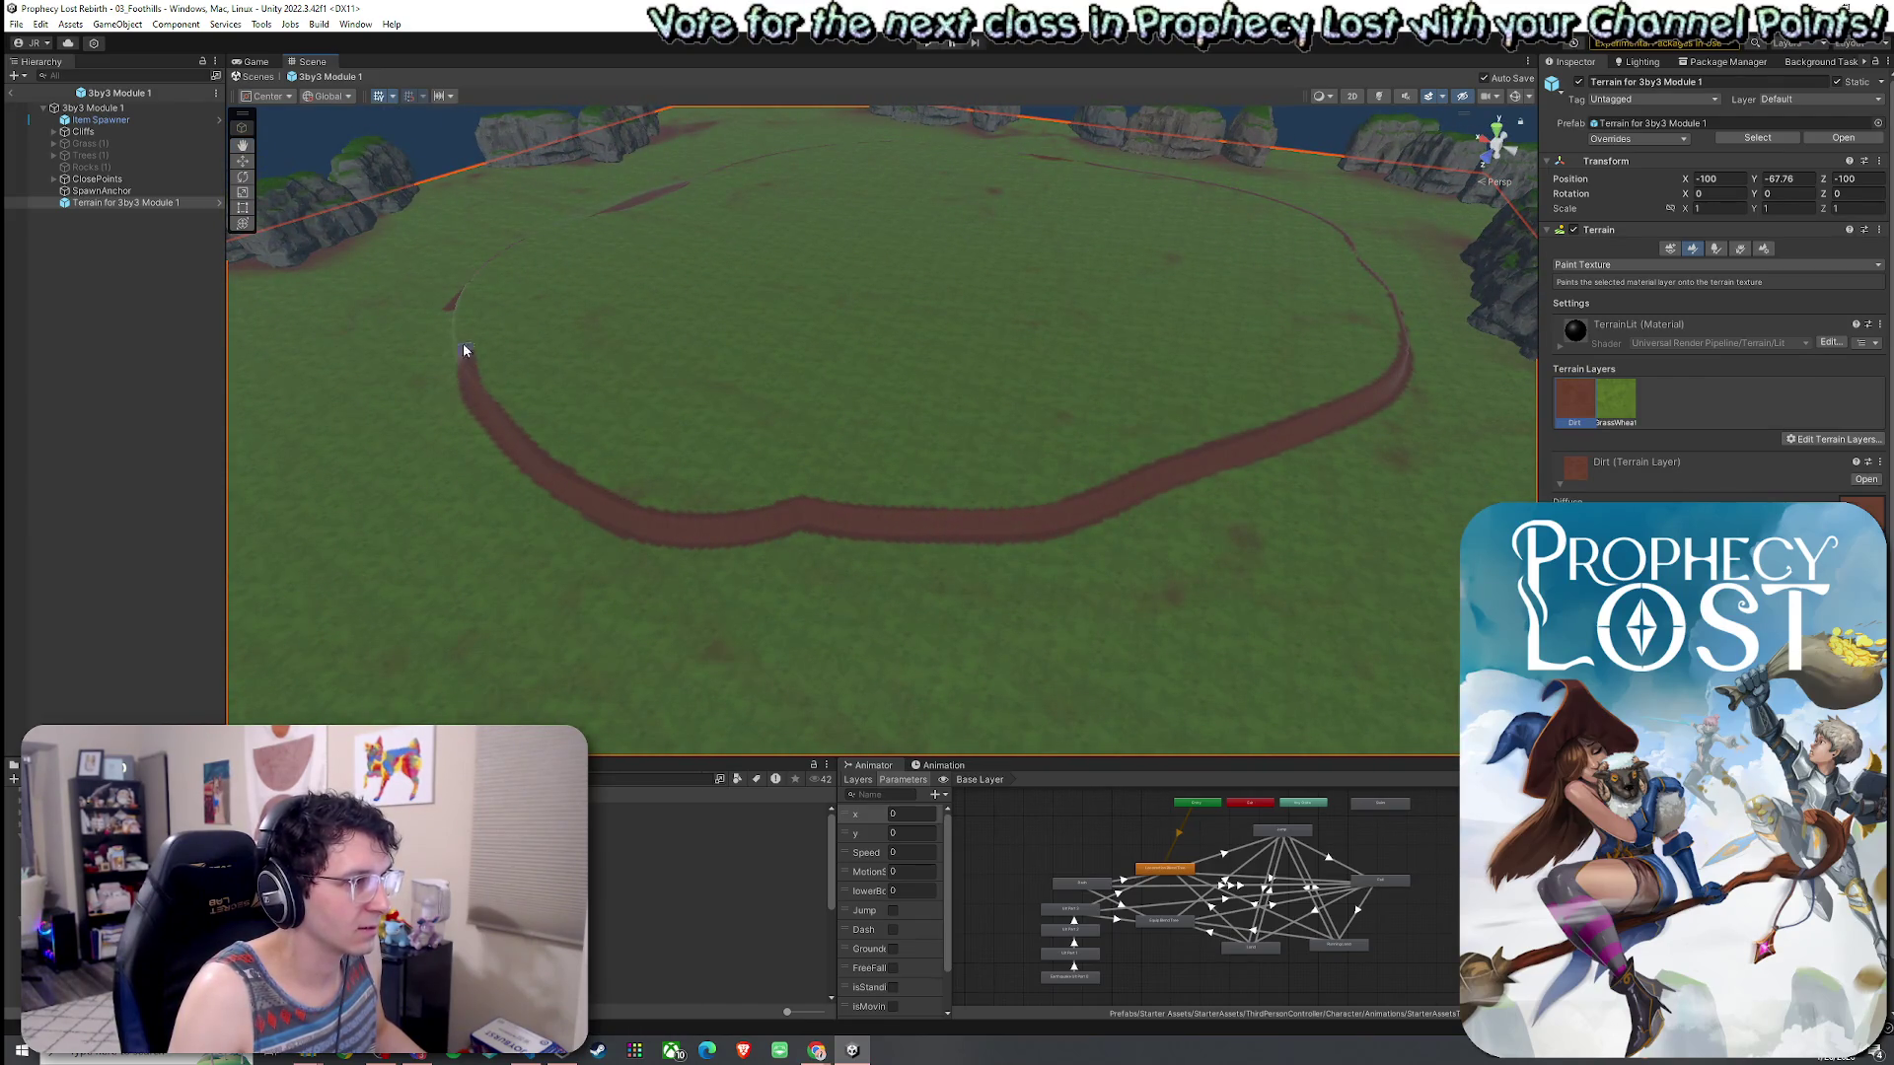
{"action": "scroll", "coordinate": [499, 410], "scroll_direction": "down", "scroll_amount": 5}
{"action": "scroll", "coordinate": [600, 385], "scroll_direction": "up", "scroll_amount": 8}
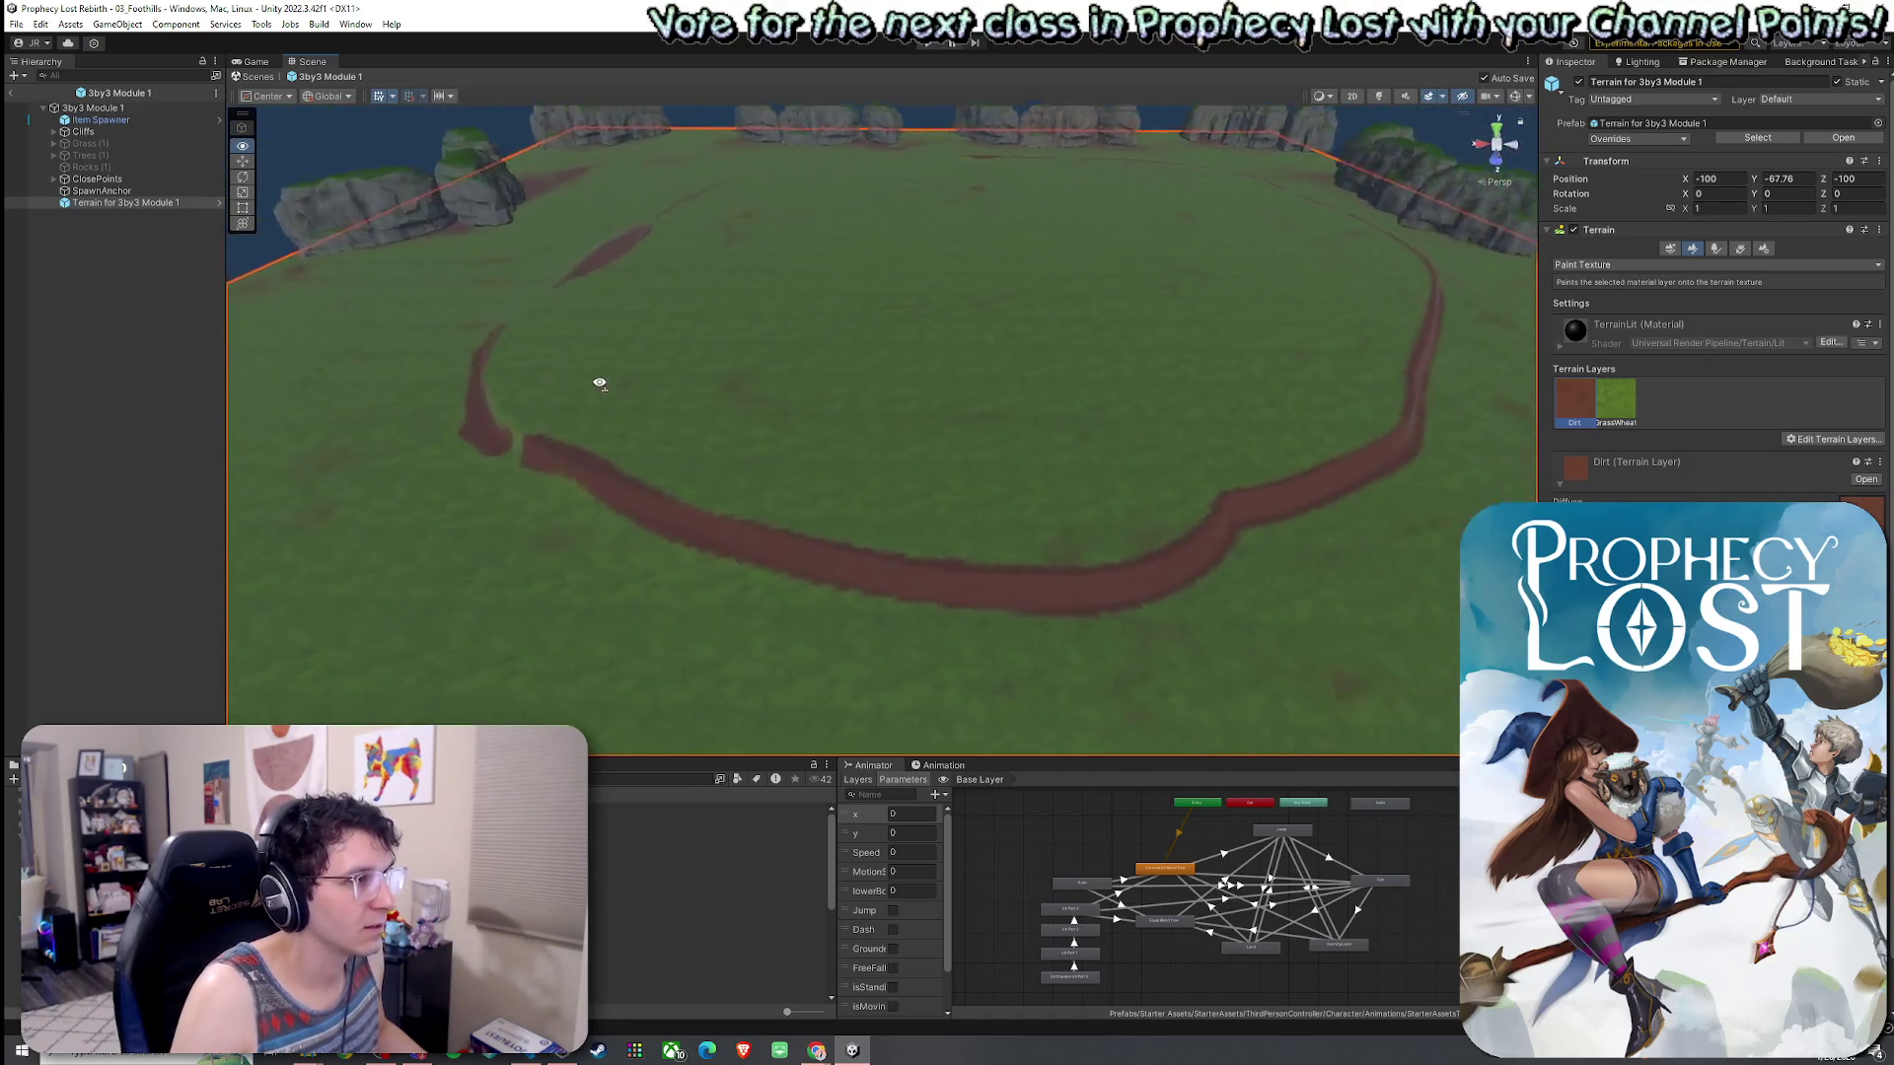
{"action": "mouse_move", "coordinate": [679, 455]}
{"action": "left_mouse_down"}
{"action": "mouse_move", "coordinate": [905, 457]}
{"action": "mouse_move", "coordinate": [1052, 512]}
{"action": "mouse_move", "coordinate": [1134, 463]}
{"action": "mouse_move", "coordinate": [1217, 474]}
{"action": "mouse_move", "coordinate": [1166, 425]}
{"action": "mouse_move", "coordinate": [1193, 393]}
{"action": "mouse_move", "coordinate": [1361, 571]}
{"action": "mouse_move", "coordinate": [1400, 562]}
{"action": "left_mouse_up"}
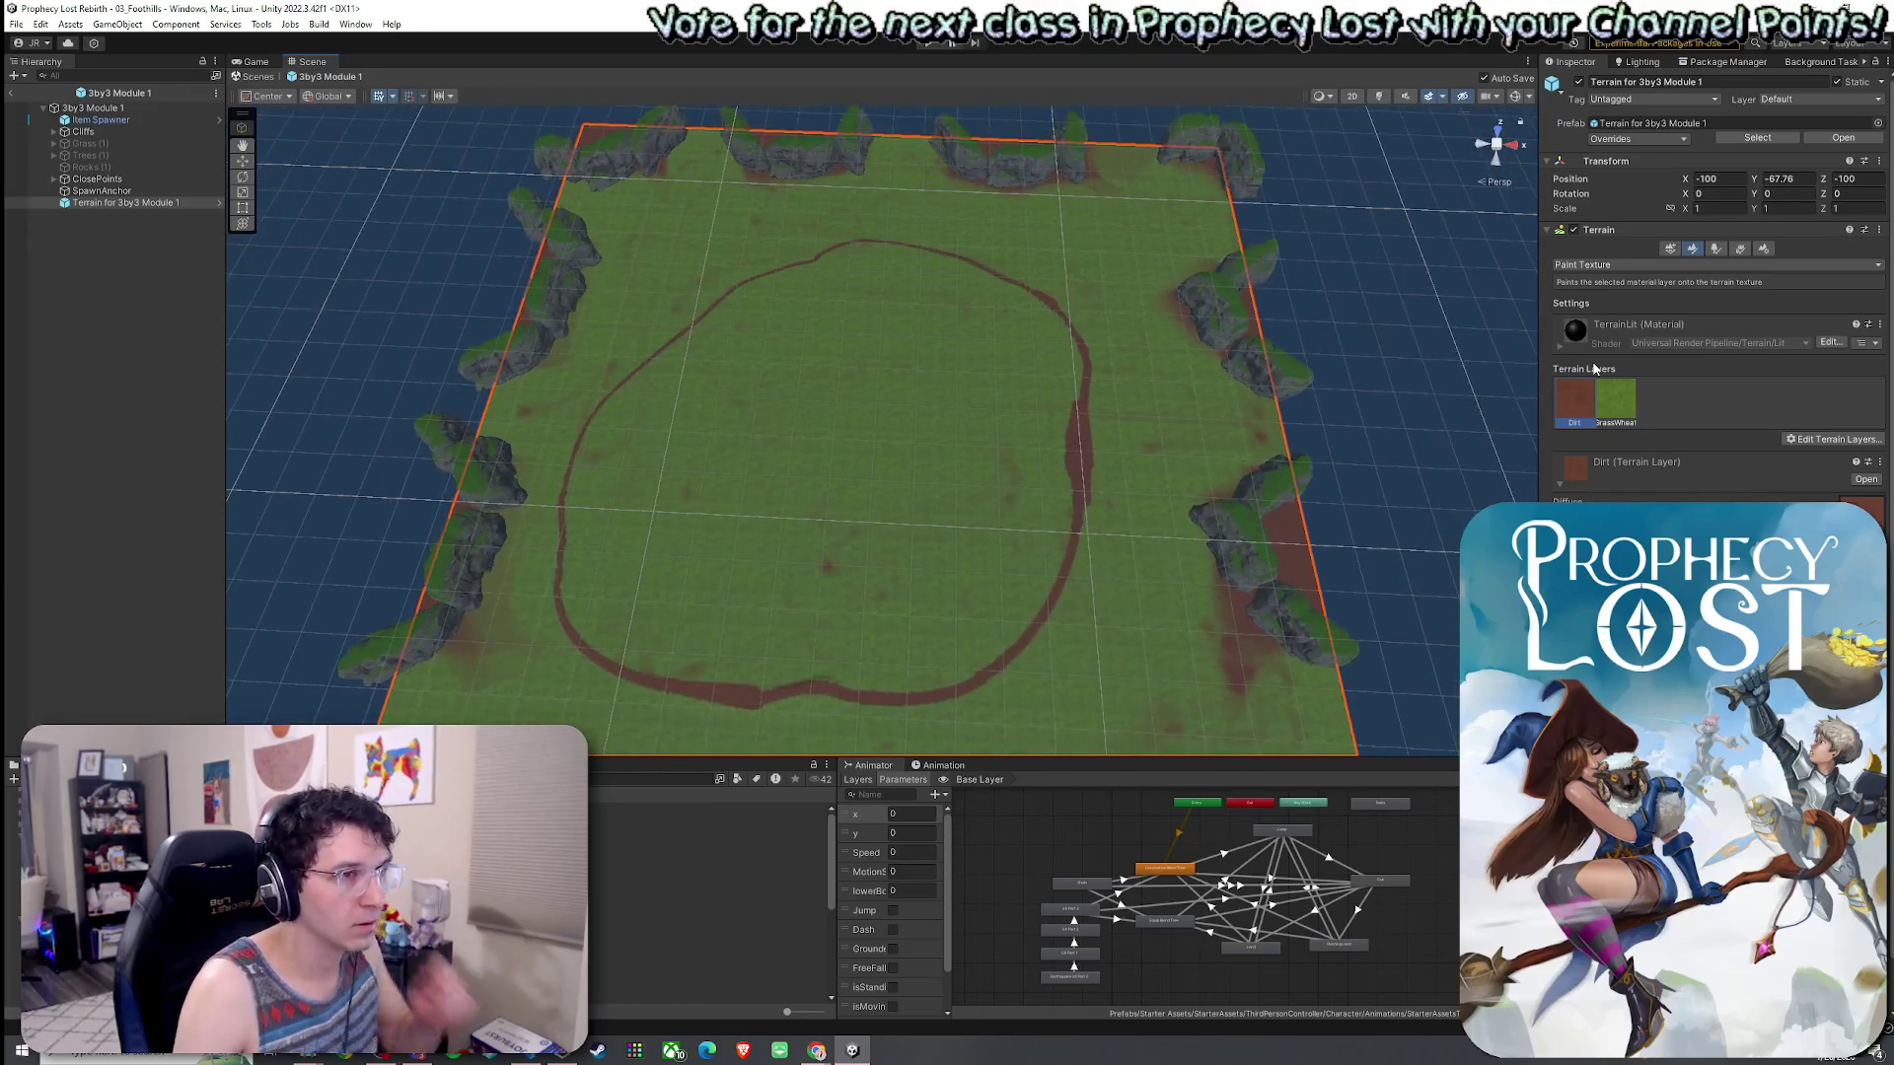
{"action": "left_click", "coordinate": [1677, 264]}
{"action": "left_click", "coordinate": [1621, 316]}
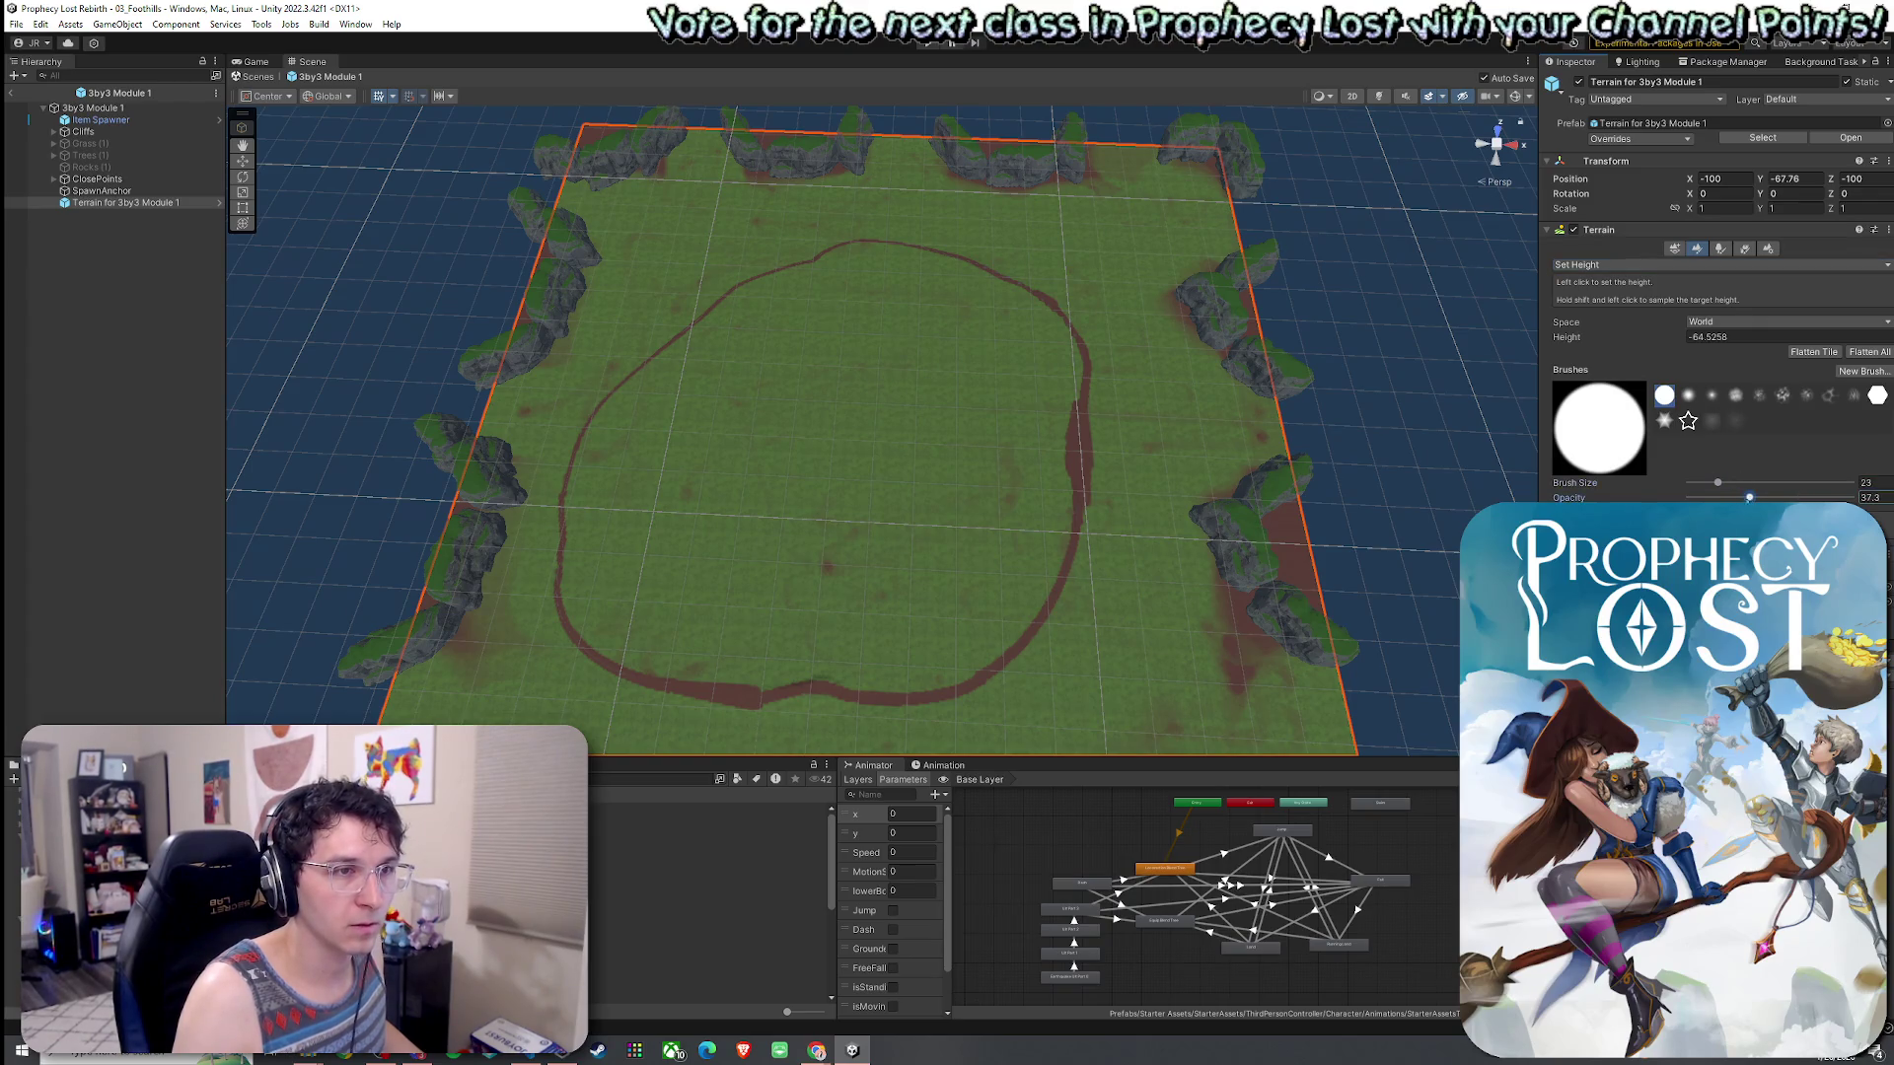
- At about 23 opacity, level a strip along the dirt loop's lower and right inner edge
{"action": "left_click", "coordinate": [1162, 468]}
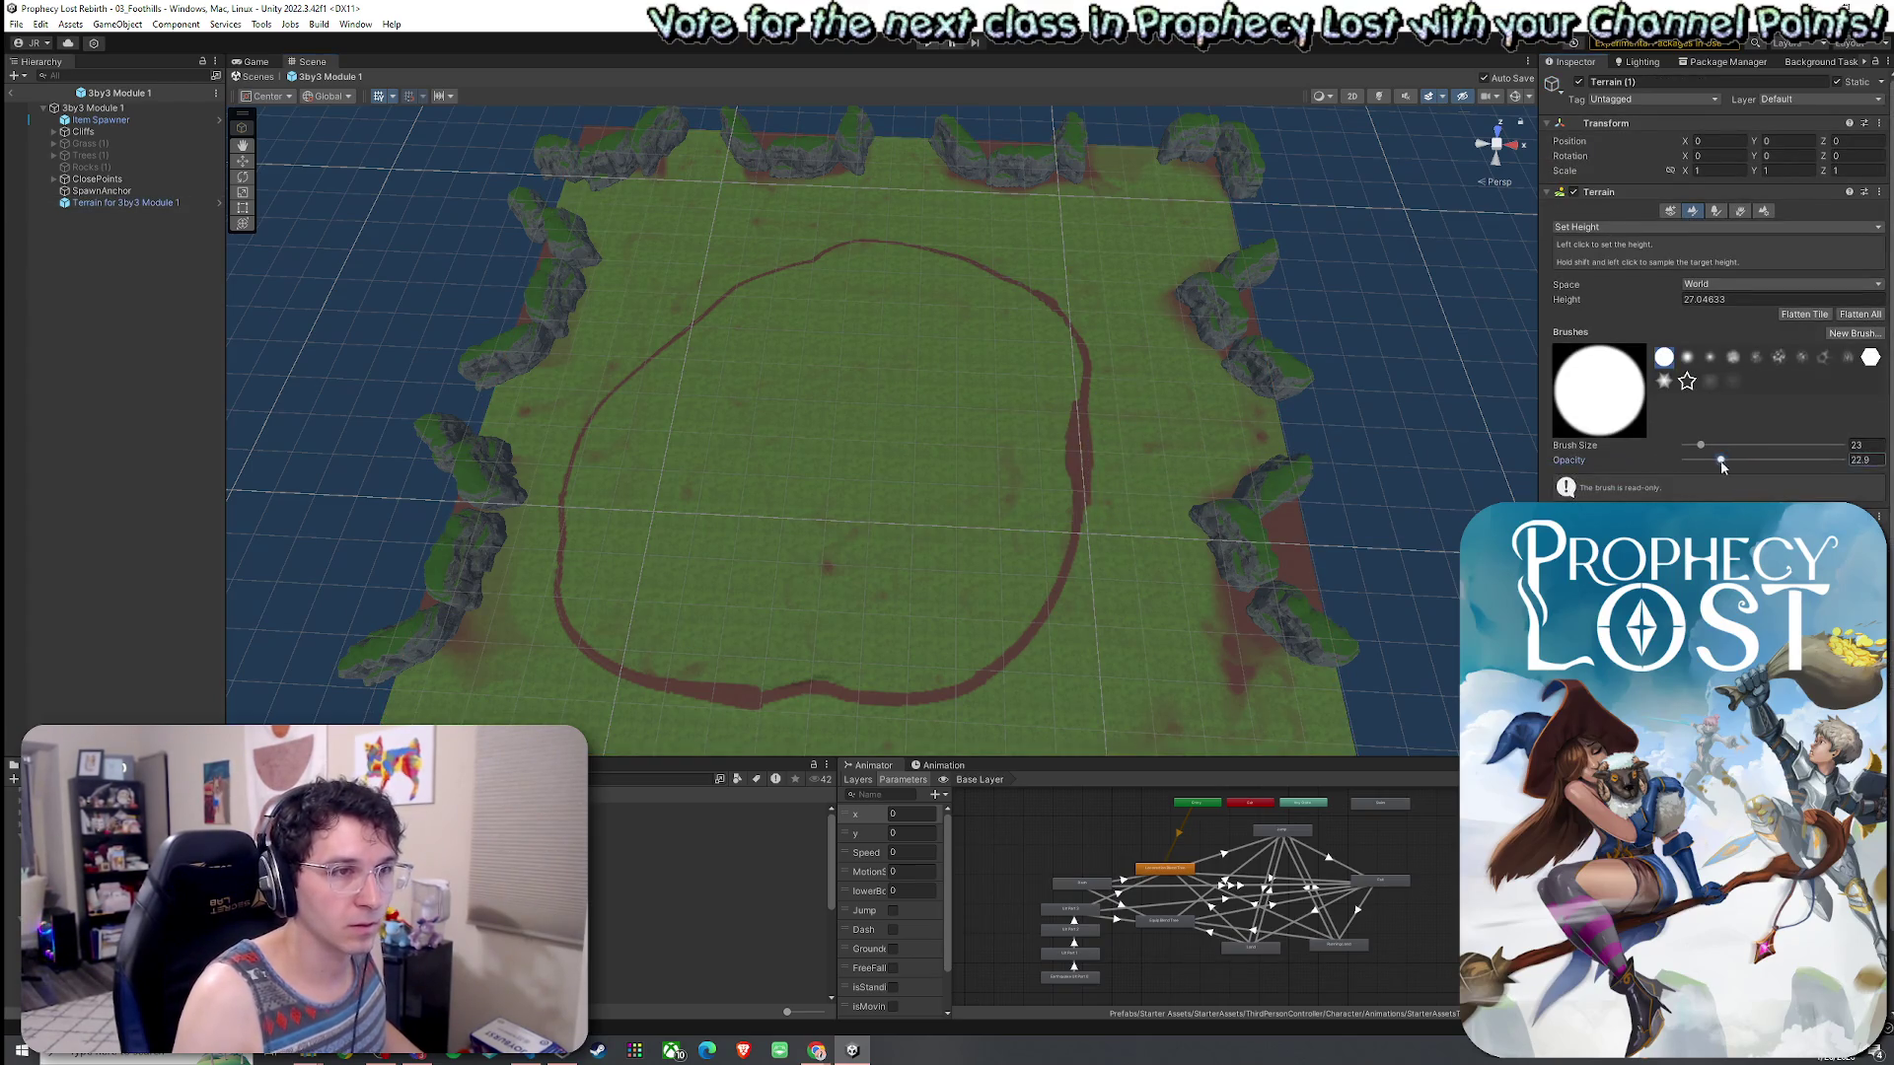
{"action": "left_click_drag", "start_coordinate": [1126, 632], "coordinate": [803, 655]}
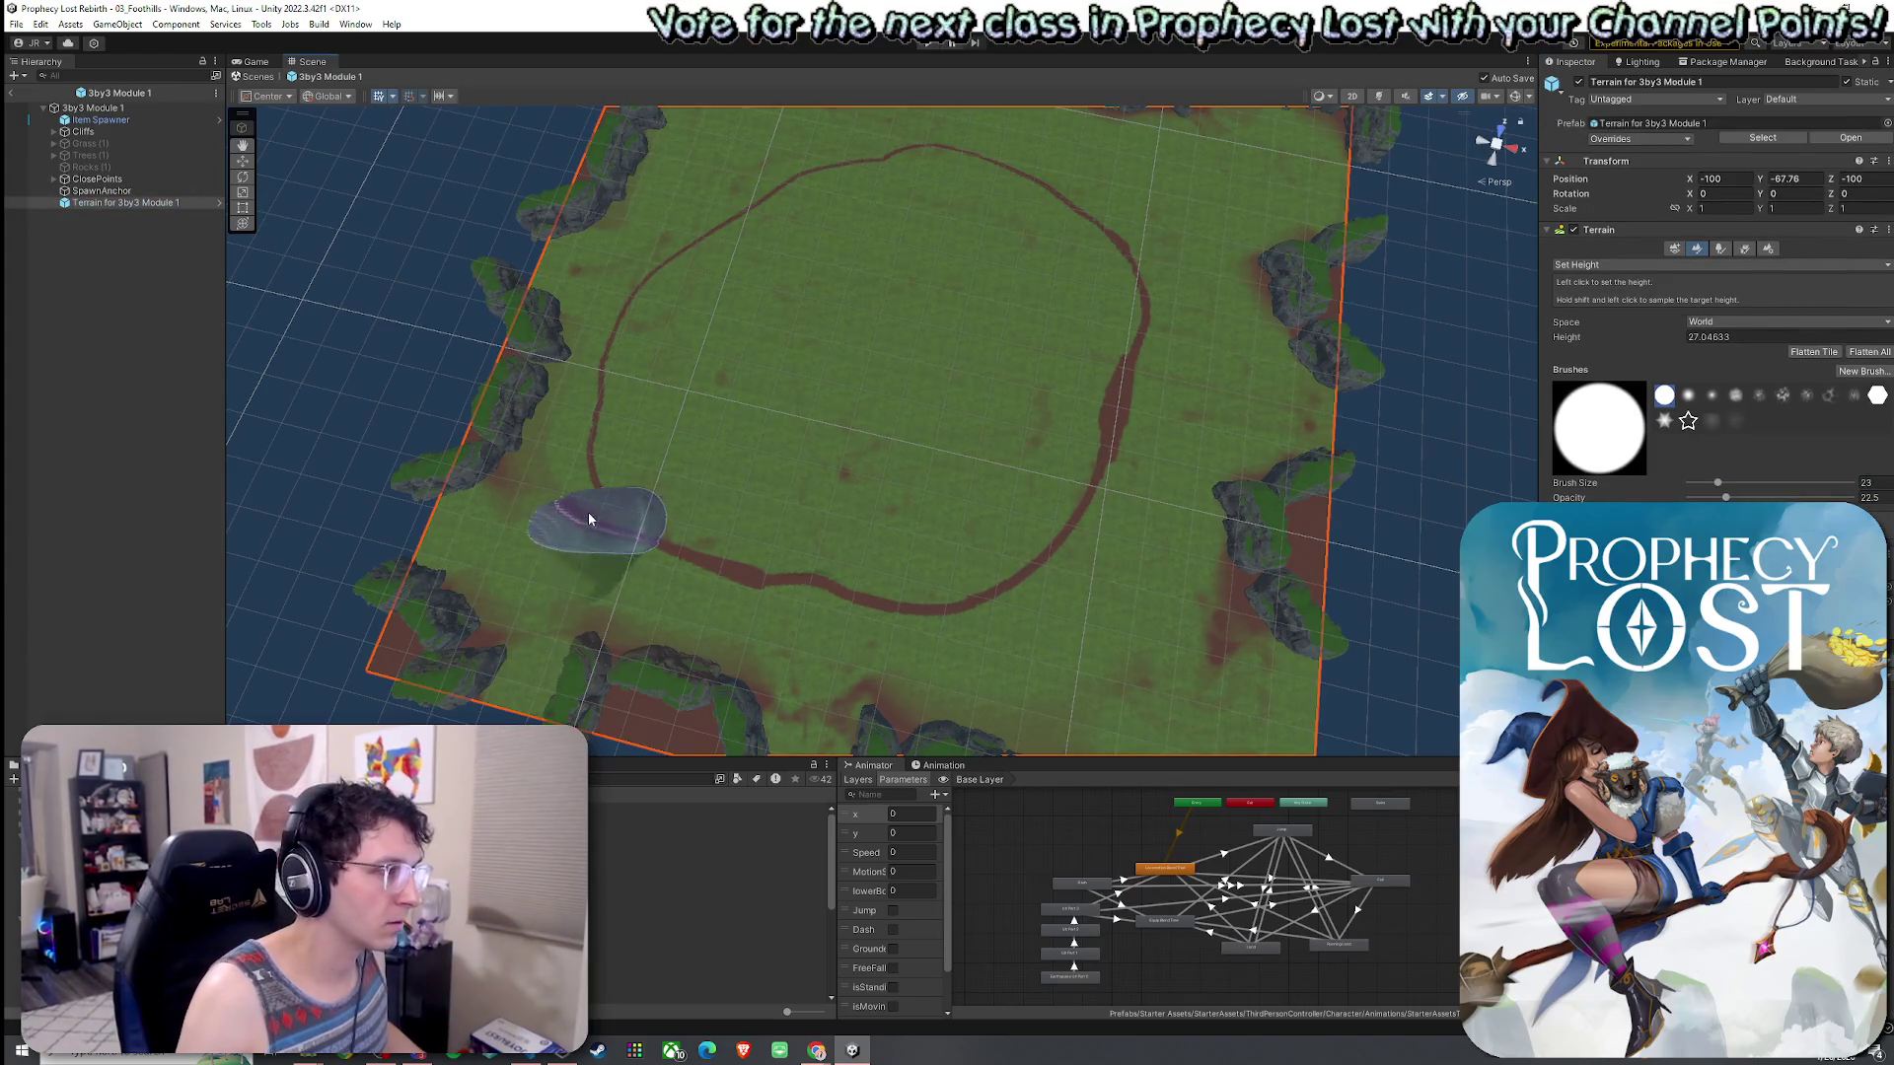
{"action": "left_click", "coordinate": [560, 549]}
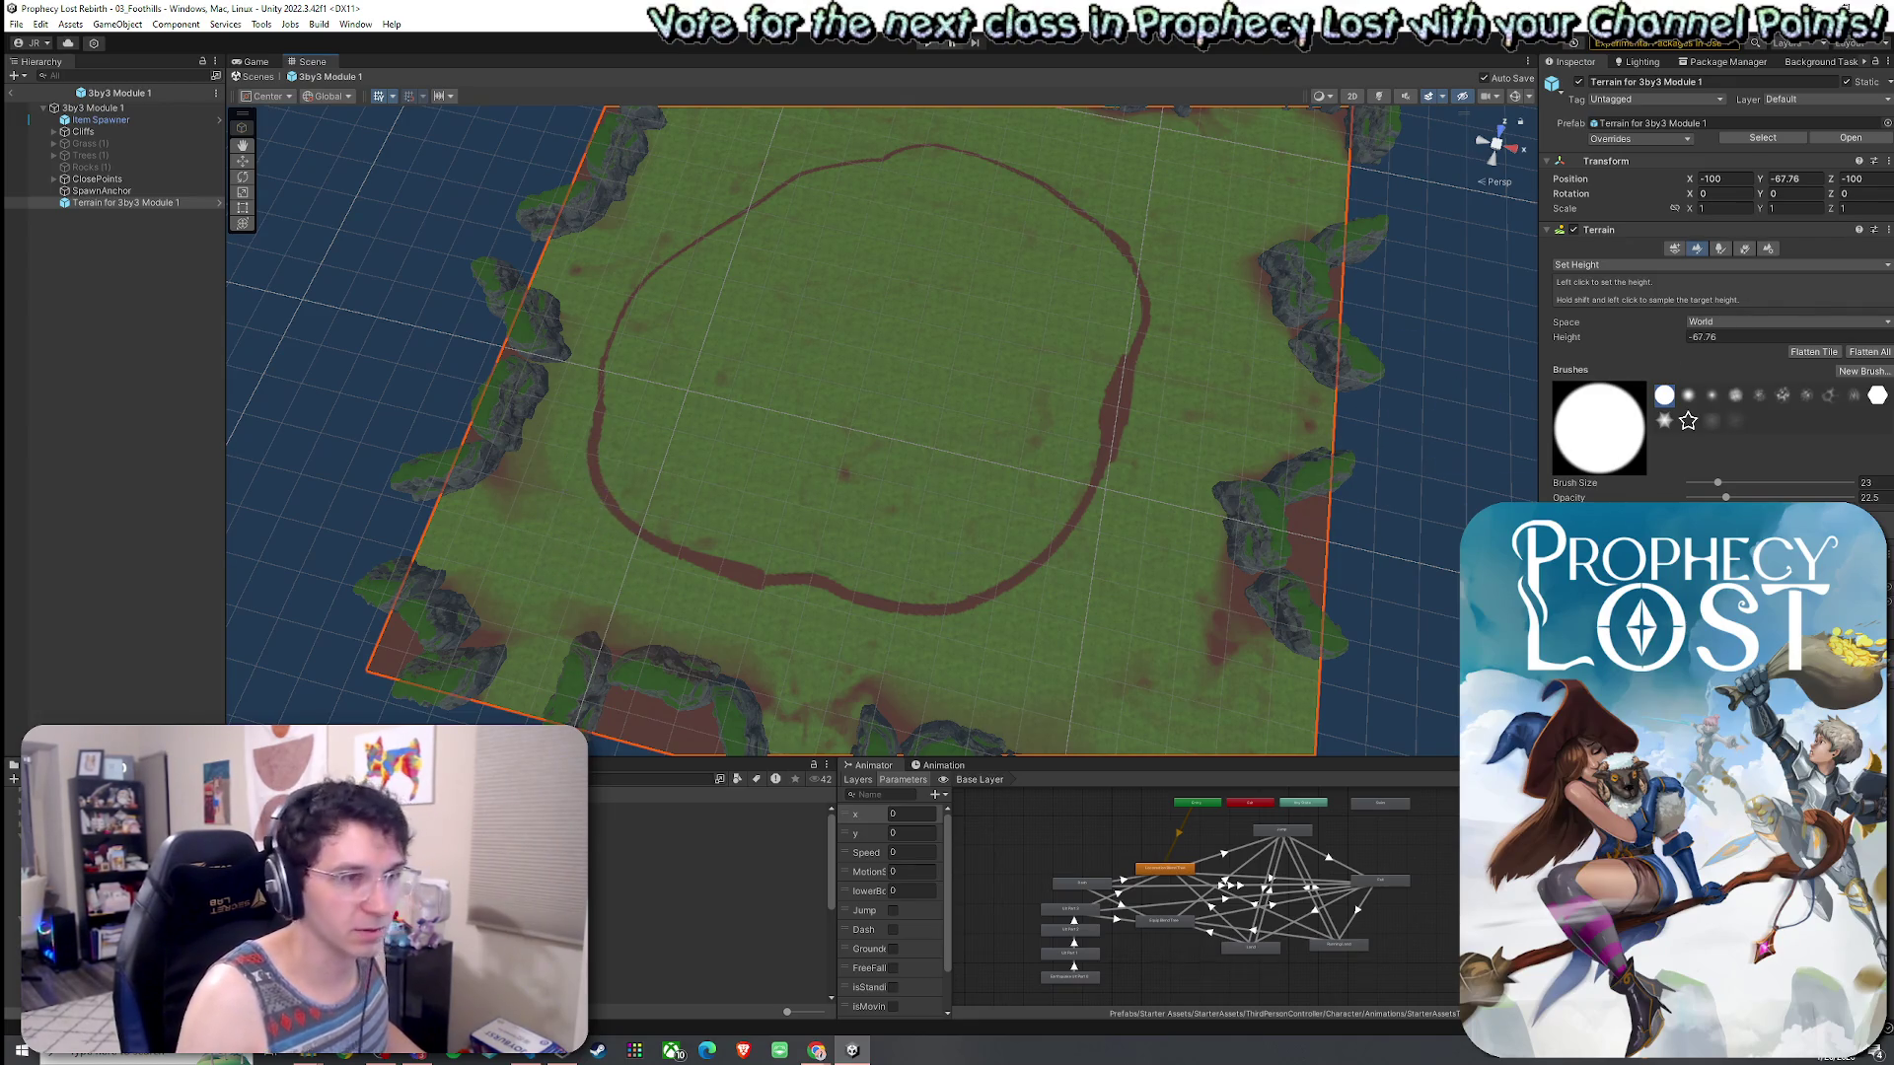
{"action": "mouse_move", "coordinate": [830, 554]}
{"action": "left_mouse_down"}
{"action": "mouse_move", "coordinate": [625, 540]}
{"action": "mouse_move", "coordinate": [692, 532]}
{"action": "mouse_move", "coordinate": [932, 401]}
{"action": "left_mouse_up"}
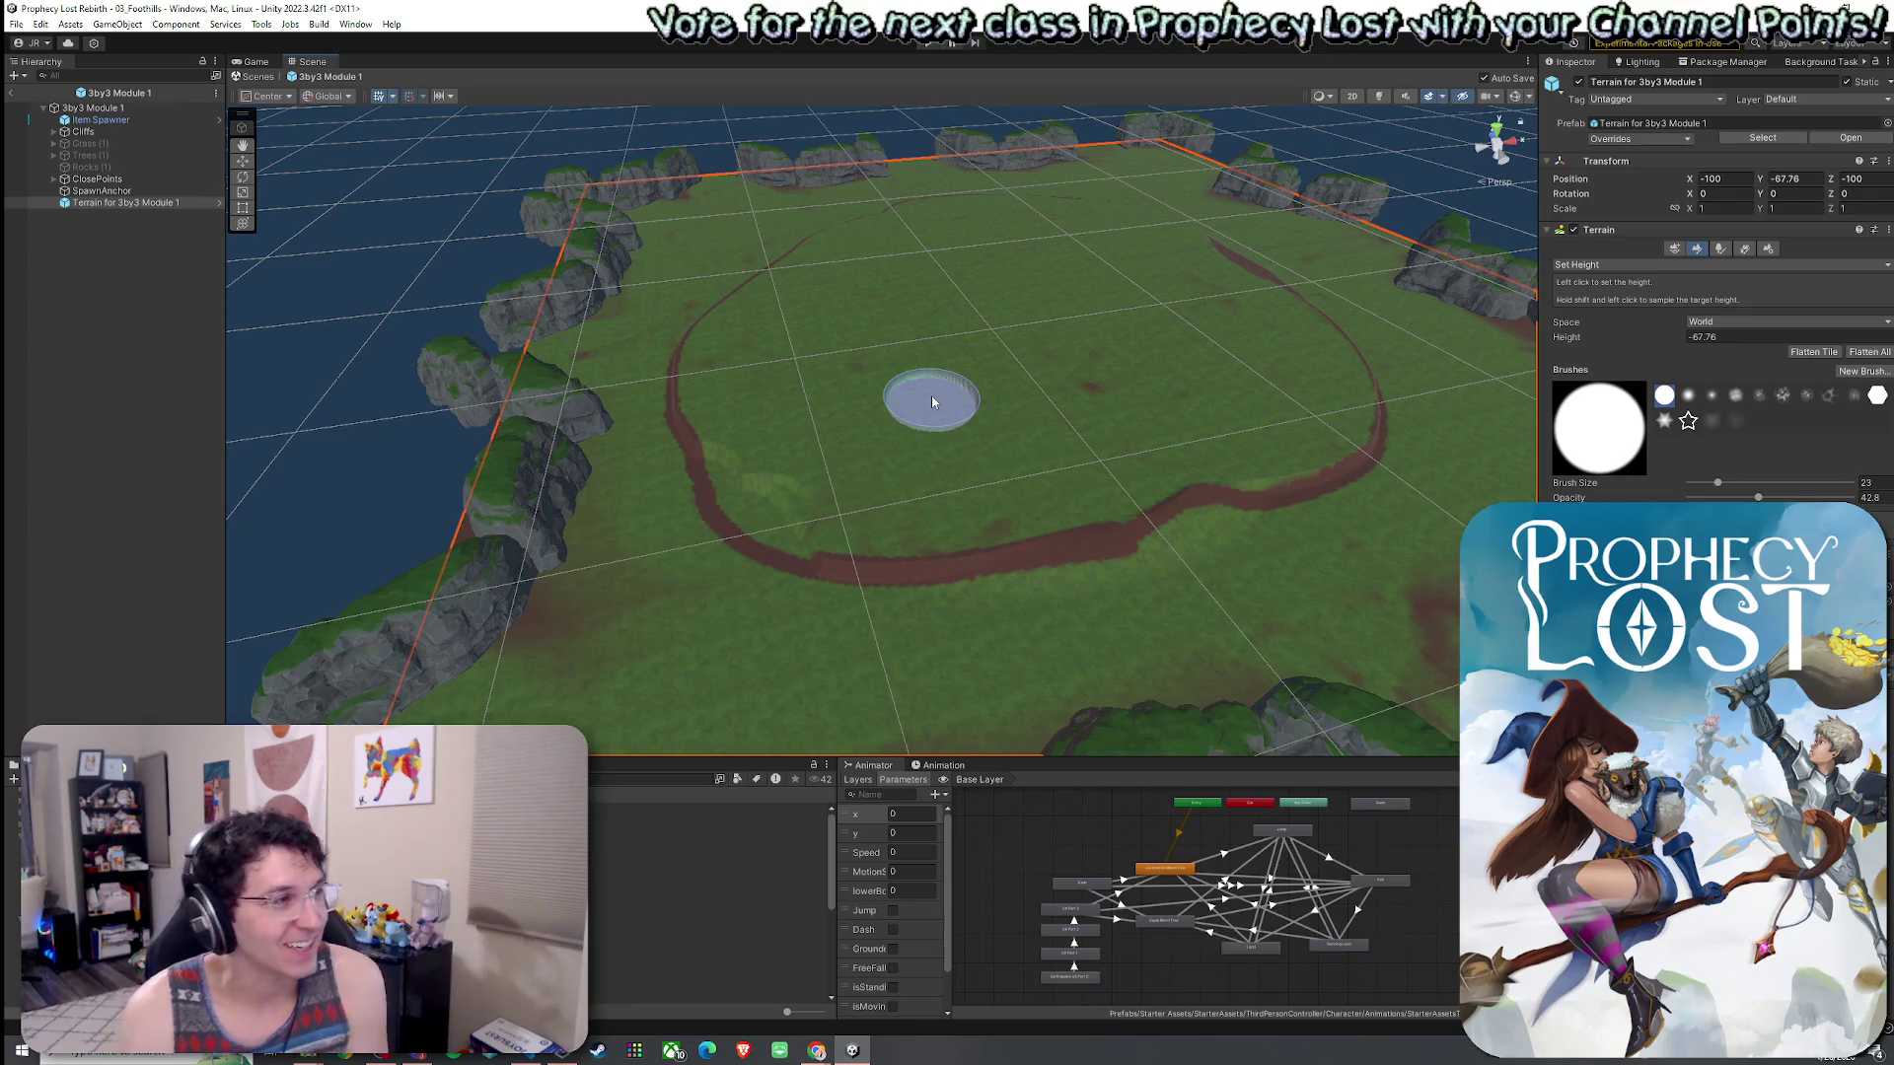
{"action": "mouse_move", "coordinate": [962, 532]}
{"action": "left_mouse_down"}
{"action": "mouse_move", "coordinate": [708, 501]}
{"action": "mouse_move", "coordinate": [655, 380]}
{"action": "mouse_move", "coordinate": [688, 323]}
{"action": "left_mouse_up"}
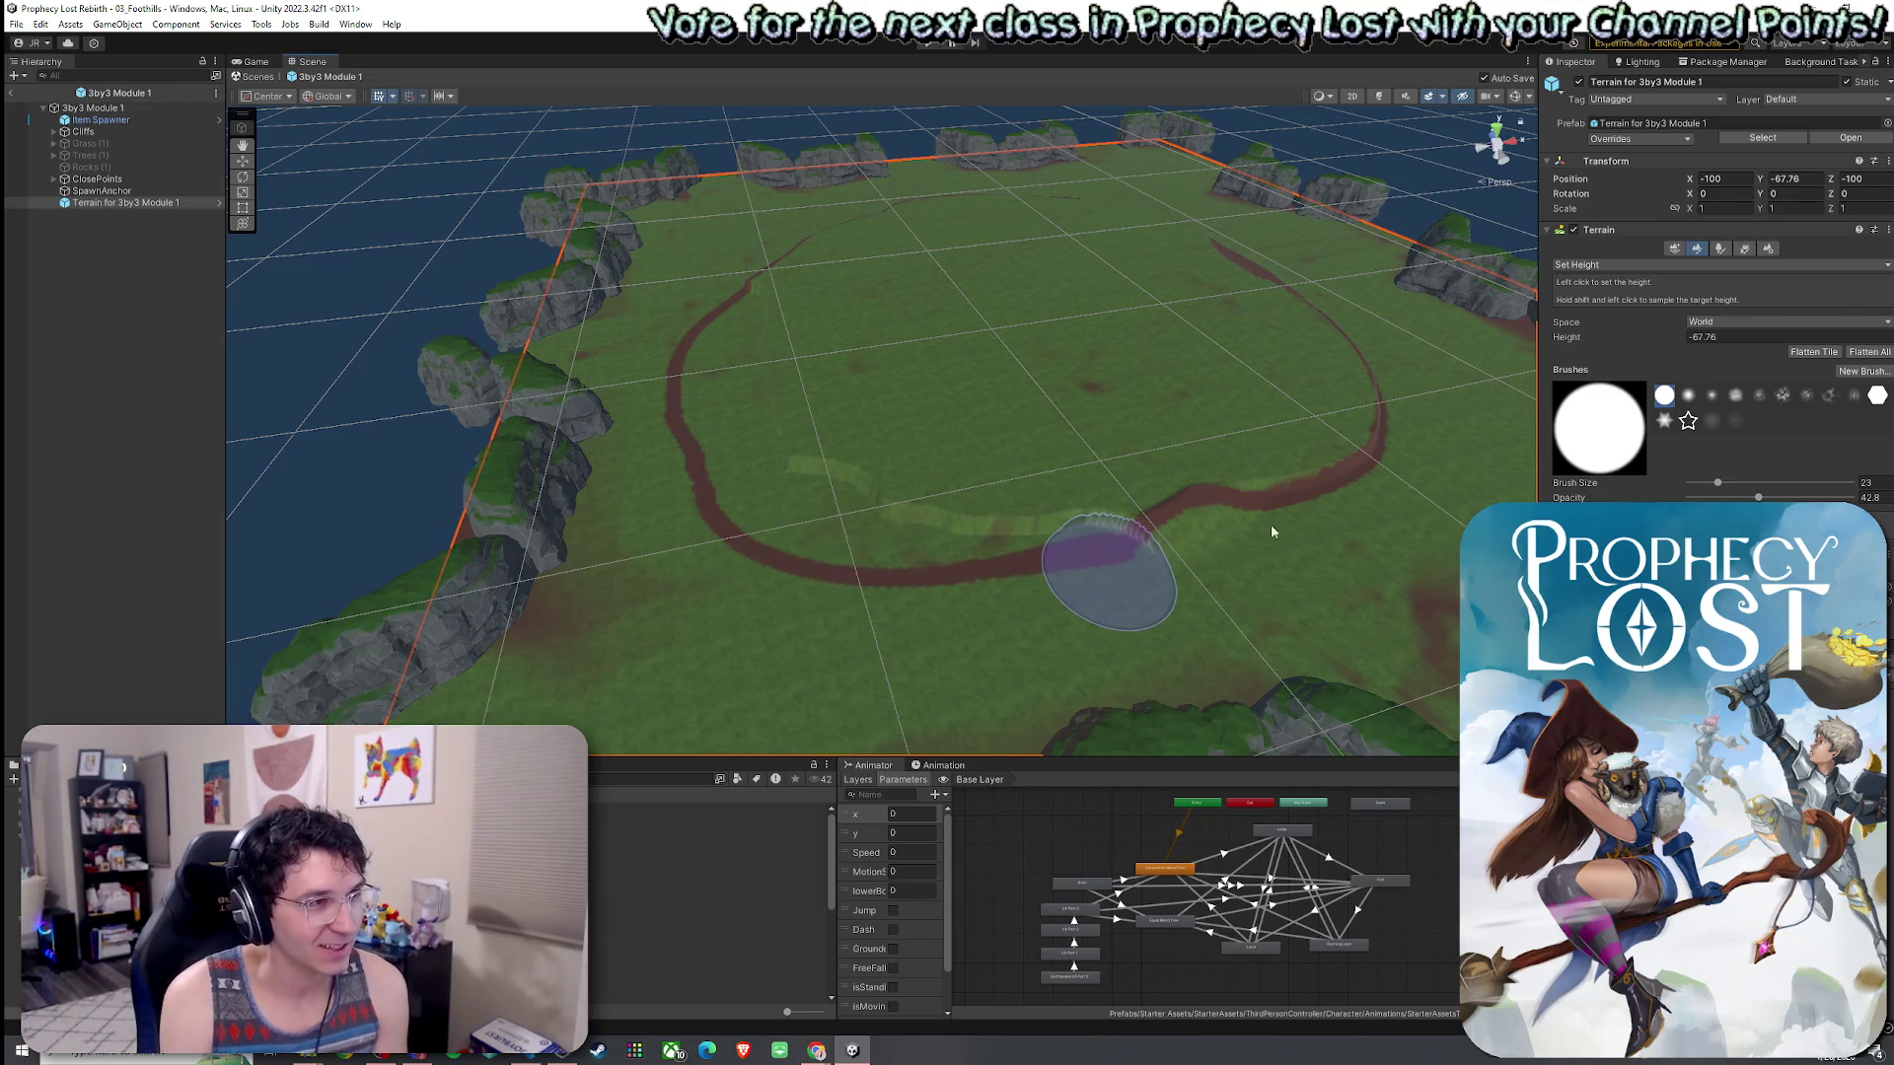
{"action": "left_click_drag", "start_coordinate": [1193, 547], "coordinate": [1371, 365]}
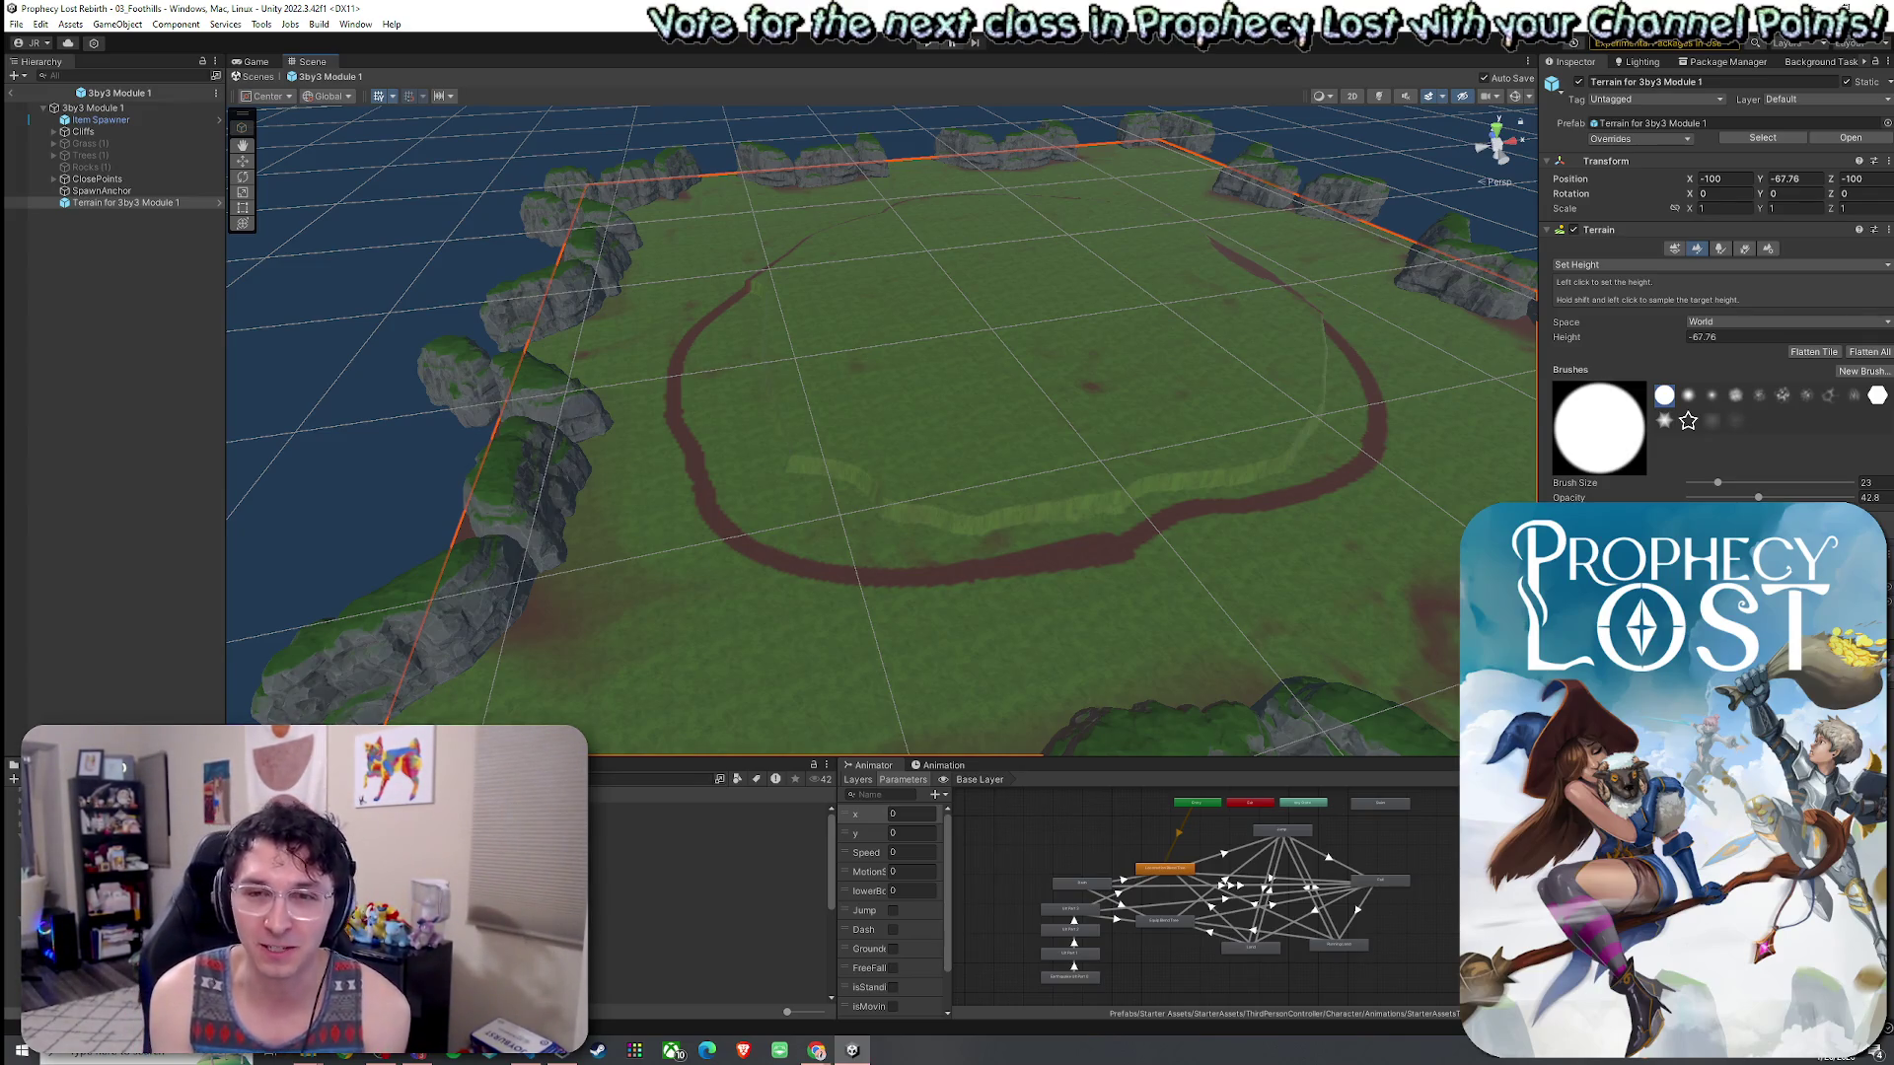
{"action": "left_click", "coordinate": [1597, 265]}
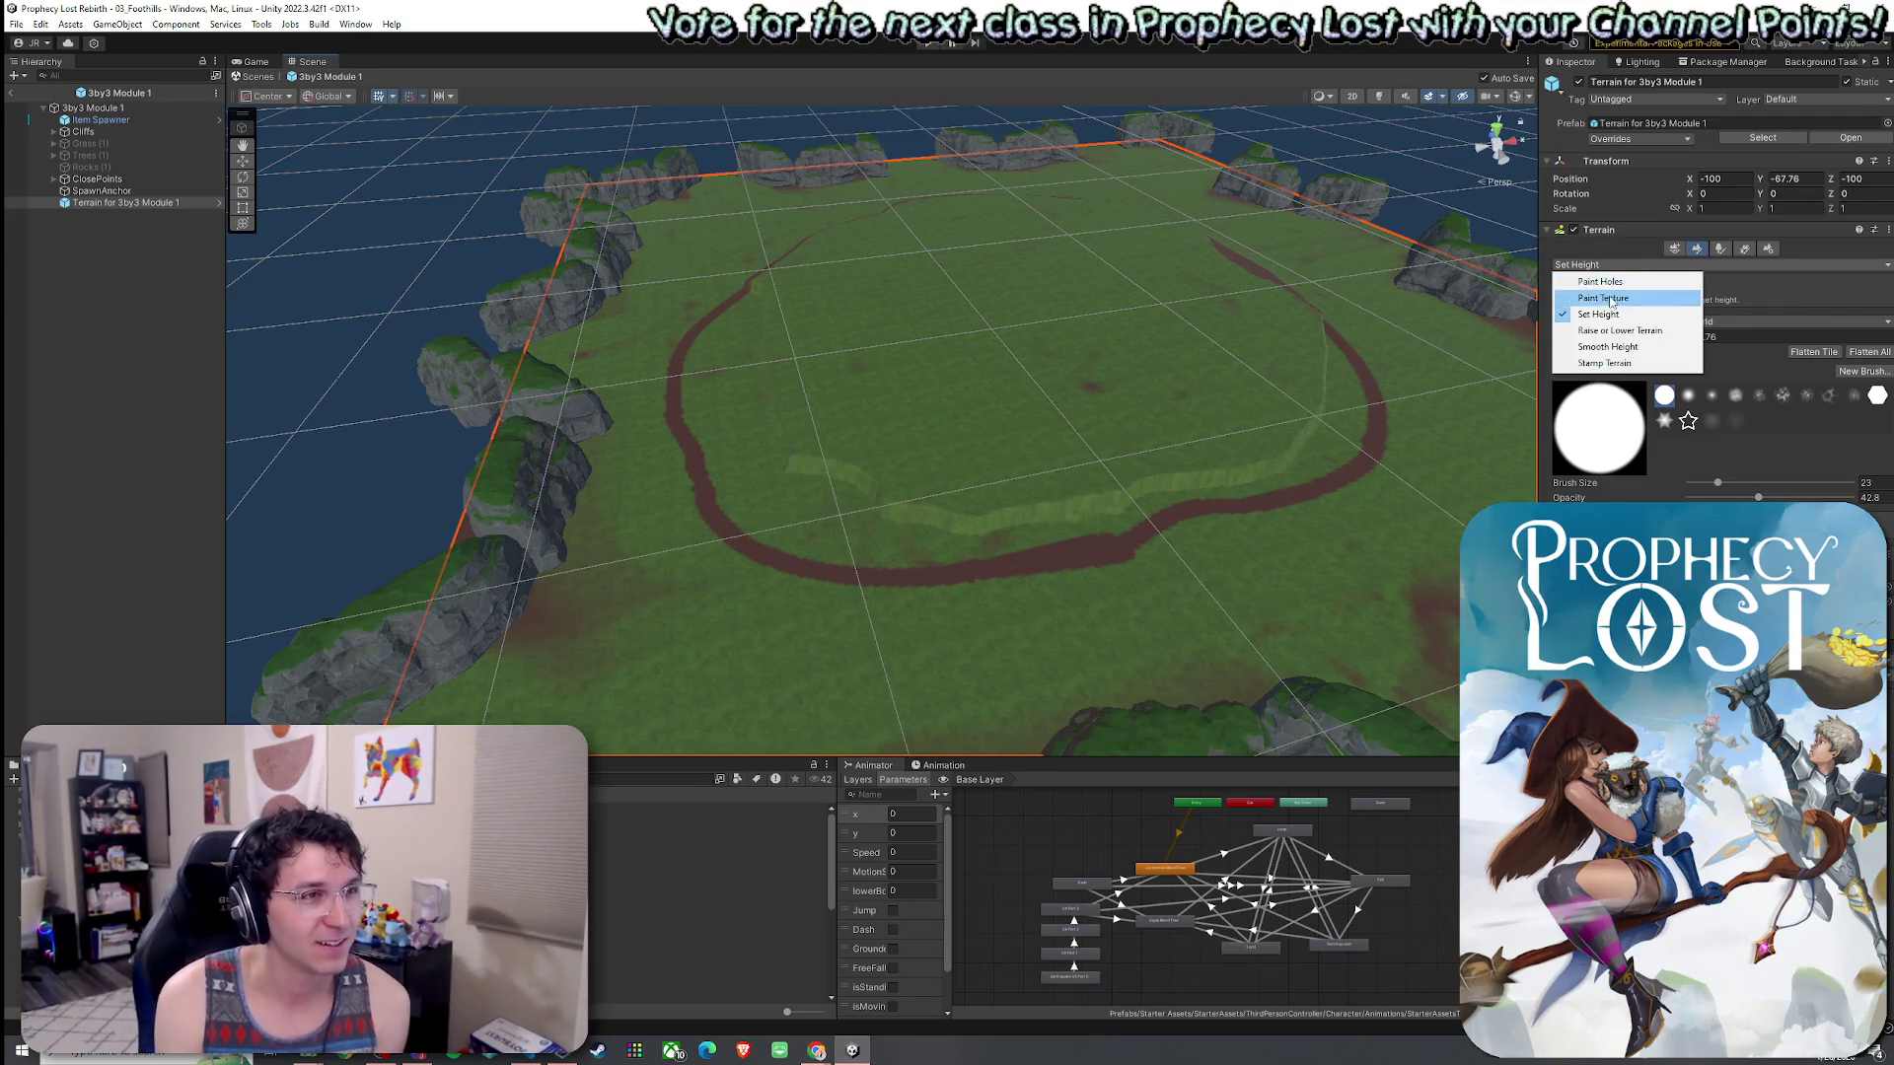
- Paint Grass Wear over the stray outer dirt strip on the right side of the terrain
{"action": "left_click", "coordinate": [1578, 316]}
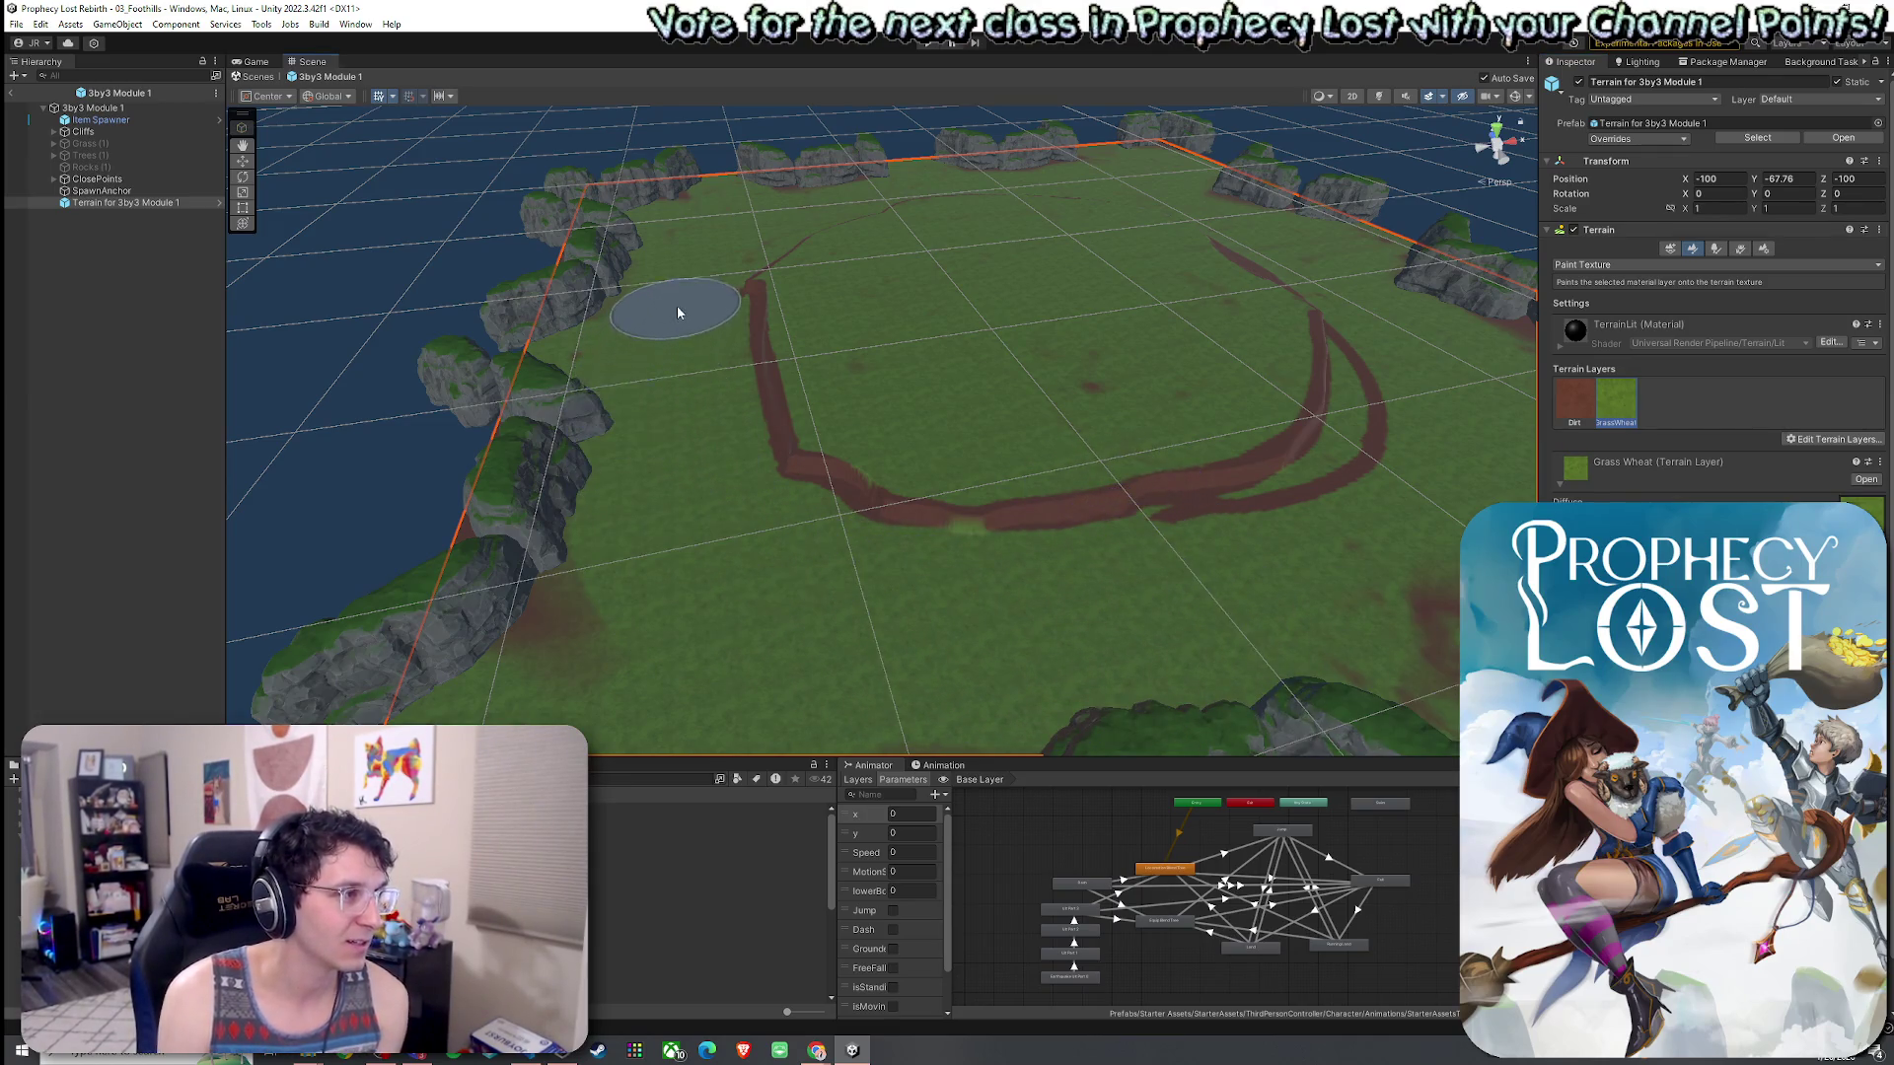
{"action": "mouse_move", "coordinate": [1233, 580]}
{"action": "left_mouse_down"}
{"action": "mouse_move", "coordinate": [1352, 557]}
{"action": "mouse_move", "coordinate": [1435, 446]}
{"action": "mouse_move", "coordinate": [1411, 349]}
{"action": "mouse_move", "coordinate": [1446, 478]}
{"action": "mouse_move", "coordinate": [1263, 440]}
{"action": "mouse_move", "coordinate": [1119, 458]}
{"action": "mouse_move", "coordinate": [1099, 507]}
{"action": "left_mouse_up"}
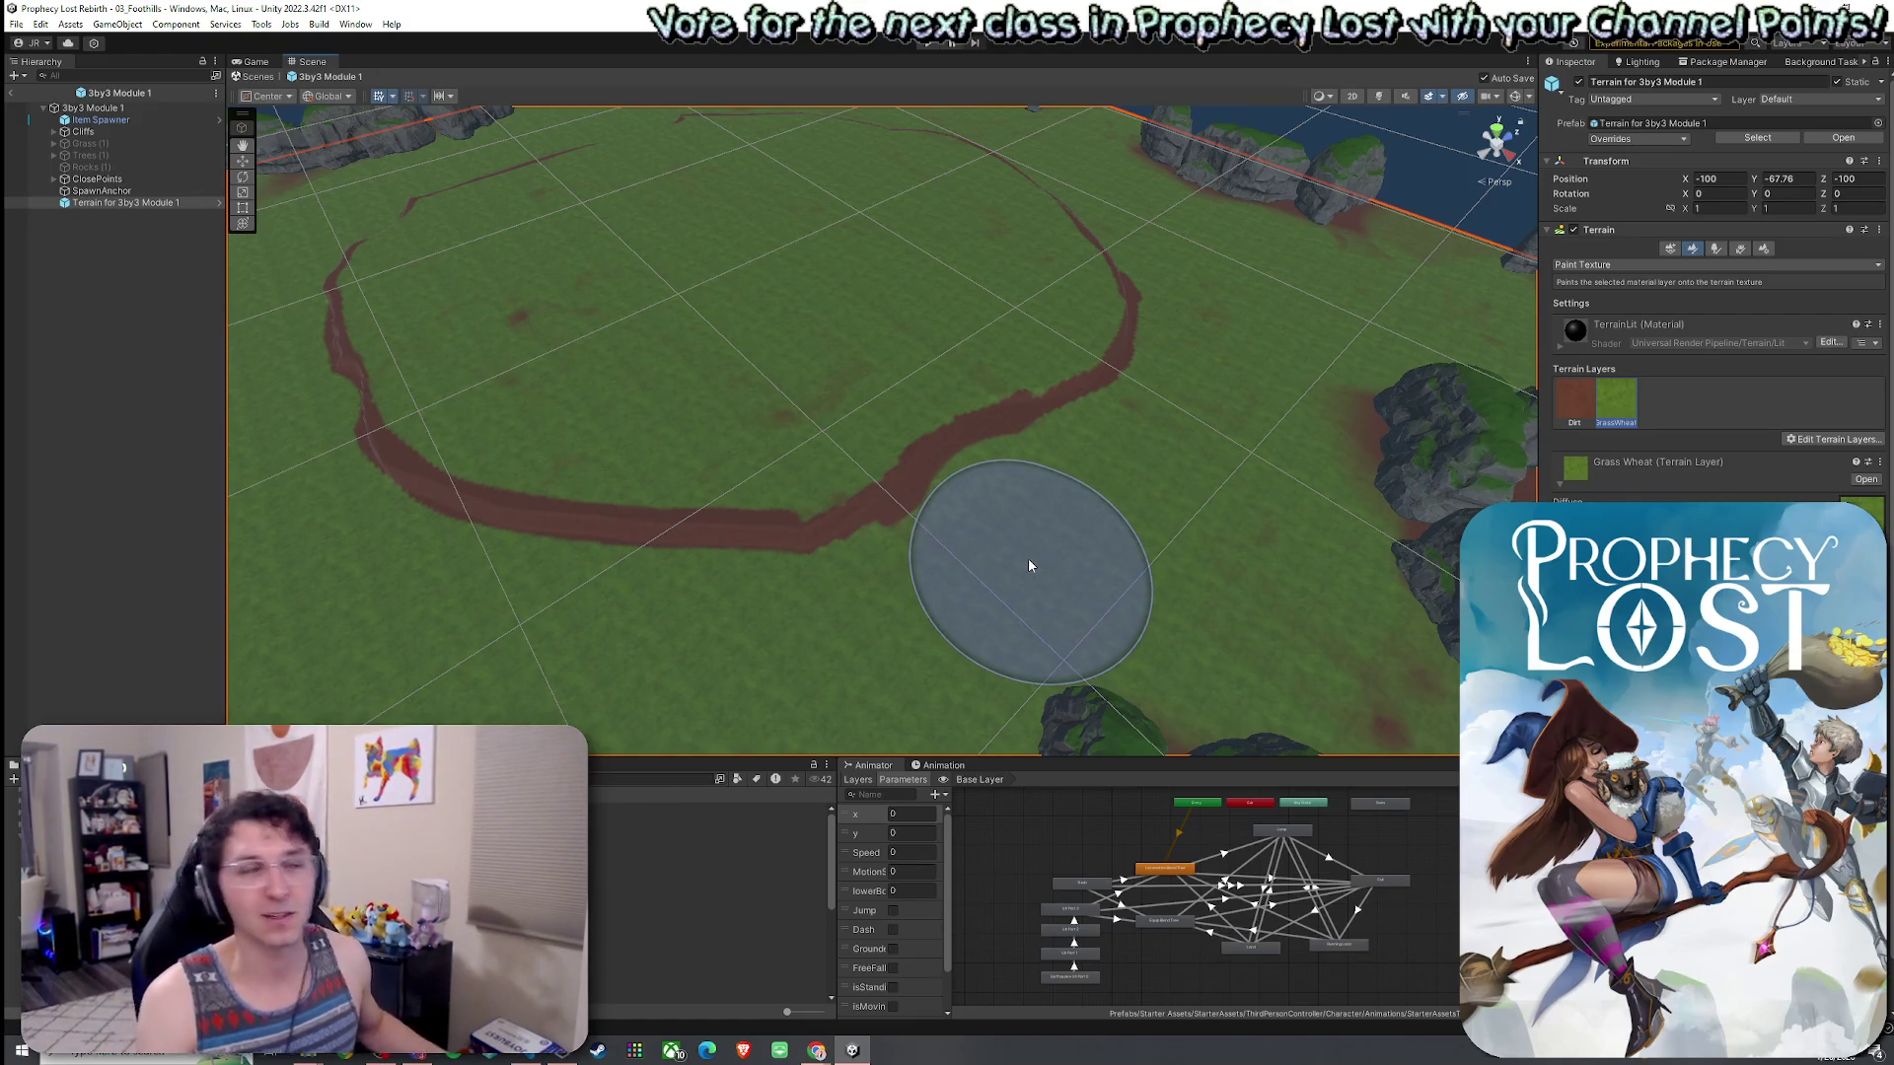
{"action": "mouse_move", "coordinate": [1132, 509]}
{"action": "left_mouse_down", "text": "alt"}
{"action": "mouse_move", "coordinate": [1209, 519]}
{"action": "mouse_move", "coordinate": [1237, 489]}
{"action": "mouse_move", "coordinate": [695, 479]}
{"action": "mouse_move", "coordinate": [533, 418]}
{"action": "mouse_move", "coordinate": [761, 439]}
{"action": "left_mouse_up", "text": "alt"}
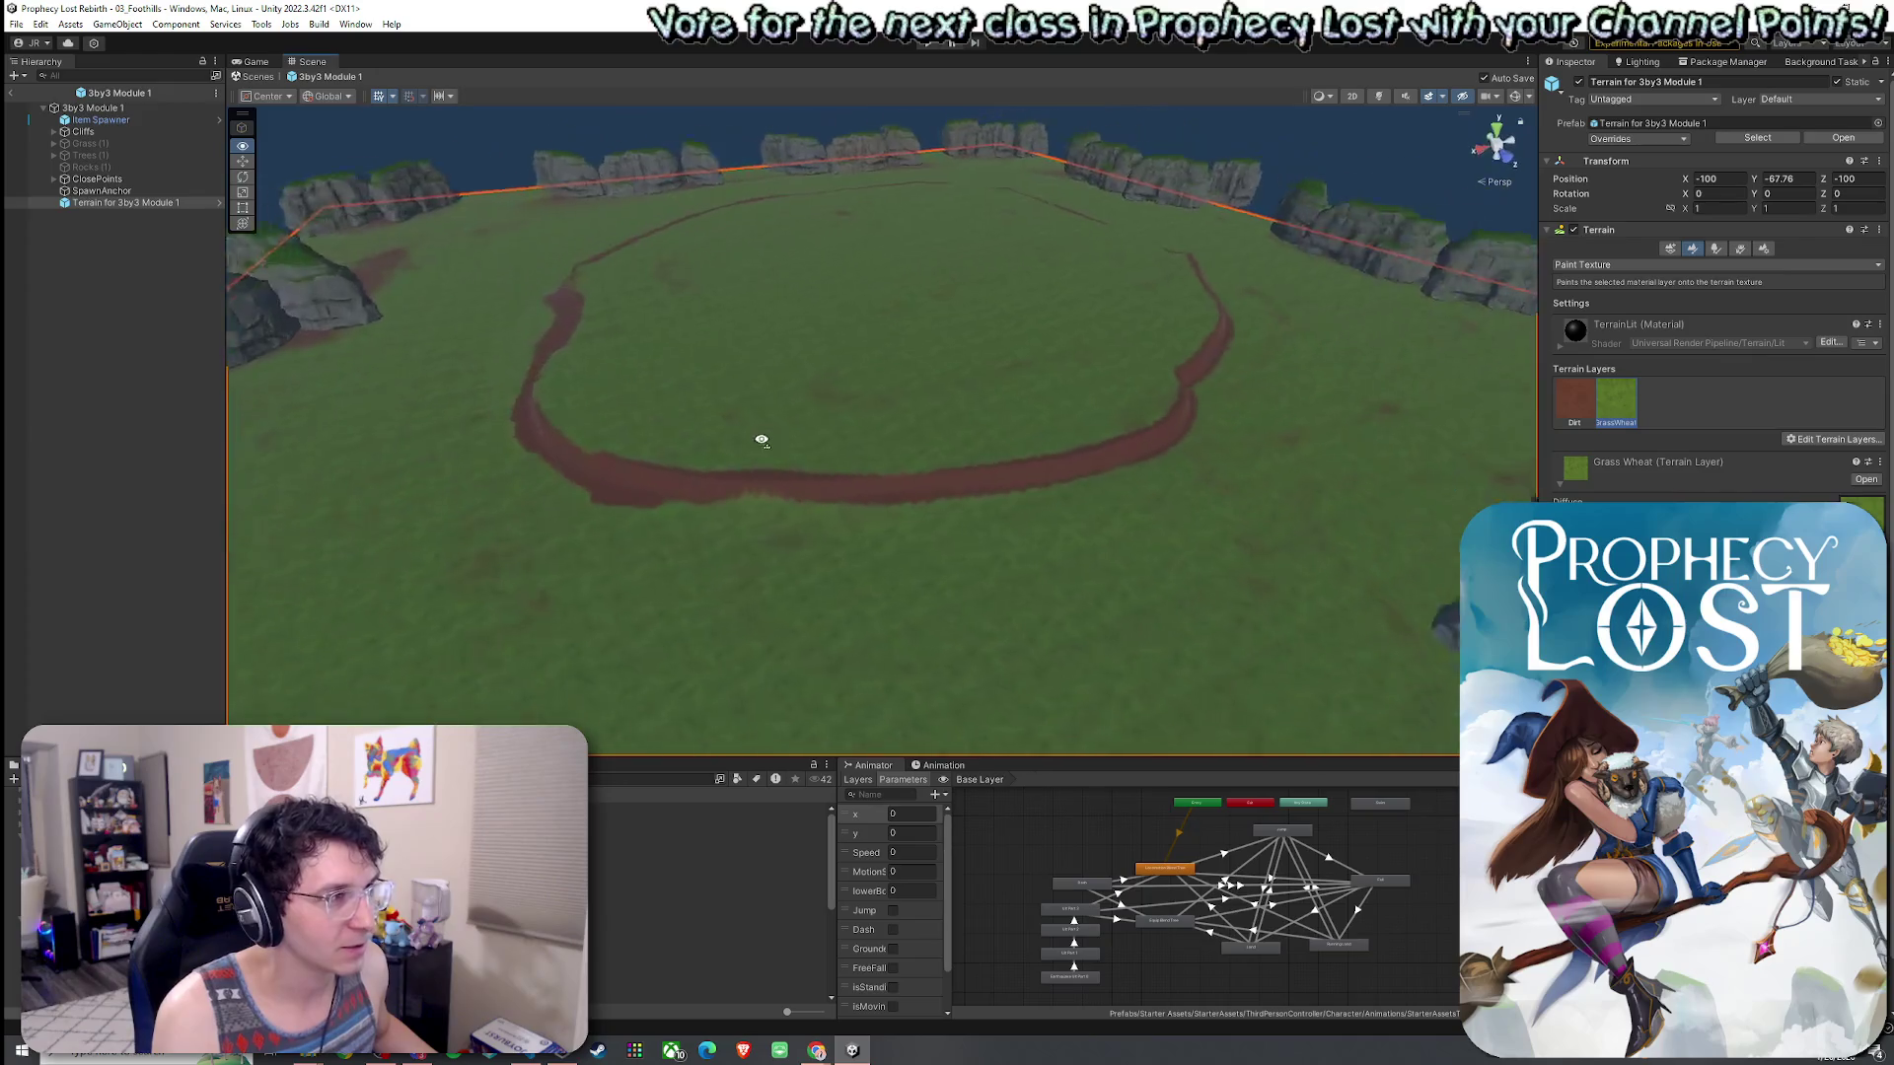
{"action": "scroll", "coordinate": [866, 487], "scroll_direction": "up", "scroll_amount": 5}
{"action": "mouse_move", "coordinate": [866, 486]}
{"action": "left_mouse_down", "text": "alt"}
{"action": "mouse_move", "coordinate": [1086, 477]}
{"action": "mouse_move", "coordinate": [973, 507]}
{"action": "mouse_move", "coordinate": [990, 372]}
{"action": "mouse_move", "coordinate": [968, 332]}
{"action": "mouse_move", "coordinate": [769, 410]}
{"action": "mouse_move", "coordinate": [996, 434]}
{"action": "left_mouse_up", "text": "alt"}
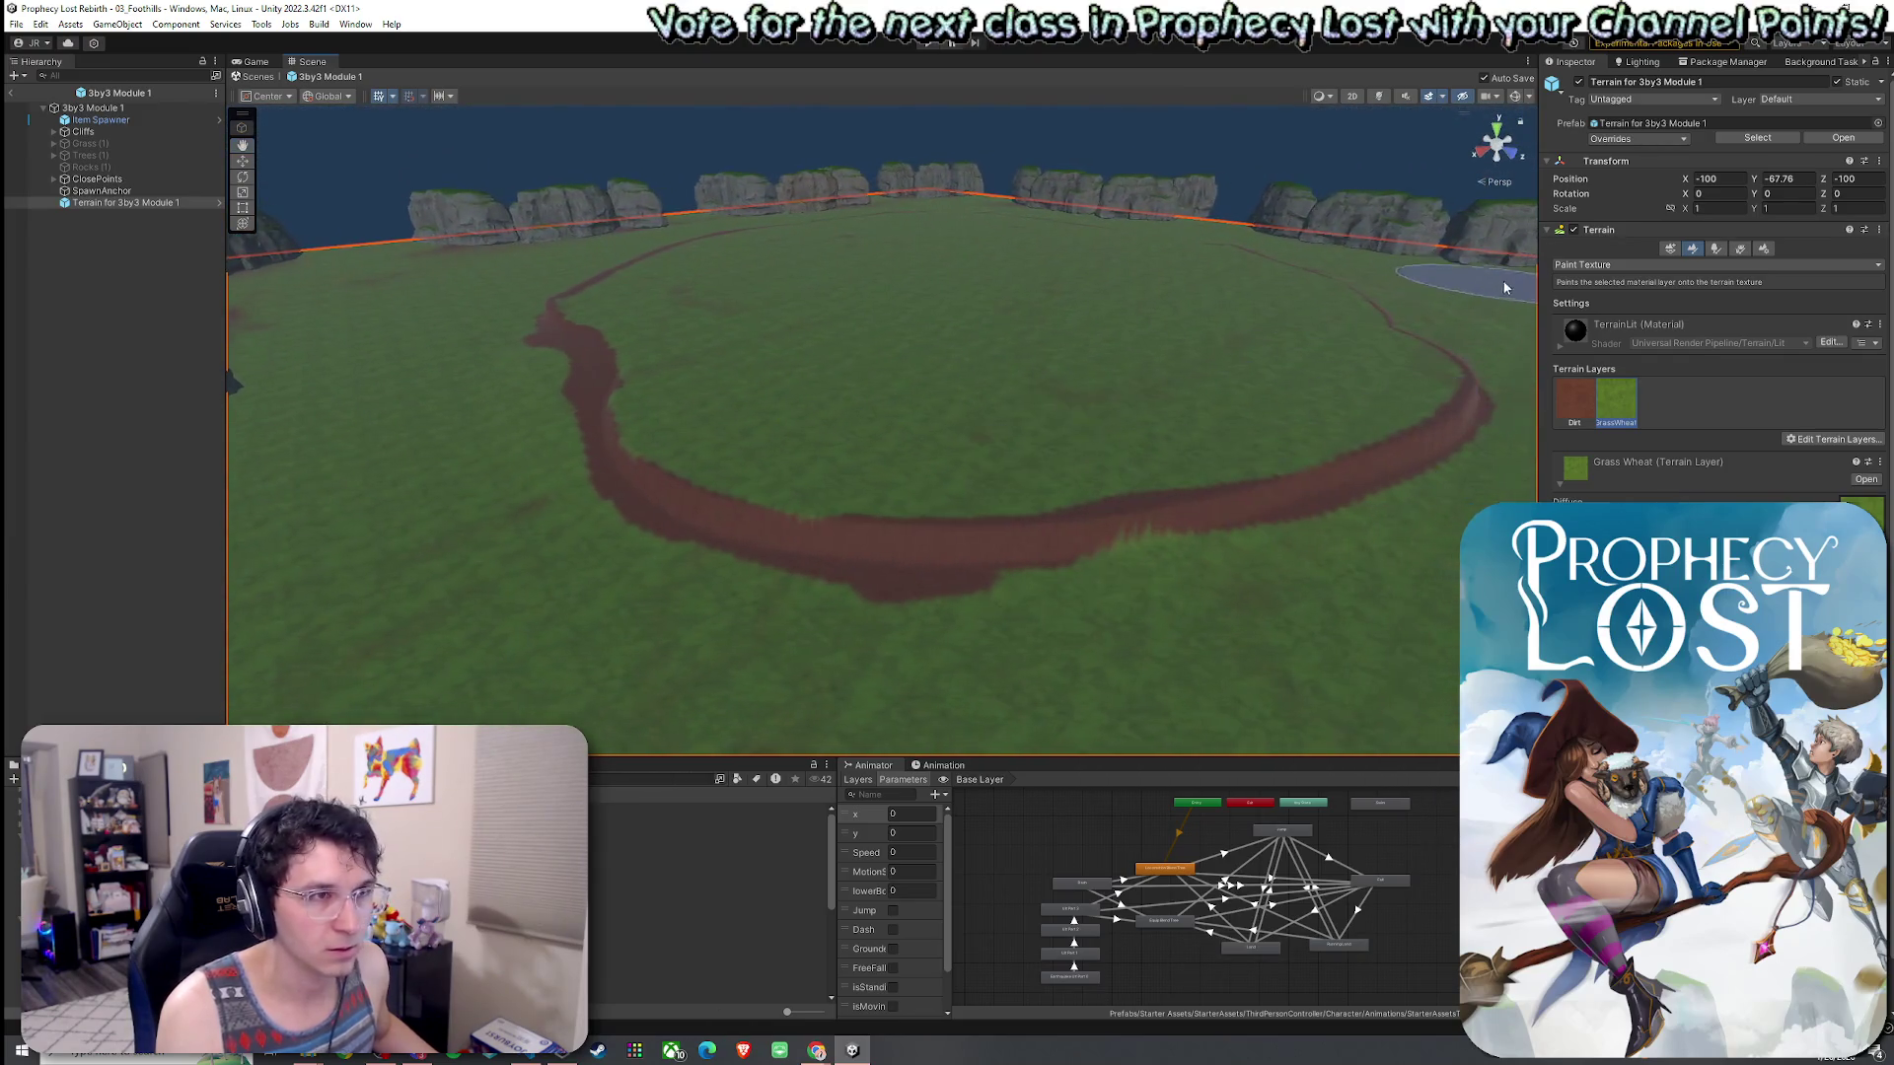
{"action": "left_click", "coordinate": [1598, 264]}
{"action": "left_click", "coordinate": [1598, 316]}
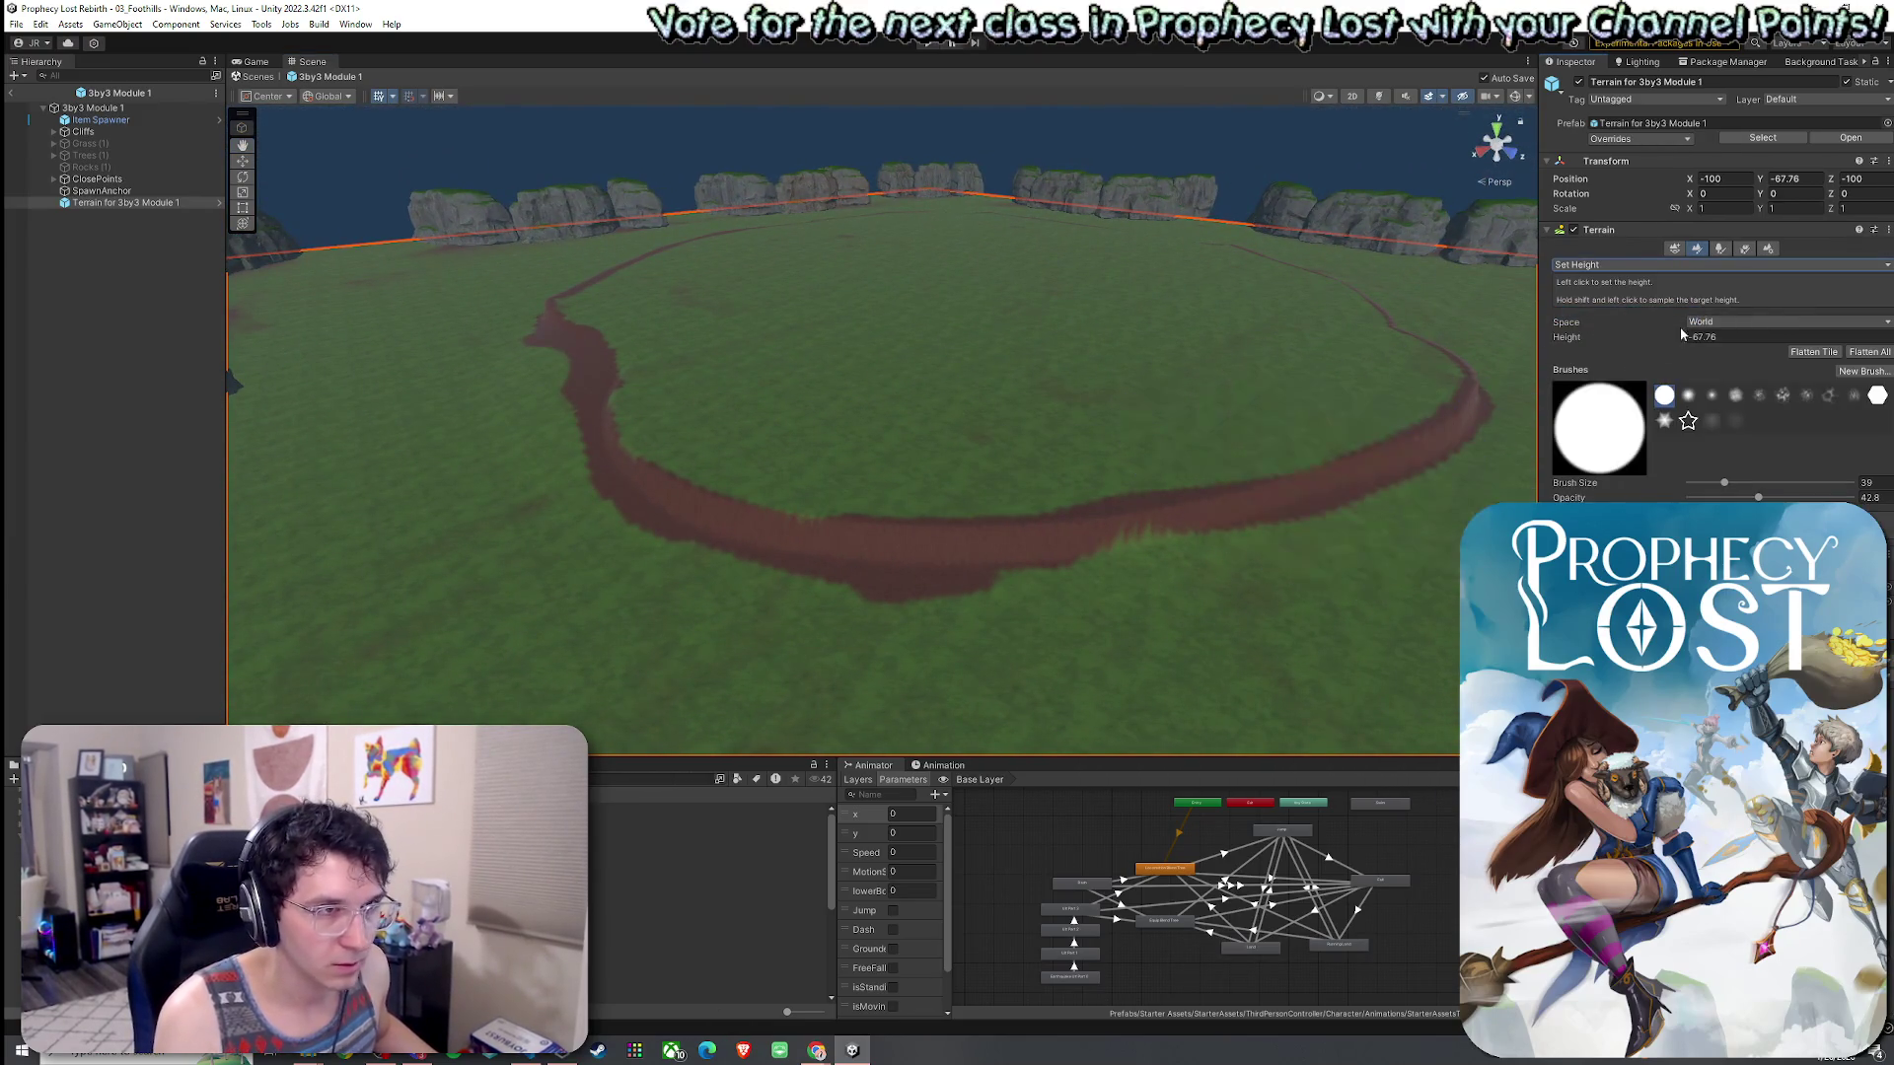
- Try raising and flattening terrain near the ring, undoing both unwanted edits
{"action": "left_click", "coordinate": [1598, 264]}
{"action": "left_click", "coordinate": [1608, 346]}
{"action": "left_click", "coordinate": [1598, 266]}
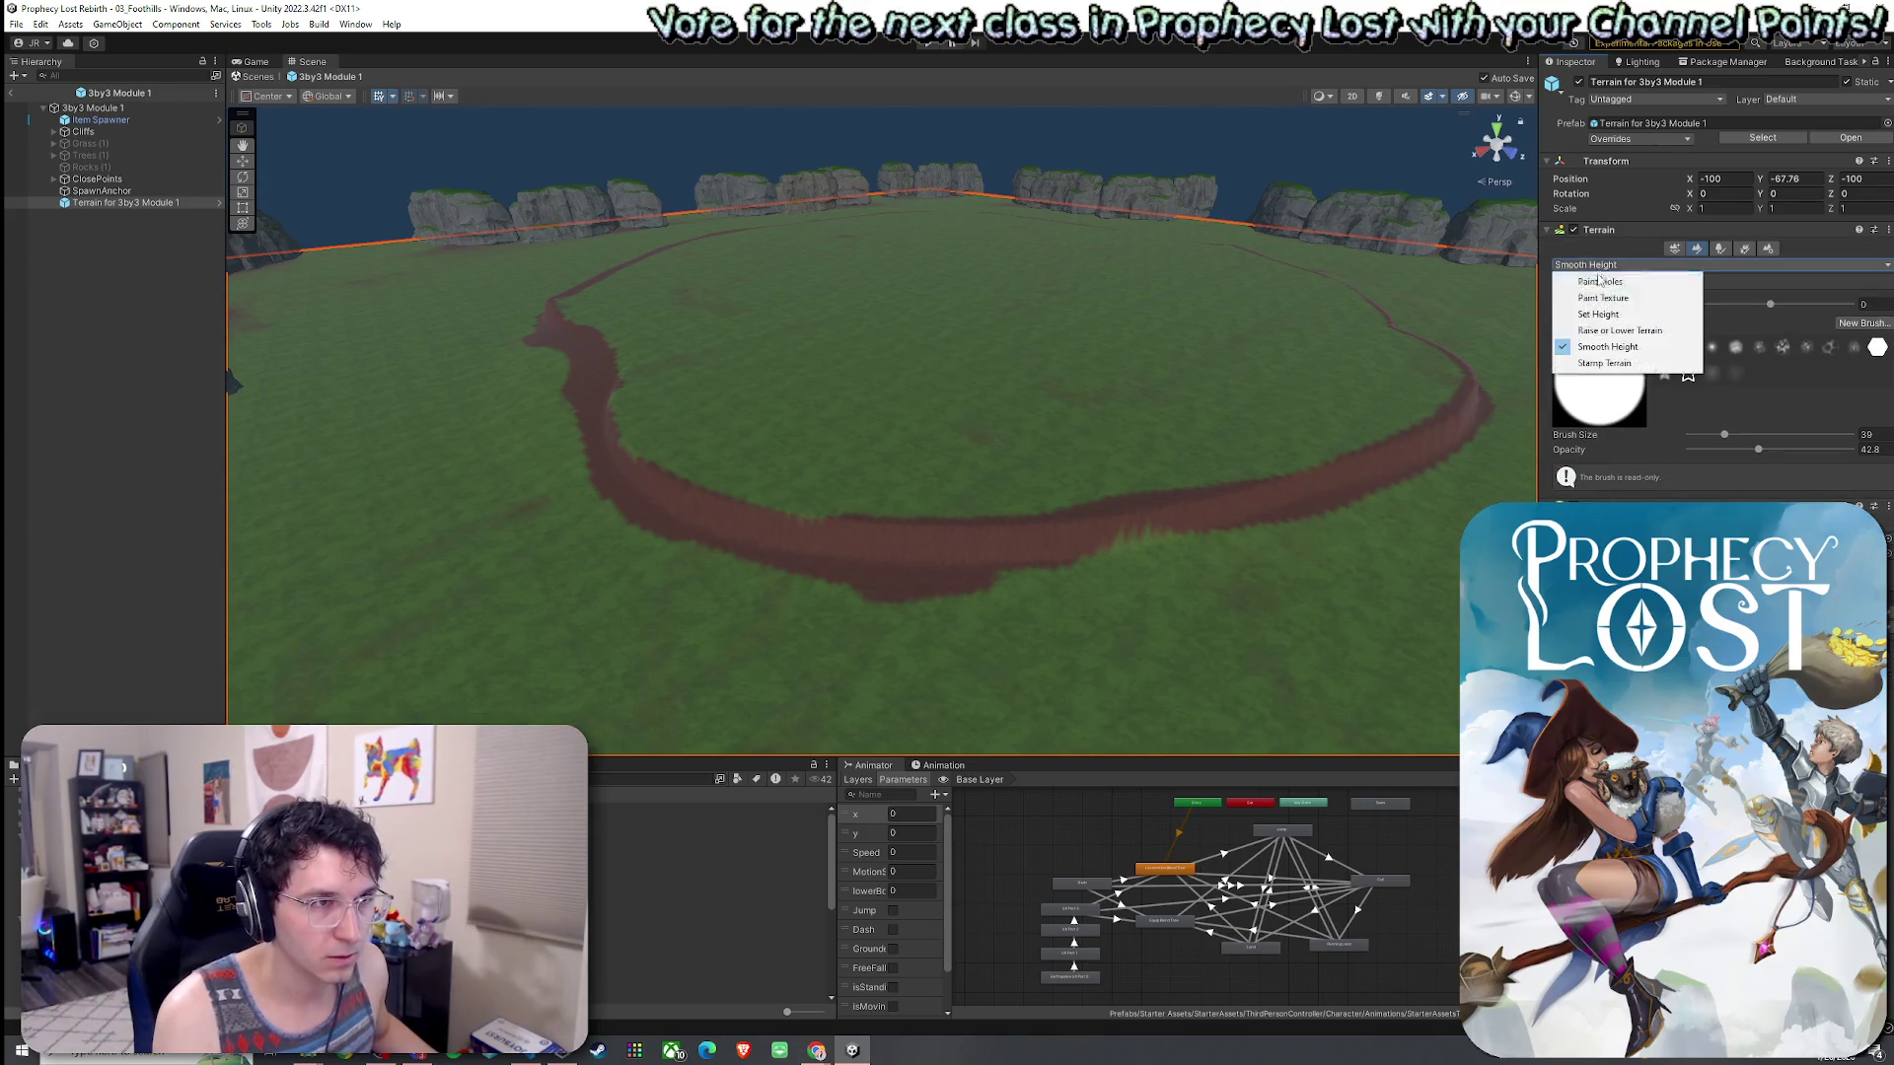
{"action": "left_click", "coordinate": [1603, 332]}
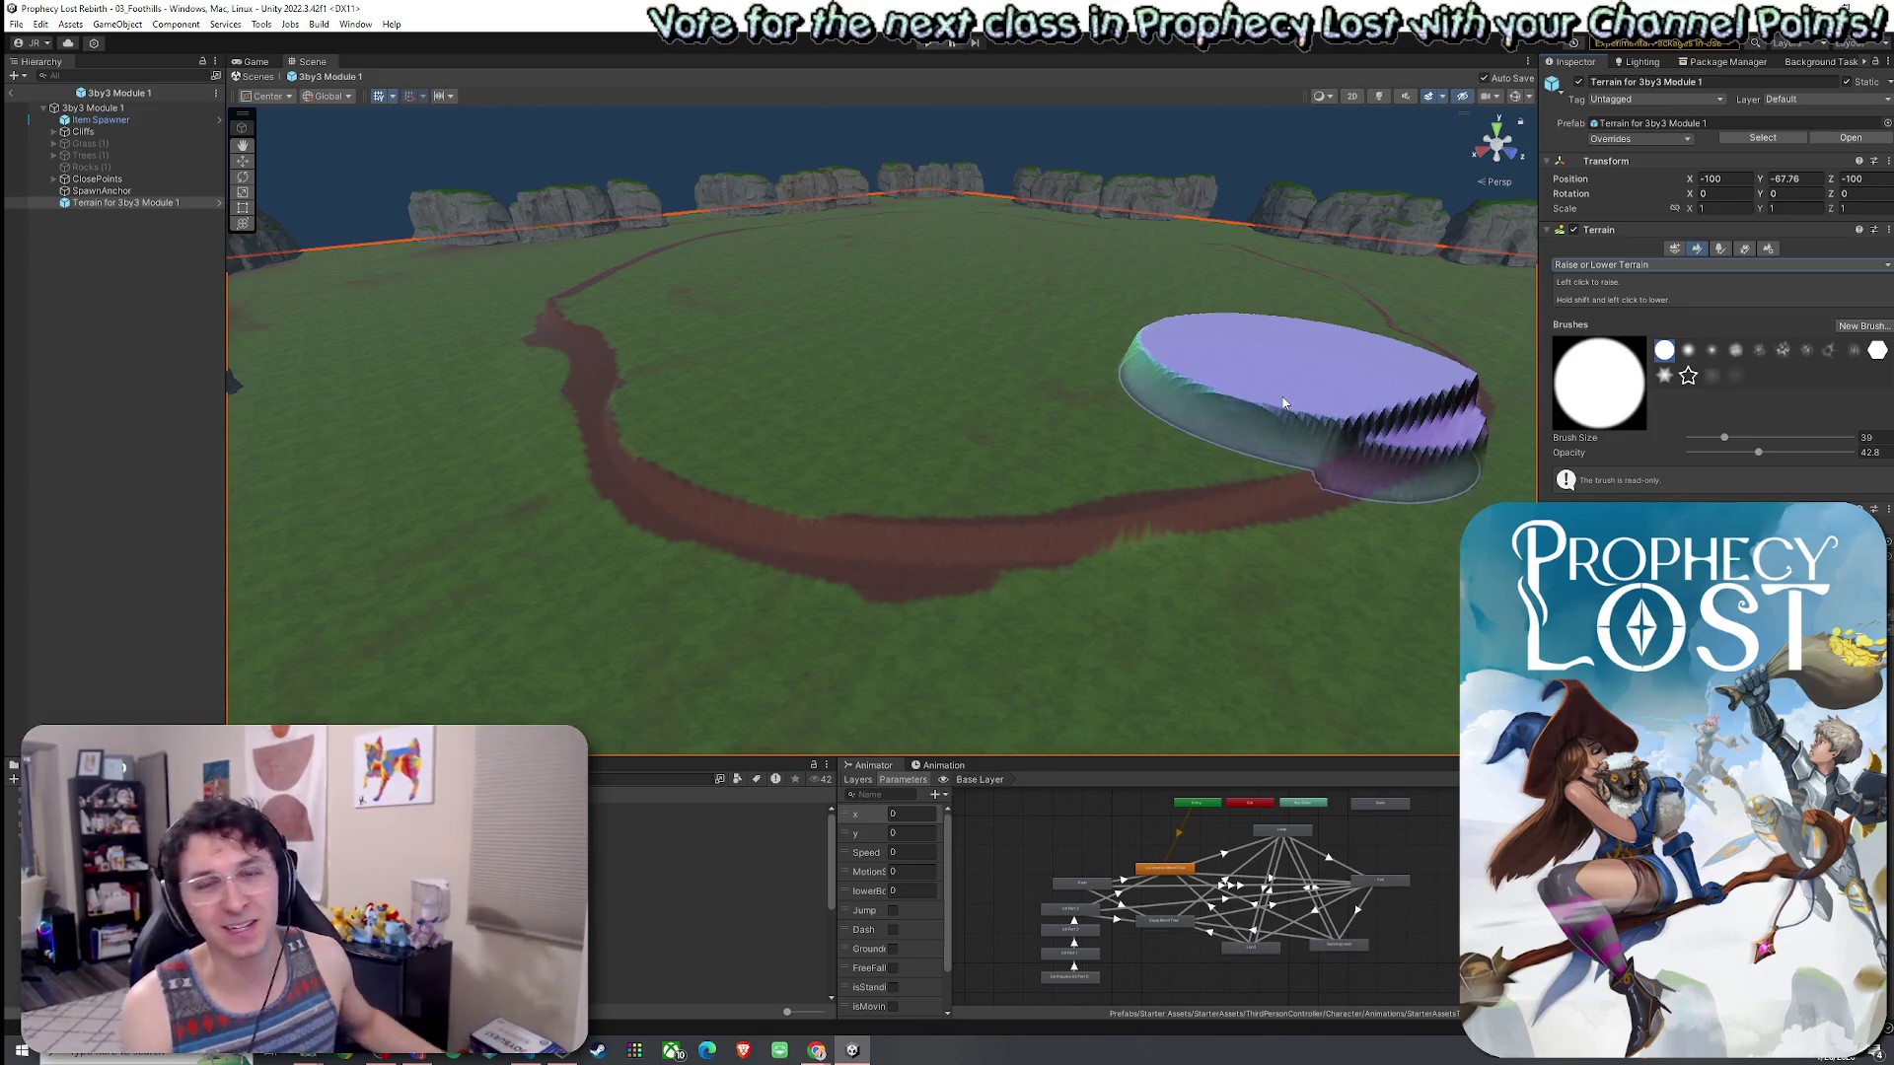
{"action": "key", "text": "ctrl+z"}
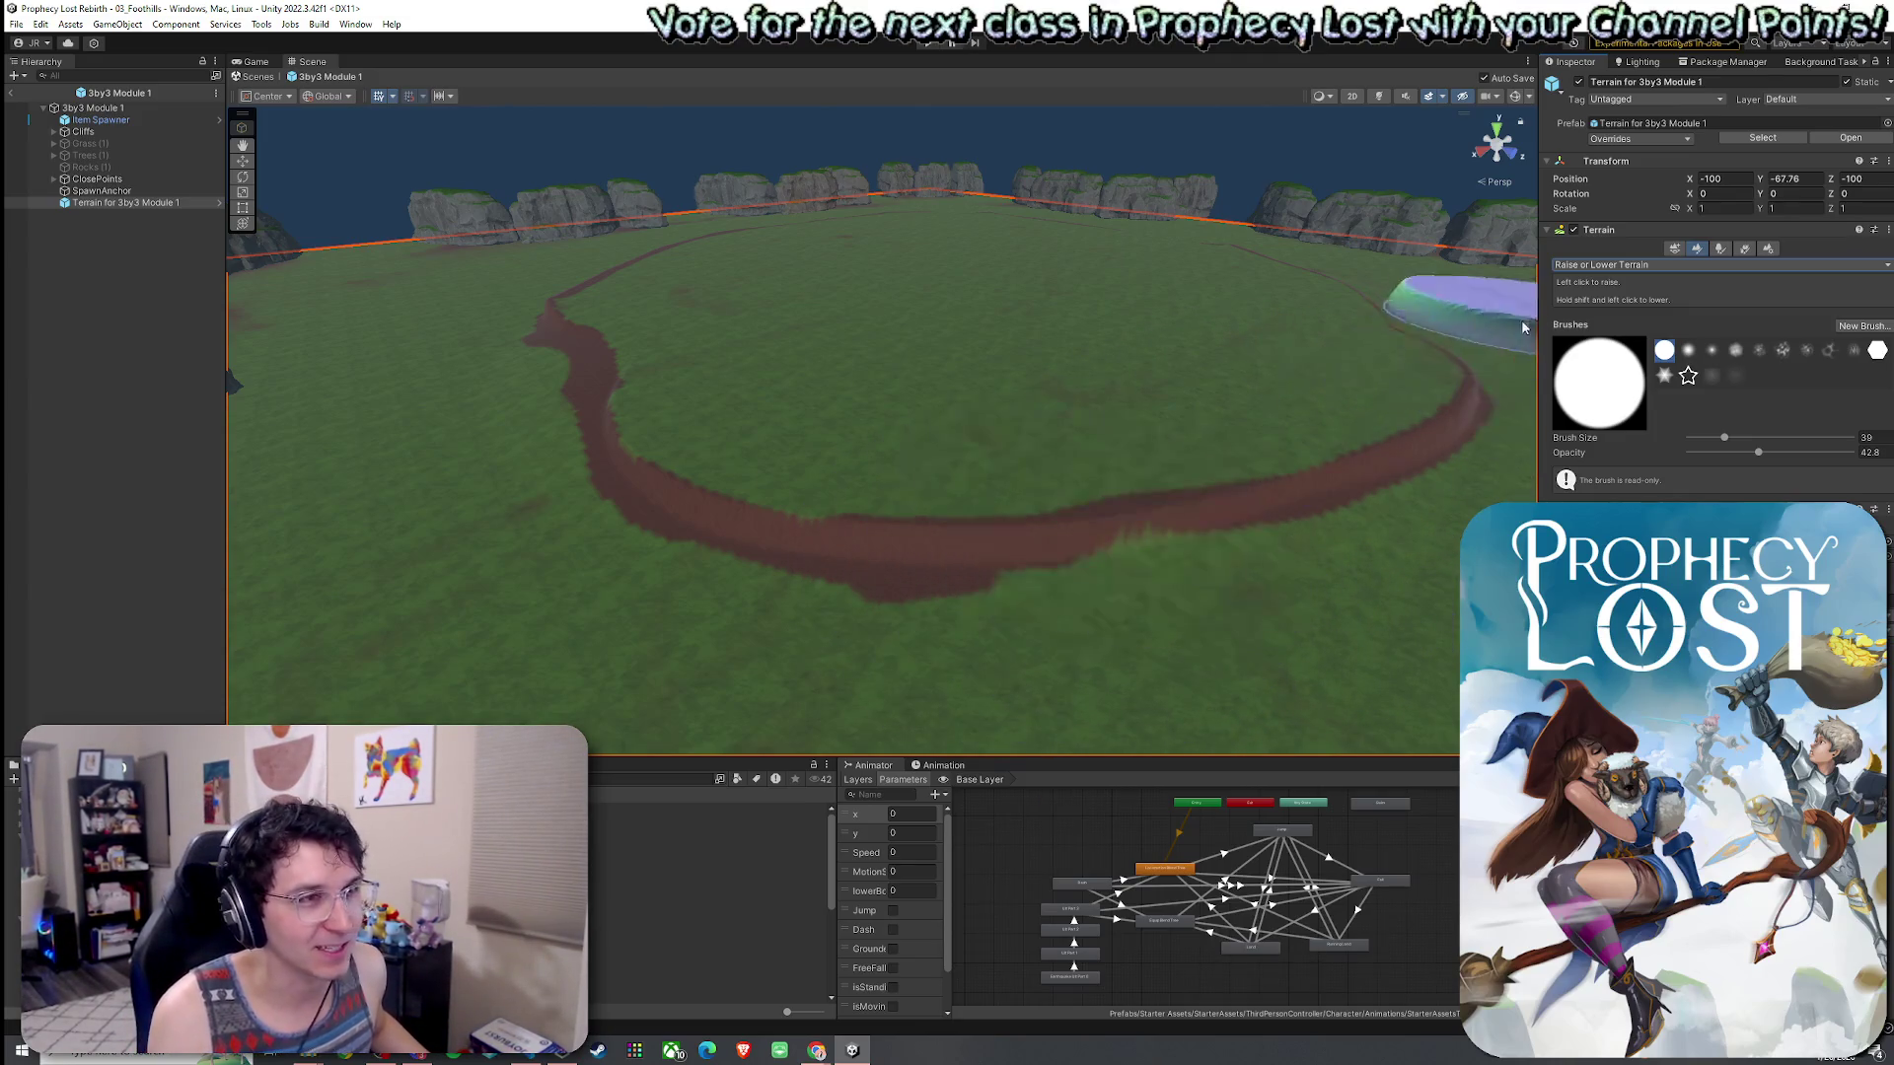
{"action": "left_click", "coordinate": [1598, 264]}
{"action": "left_click", "coordinate": [1598, 311]}
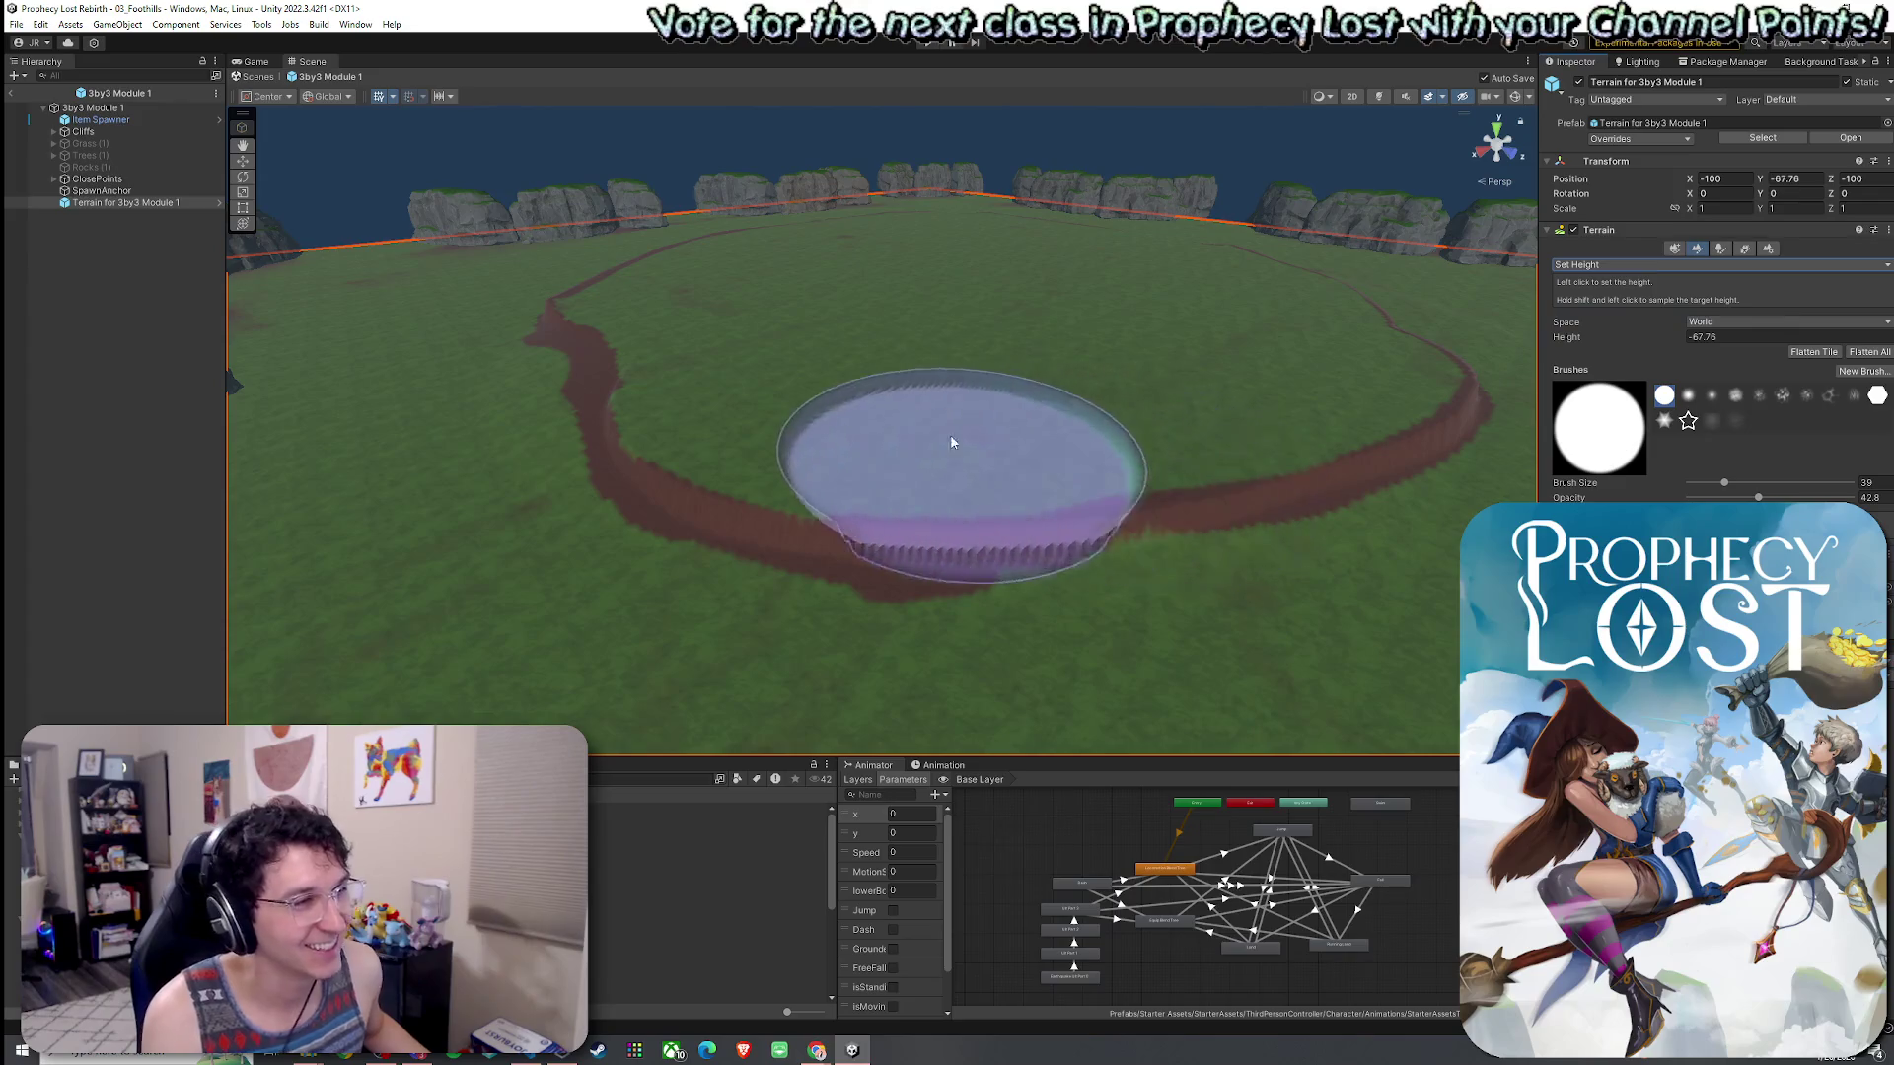
{"action": "left_click", "coordinate": [946, 440]}
{"action": "key", "text": "ctrl+z"}
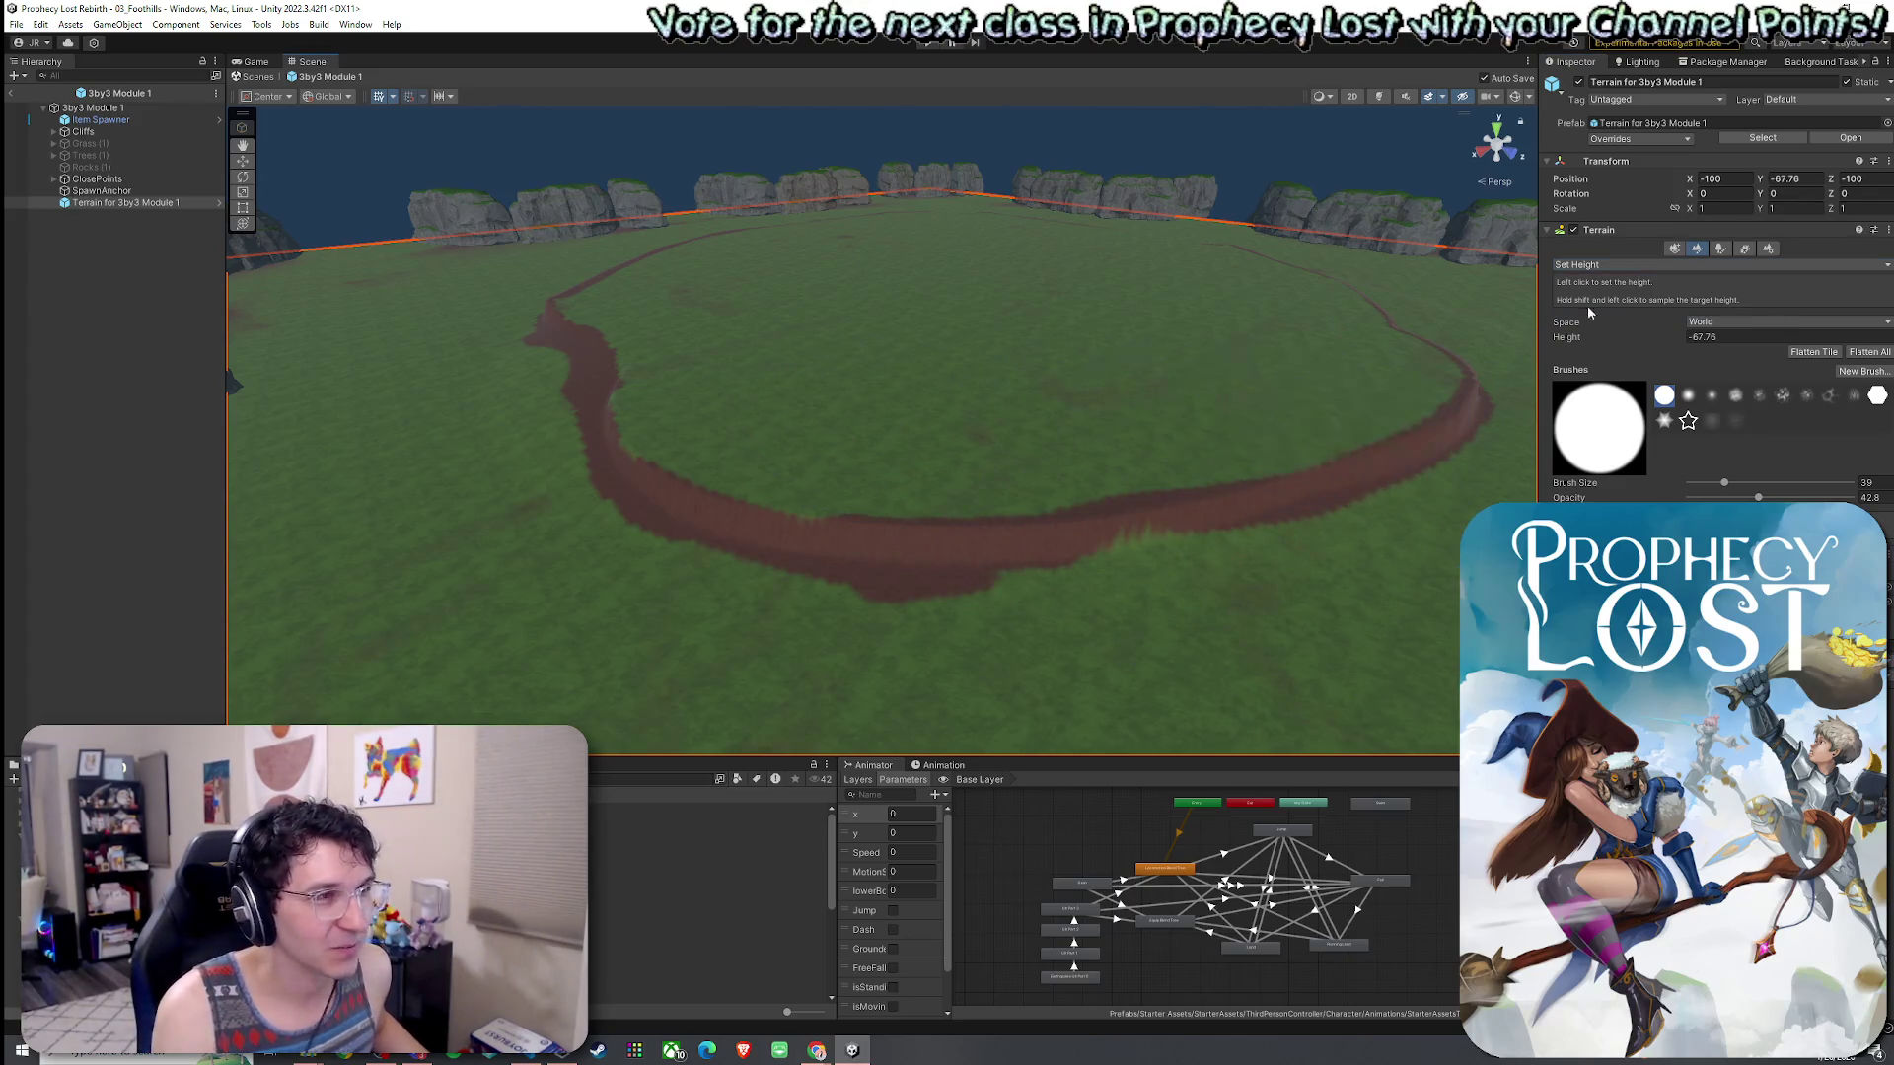
- Raise a round plateau inside the dirt ring and level it with Set Height
{"action": "left_click", "coordinate": [1598, 264]}
{"action": "left_click", "coordinate": [1616, 331]}
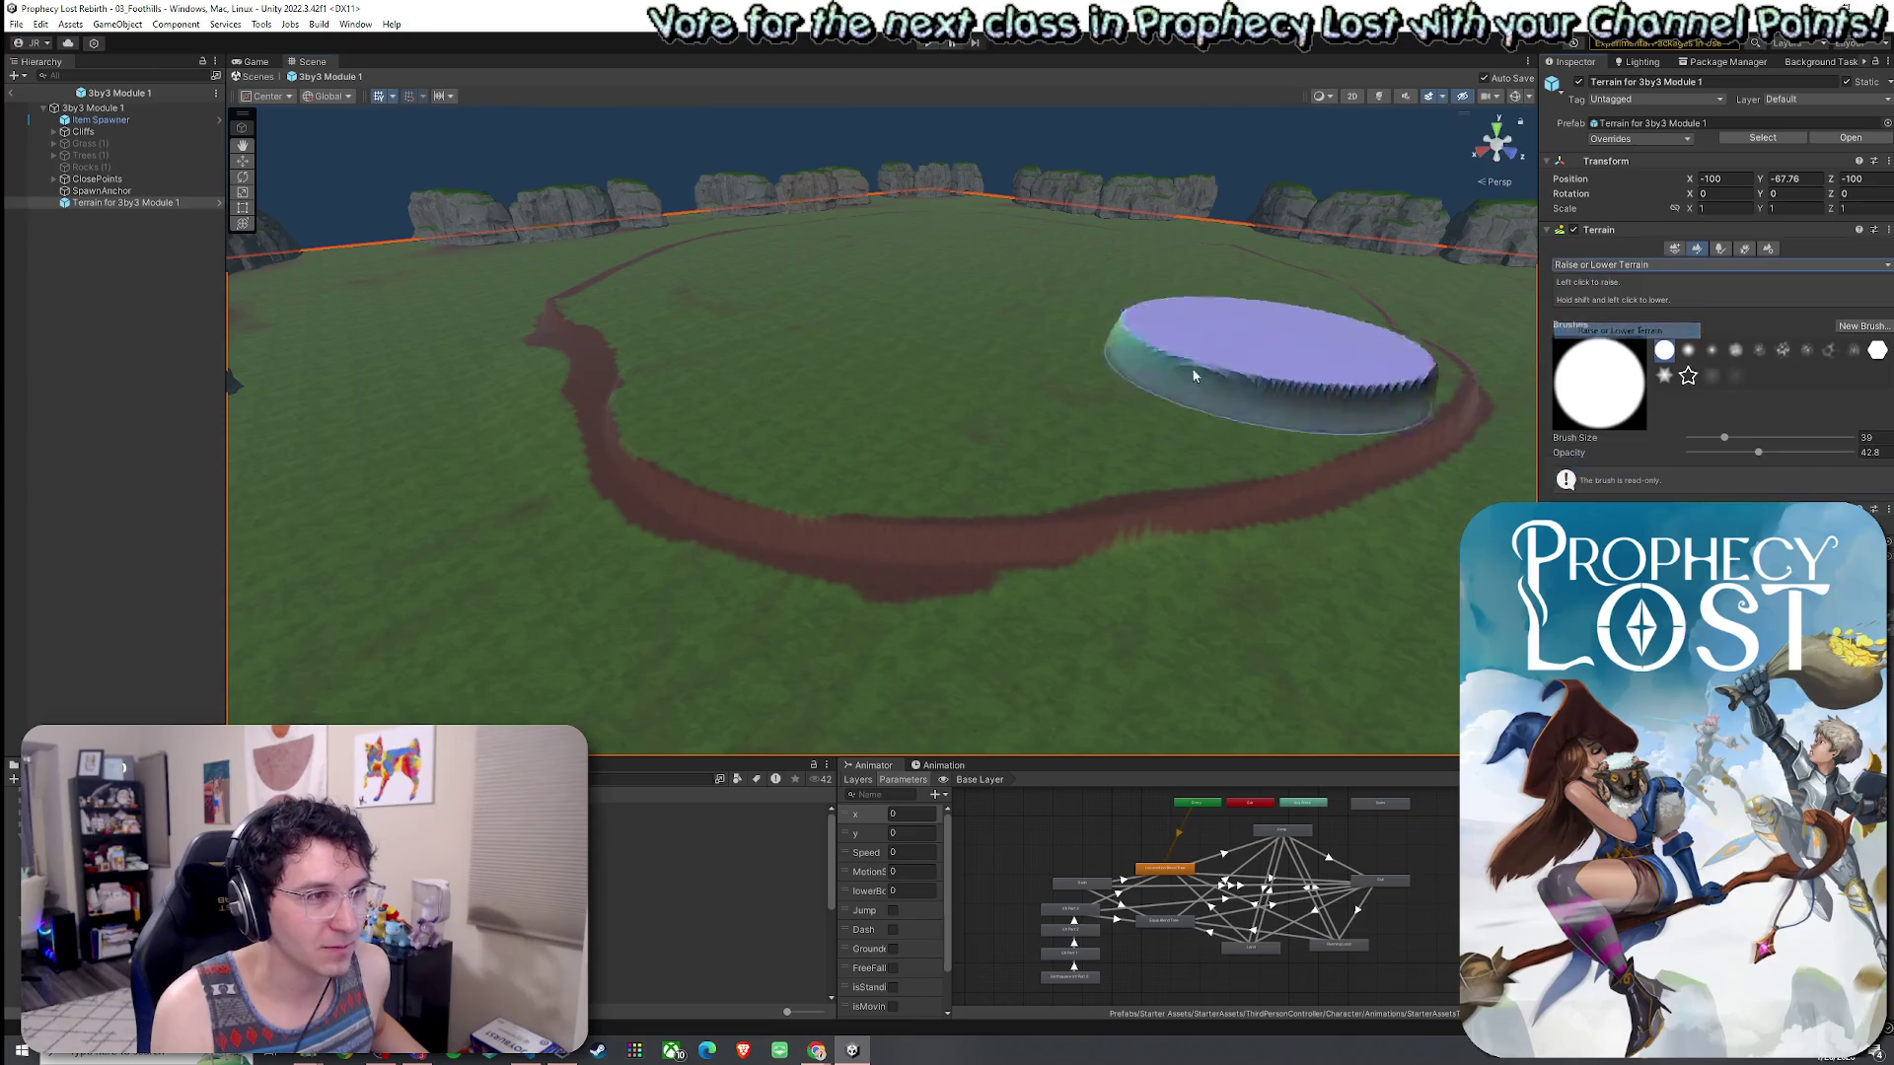
{"action": "left_click", "coordinate": [932, 395]}
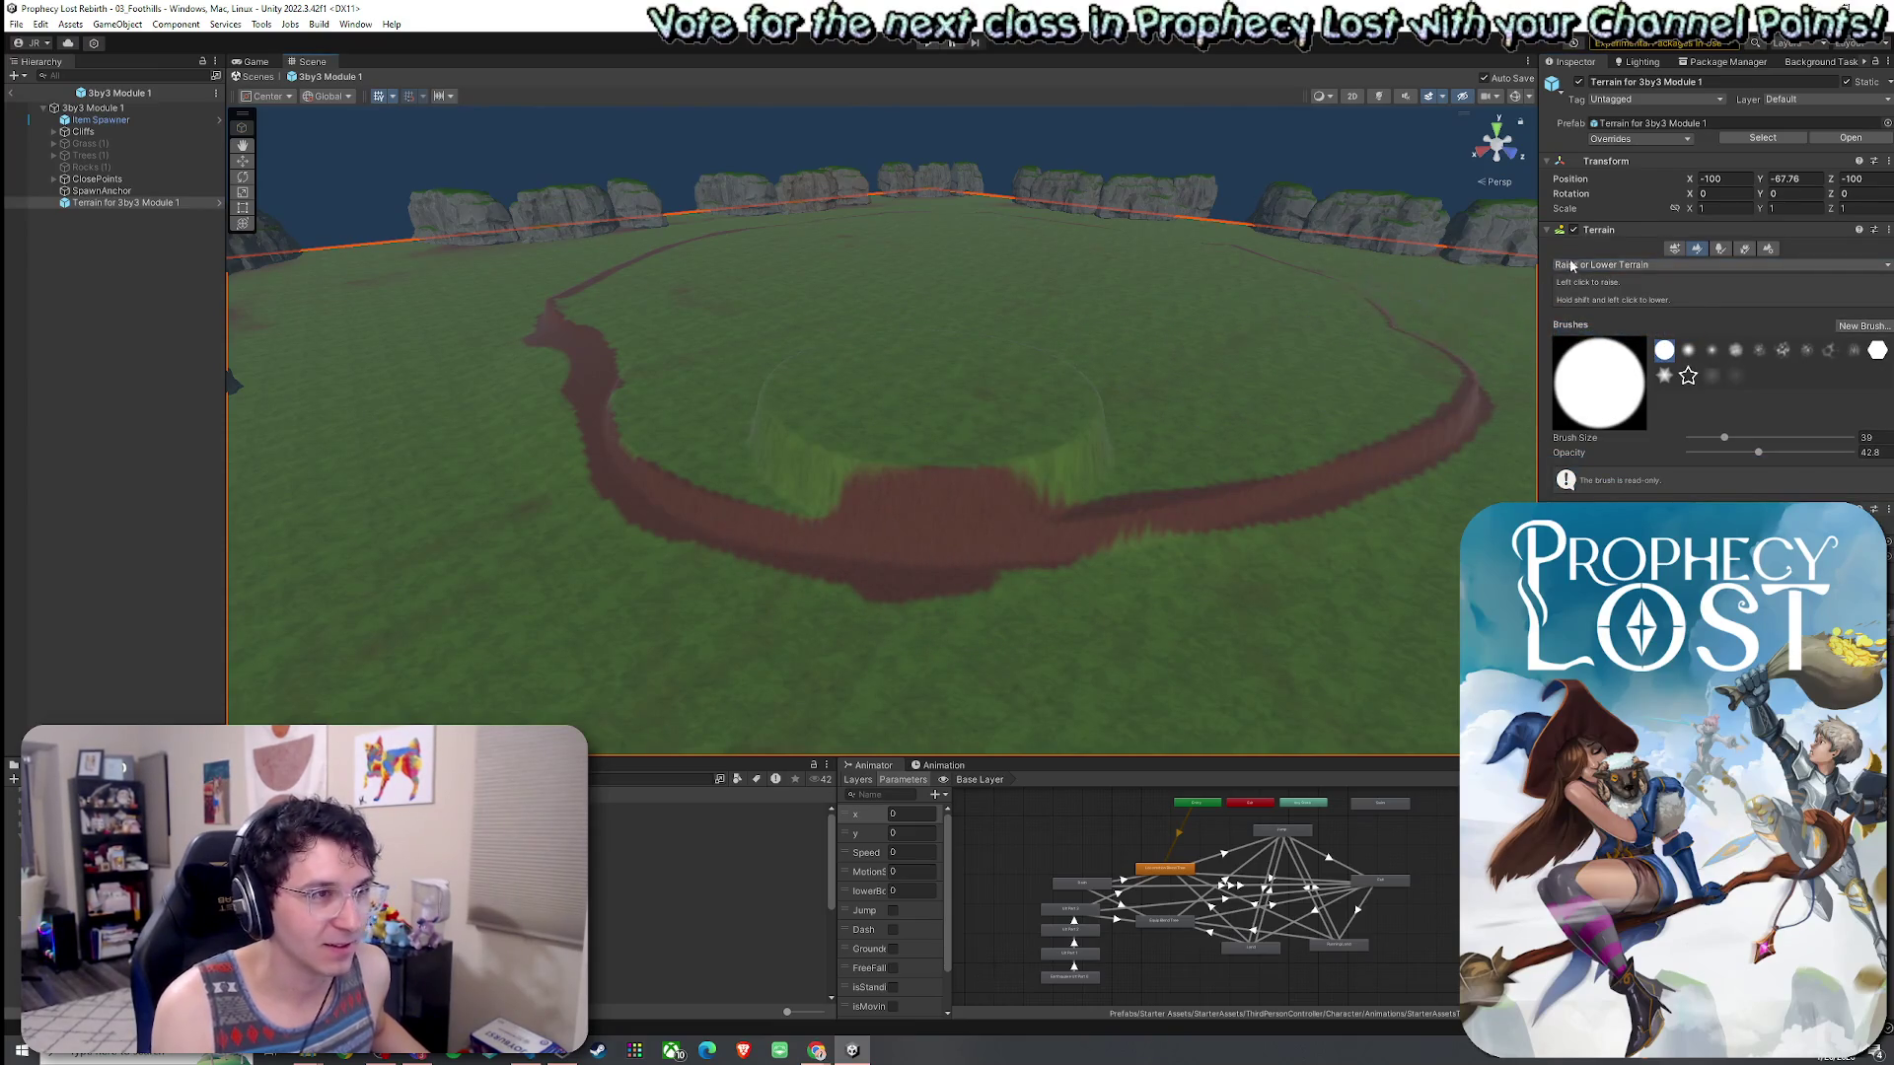
{"action": "left_click", "coordinate": [1598, 265]}
{"action": "left_click", "coordinate": [1597, 314]}
{"action": "mouse_move", "coordinate": [942, 483]}
{"action": "left_mouse_down"}
{"action": "mouse_move", "coordinate": [825, 494]}
{"action": "mouse_move", "coordinate": [815, 453]}
{"action": "mouse_move", "coordinate": [1009, 389]}
{"action": "mouse_move", "coordinate": [1073, 422]}
{"action": "mouse_move", "coordinate": [1053, 397]}
{"action": "mouse_move", "coordinate": [1149, 422]}
{"action": "mouse_move", "coordinate": [752, 410]}
{"action": "mouse_move", "coordinate": [782, 313]}
{"action": "mouse_move", "coordinate": [1069, 457]}
{"action": "mouse_move", "coordinate": [895, 373]}
{"action": "mouse_move", "coordinate": [1145, 440]}
{"action": "mouse_move", "coordinate": [884, 444]}
{"action": "left_mouse_up"}
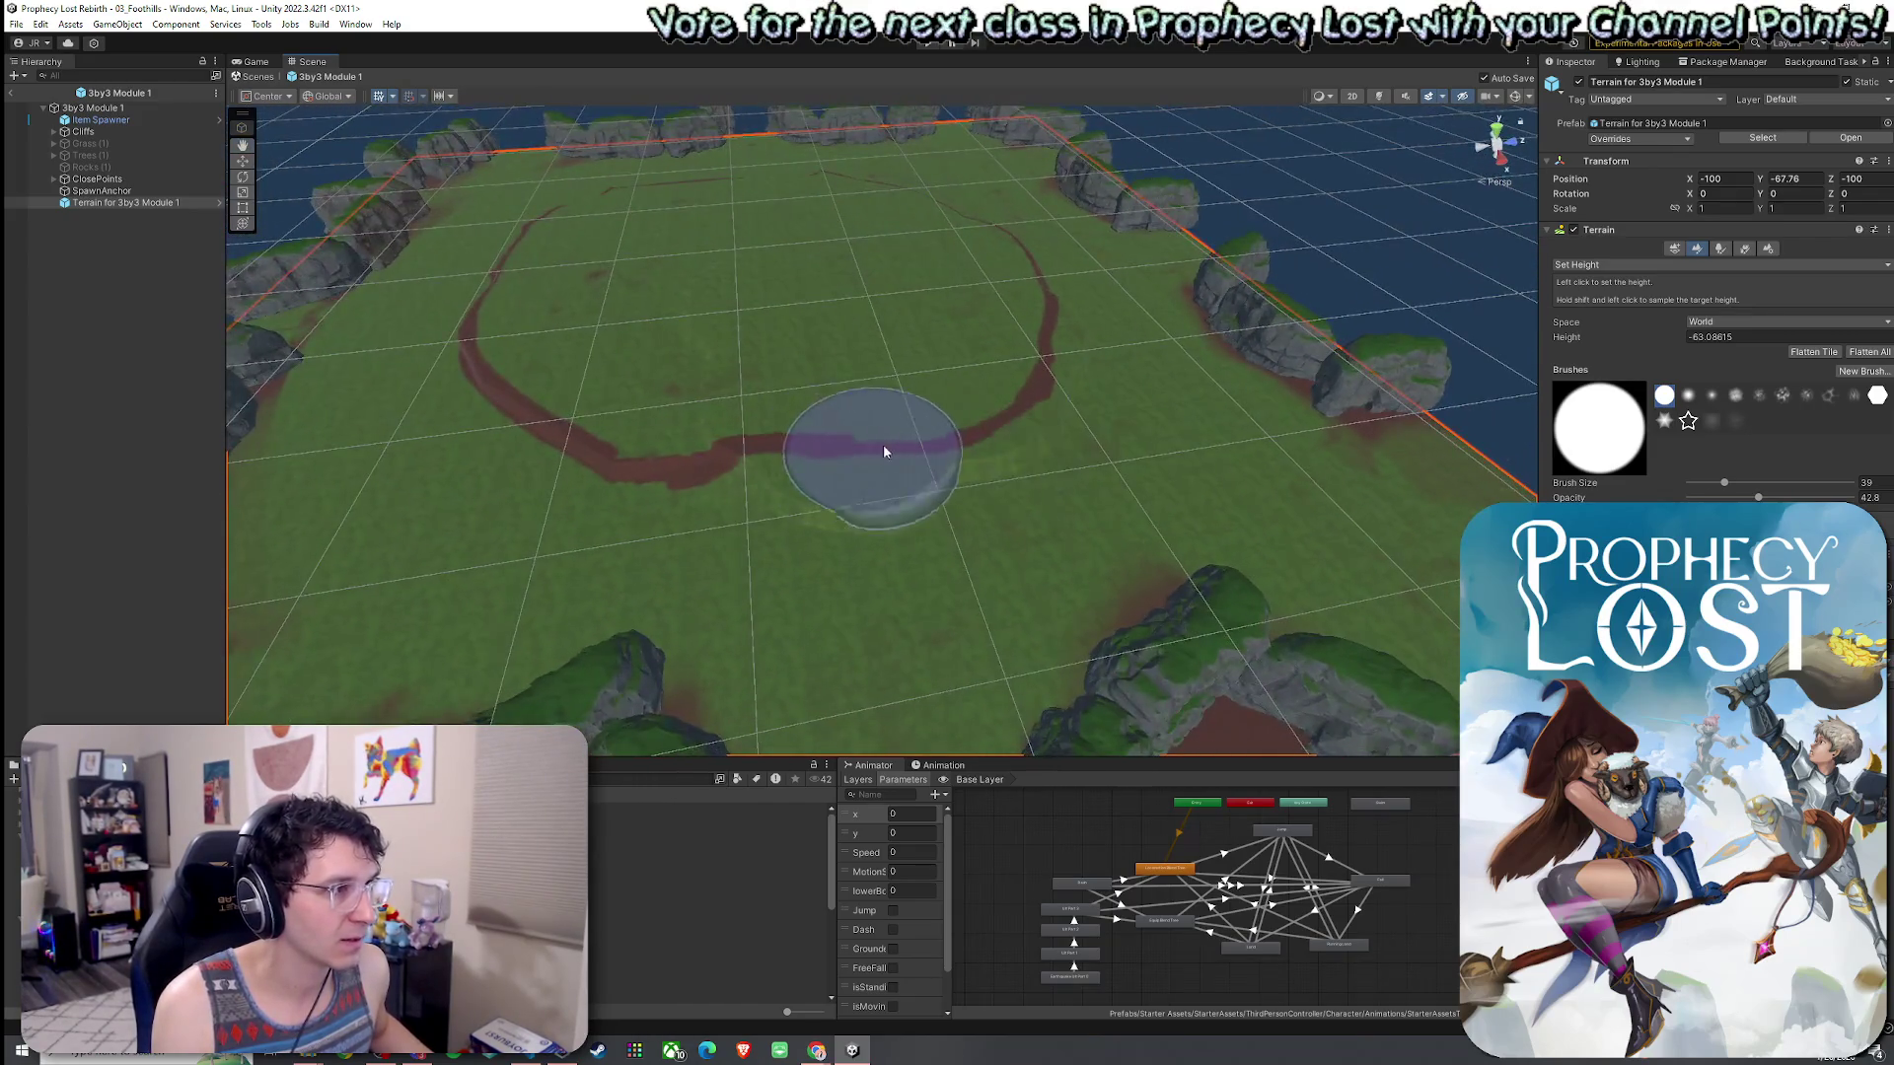
- Paint GrassWheat over most of the old dirt ring, then pick the Dirt layer
{"action": "mouse_move", "coordinate": [951, 380]}
{"action": "left_mouse_down"}
{"action": "mouse_move", "coordinate": [888, 381]}
{"action": "mouse_move", "coordinate": [795, 330]}
{"action": "mouse_move", "coordinate": [680, 334]}
{"action": "mouse_move", "coordinate": [1027, 326]}
{"action": "left_mouse_up"}
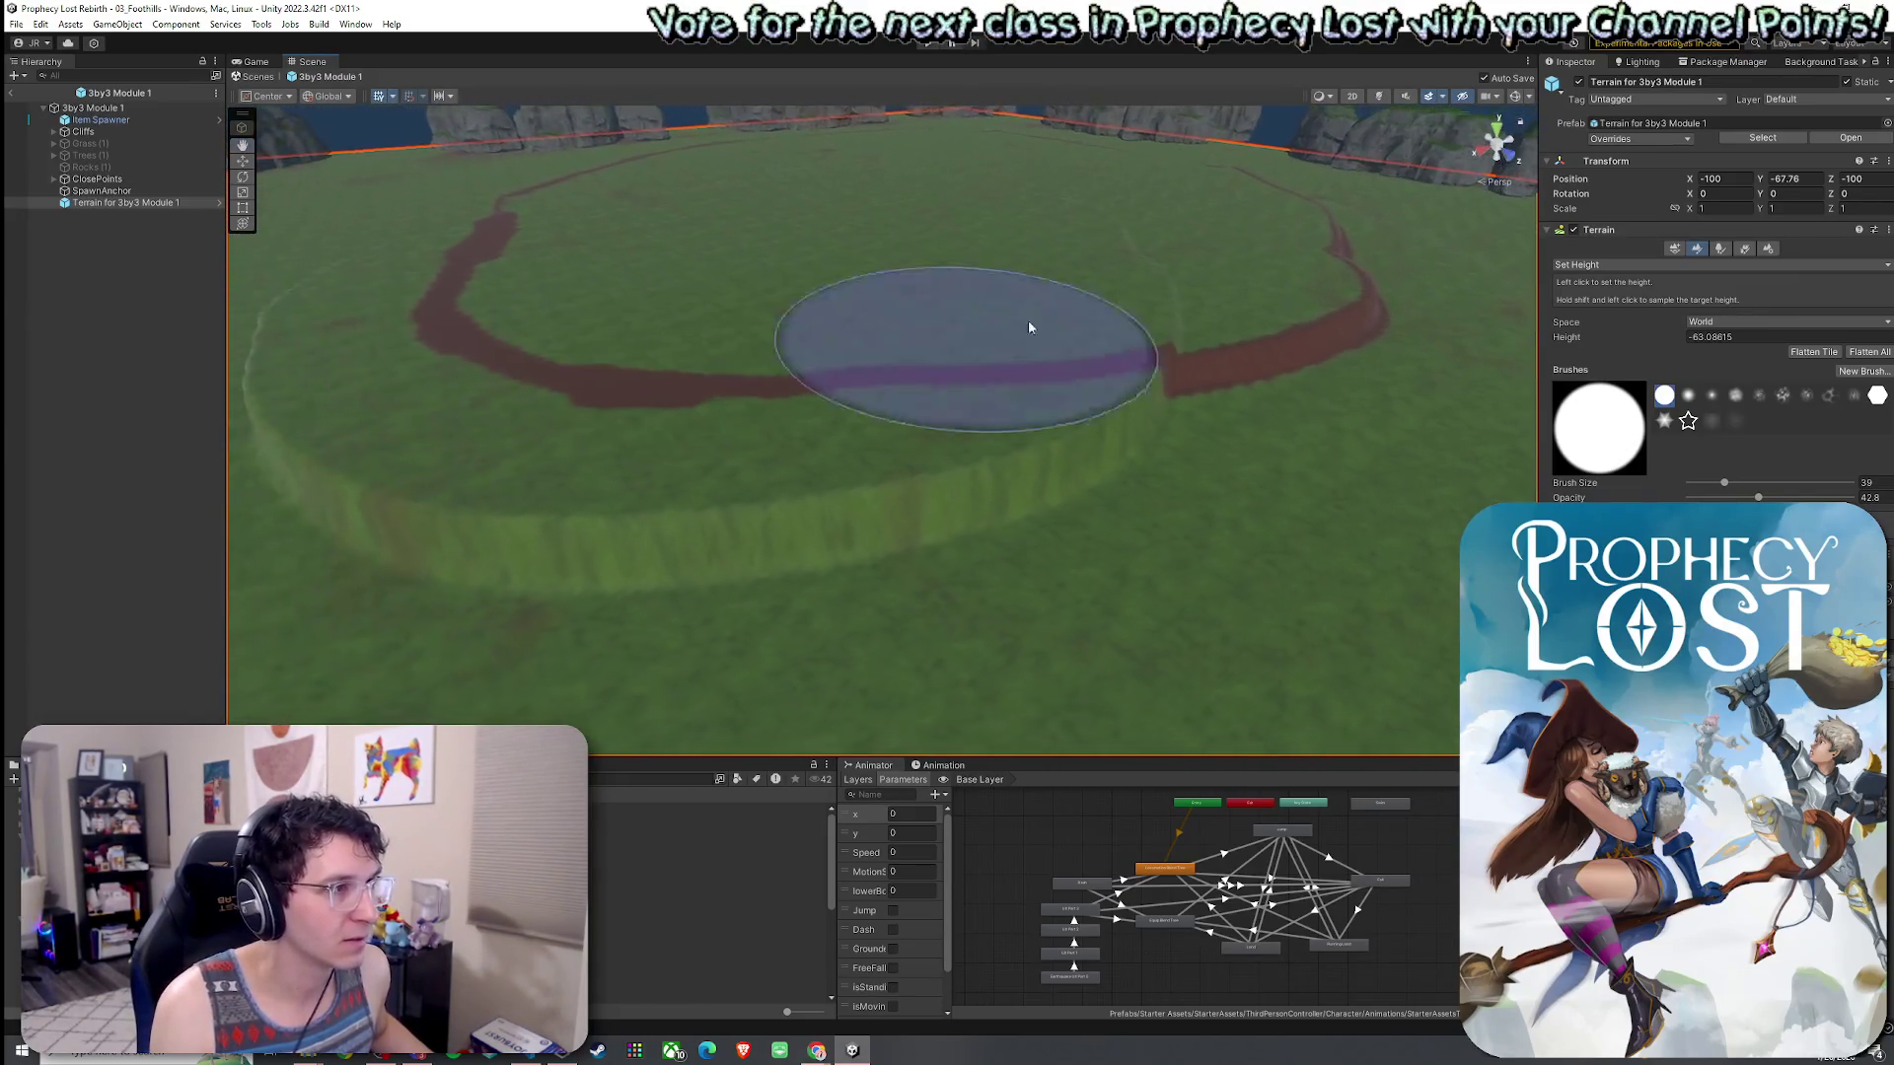
{"action": "left_click", "coordinate": [1631, 265]}
{"action": "left_click", "coordinate": [1598, 296]}
{"action": "mouse_move", "coordinate": [1183, 369]}
{"action": "left_mouse_down"}
{"action": "mouse_move", "coordinate": [973, 372]}
{"action": "mouse_move", "coordinate": [507, 253]}
{"action": "mouse_move", "coordinate": [1002, 305]}
{"action": "mouse_move", "coordinate": [1510, 321]}
{"action": "left_mouse_up"}
{"action": "left_click", "coordinate": [1588, 397]}
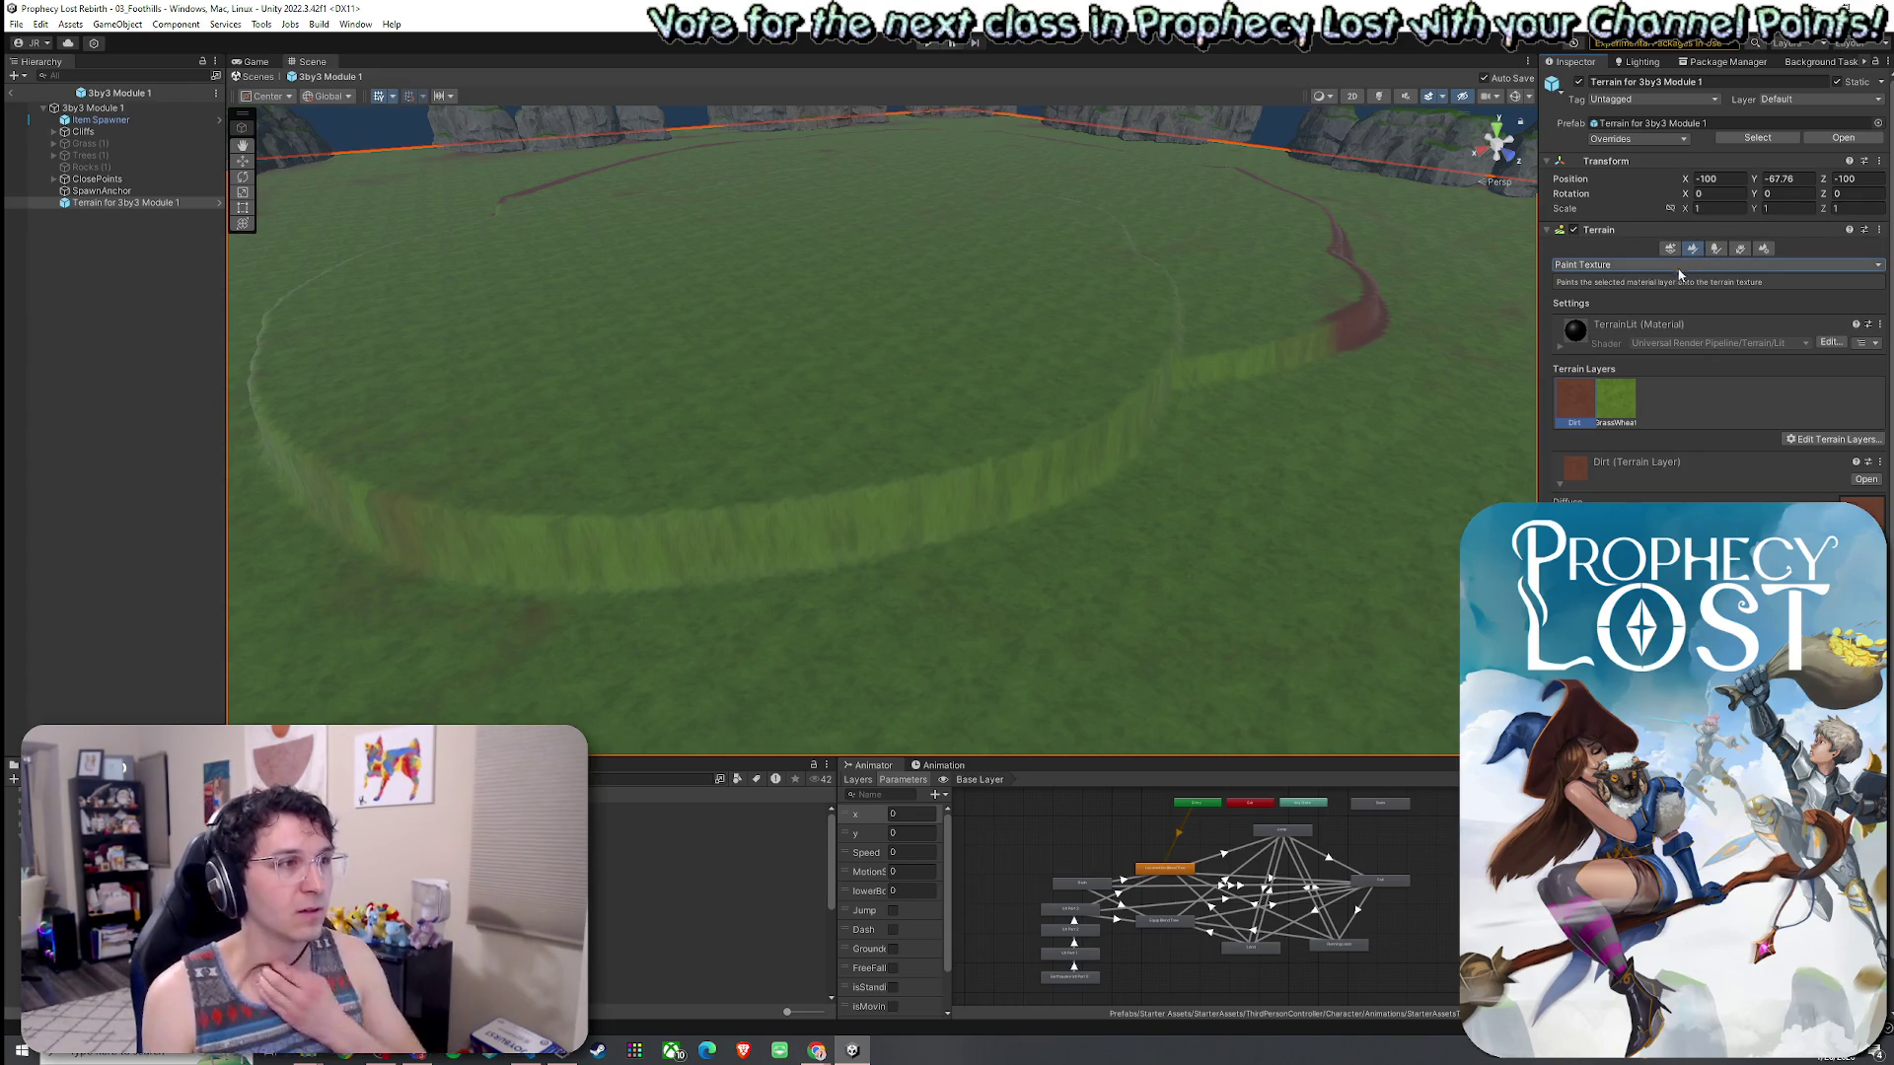
- Brush dirt paths down-left from the existing trail and leftward from the ring to join them
{"action": "left_click", "coordinate": [1623, 267]}
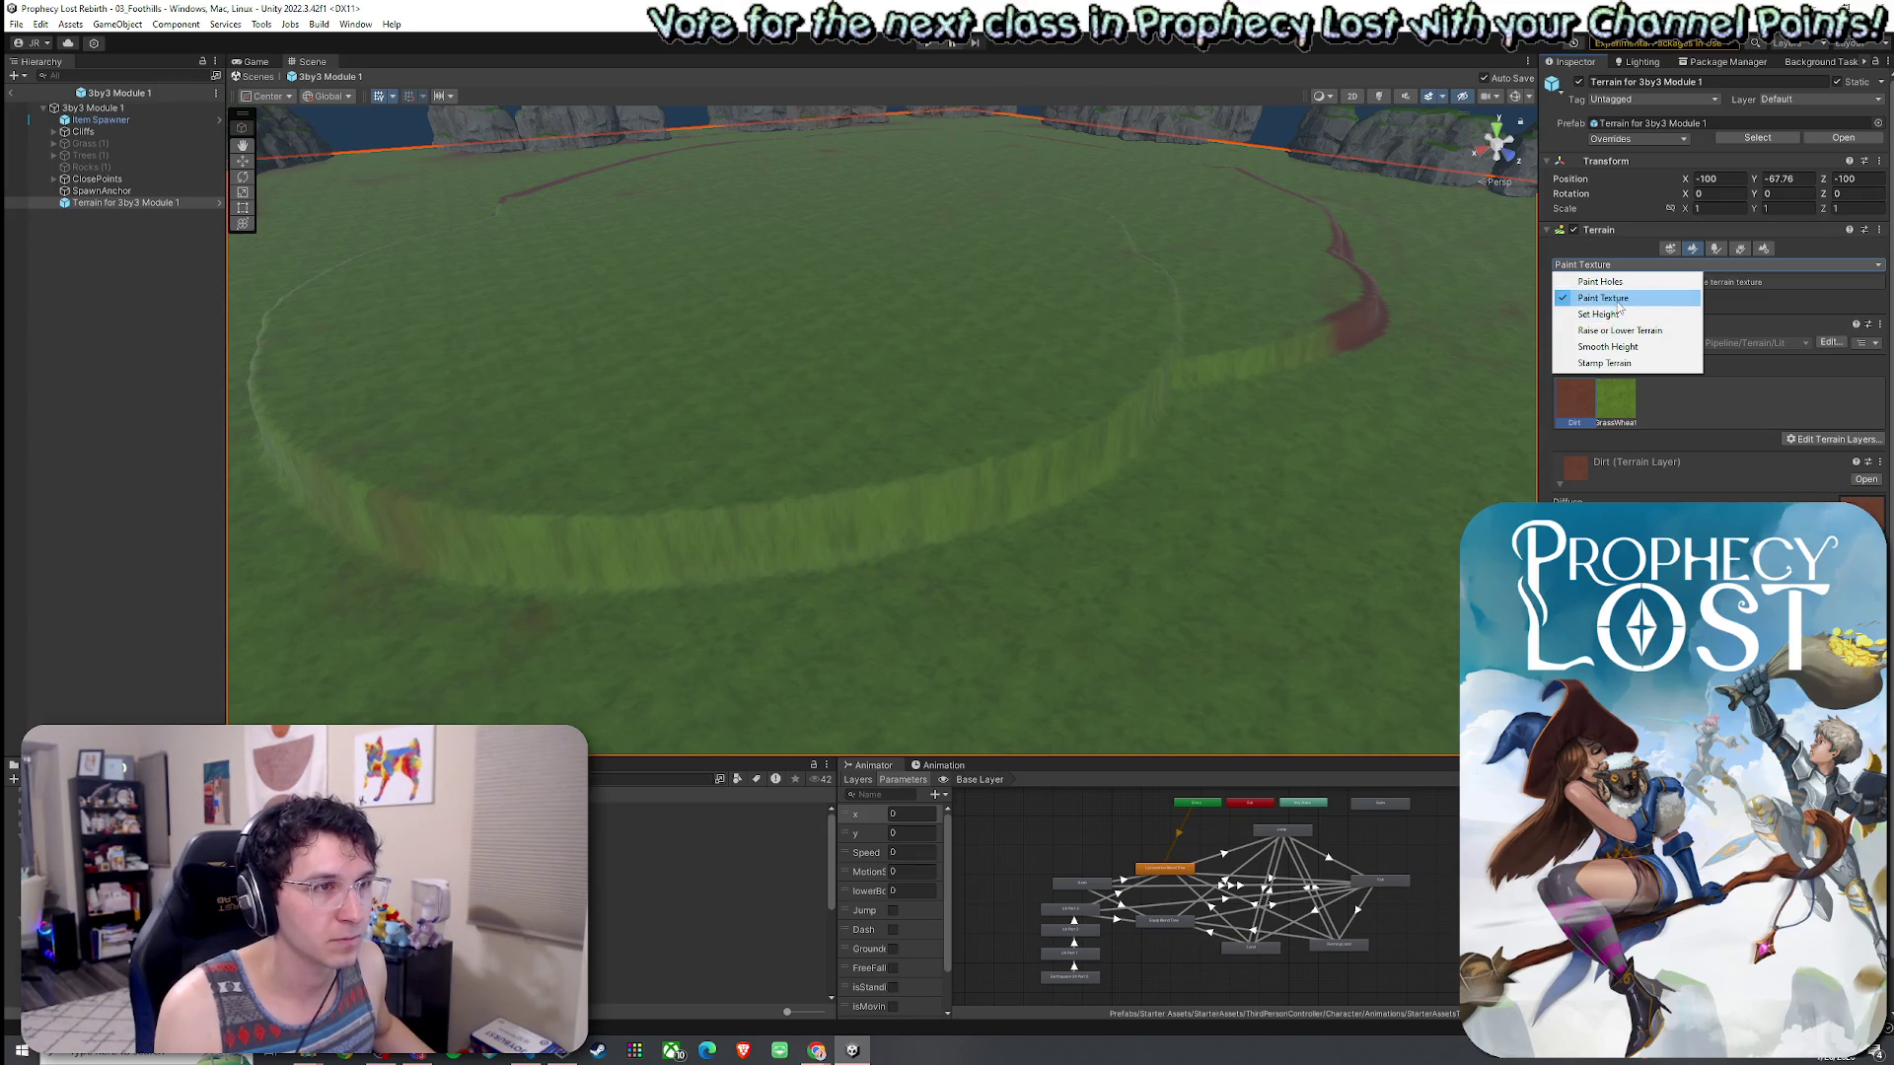
{"action": "left_click", "coordinate": [1589, 398]}
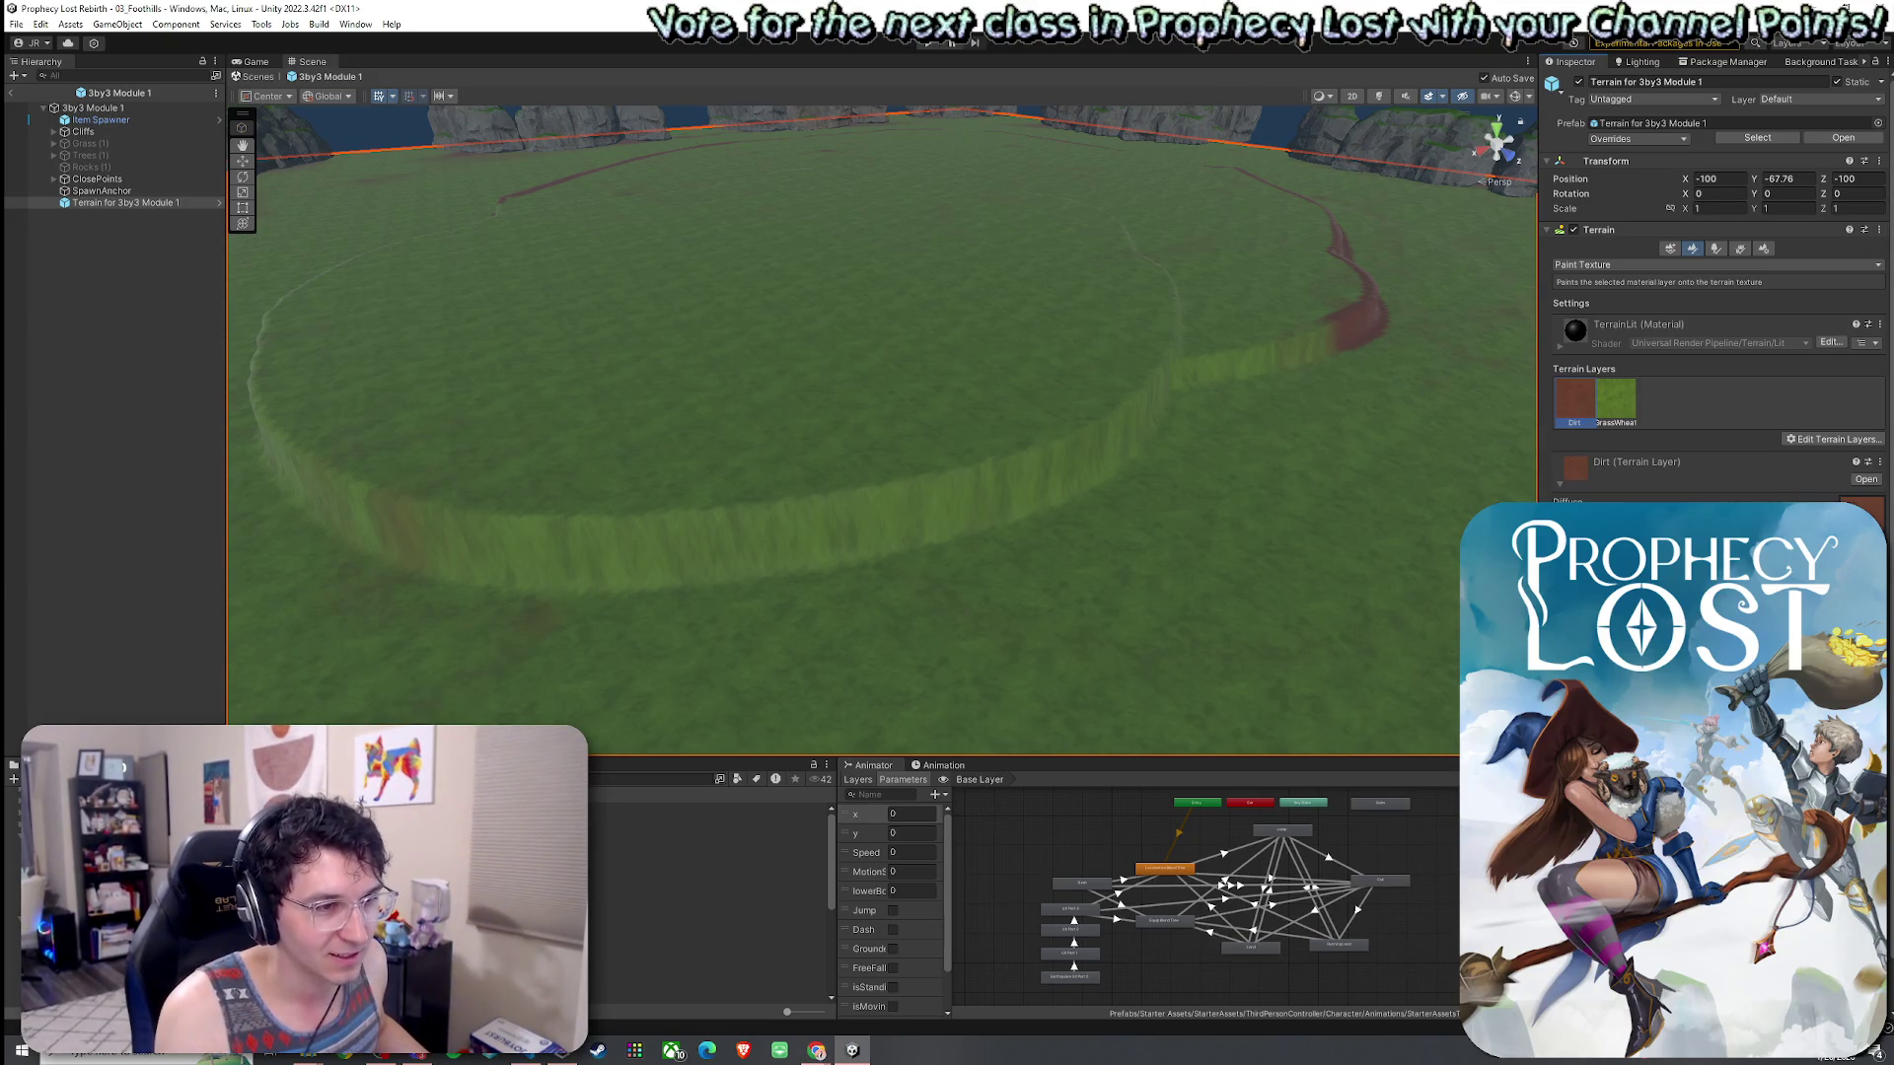
{"action": "mouse_move", "coordinate": [1305, 347]}
{"action": "left_mouse_down"}
{"action": "mouse_move", "coordinate": [1197, 372]}
{"action": "mouse_move", "coordinate": [1149, 425]}
{"action": "mouse_move", "coordinate": [977, 523]}
{"action": "left_mouse_up"}
{"action": "mouse_move", "coordinate": [976, 523]}
{"action": "left_mouse_down"}
{"action": "mouse_move", "coordinate": [1091, 541]}
{"action": "mouse_move", "coordinate": [1158, 578]}
{"action": "mouse_move", "coordinate": [1019, 388]}
{"action": "mouse_move", "coordinate": [703, 449]}
{"action": "mouse_move", "coordinate": [562, 389]}
{"action": "mouse_move", "coordinate": [499, 329]}
{"action": "mouse_move", "coordinate": [546, 414]}
{"action": "mouse_move", "coordinate": [832, 338]}
{"action": "mouse_move", "coordinate": [888, 414]}
{"action": "left_mouse_up"}
{"action": "mouse_move", "coordinate": [1075, 550]}
{"action": "left_mouse_down"}
{"action": "mouse_move", "coordinate": [1095, 553]}
{"action": "mouse_move", "coordinate": [967, 512]}
{"action": "mouse_move", "coordinate": [841, 539]}
{"action": "mouse_move", "coordinate": [749, 591]}
{"action": "left_mouse_up"}
{"action": "mouse_move", "coordinate": [914, 605]}
{"action": "left_mouse_down"}
{"action": "mouse_move", "coordinate": [803, 533]}
{"action": "mouse_move", "coordinate": [1153, 565]}
{"action": "mouse_move", "coordinate": [1183, 423]}
{"action": "mouse_move", "coordinate": [773, 423]}
{"action": "mouse_move", "coordinate": [698, 385]}
{"action": "mouse_move", "coordinate": [782, 411]}
{"action": "mouse_move", "coordinate": [1082, 410]}
{"action": "mouse_move", "coordinate": [934, 376]}
{"action": "mouse_move", "coordinate": [824, 393]}
{"action": "mouse_move", "coordinate": [719, 381]}
{"action": "mouse_move", "coordinate": [624, 304]}
{"action": "mouse_move", "coordinate": [849, 406]}
{"action": "mouse_move", "coordinate": [957, 430]}
{"action": "mouse_move", "coordinate": [1085, 404]}
{"action": "left_mouse_up"}
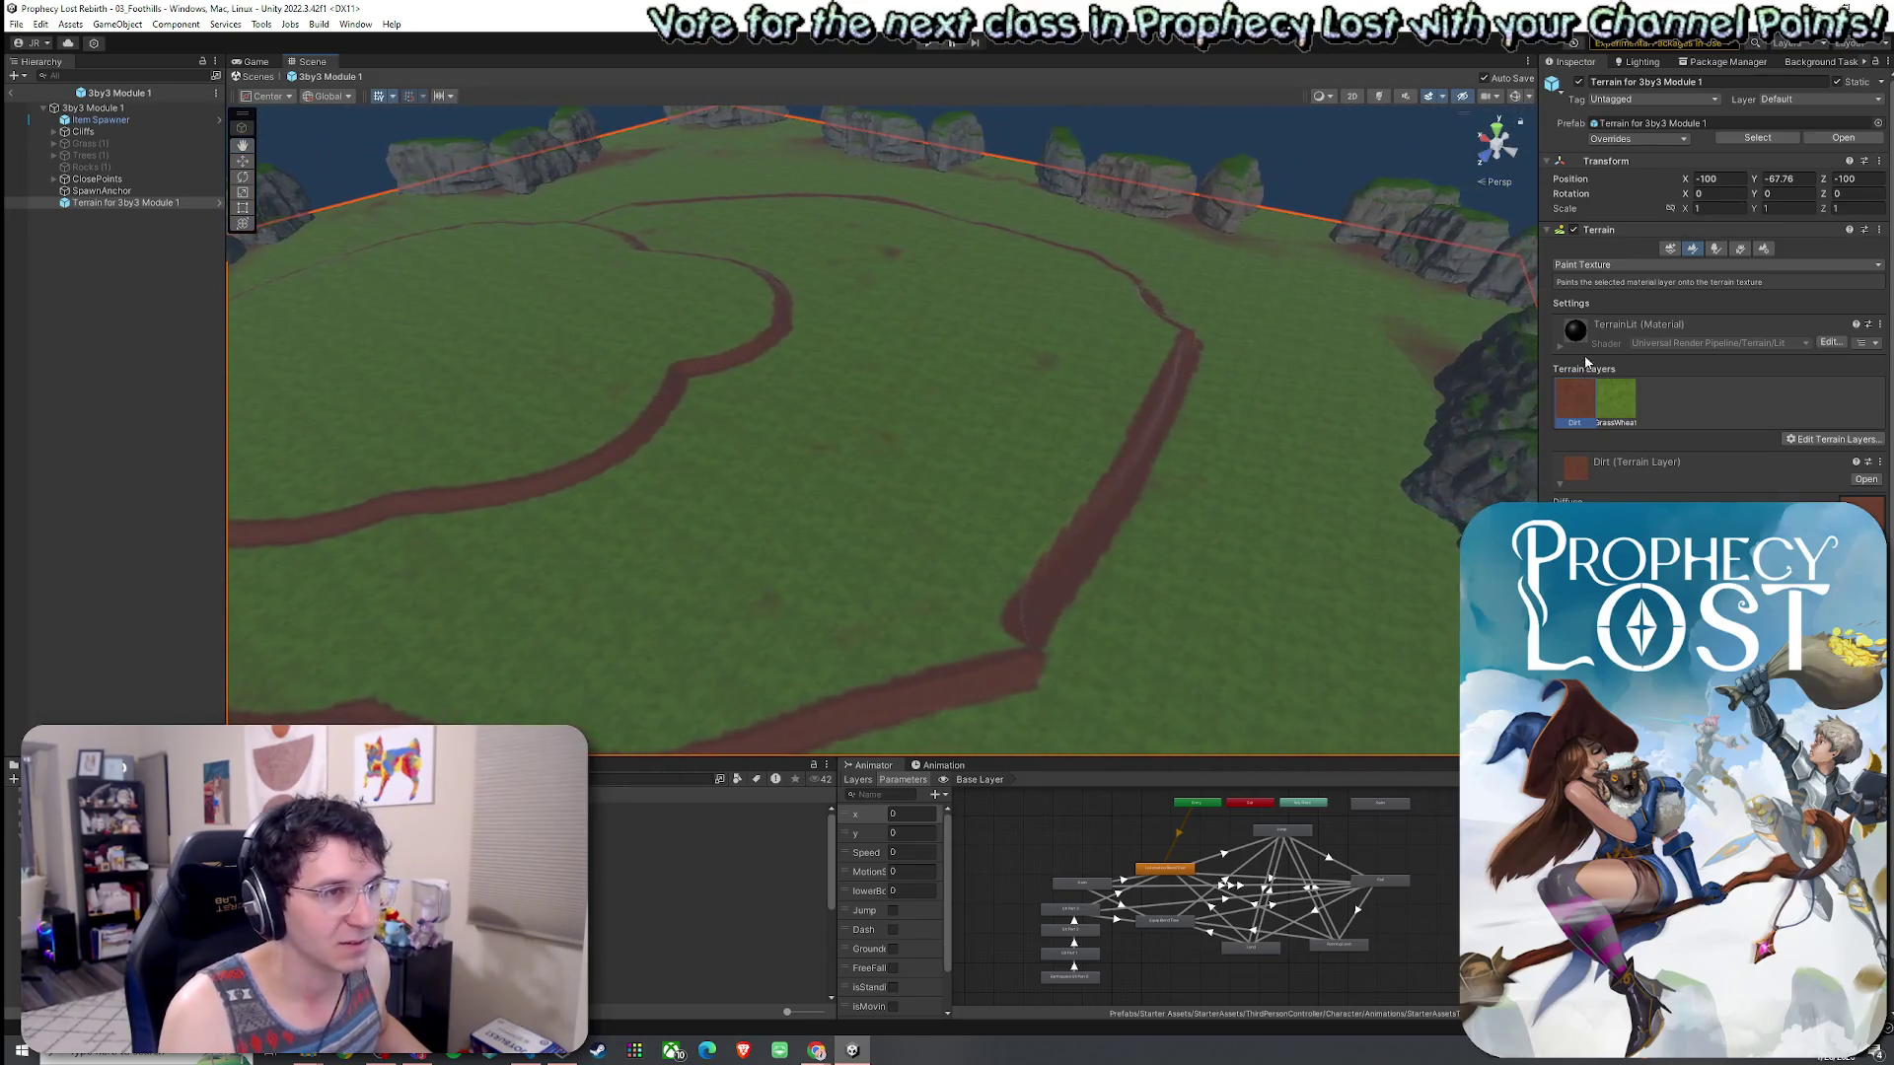
{"action": "left_click", "coordinate": [1604, 266]}
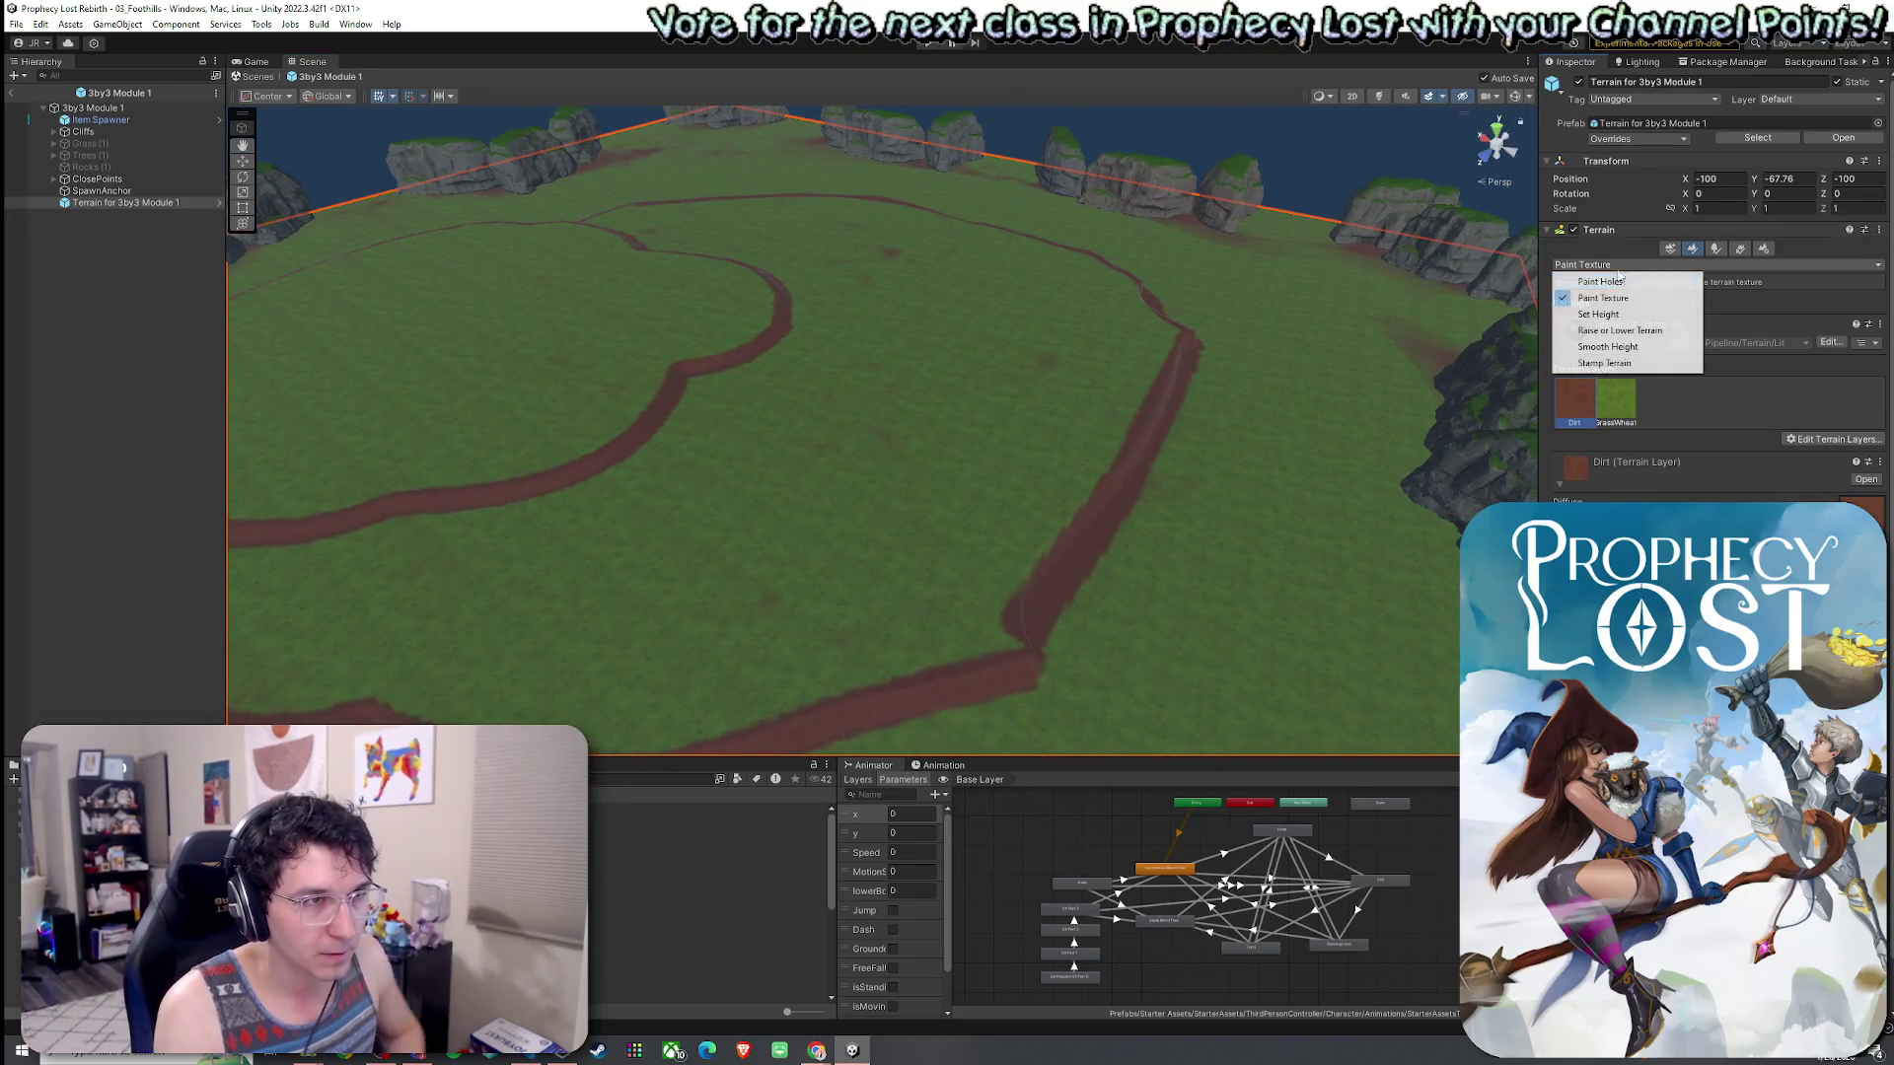
- Smooth Height at 53.8 opacity along the upper, upper-right and right path segments
{"action": "left_click", "coordinate": [1622, 352]}
{"action": "left_click_drag", "start_coordinate": [1758, 450], "coordinate": [1777, 451]}
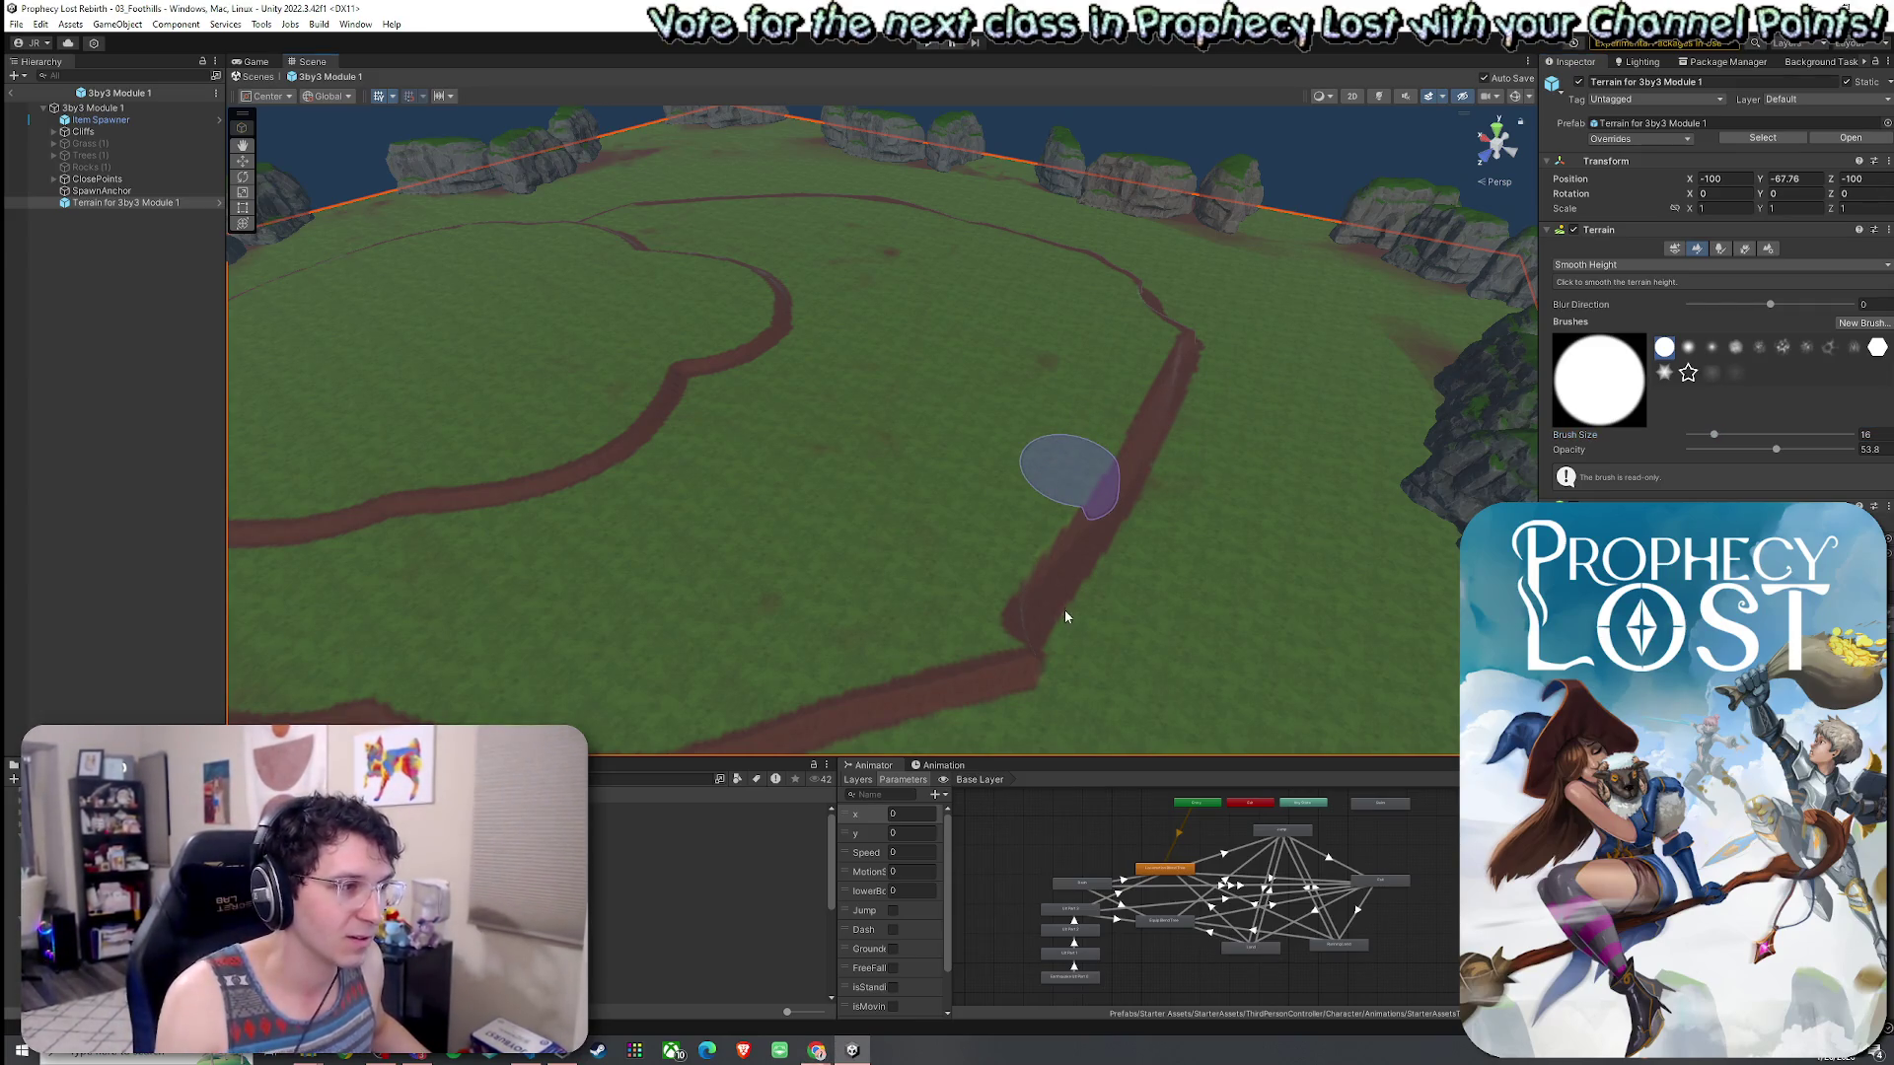
{"action": "scroll", "coordinate": [1047, 620], "scroll_direction": "down", "scroll_amount": 5}
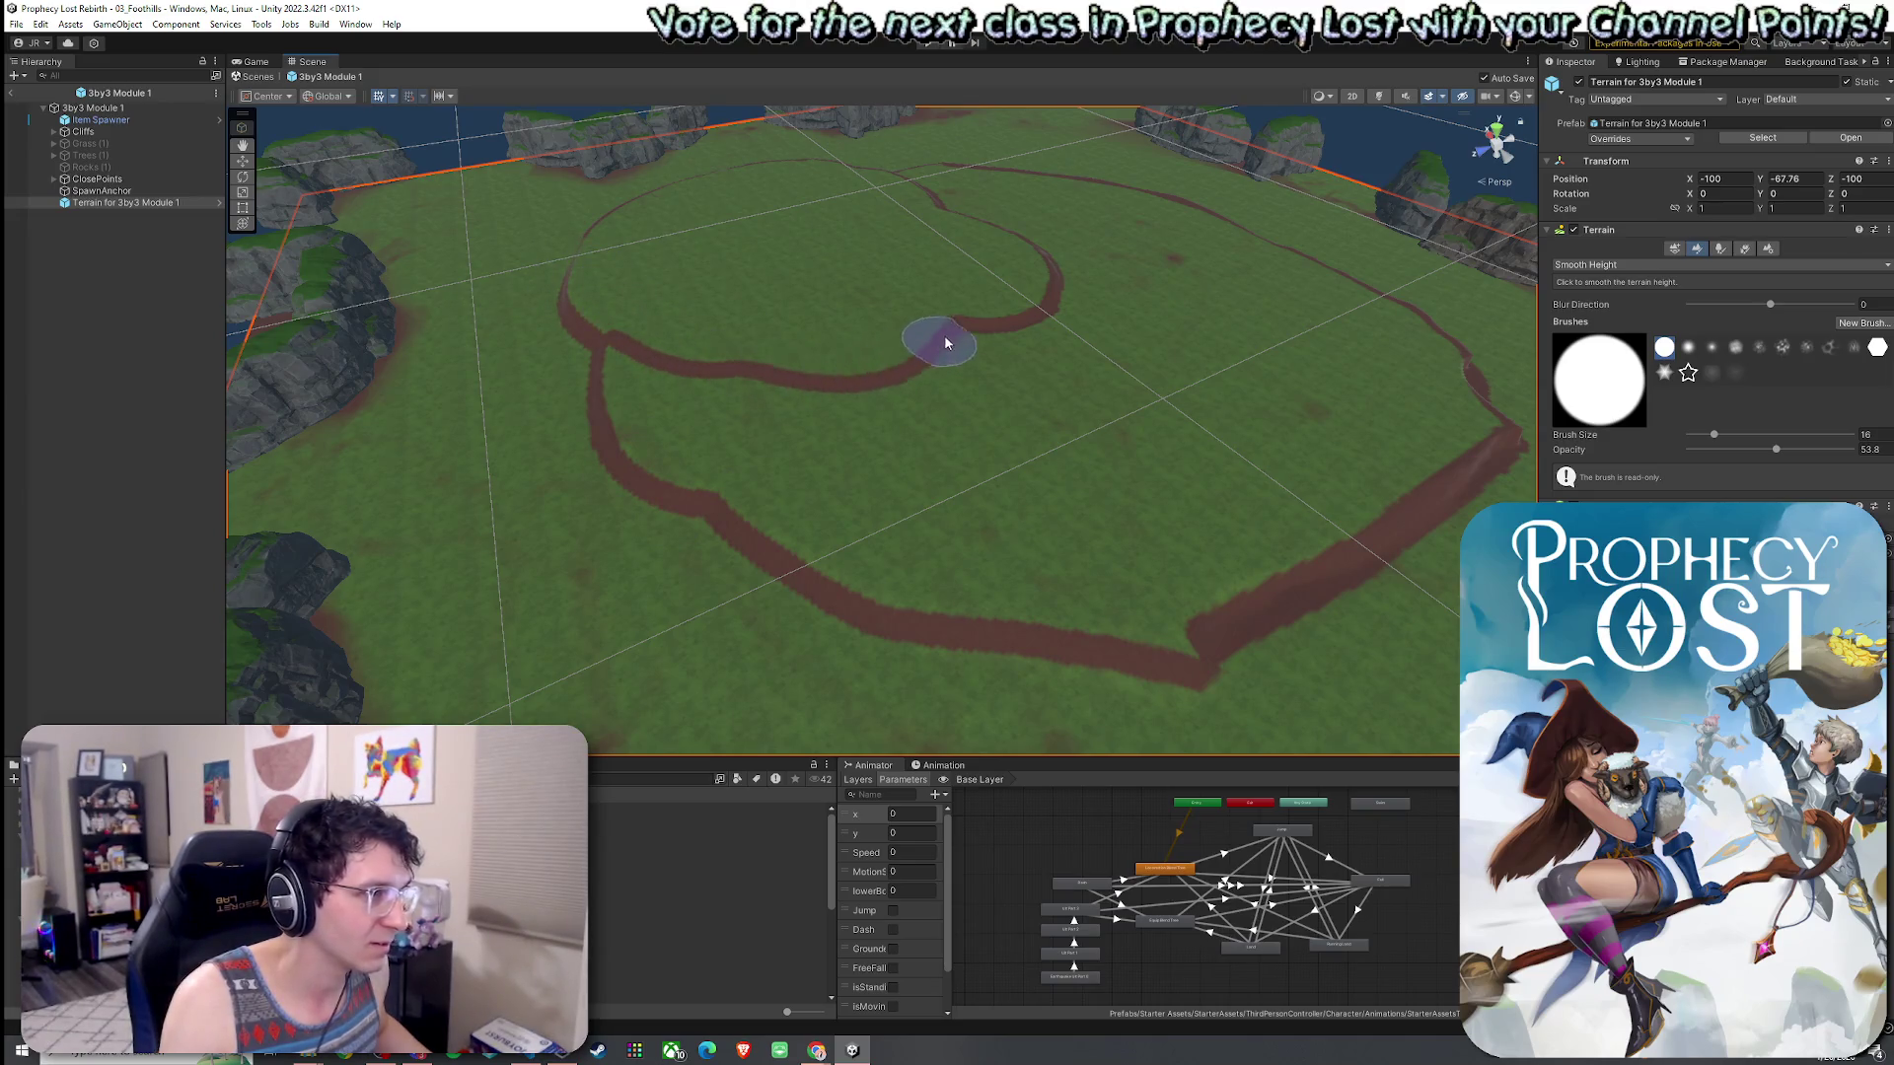
{"action": "mouse_move", "coordinate": [789, 167]}
{"action": "left_mouse_down"}
{"action": "mouse_move", "coordinate": [613, 220]}
{"action": "mouse_move", "coordinate": [559, 279]}
{"action": "left_mouse_up"}
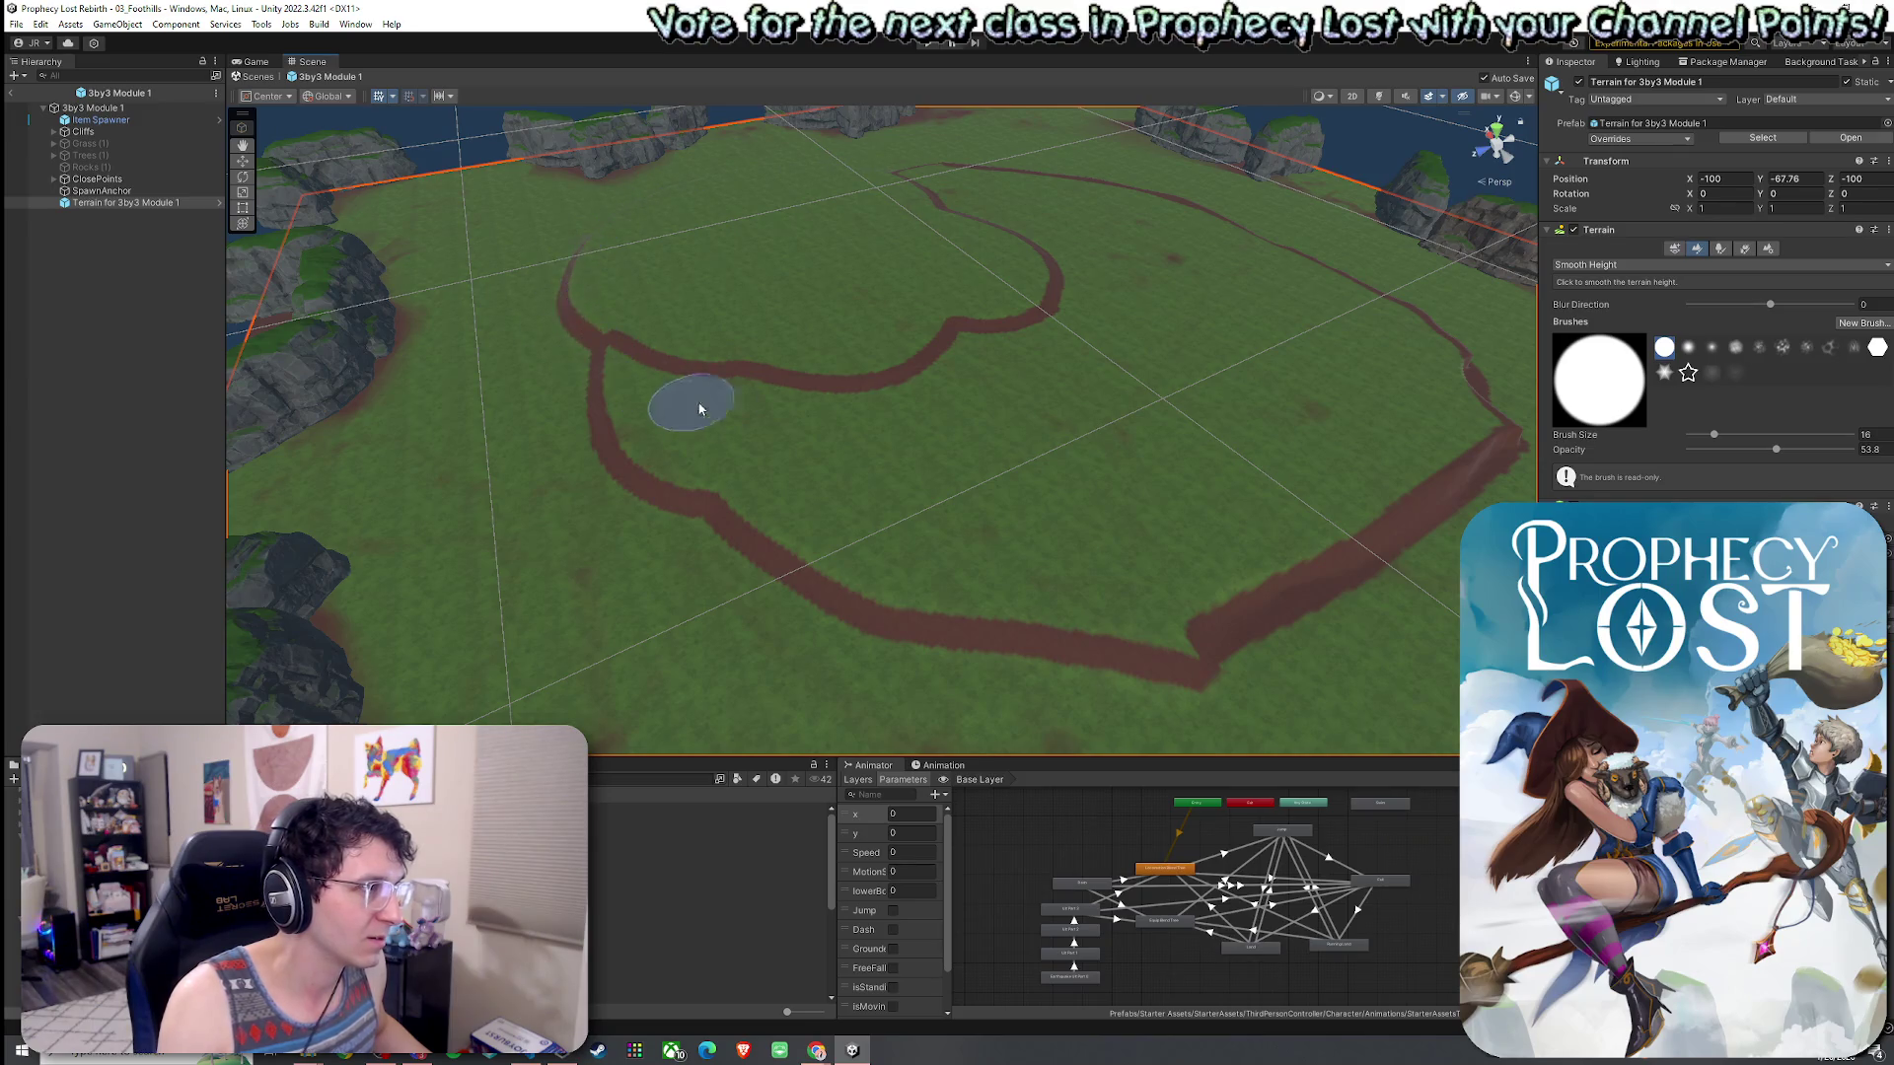
{"action": "mouse_move", "coordinate": [1497, 460]}
{"action": "left_mouse_down"}
{"action": "mouse_move", "coordinate": [1454, 367]}
{"action": "mouse_move", "coordinate": [1381, 305]}
{"action": "mouse_move", "coordinate": [1134, 199]}
{"action": "mouse_move", "coordinate": [1217, 330]}
{"action": "mouse_move", "coordinate": [1167, 283]}
{"action": "mouse_move", "coordinate": [1033, 293]}
{"action": "mouse_move", "coordinate": [887, 325]}
{"action": "mouse_move", "coordinate": [697, 414]}
{"action": "left_mouse_up"}
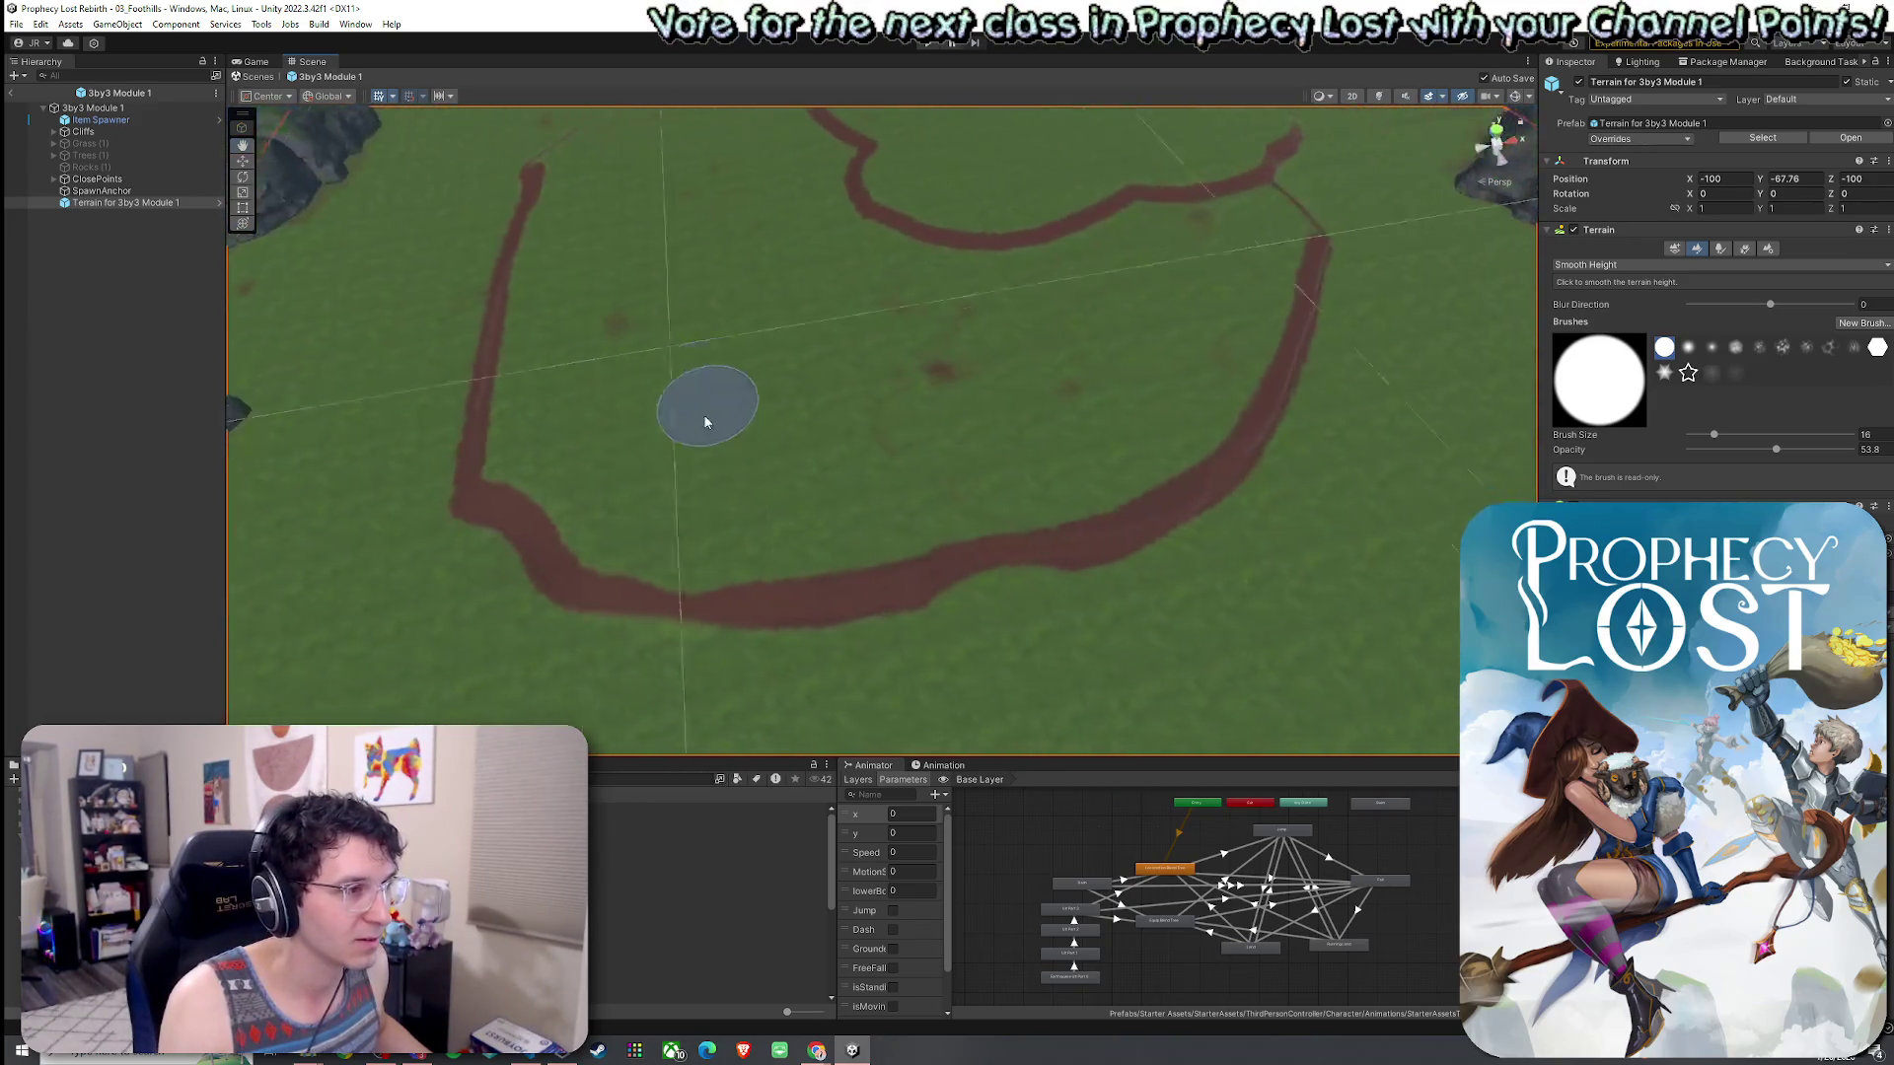
{"action": "mouse_move", "coordinate": [1048, 513]}
{"action": "left_mouse_down"}
{"action": "mouse_move", "coordinate": [1193, 474]}
{"action": "mouse_move", "coordinate": [1268, 330]}
{"action": "mouse_move", "coordinate": [1260, 203]}
{"action": "left_mouse_up"}
{"action": "mouse_move", "coordinate": [1292, 324]}
{"action": "left_mouse_down"}
{"action": "mouse_move", "coordinate": [1260, 275]}
{"action": "mouse_move", "coordinate": [1074, 186]}
{"action": "mouse_move", "coordinate": [1091, 186]}
{"action": "mouse_move", "coordinate": [926, 176]}
{"action": "mouse_move", "coordinate": [1268, 203]}
{"action": "mouse_move", "coordinate": [1672, 292]}
{"action": "mouse_move", "coordinate": [1780, 276]}
{"action": "left_mouse_up"}
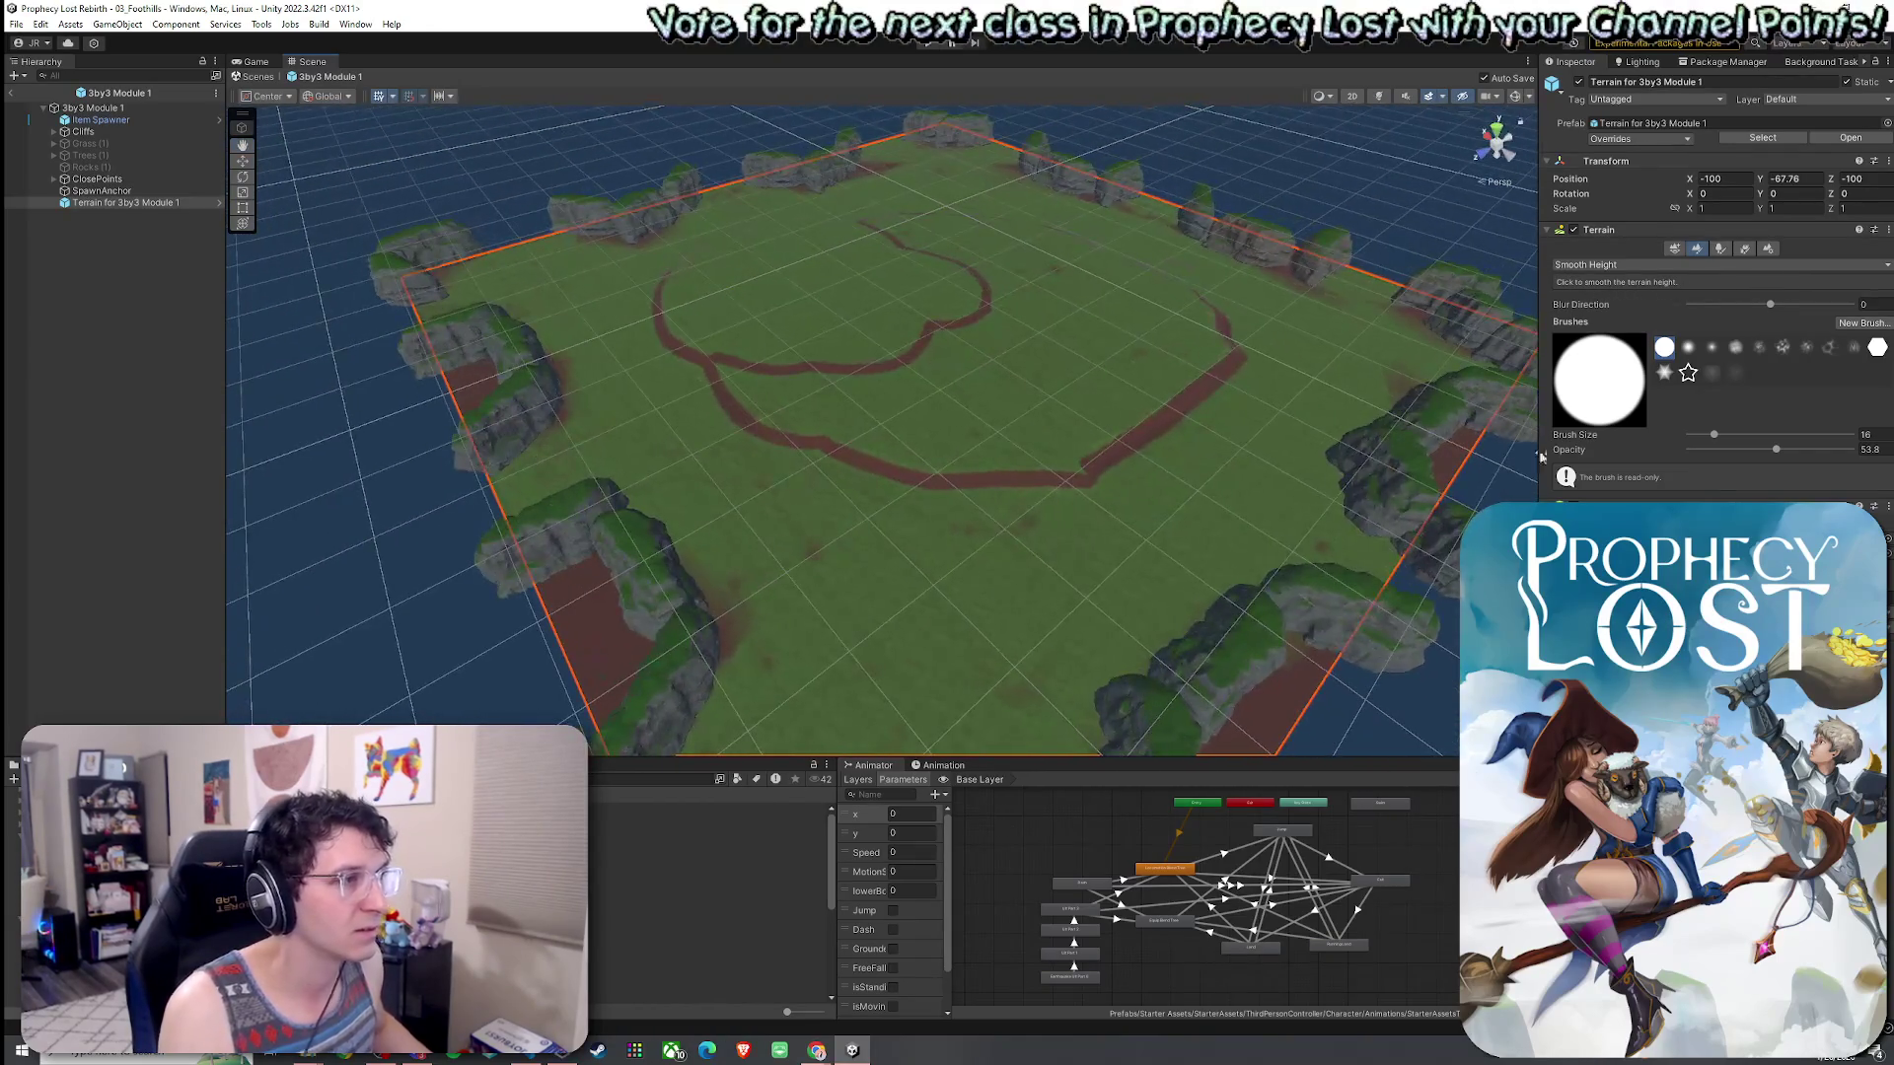
- Save the terrain changes to the scene
{"action": "key", "text": "alt+f"}
{"action": "key", "text": "Escape"}
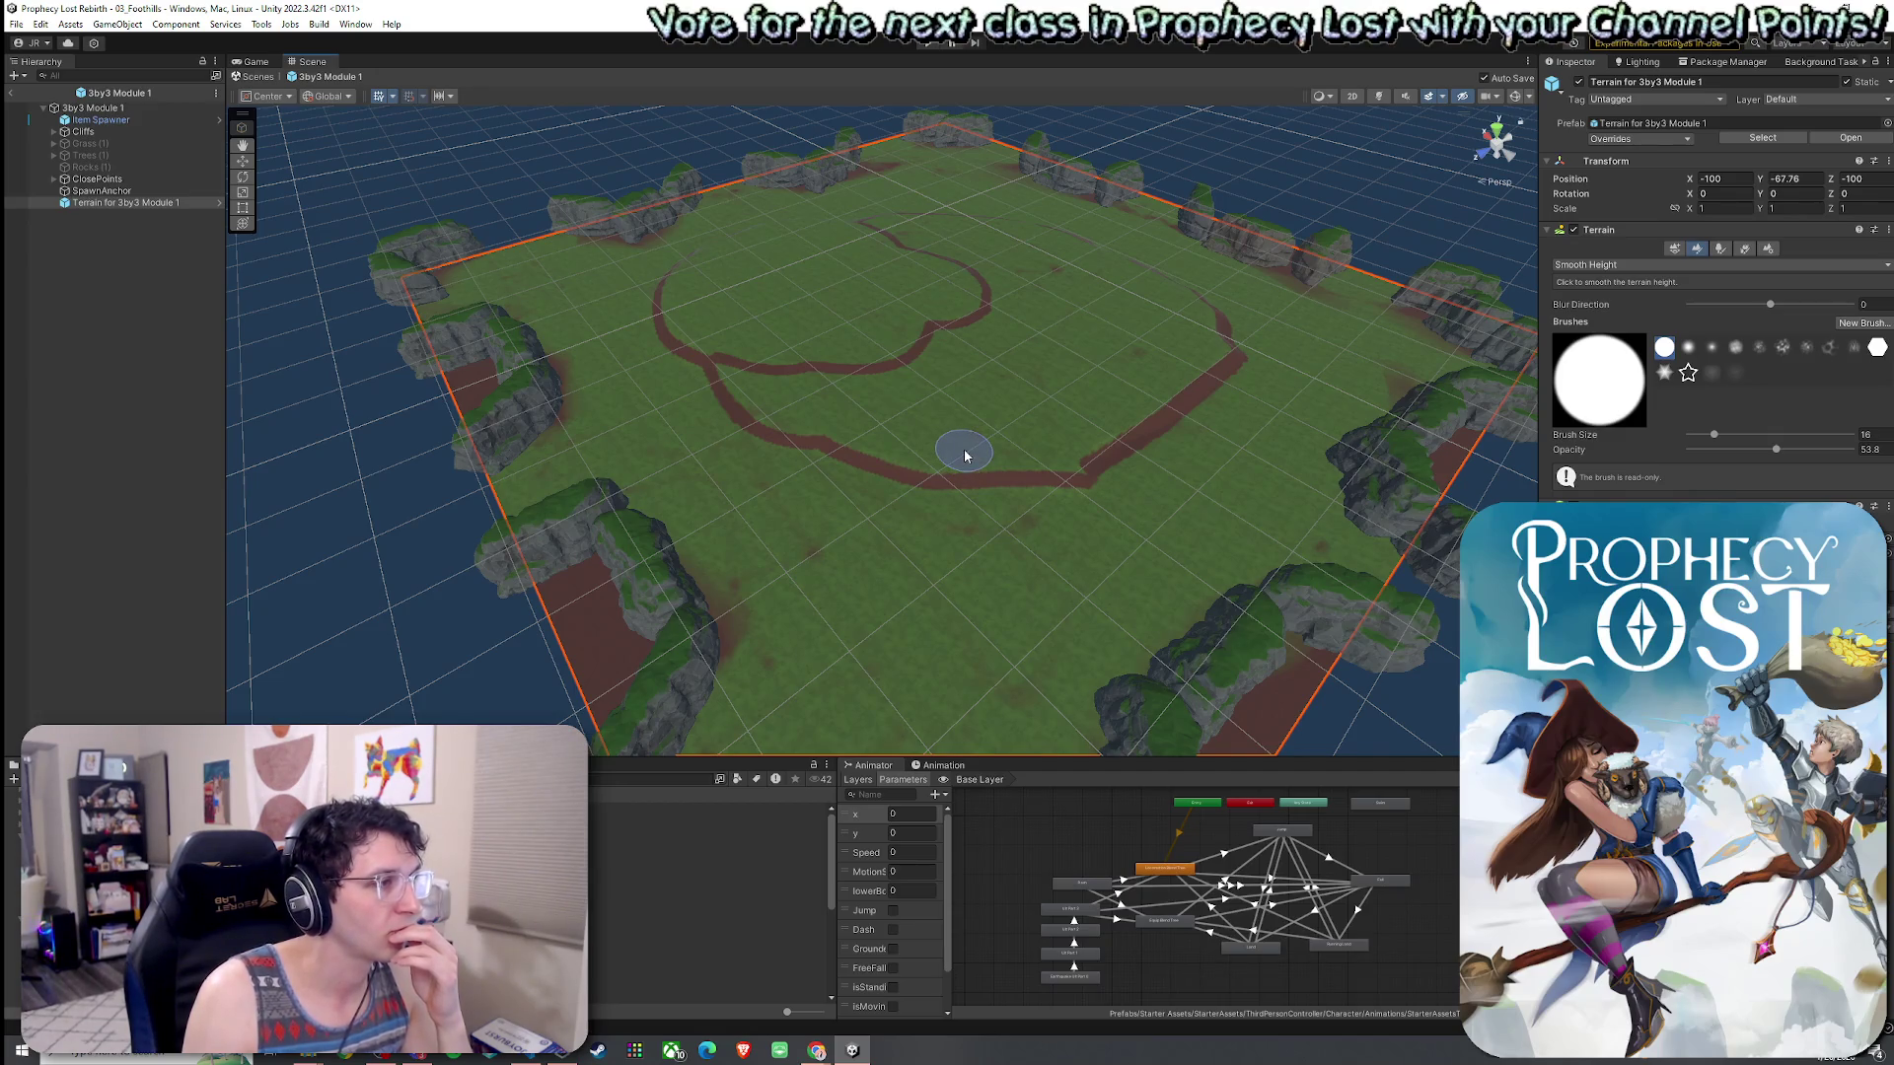
{"action": "left_click", "coordinate": [17, 24]}
{"action": "key", "text": "Escape"}
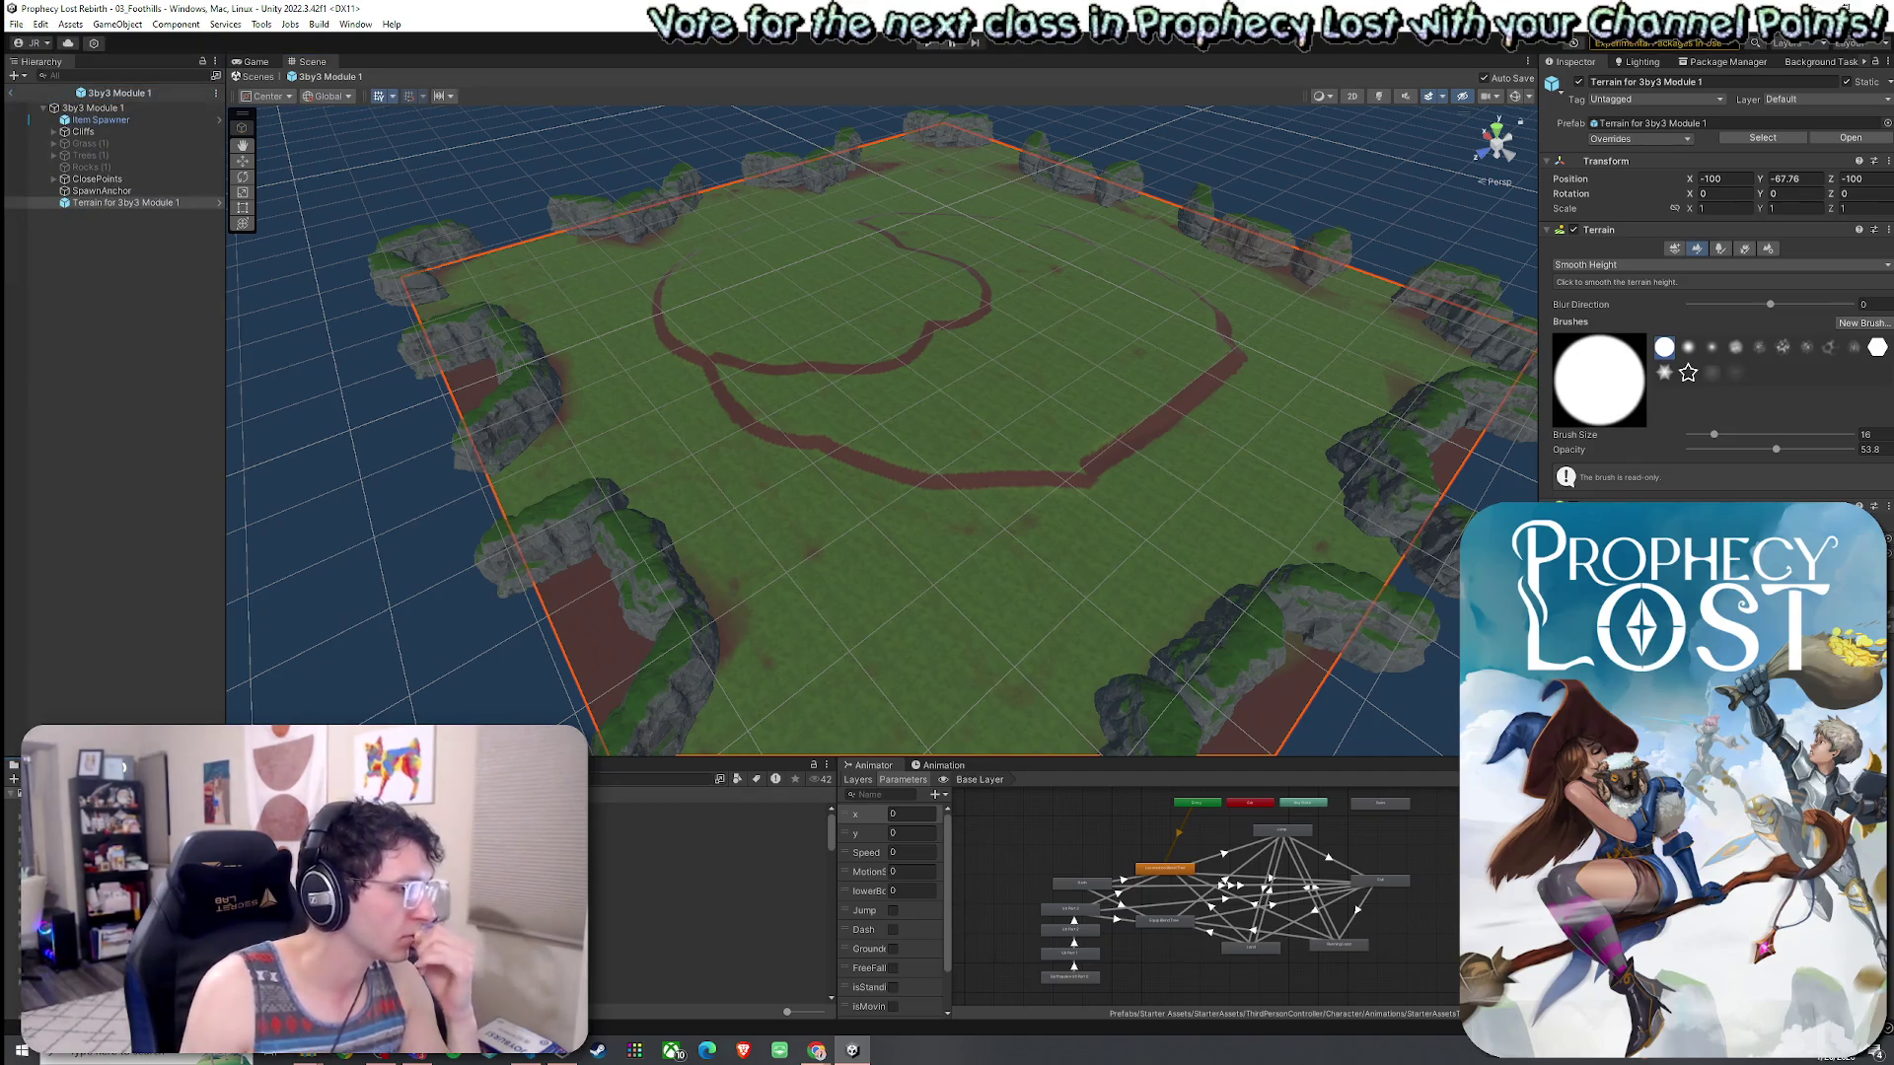
- Browse the Project window to the Scenes folder and select the 04_Lofty Lake scene asset
{"action": "scroll", "coordinate": [710, 897], "scroll_direction": "down", "scroll_amount": 3}
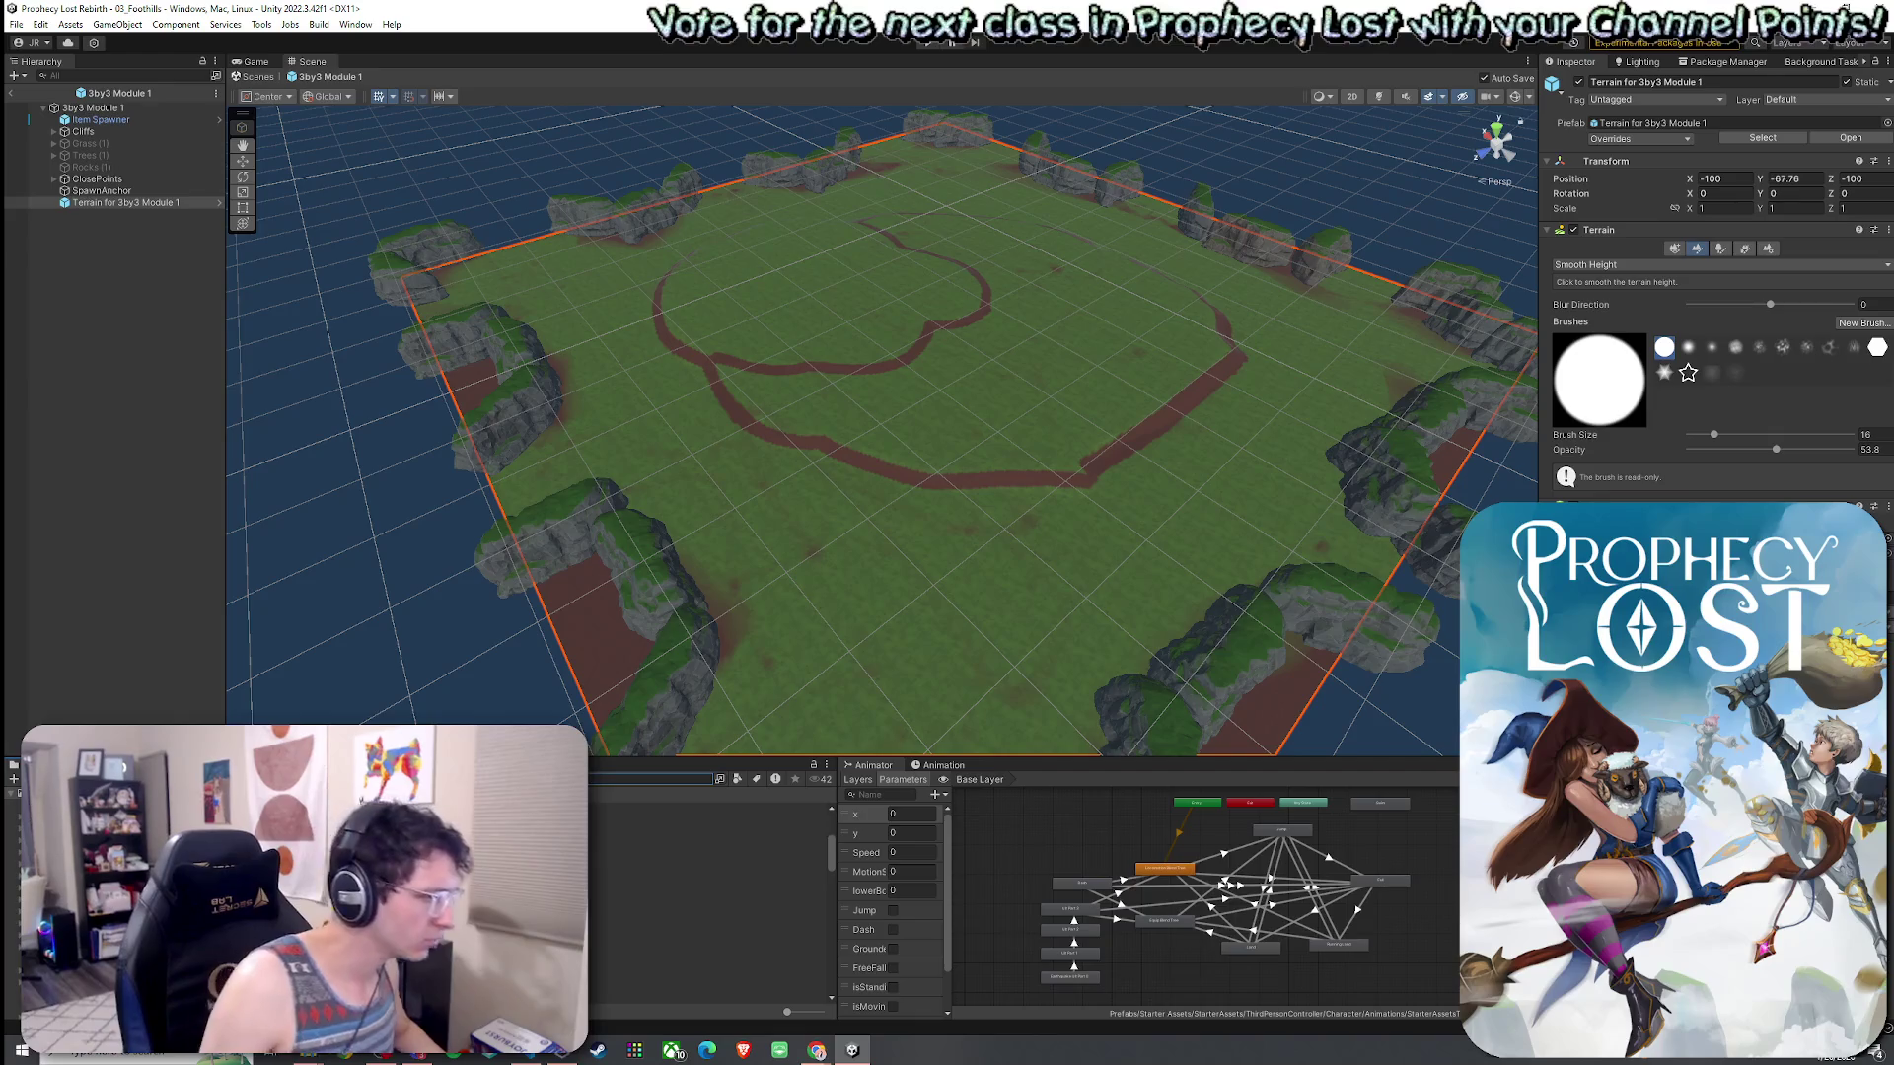
{"action": "left_click", "coordinate": [705, 900]}
{"action": "left_click", "coordinate": [705, 899]}
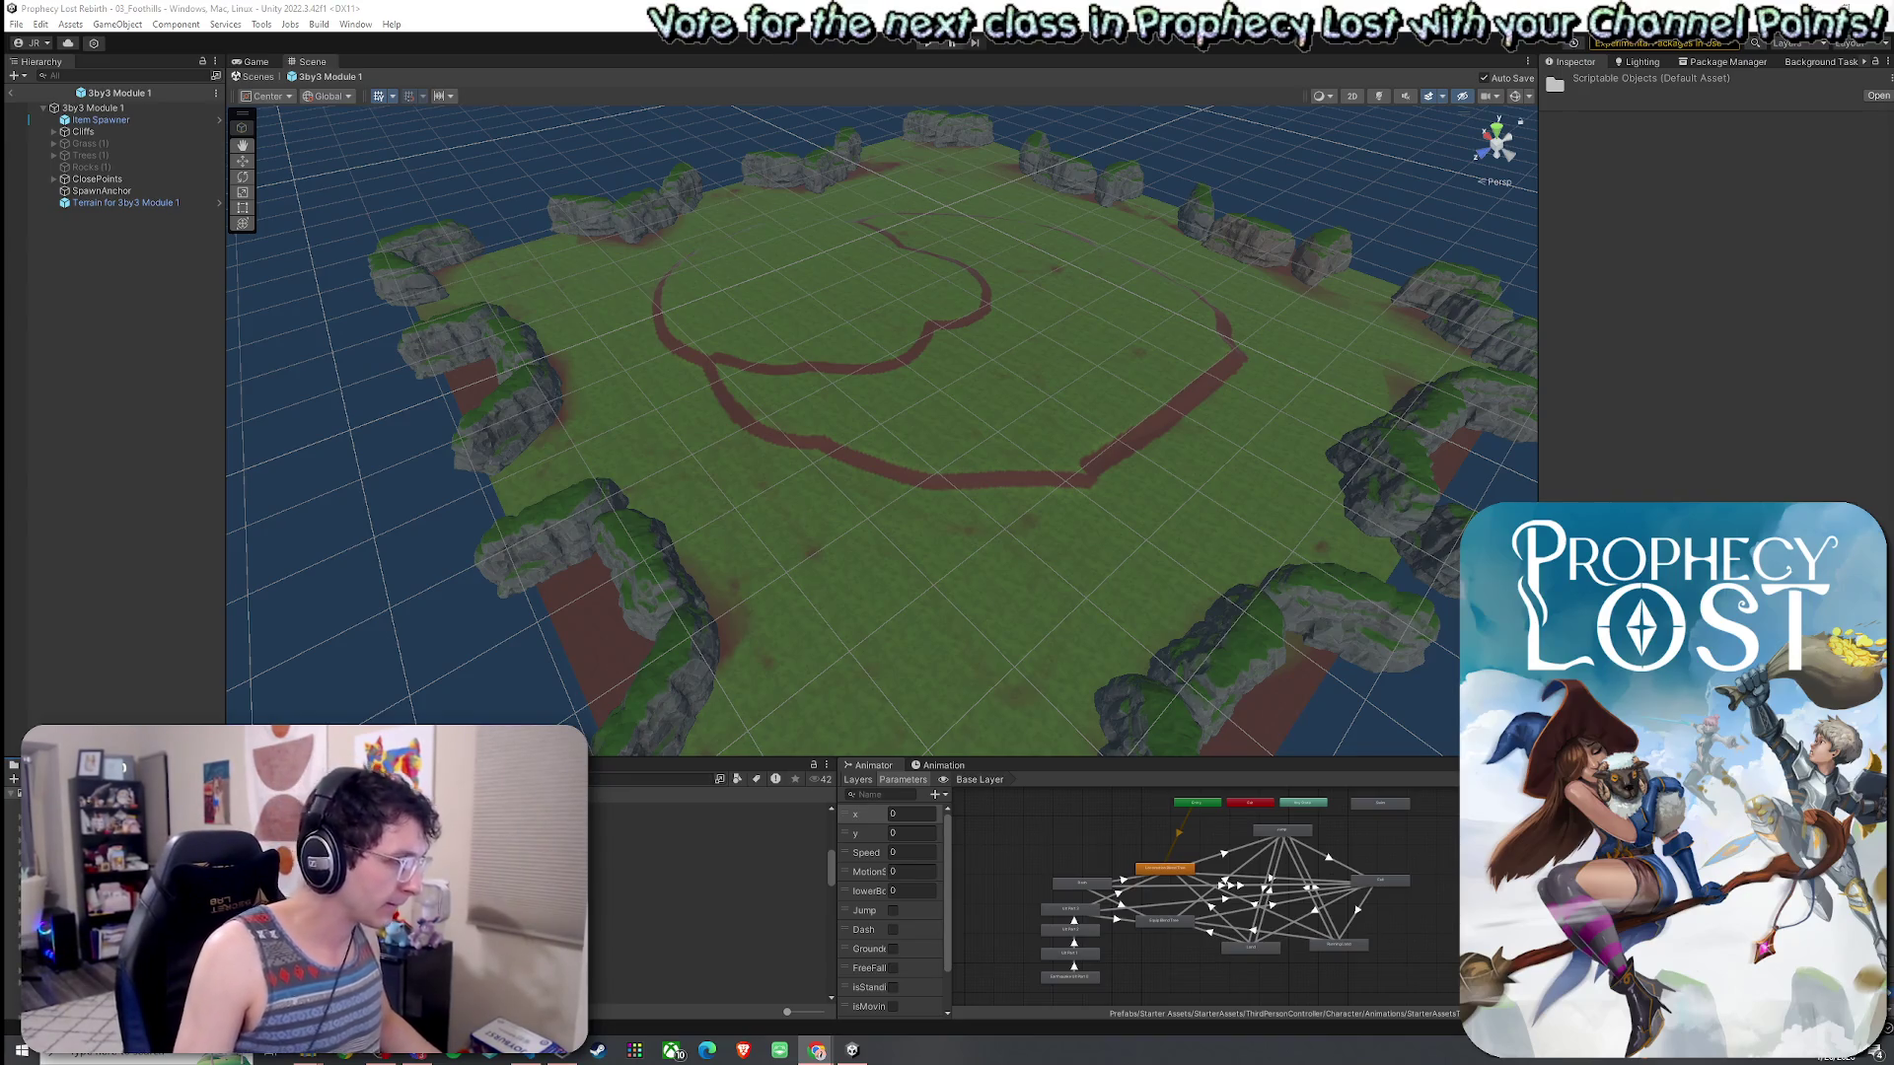
{"action": "left_click", "coordinate": [707, 956]}
{"action": "left_click", "coordinate": [707, 944]}
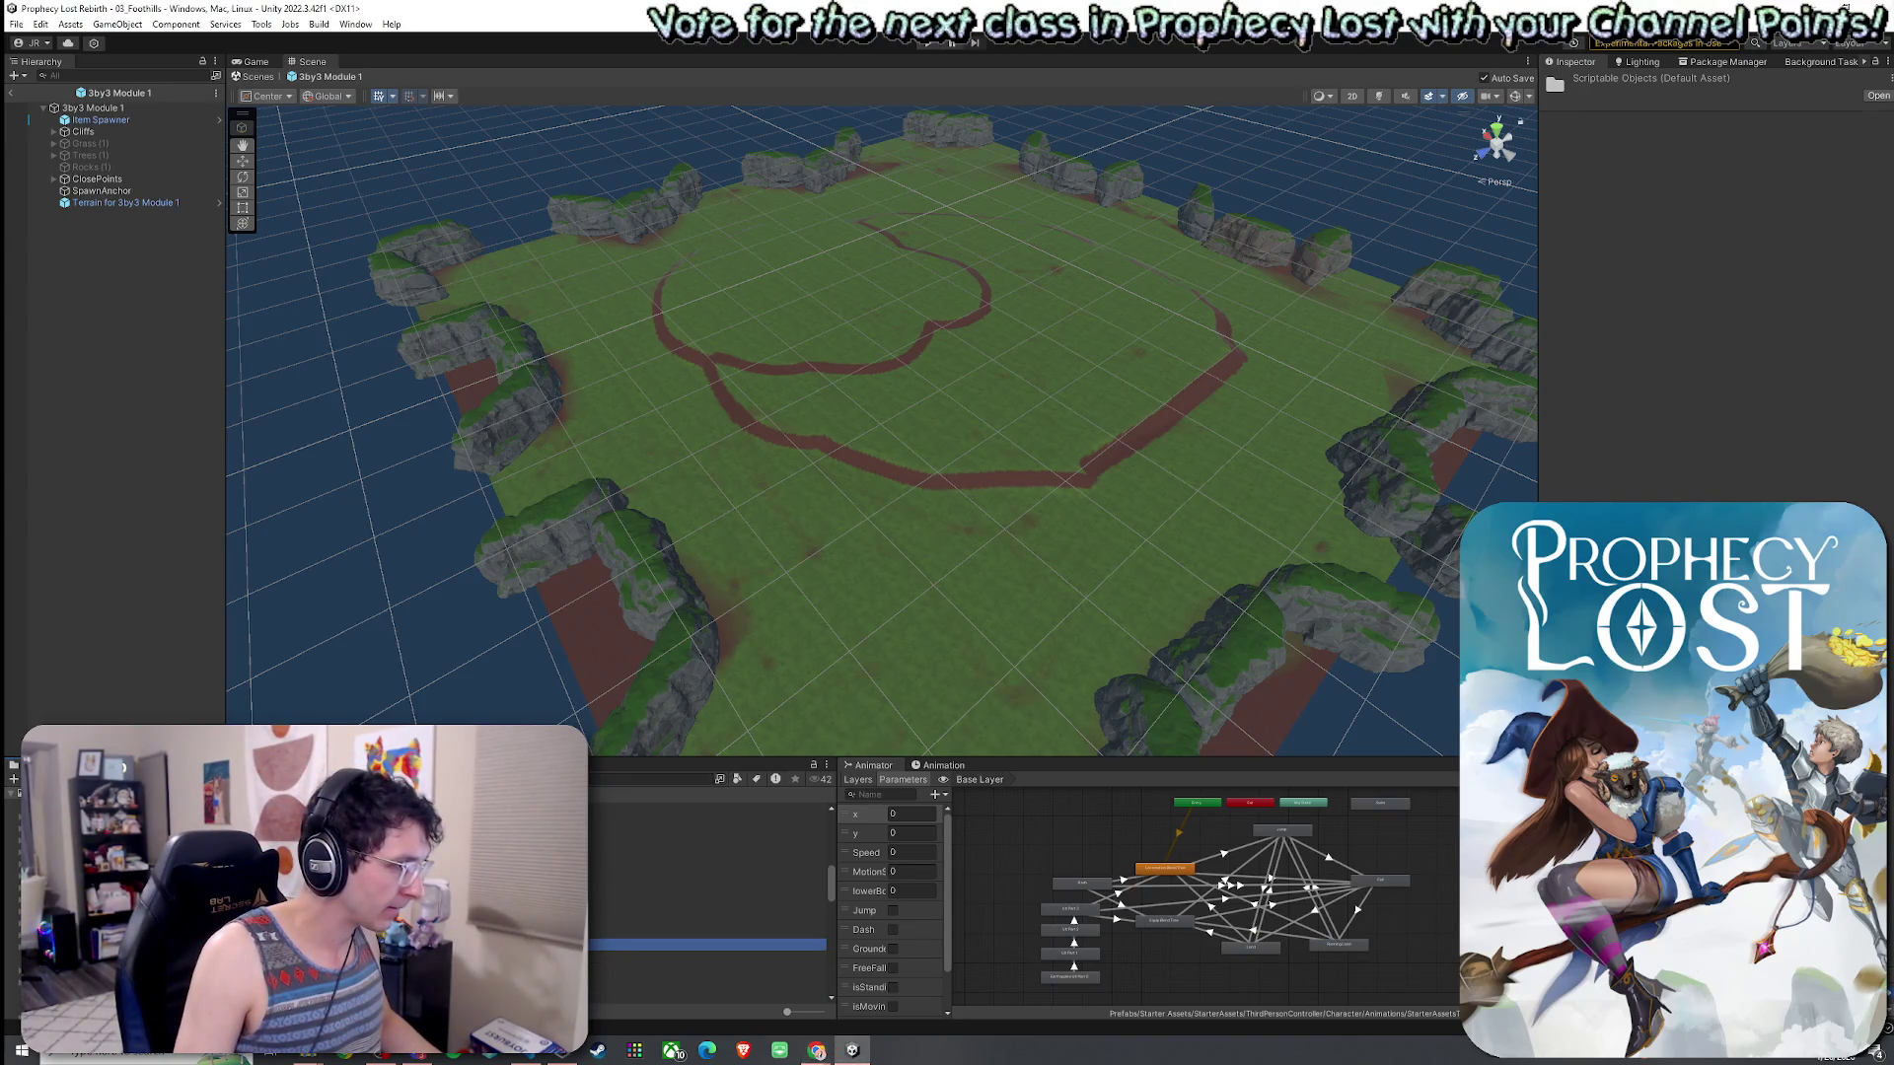
{"action": "key", "text": "Left"}
{"action": "key", "text": "Left"}
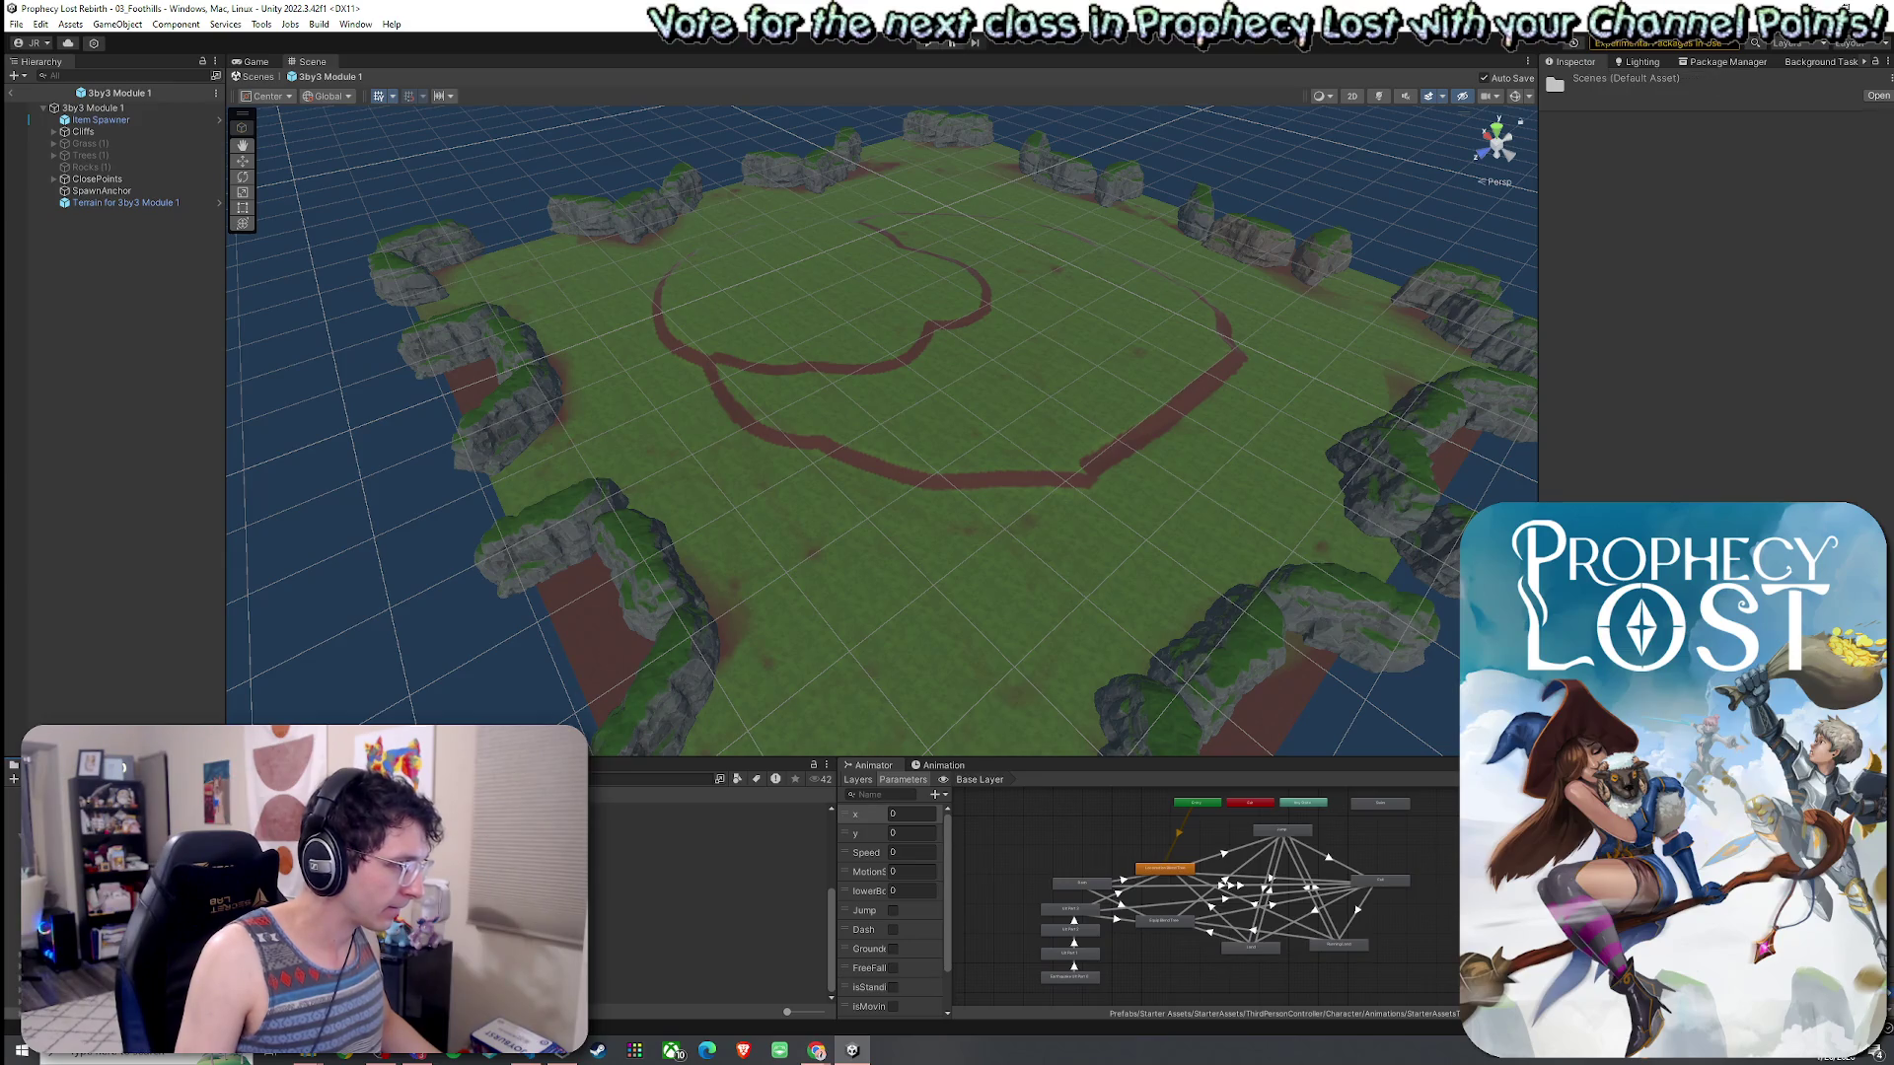
{"action": "scroll", "coordinate": [710, 902], "scroll_direction": "up", "scroll_amount": 5}
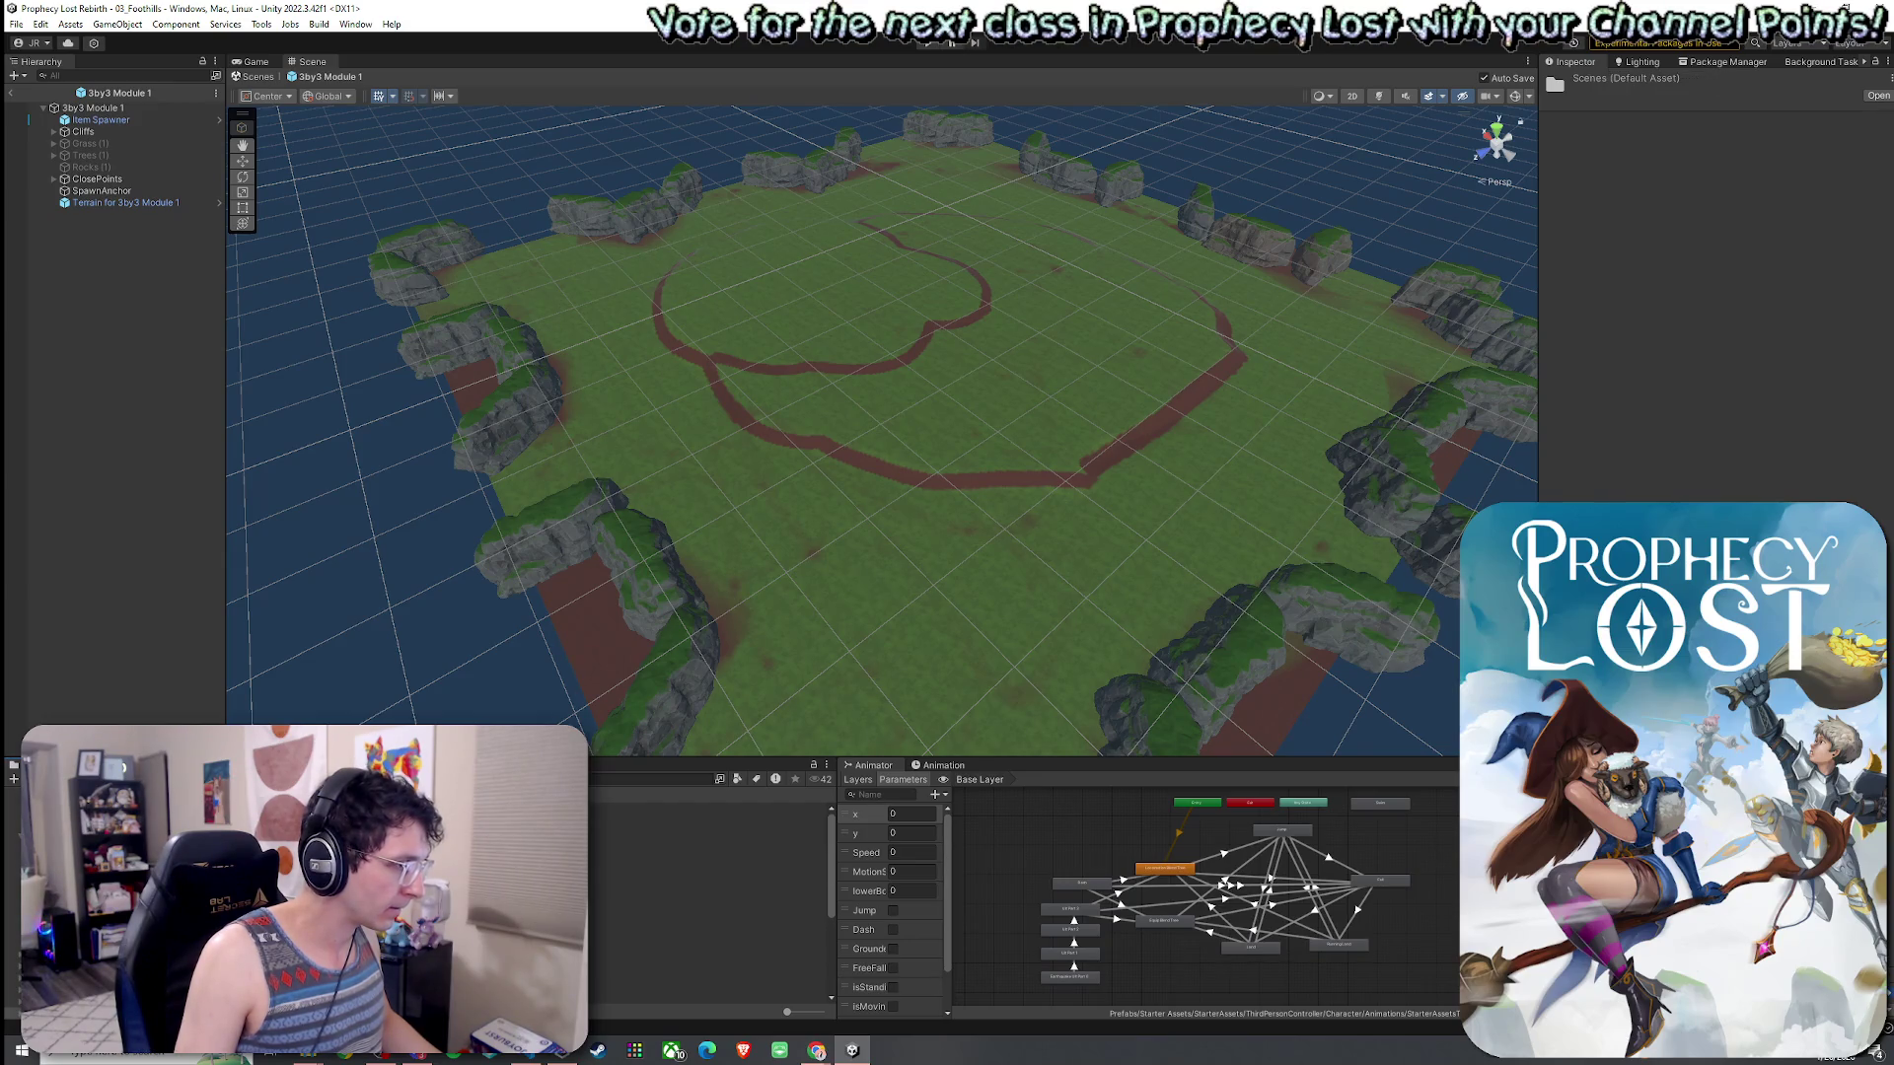
{"action": "left_click", "coordinate": [708, 939]}
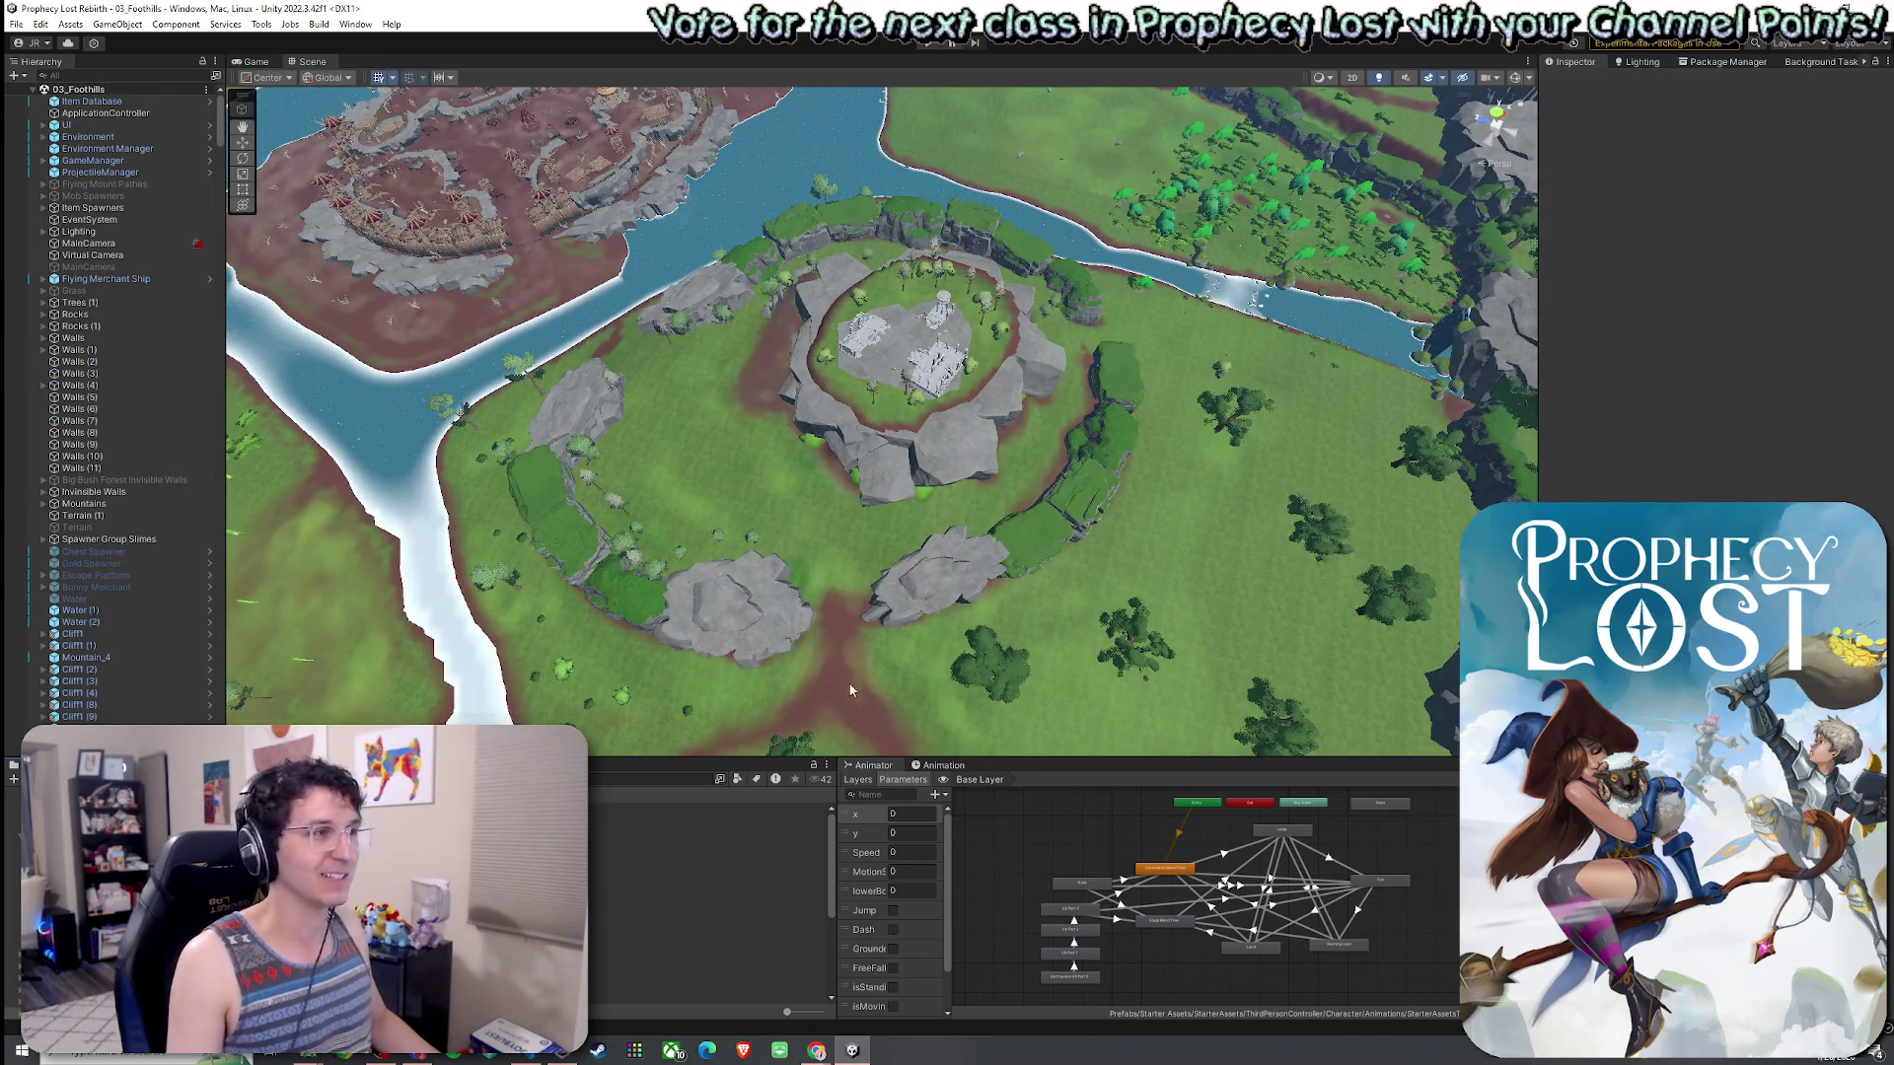
- Save the 03_Foothills scene from its Hierarchy context menu
{"action": "right_click", "coordinate": [39, 88]}
{"action": "left_click", "coordinate": [59, 95]}
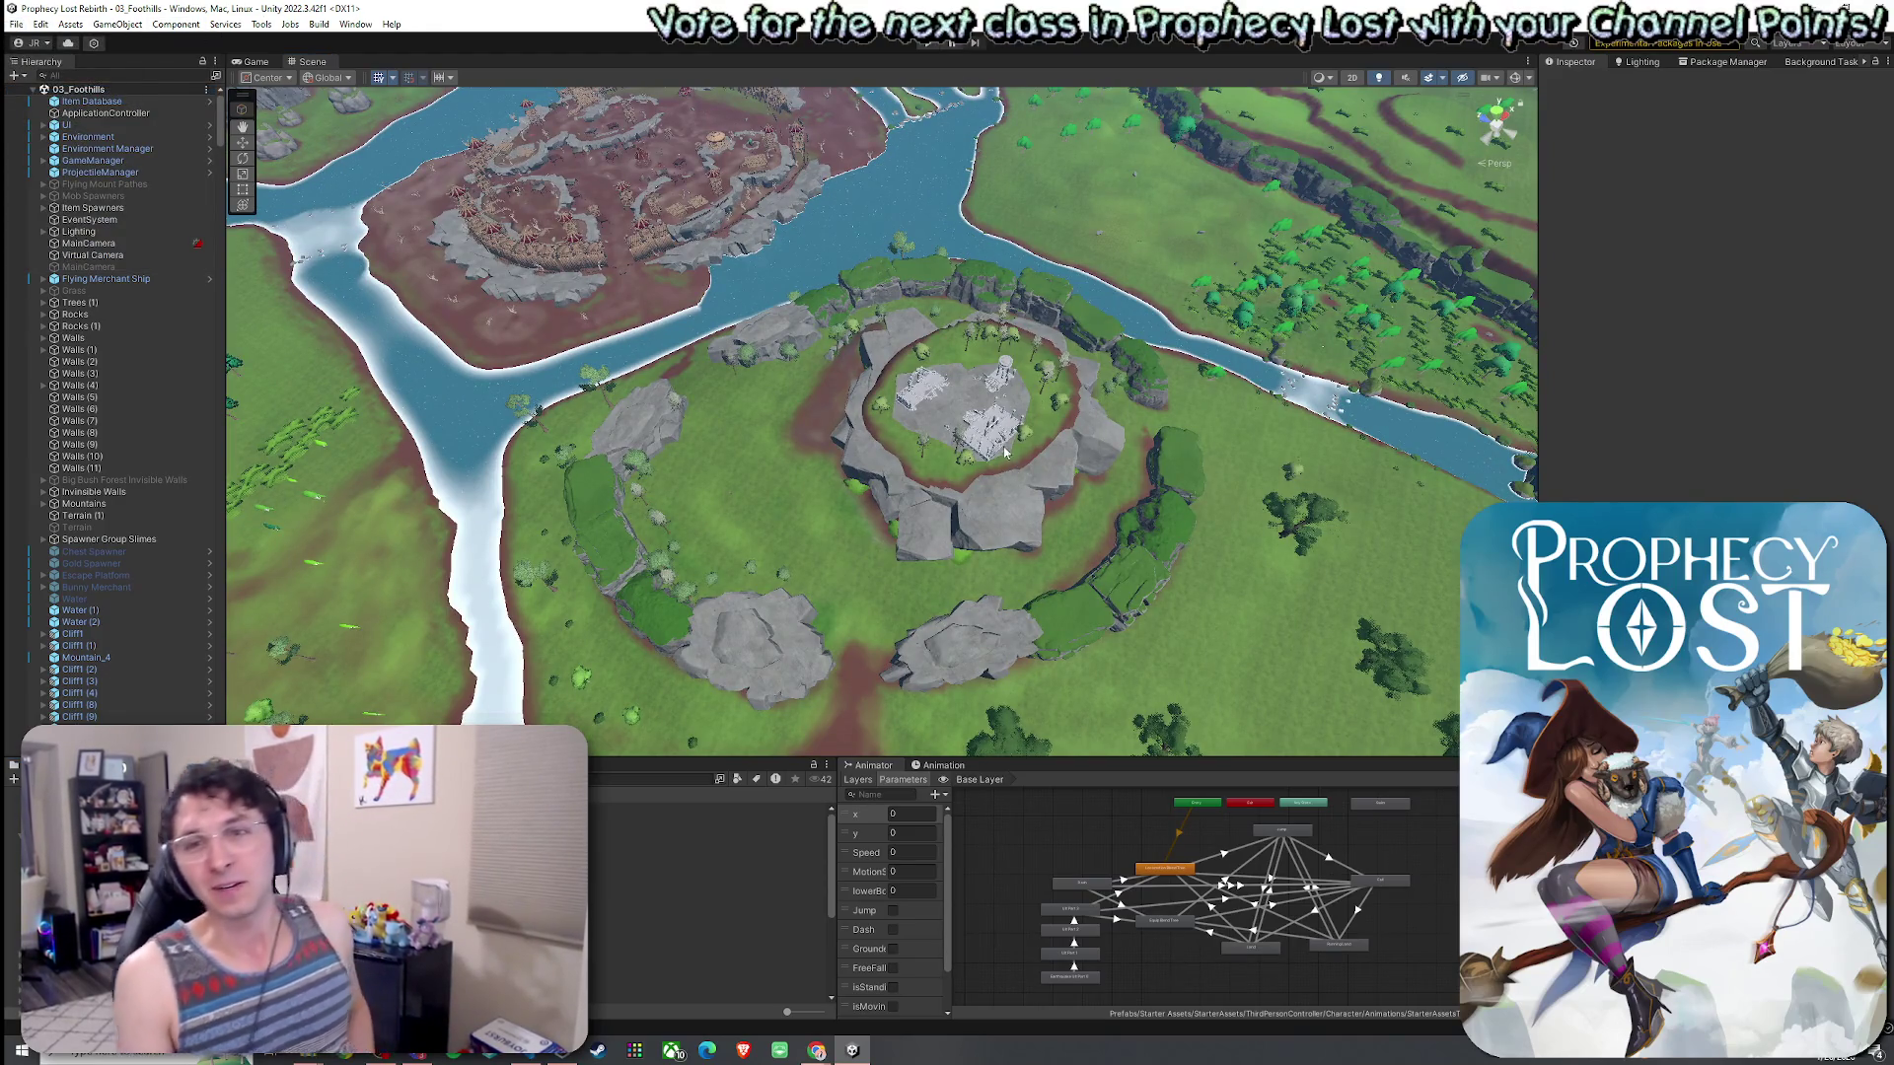
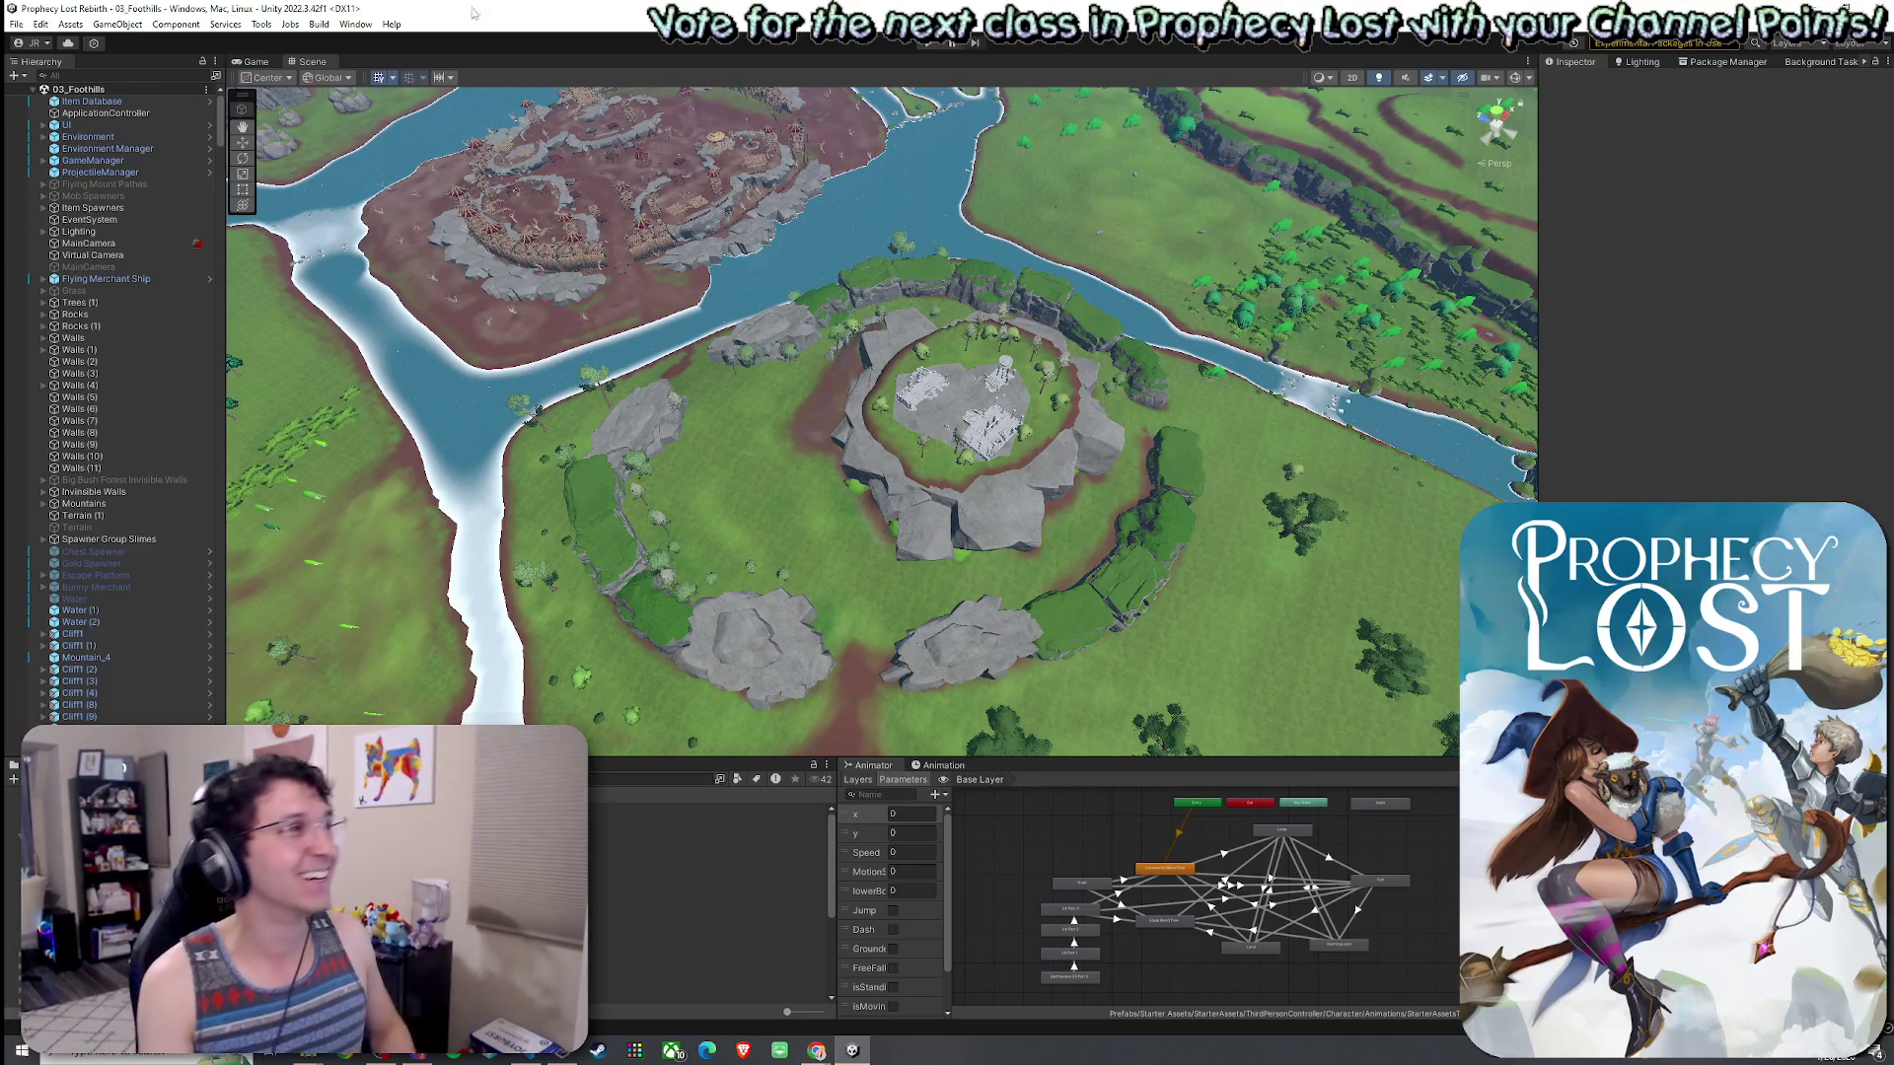
- Find 'dating sim mock up.gif' through Windows search and open it in Photos
{"action": "left_click", "coordinate": [16, 24]}
{"action": "left_click", "coordinate": [210, 8]}
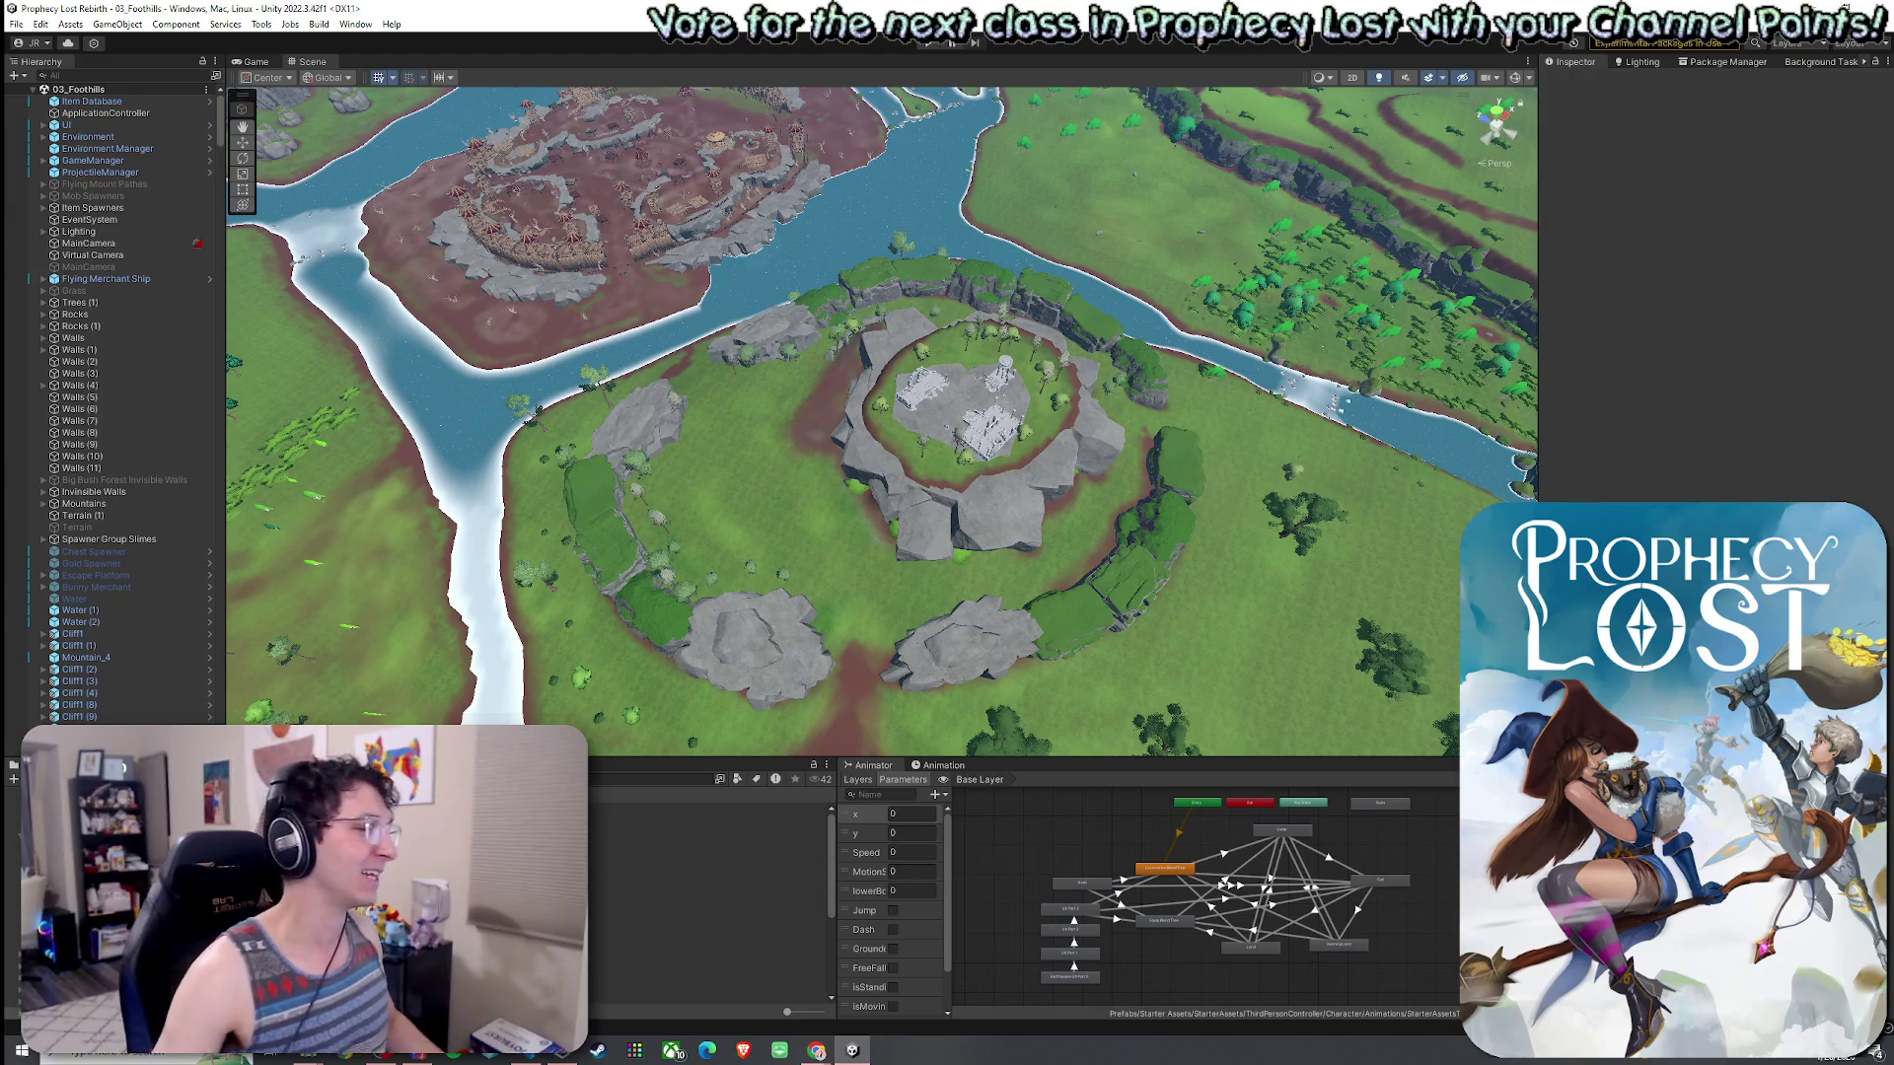
{"action": "key", "text": "super+s"}
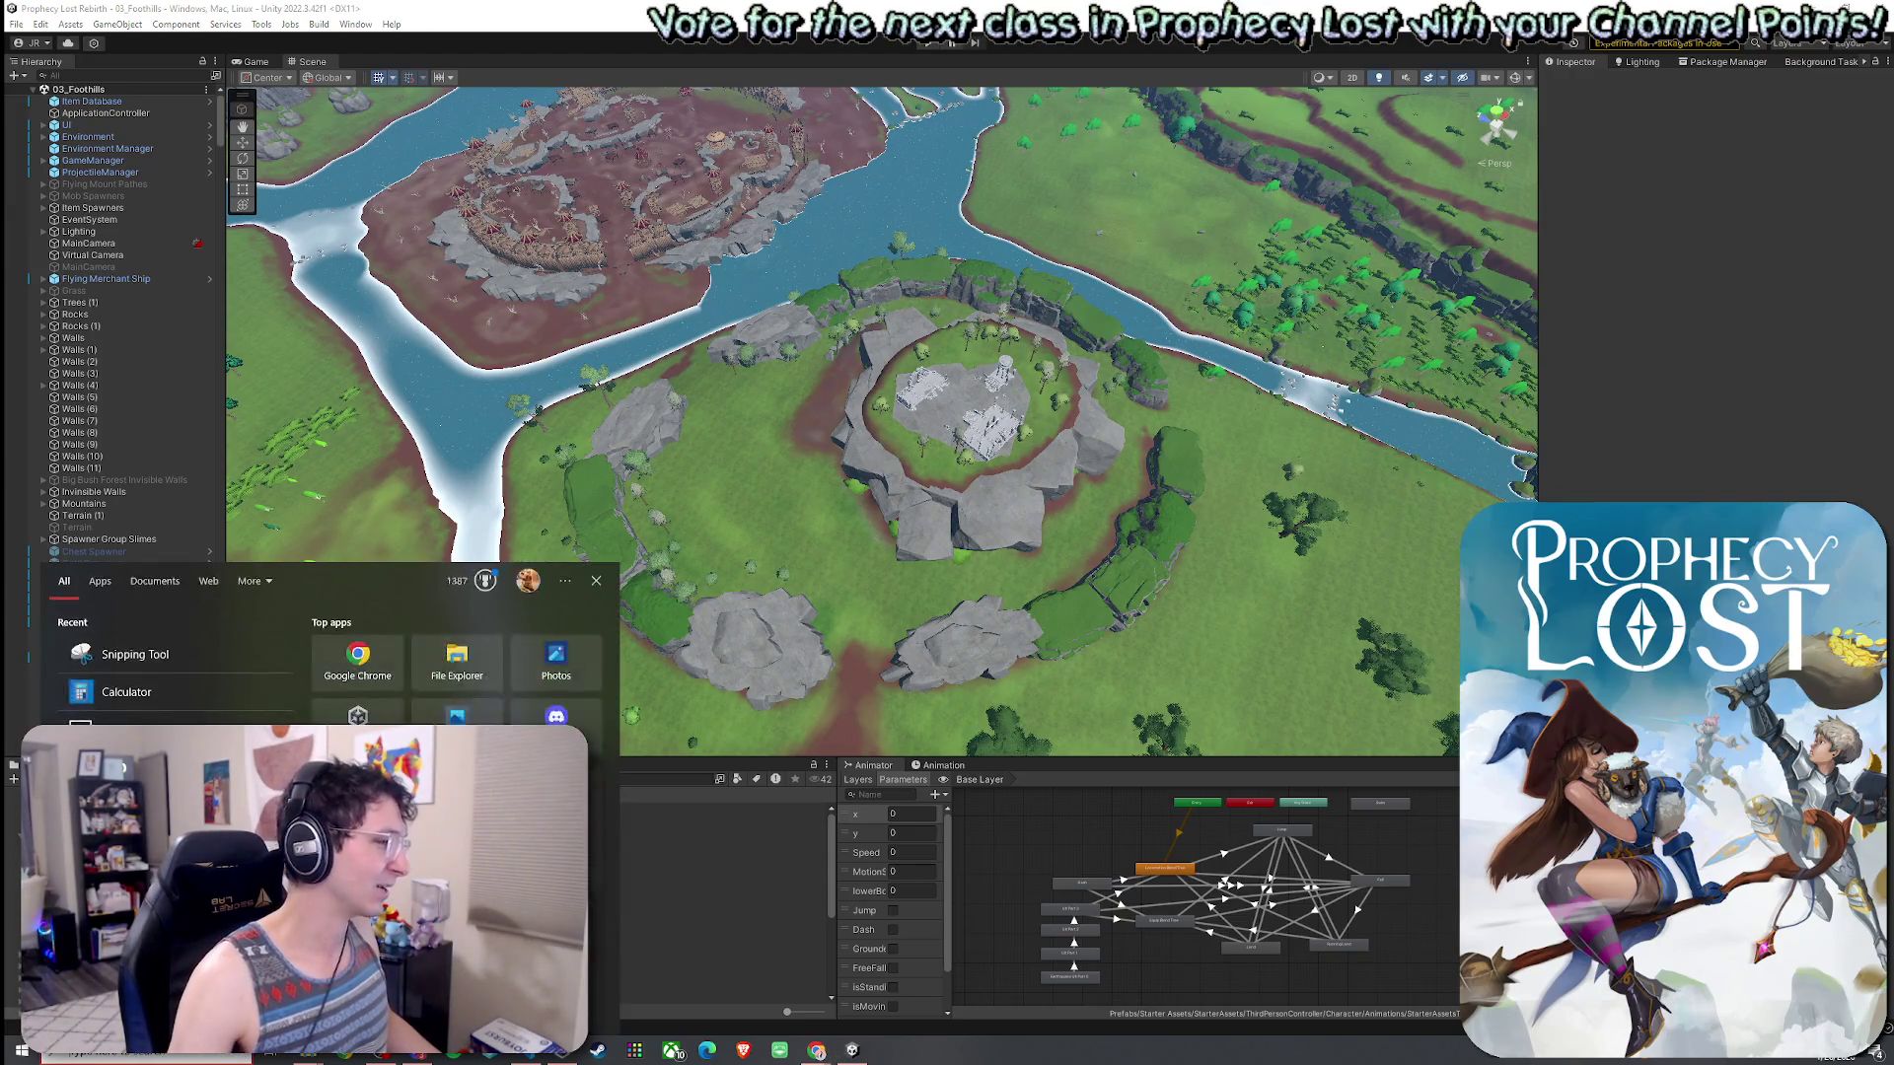
{"action": "key", "text": "Escape"}
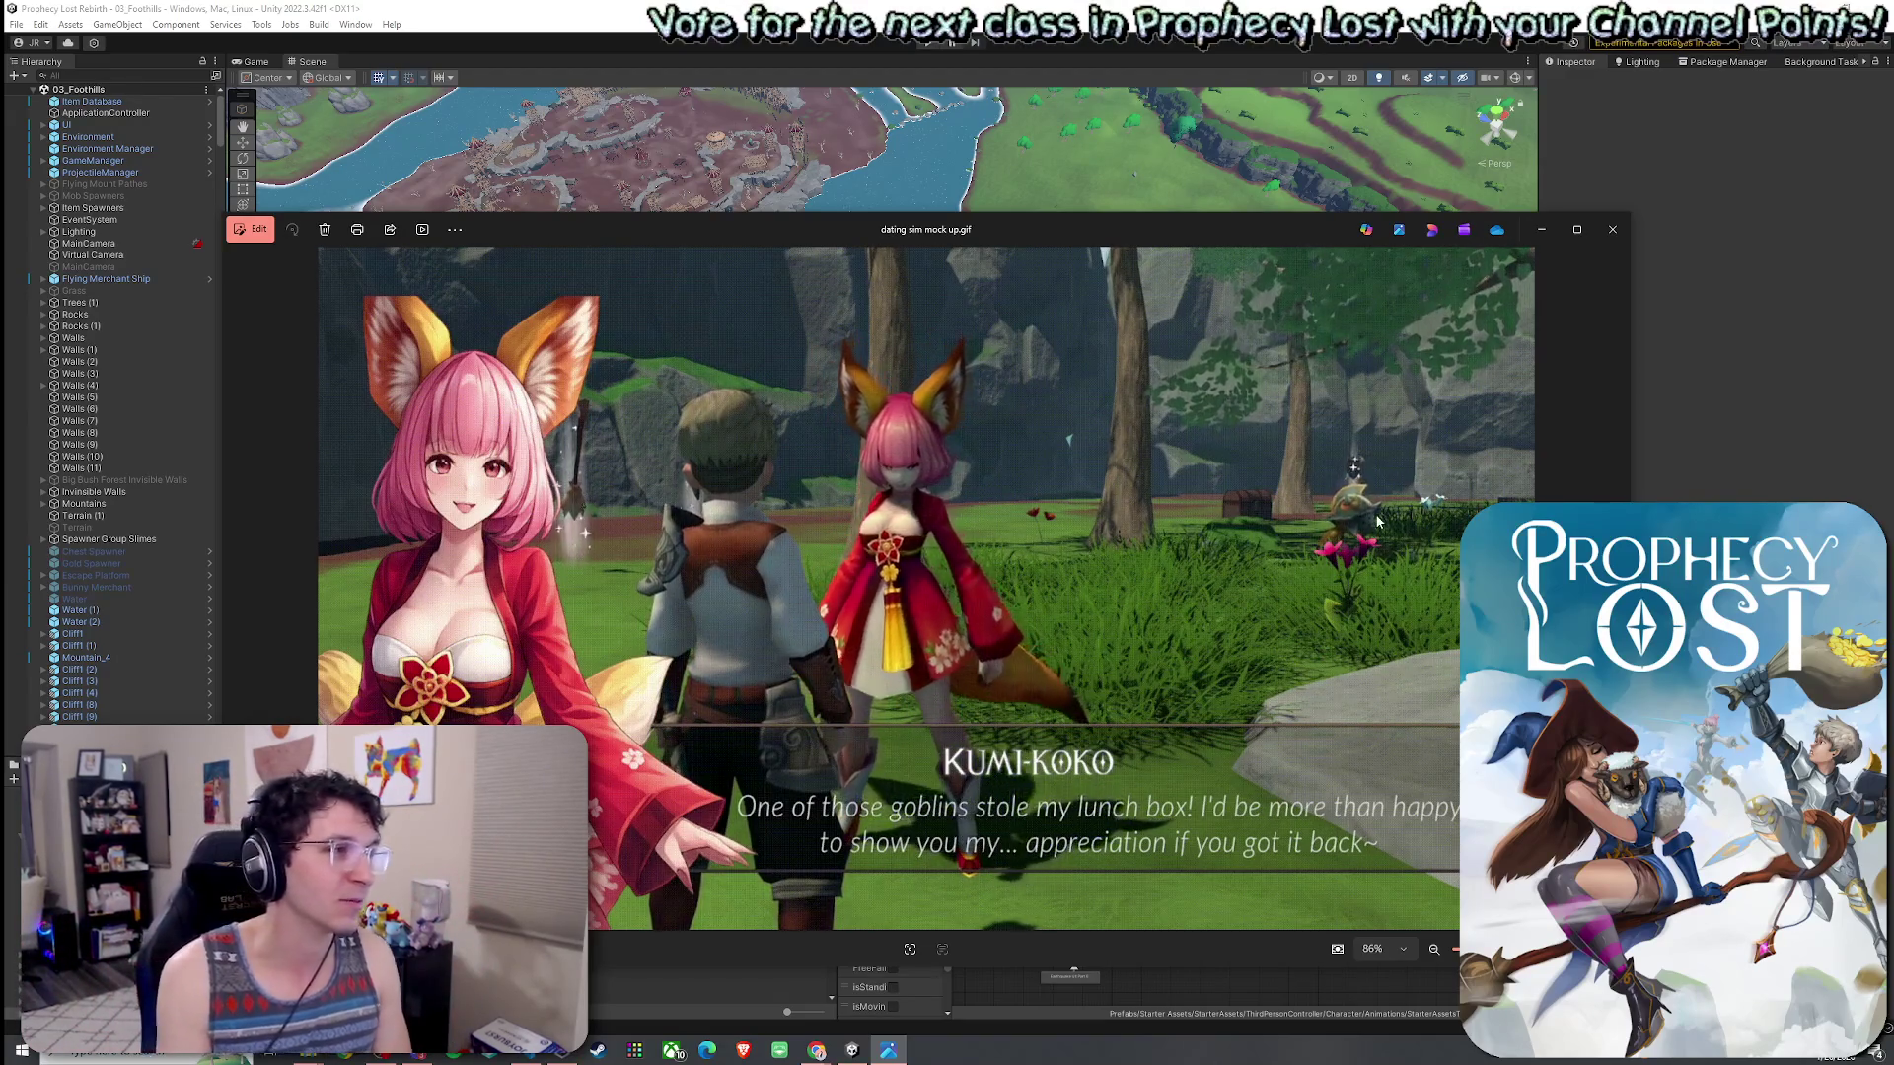
- Close the Photos viewer showing the mock-up image with Alt+F4
{"action": "key", "text": "alt+F4"}
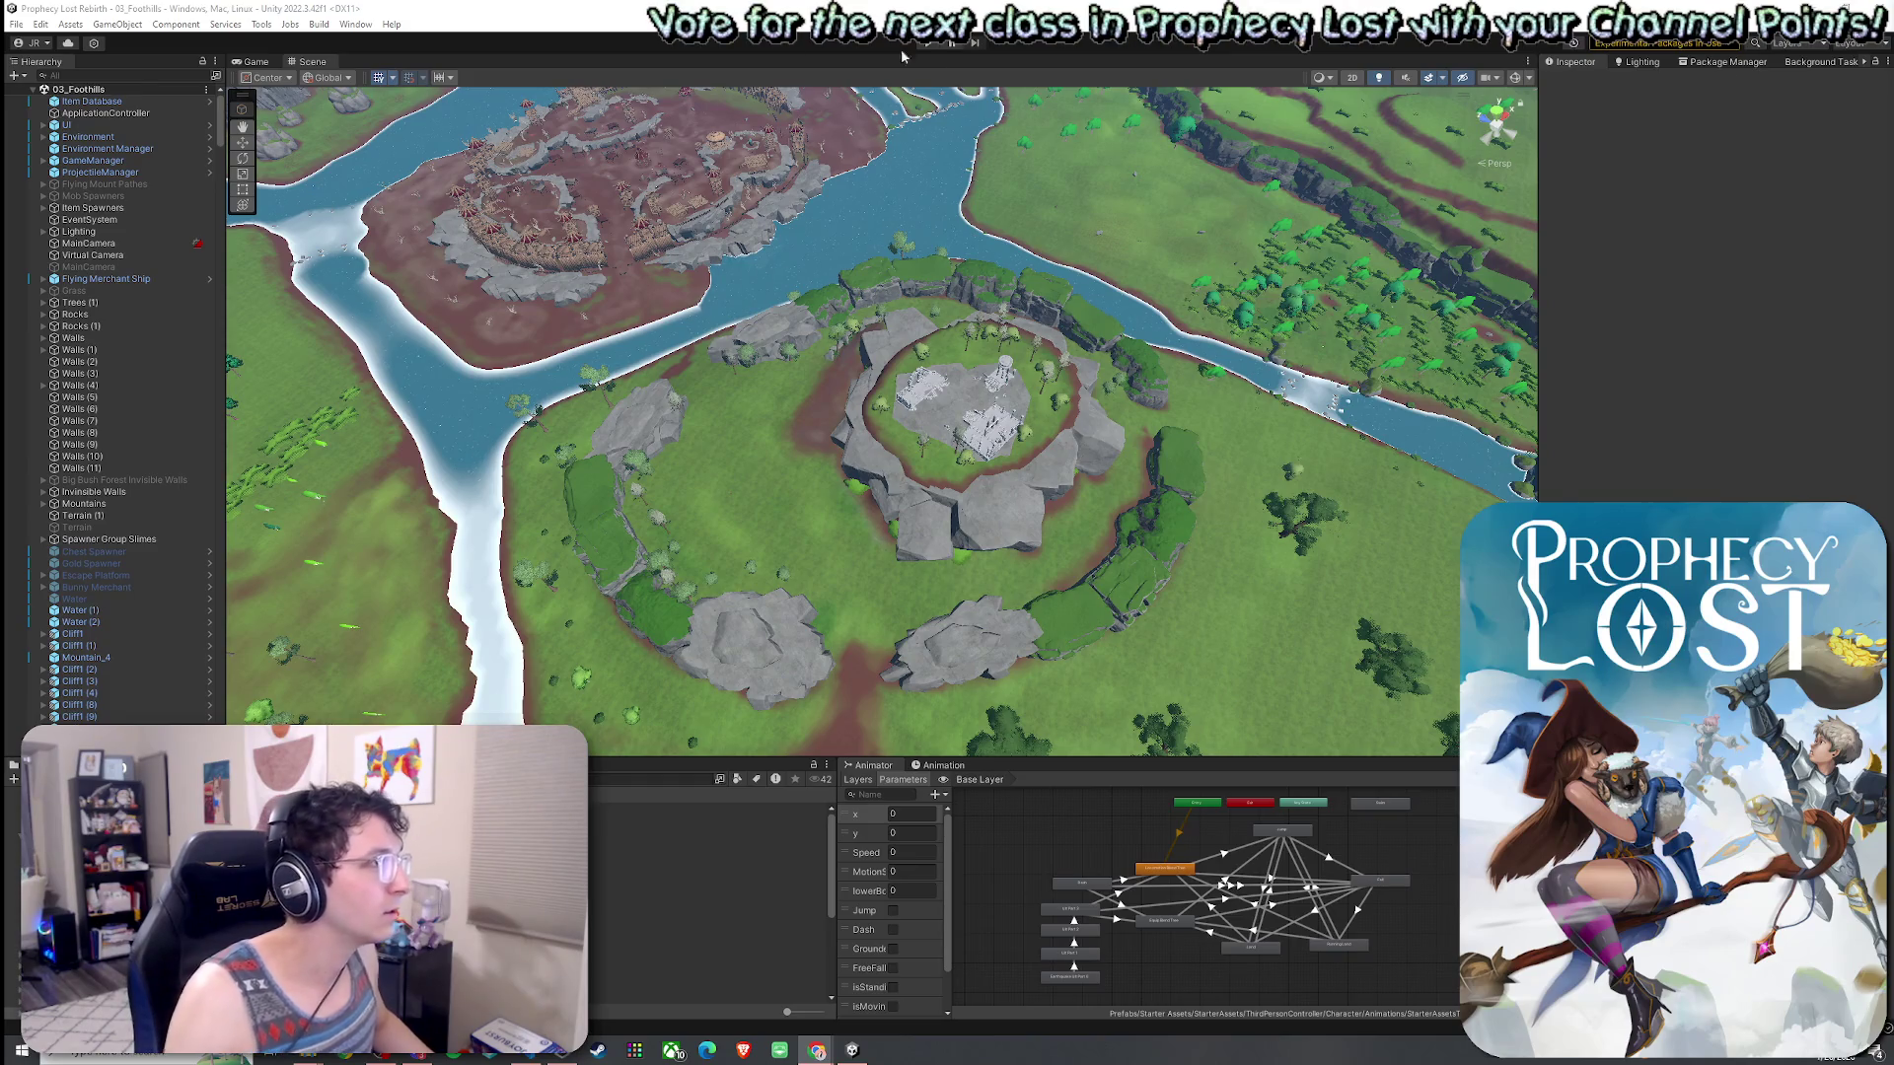
- Save the 03_Foothills scene from the File menu
{"action": "left_click", "coordinate": [17, 24]}
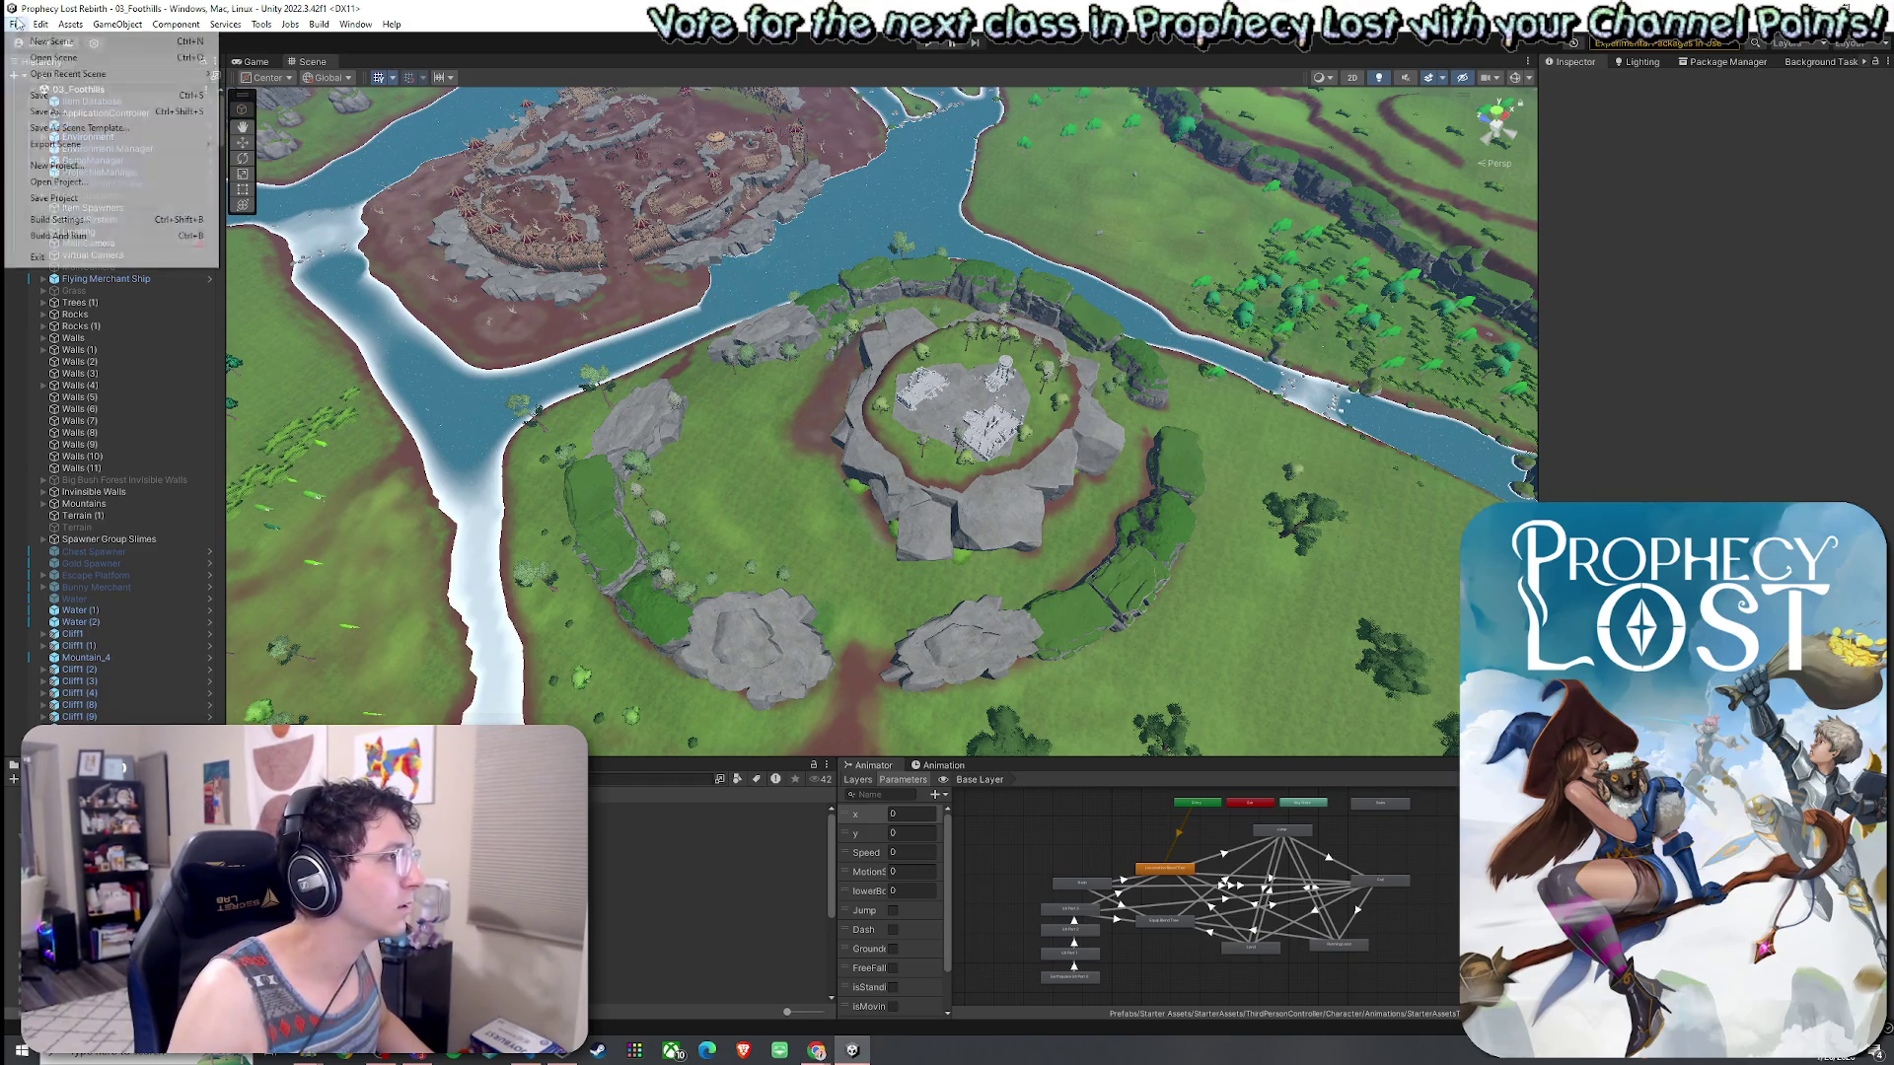
{"action": "left_click", "coordinate": [39, 99]}
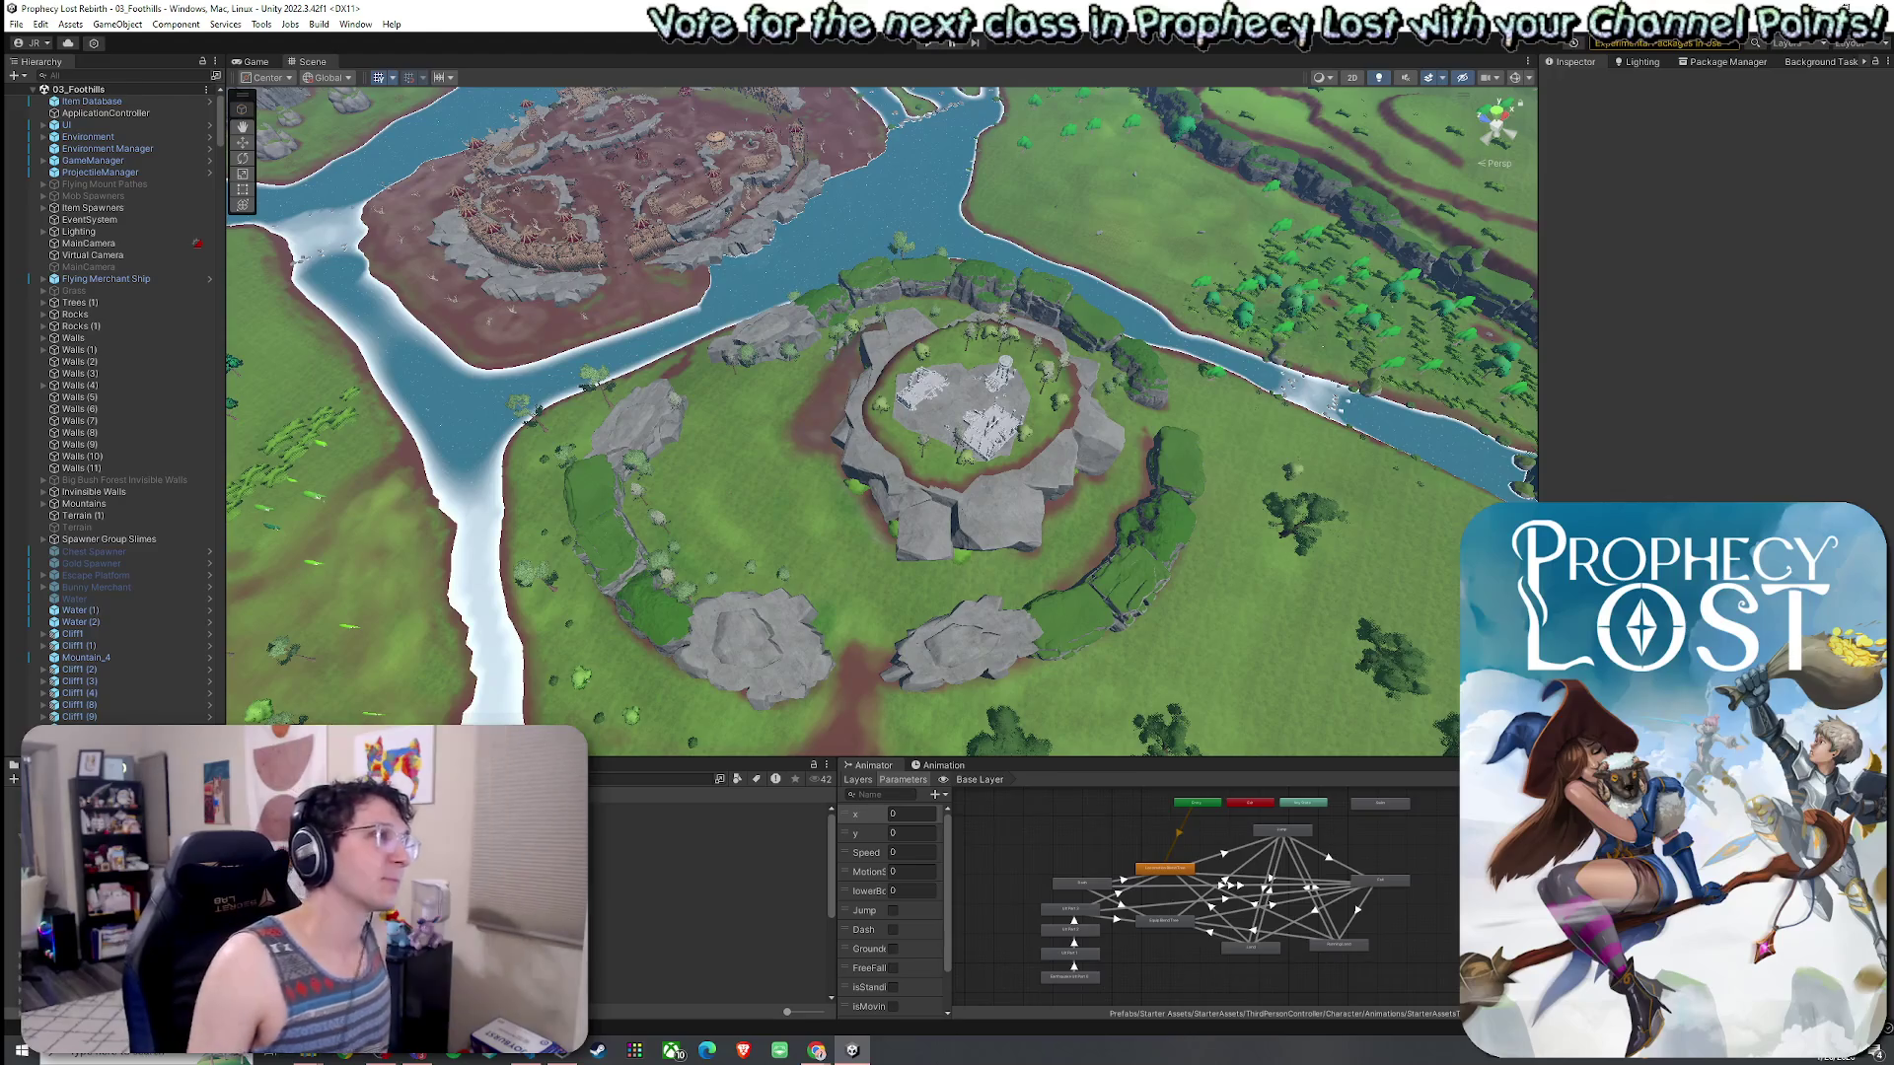
{"action": "left_click", "coordinate": [16, 23]}
{"action": "left_click", "coordinate": [44, 95]}
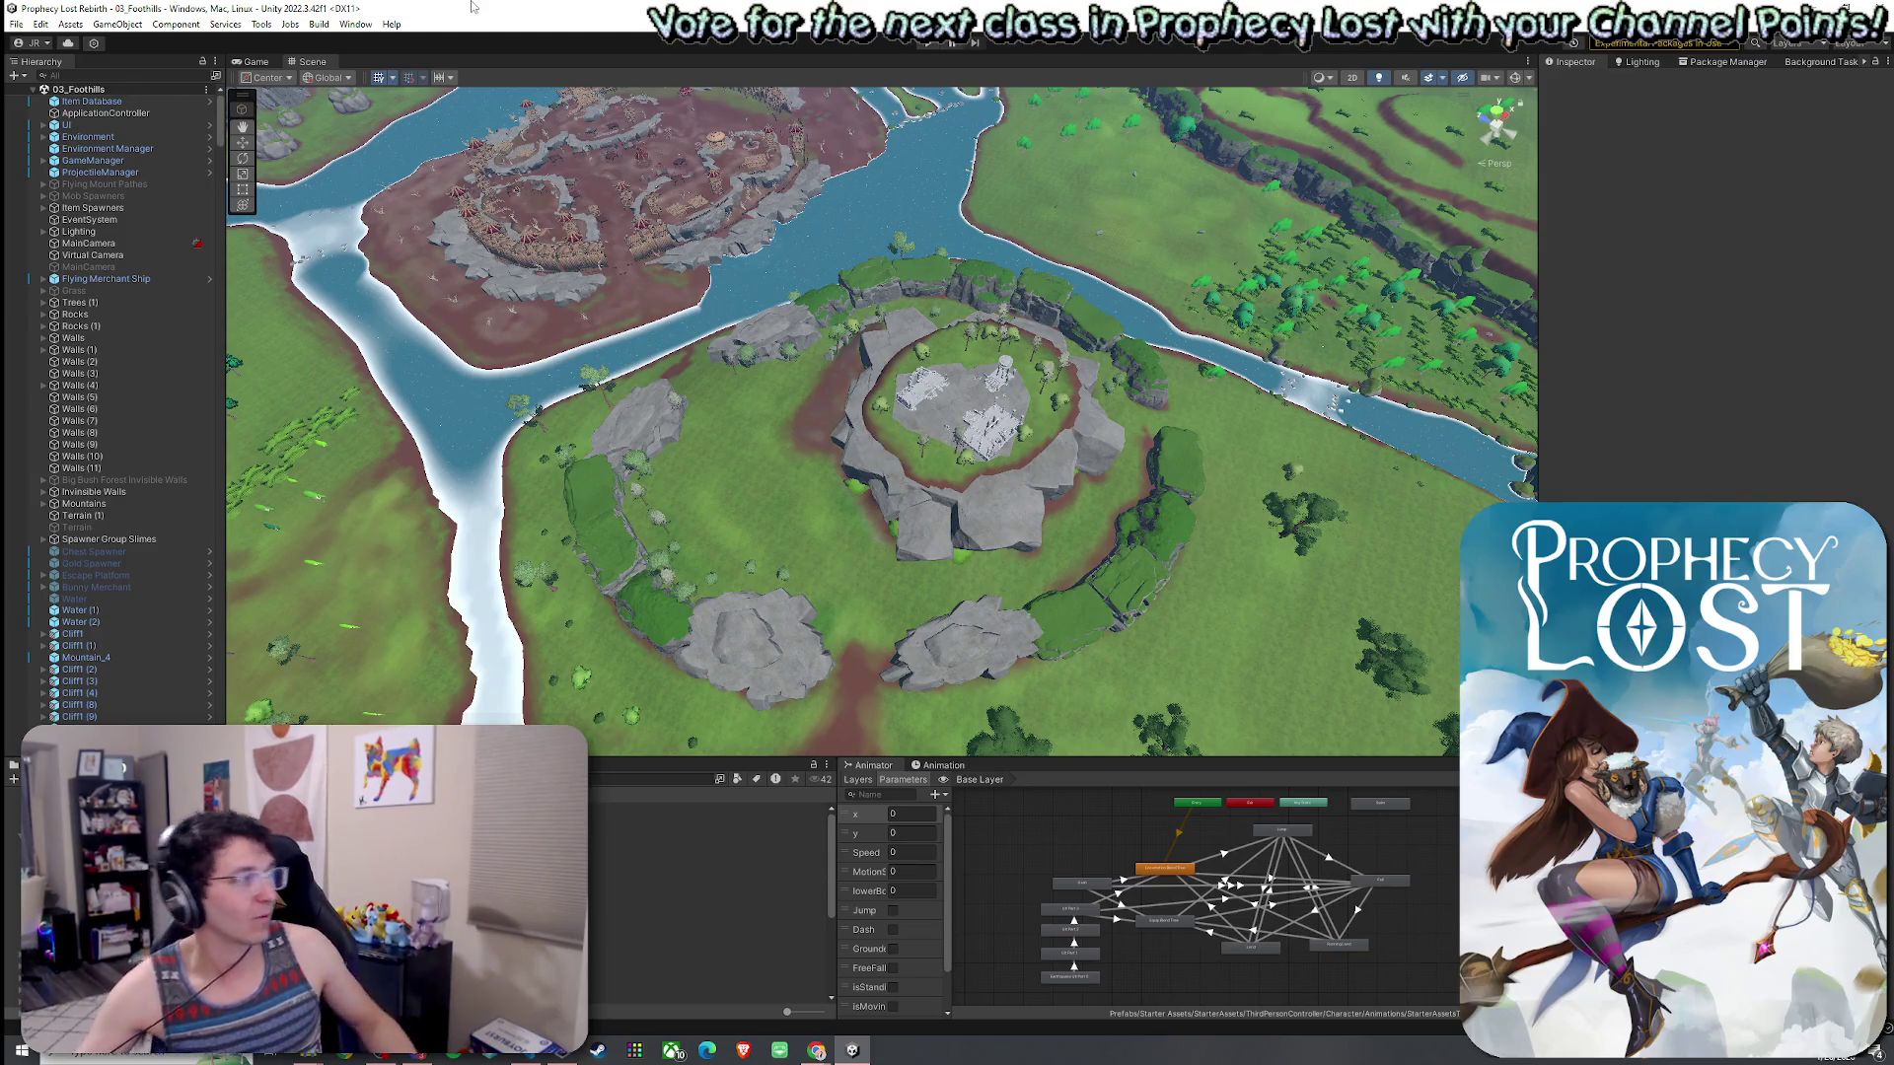
{"action": "left_click", "coordinate": [17, 23]}
{"action": "left_click", "coordinate": [138, 7]}
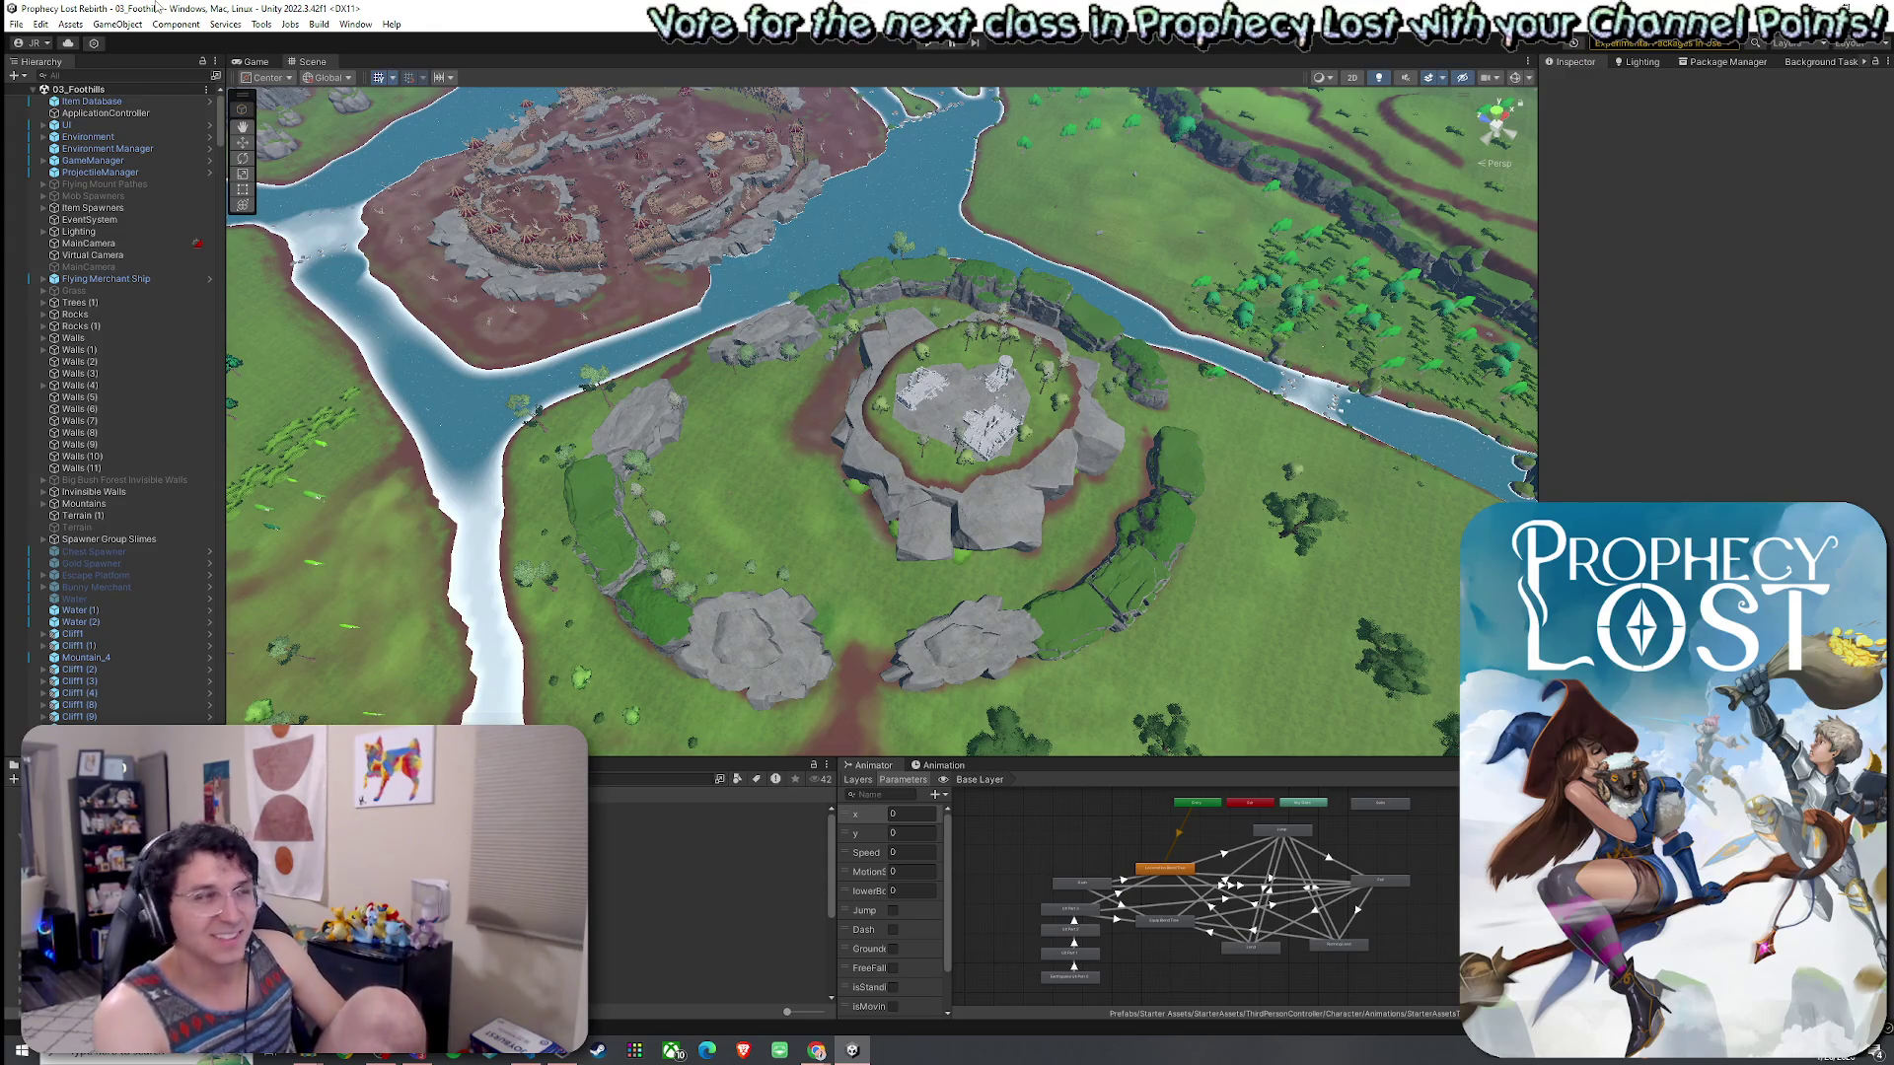
- Back out of Save As and save 03_Foothills in place to its existing file
{"action": "left_click", "coordinate": [16, 24]}
{"action": "left_click", "coordinate": [83, 111]}
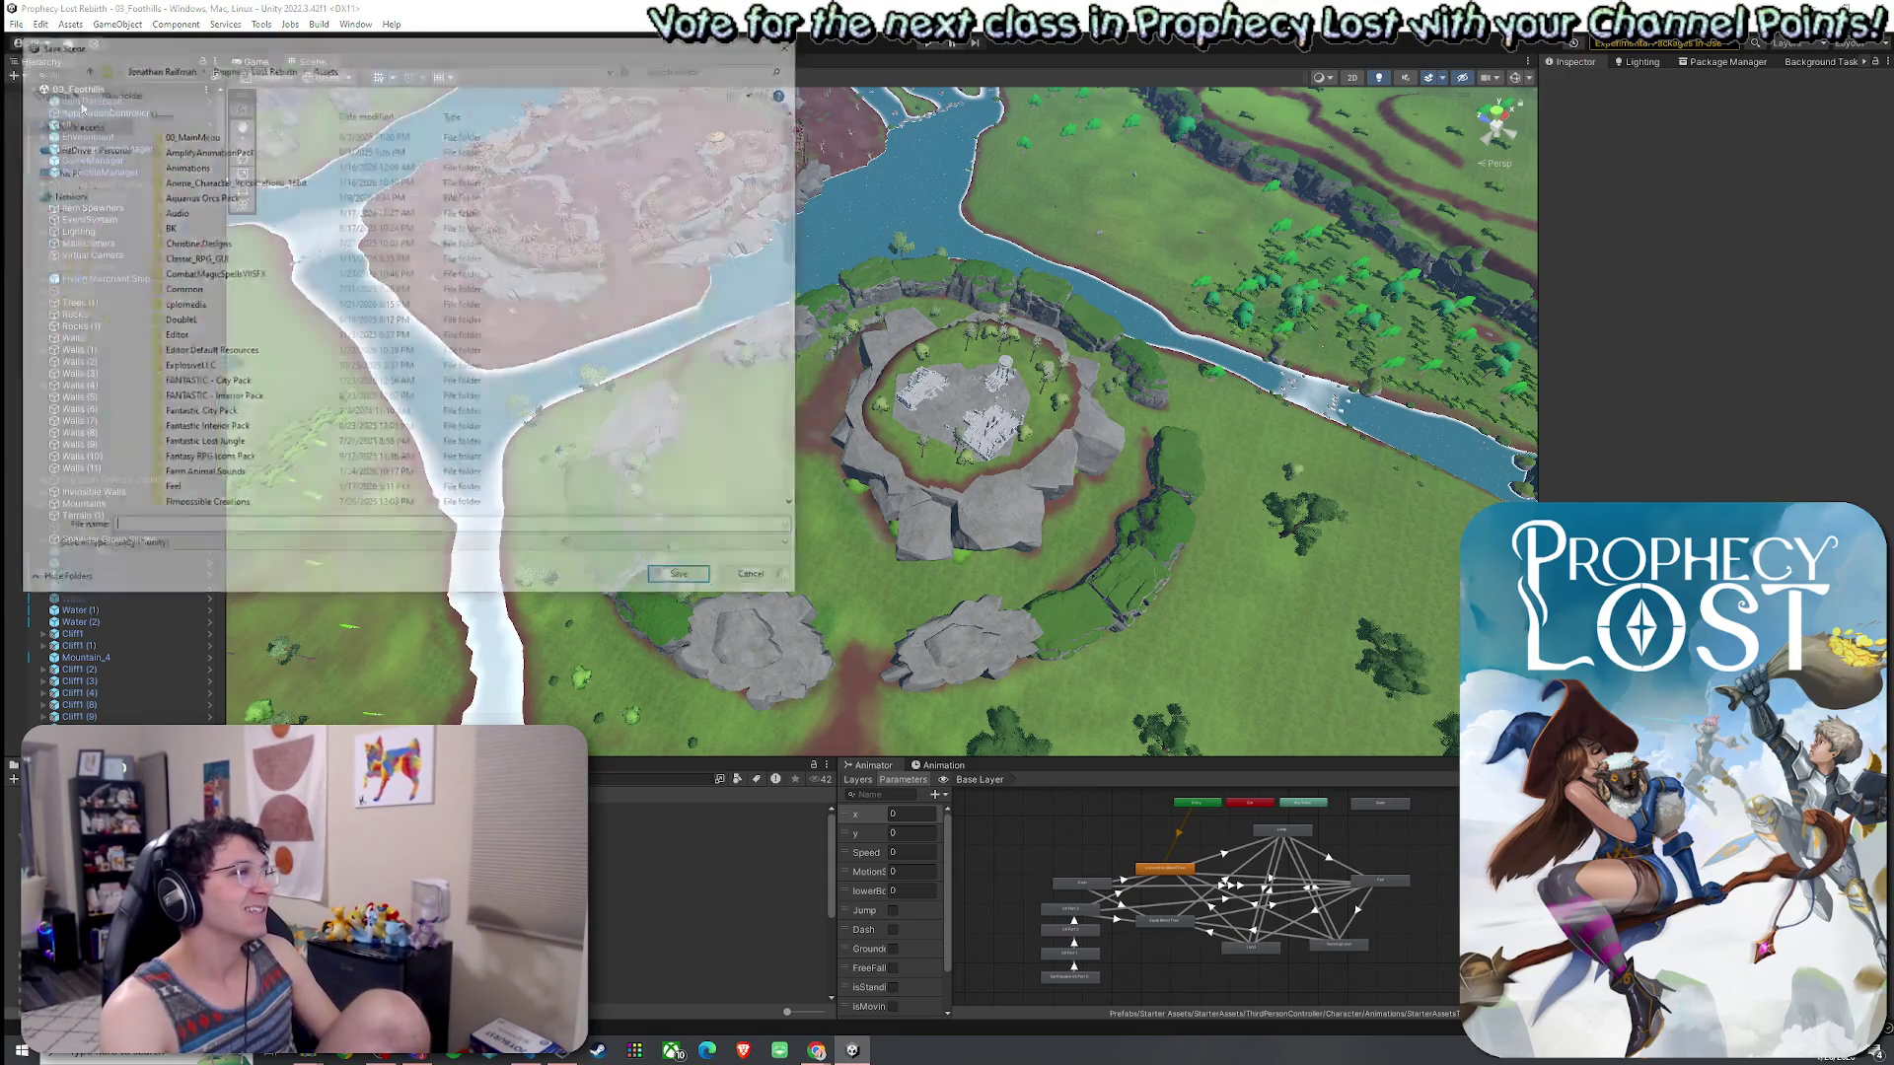
{"action": "key", "text": "Escape"}
{"action": "left_click", "coordinate": [16, 23]}
{"action": "left_click", "coordinate": [55, 96]}
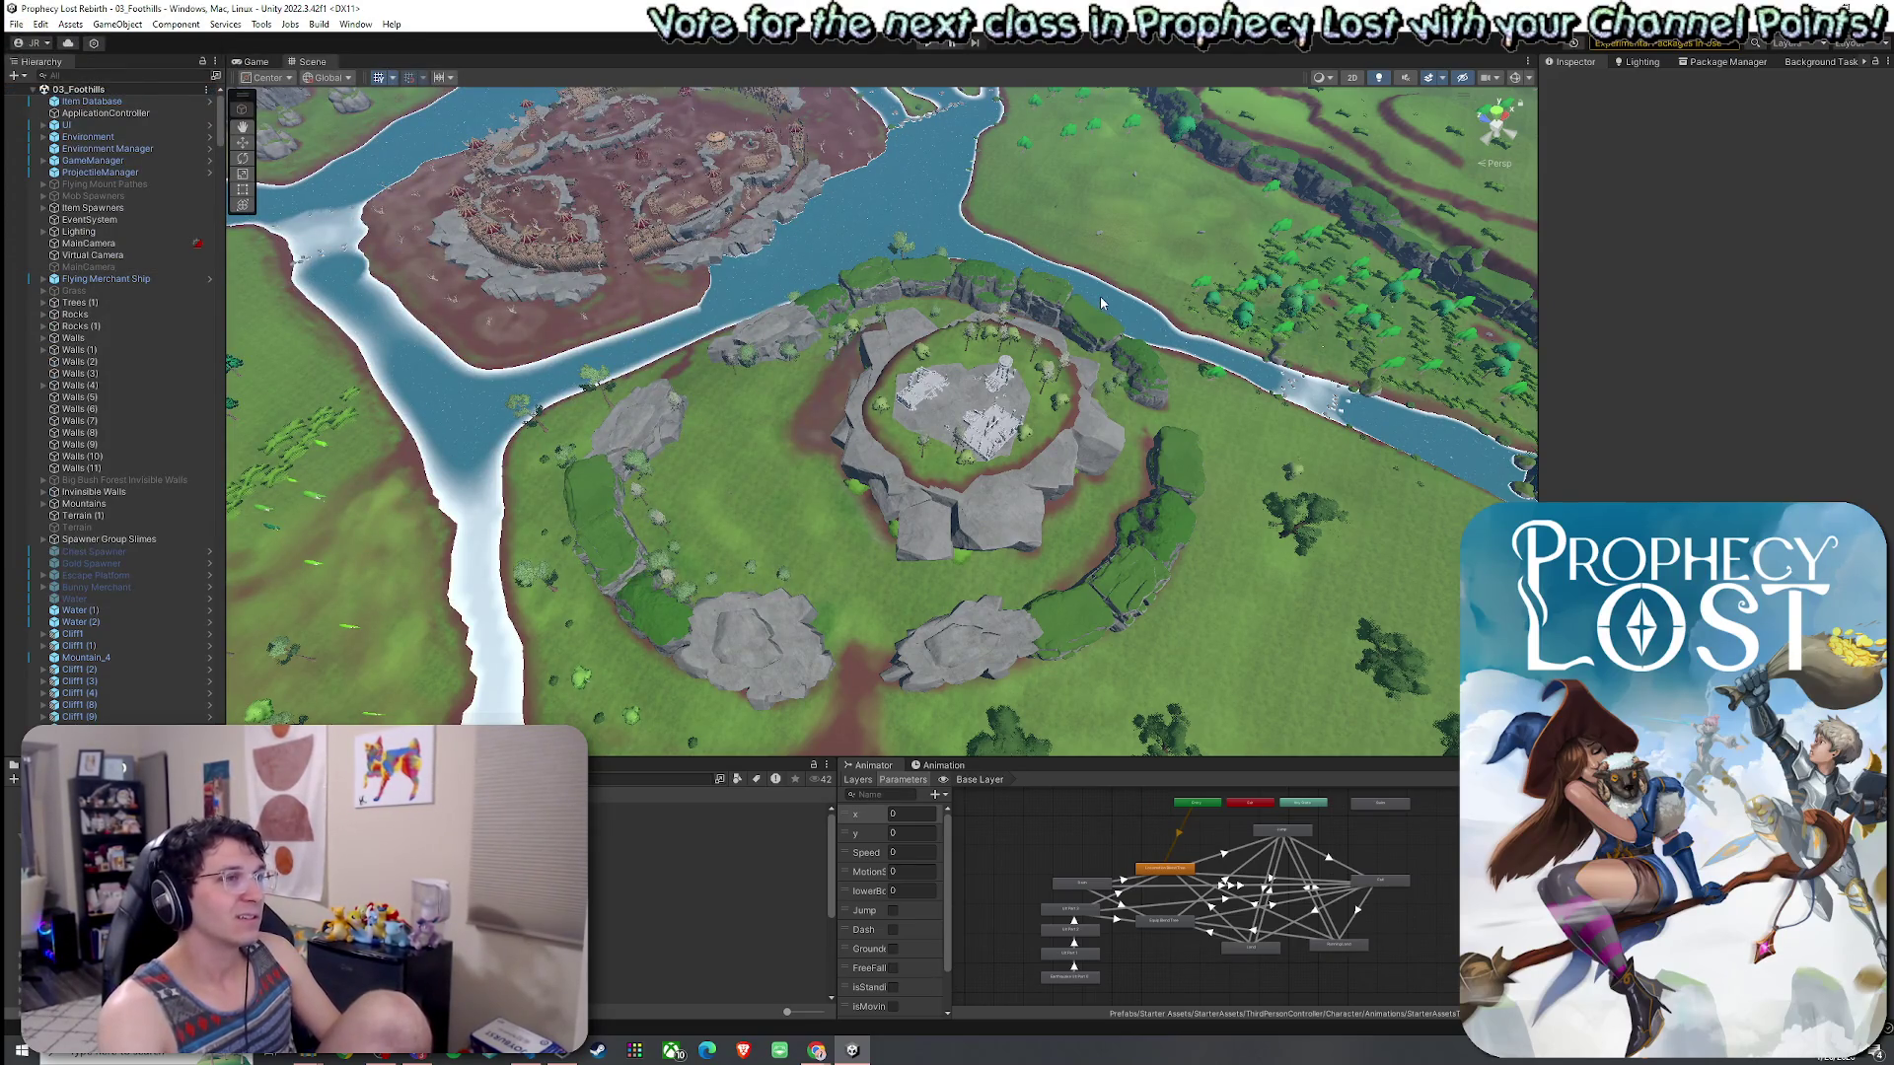